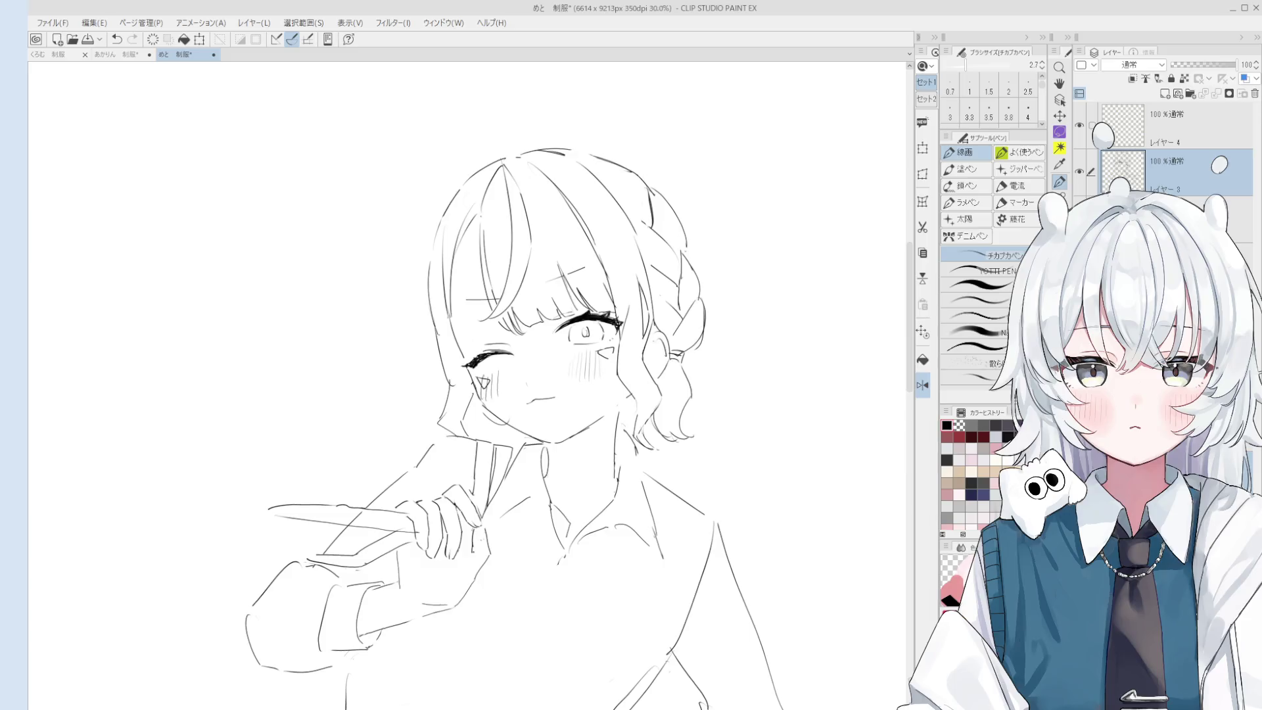
# Zoom in on the open eye and erase the stray stroke and marks above it.
pyautogui.scroll(8, 579, 320)
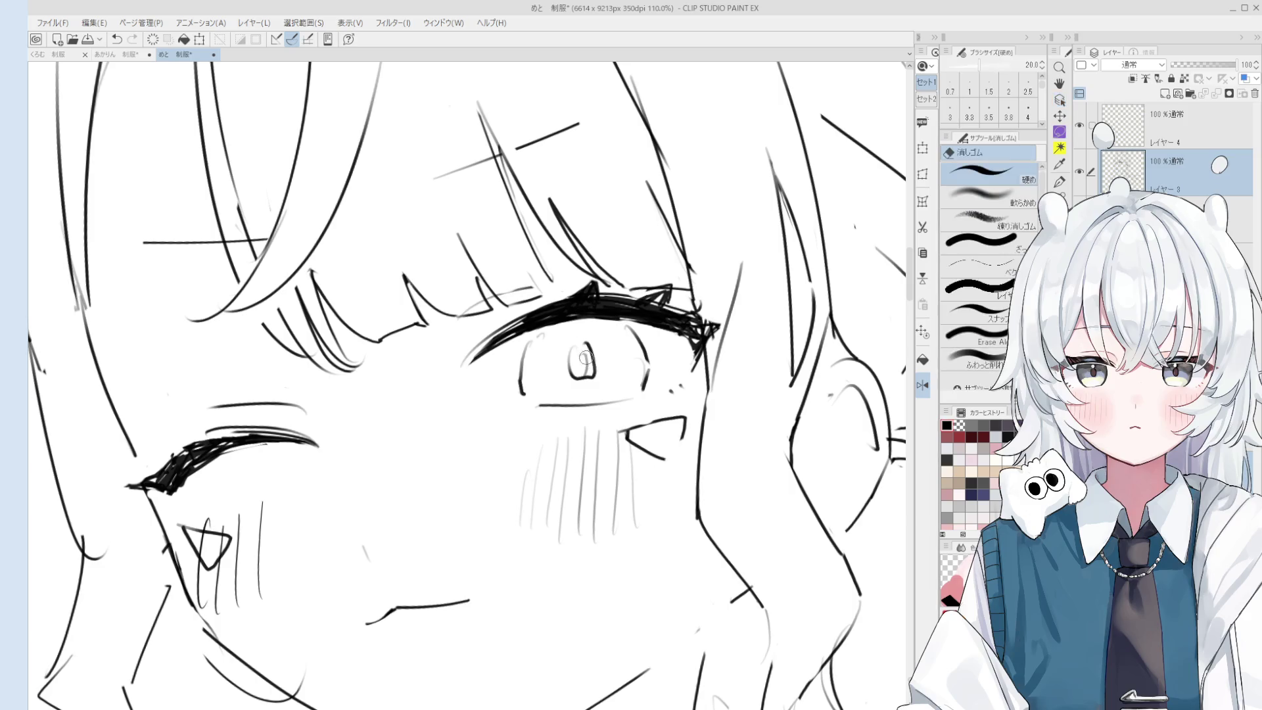
pyautogui.scroll(3, 585, 352)
pyautogui.moveTo(529, 328)
pyautogui.mouseDown()
pyautogui.moveTo(513, 400)
pyautogui.moveTo(493, 355)
pyautogui.moveTo(504, 430)
pyautogui.mouseUp()
pyautogui.scroll(-2, 504, 430)
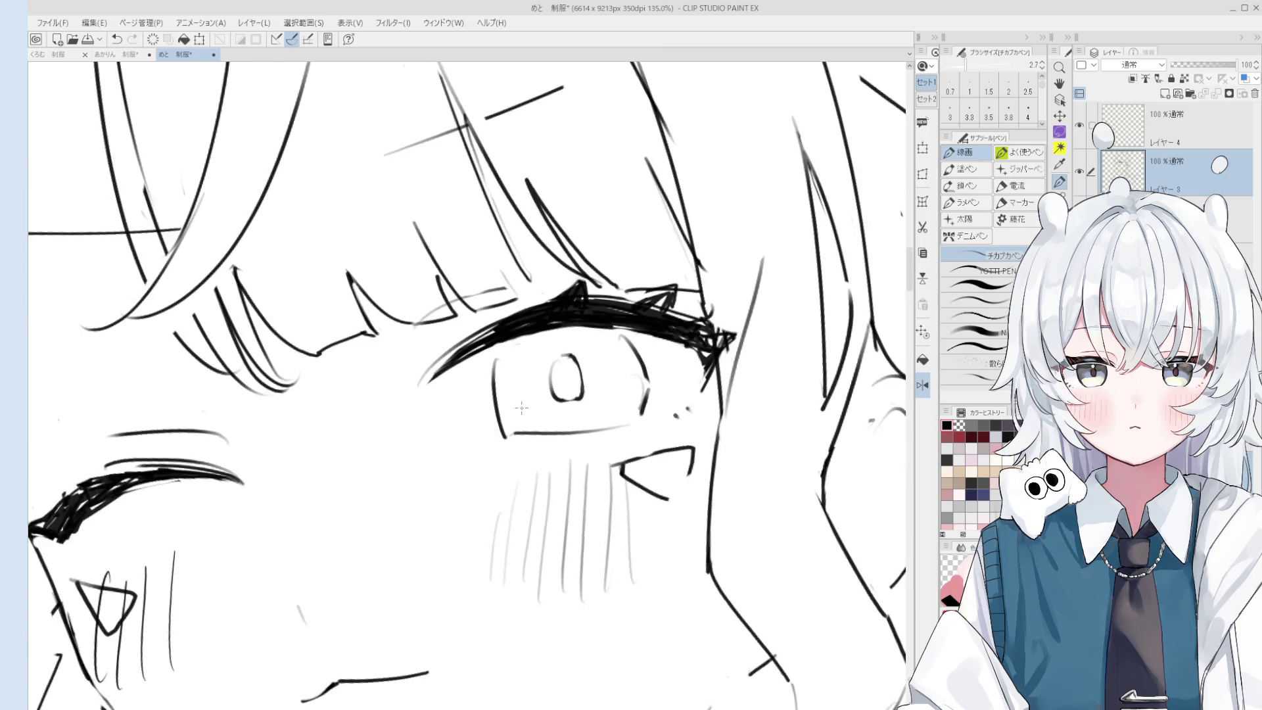
pyautogui.press('e')
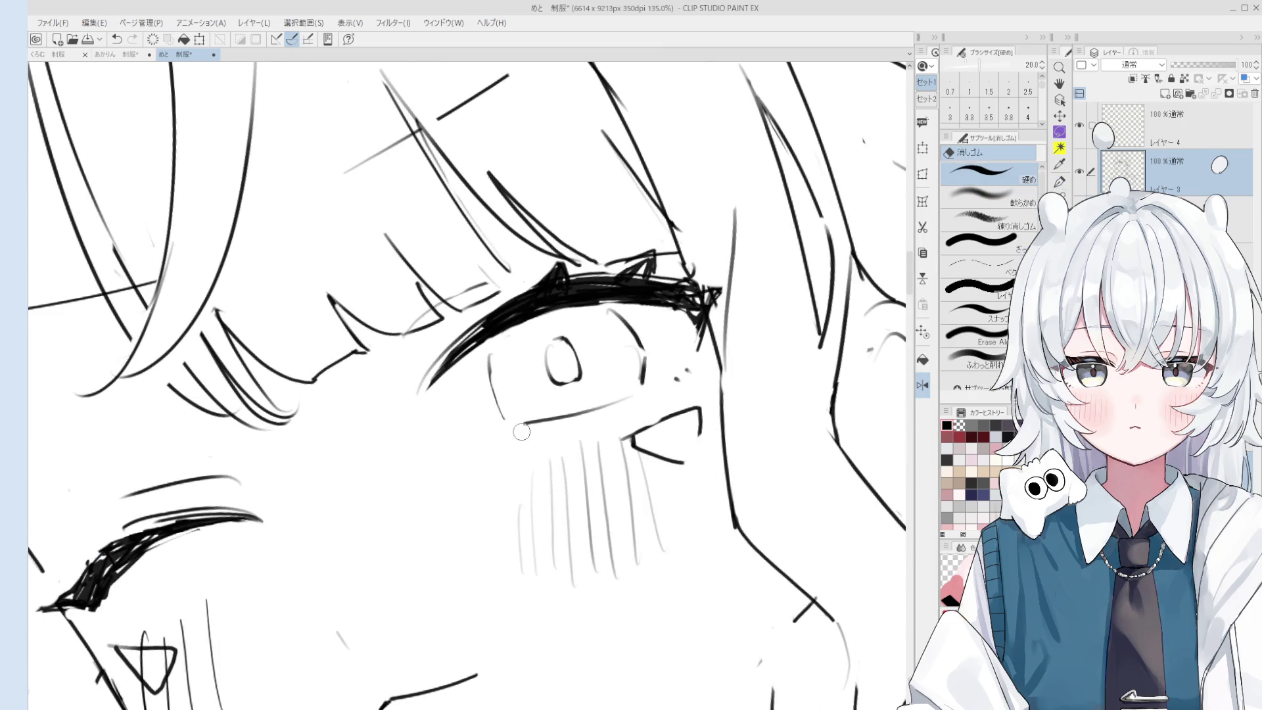
pyautogui.scroll(-3, 525, 427)
pyautogui.scroll(2, 576, 419)
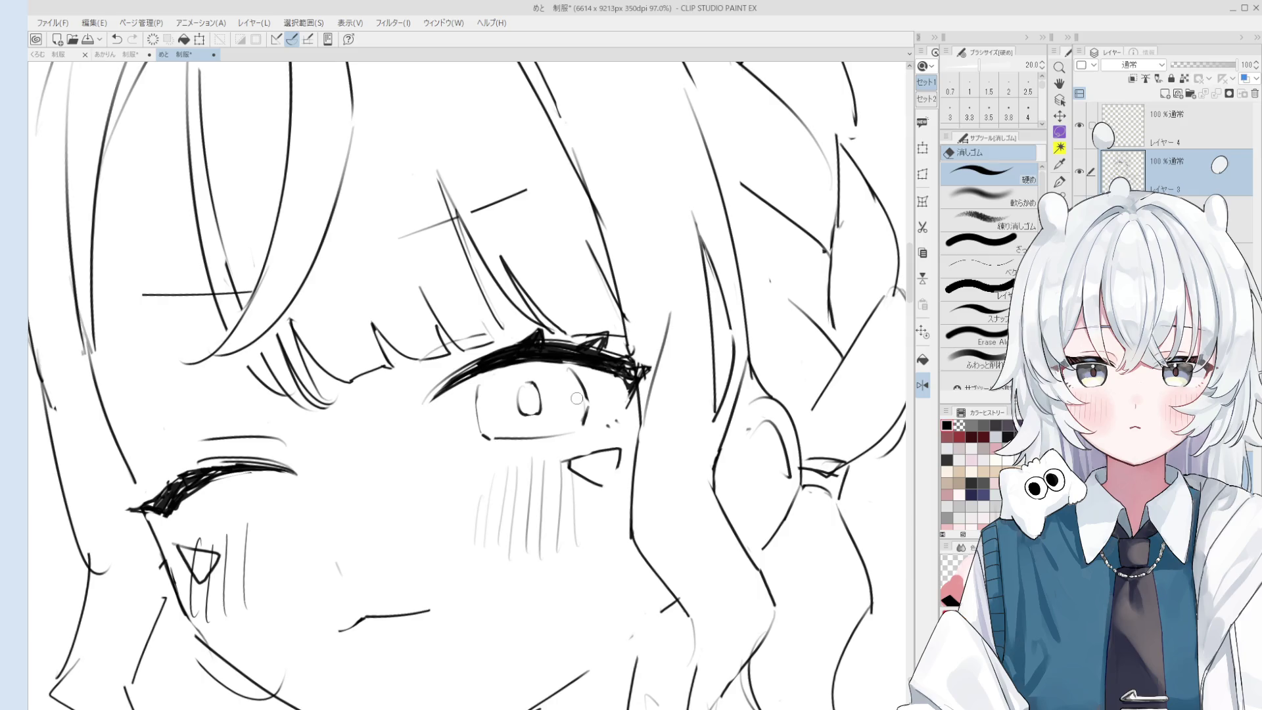
# Redraw the eye's lower-left corner with a short pen line.
pyautogui.press('p')
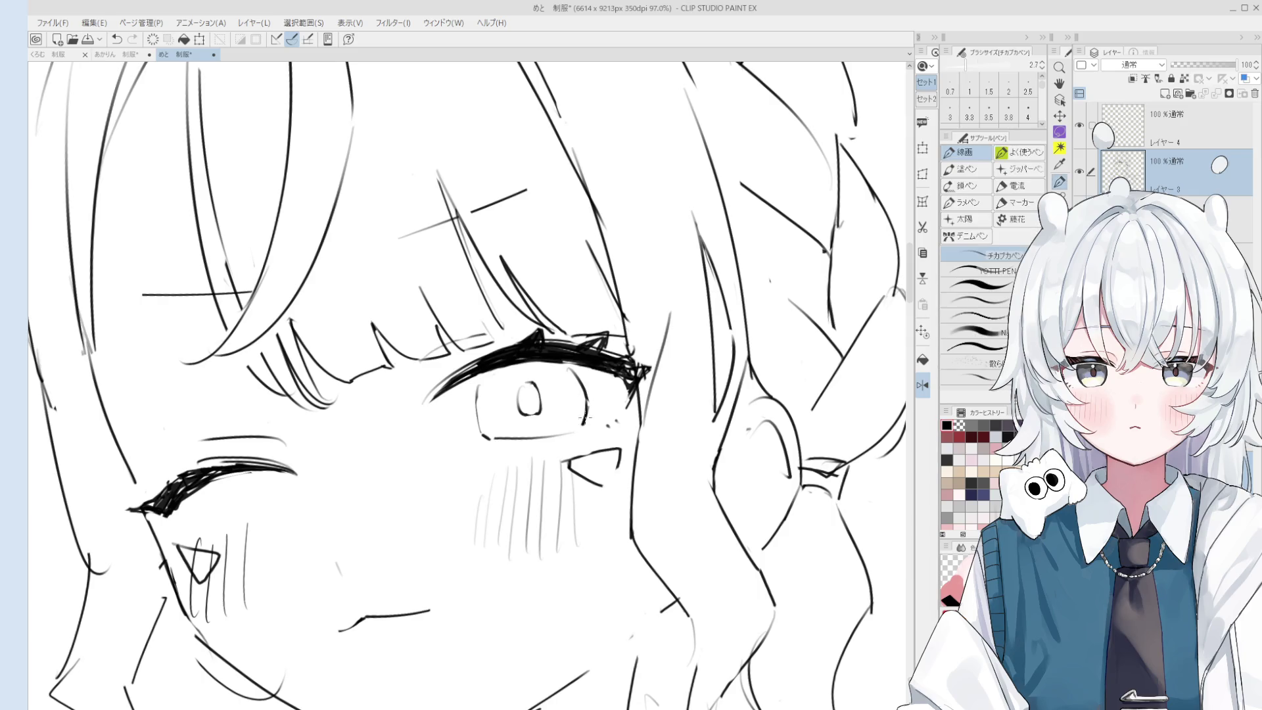
pyautogui.scroll(-2, 578, 424)
pyautogui.scroll(3, 568, 437)
pyautogui.press('e')
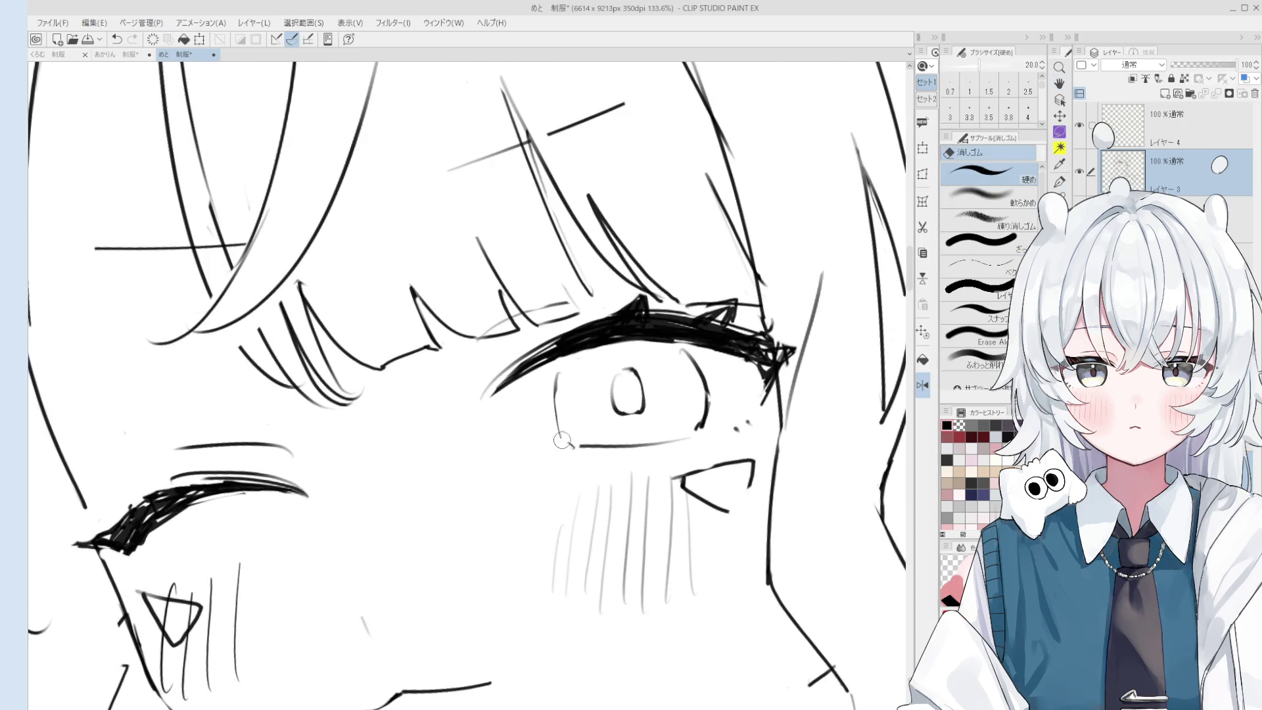
pyautogui.press('p')
pyautogui.moveTo(557, 427); pyautogui.dragTo(577, 447)
pyautogui.scroll(-1, 696, 447)
pyautogui.press('e')
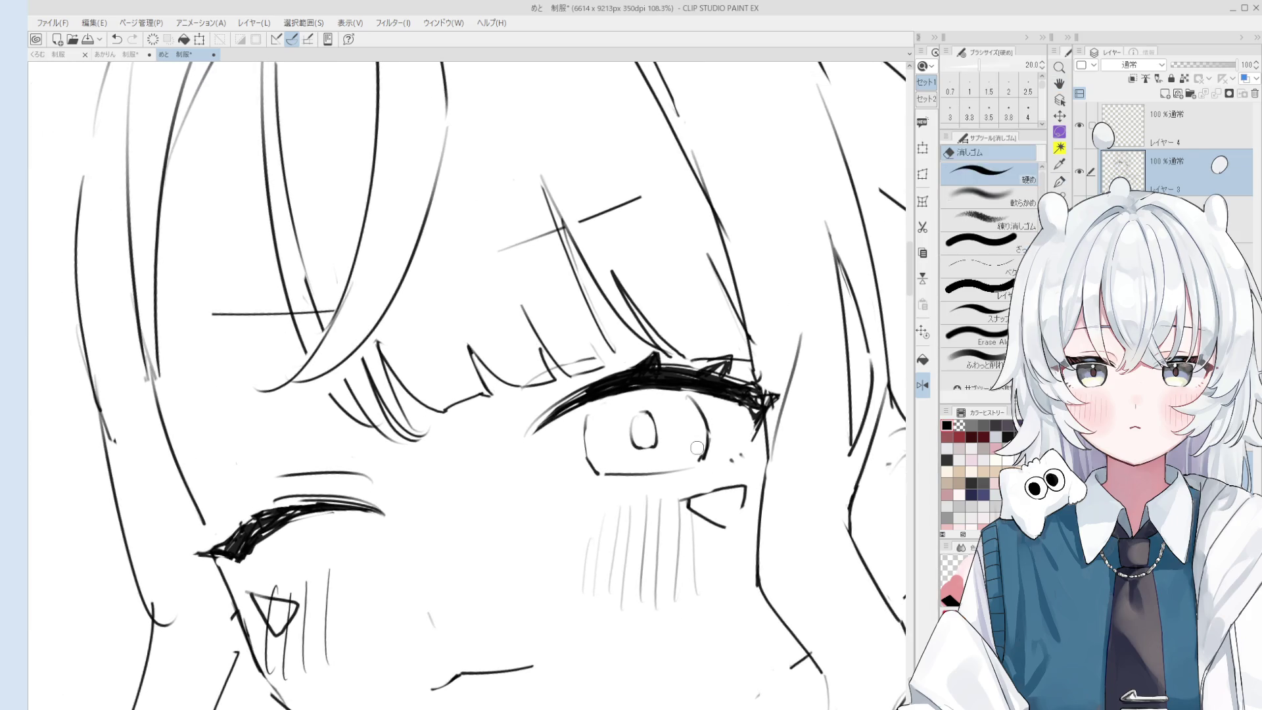
pyautogui.press('p')
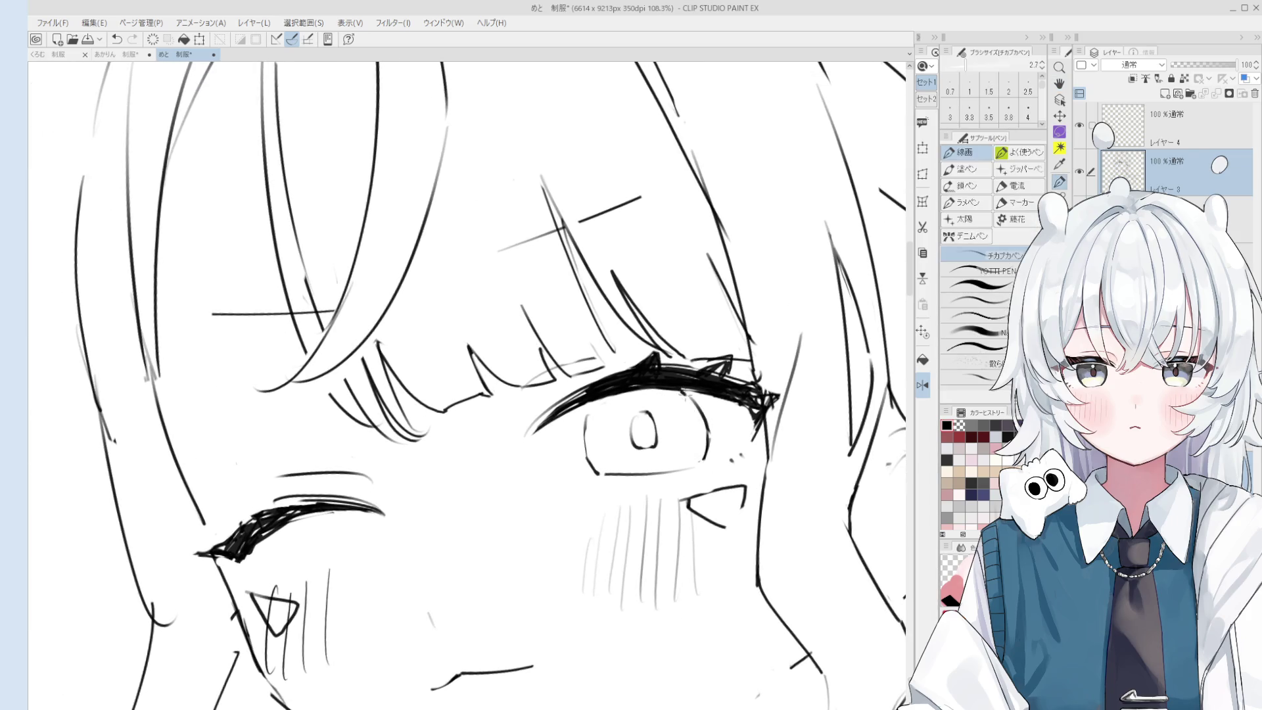
pyautogui.scroll(-3, 684, 394)
pyautogui.scroll(2, 619, 422)
pyautogui.scroll(-2, 681, 437)
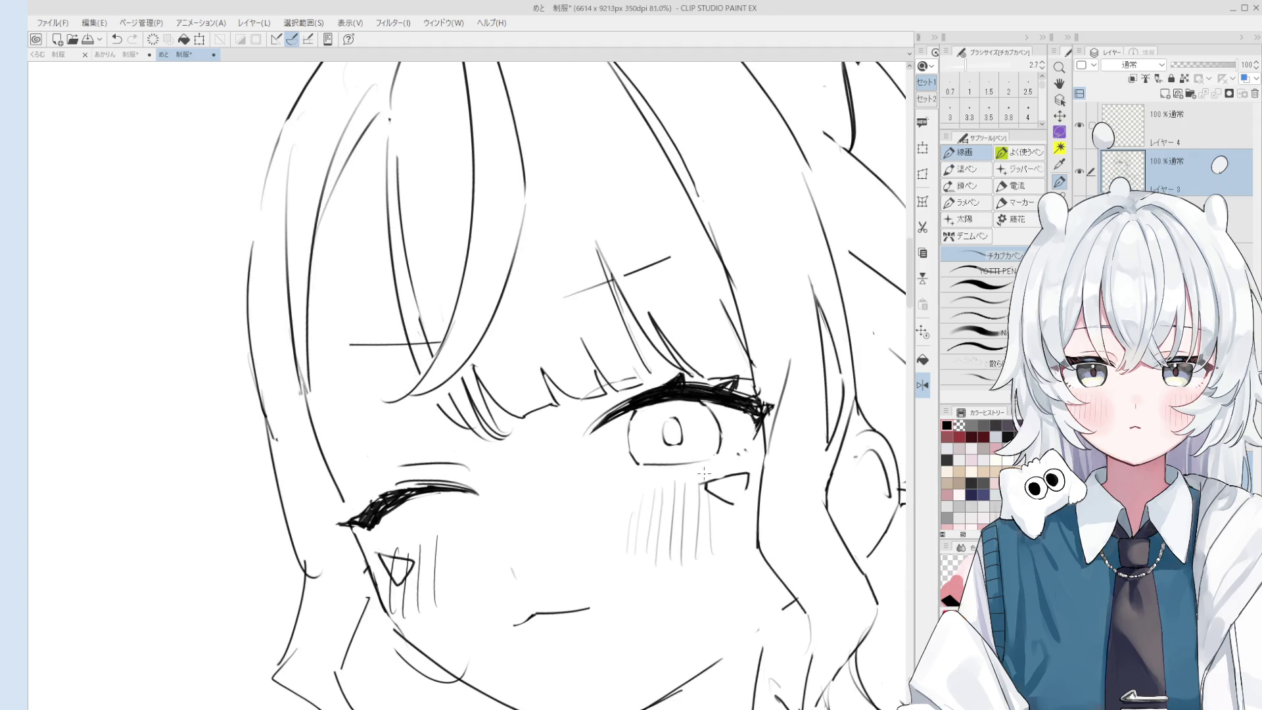
pyautogui.scroll(2, 740, 454)
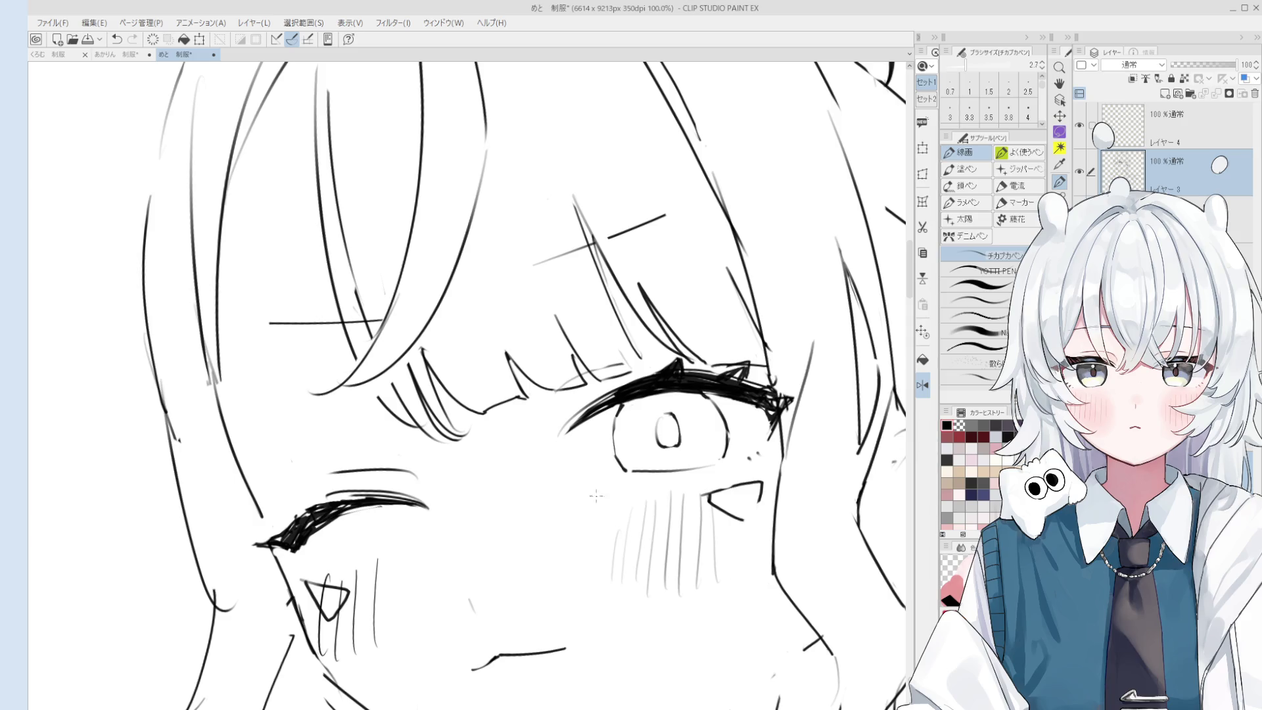
pyautogui.moveTo(366, 305); pyautogui.dragTo(461, 395)
pyautogui.scroll(1, 461, 395)
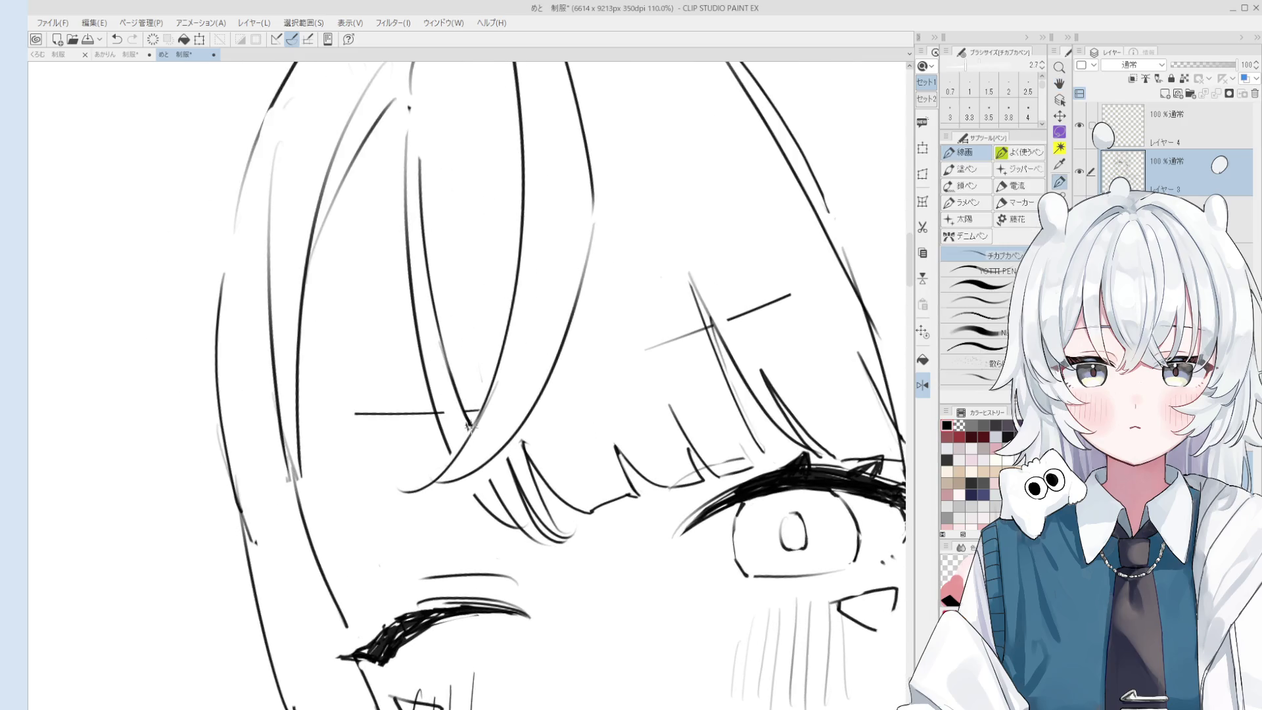
# Zoom out and erase the rough hair line at the top right of the head.
pyautogui.press('h')
pyautogui.scroll(-6, 572, 447)
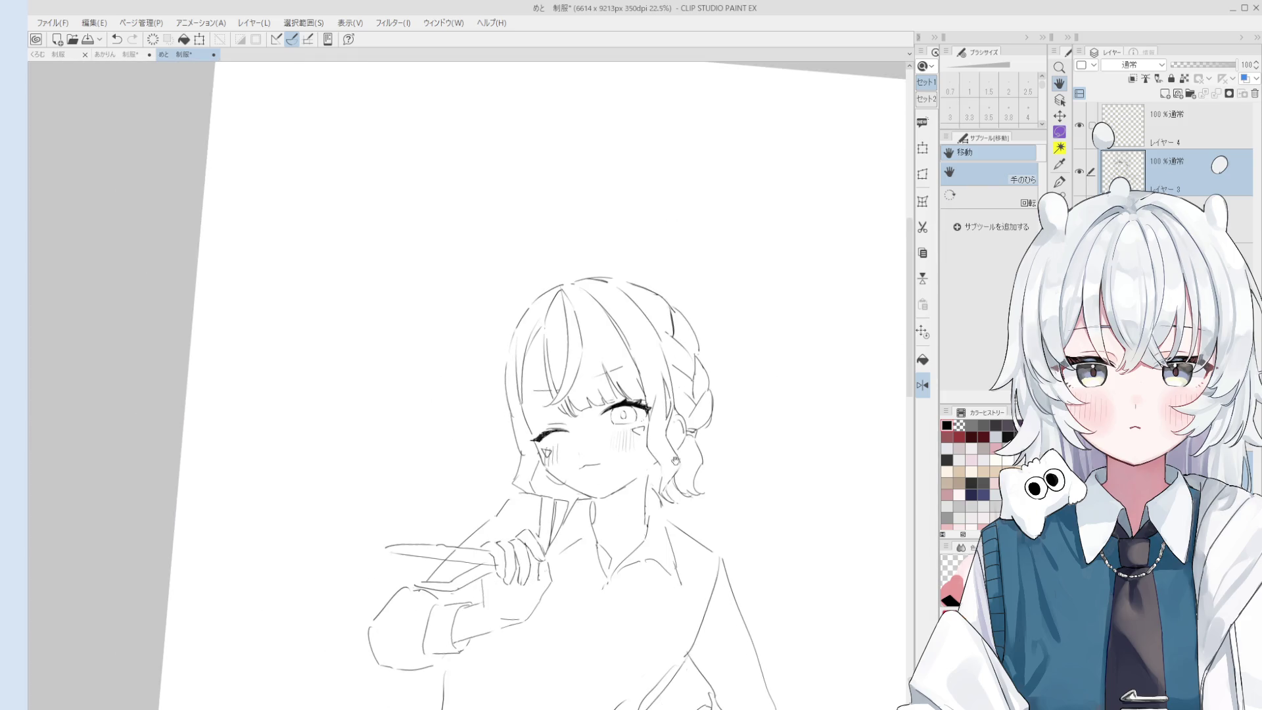
pyautogui.press('e')
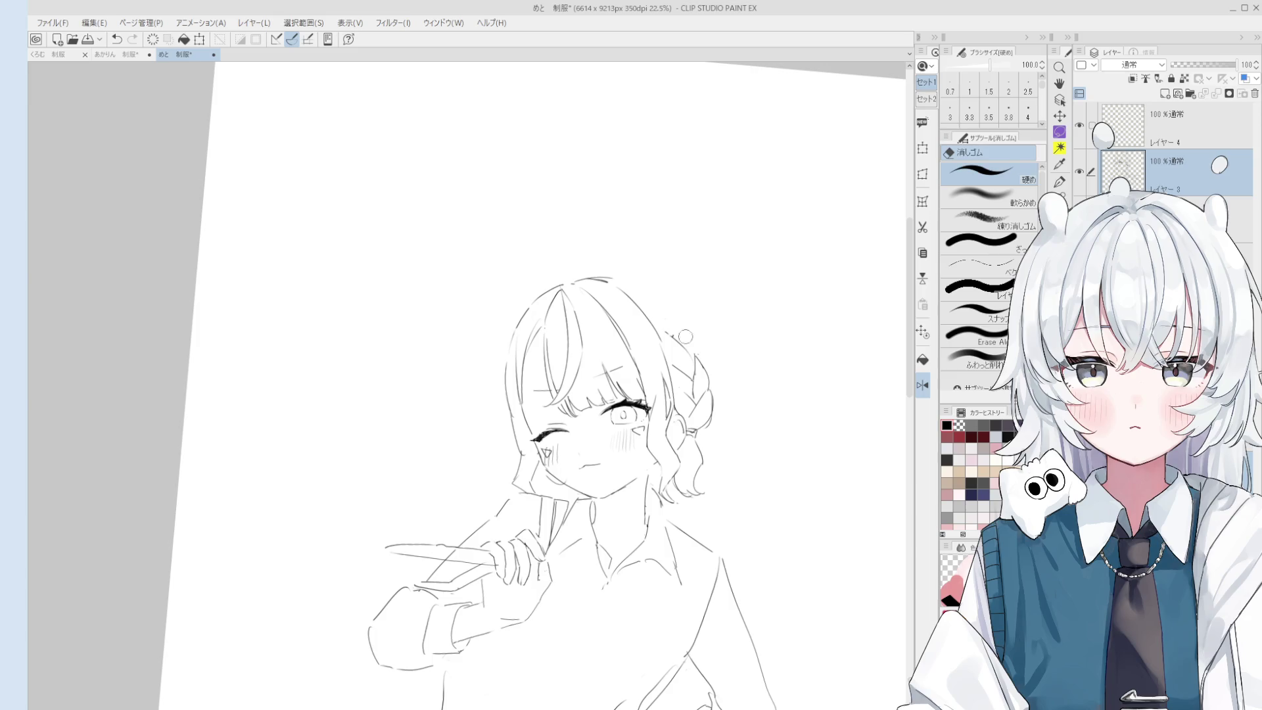
pyautogui.press('p')
pyautogui.press('e')
pyautogui.moveTo(677, 308)
pyautogui.mouseDown()
pyautogui.moveTo(608, 273)
pyautogui.moveTo(647, 279)
pyautogui.mouseUp()
pyautogui.press('p')
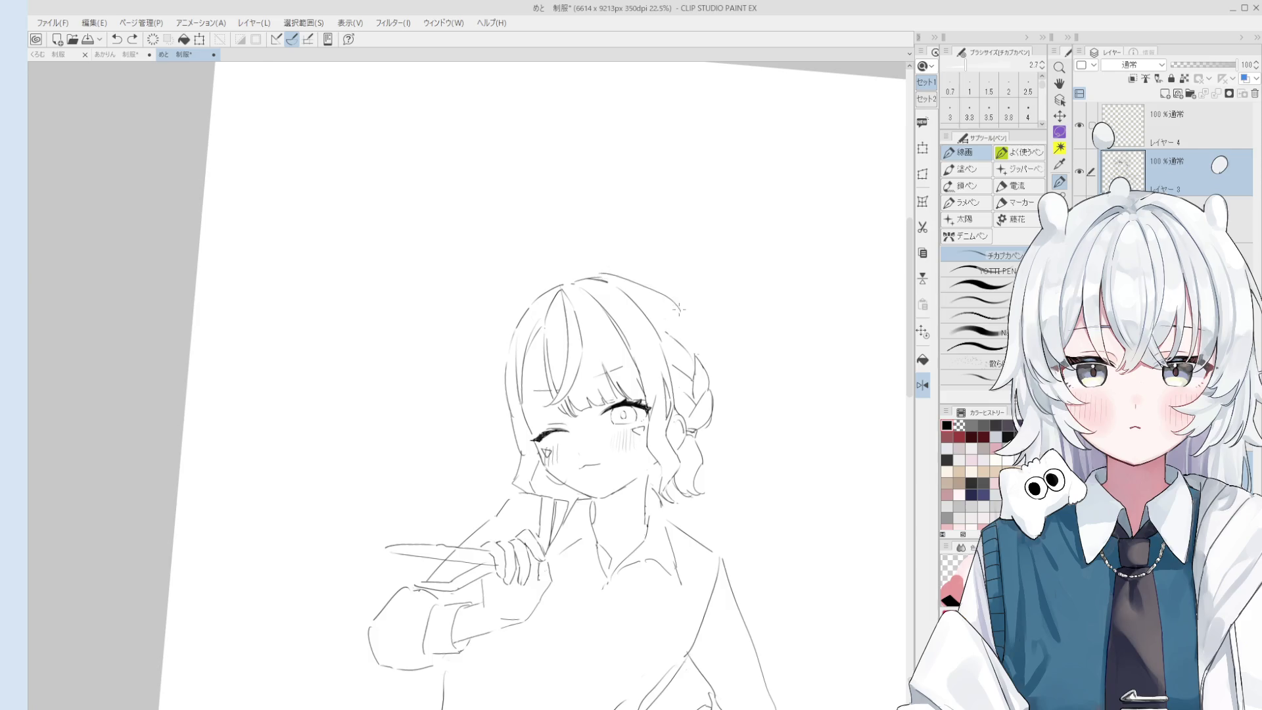
# Erase the remaining top-right hair line and redraw it cleanly with the pen.
pyautogui.scroll(-1, 623, 271)
pyautogui.press('e')
pyautogui.moveTo(696, 360)
pyautogui.mouseDown()
pyautogui.moveTo(634, 318)
pyautogui.moveTo(699, 369)
pyautogui.moveTo(635, 313)
pyautogui.moveTo(694, 367)
pyautogui.mouseUp()
pyautogui.press('p')
pyautogui.press('e')
pyautogui.press('p')
pyautogui.scroll(2, 694, 322)
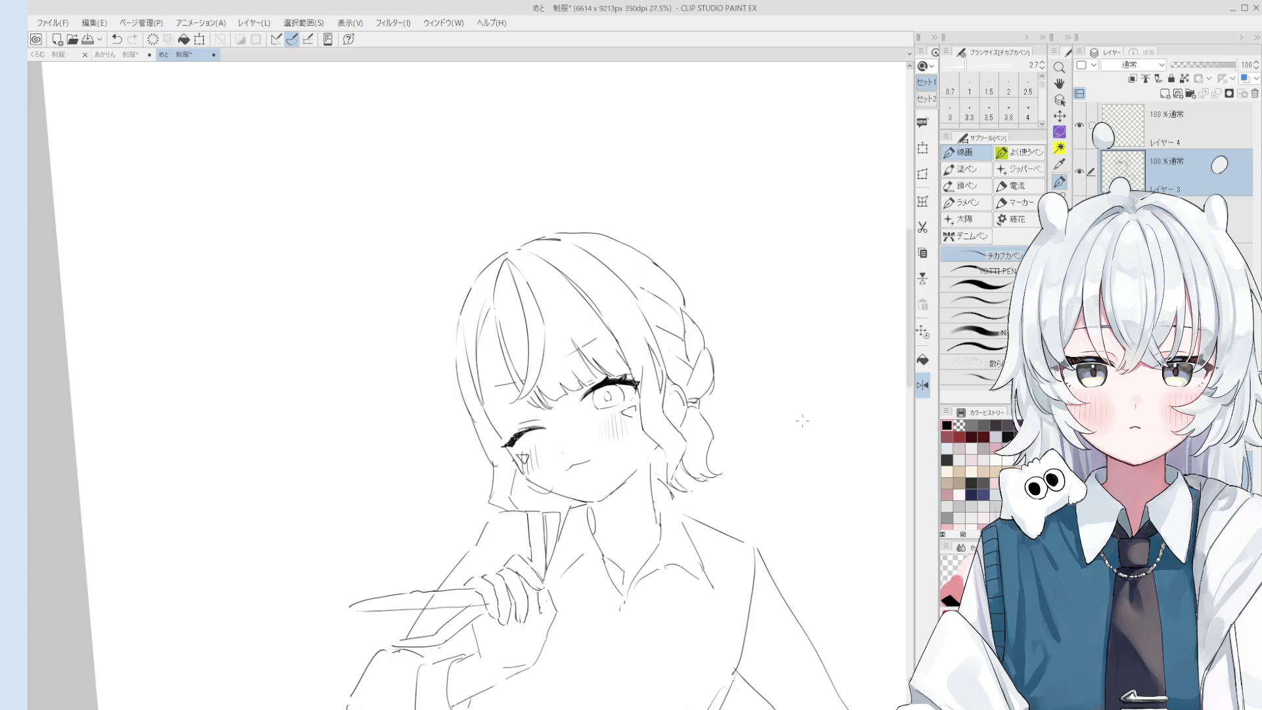
pyautogui.scroll(1, 682, 300)
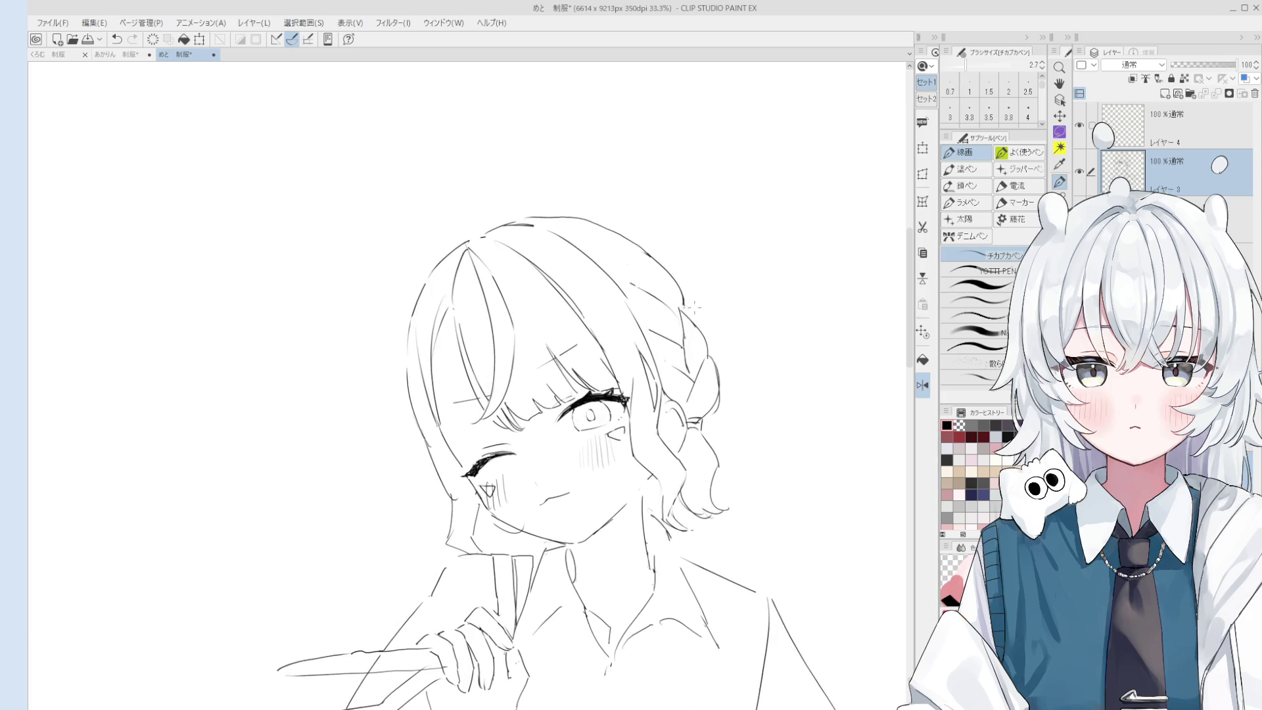
pyautogui.scroll(1, 682, 300)
pyautogui.press('e')
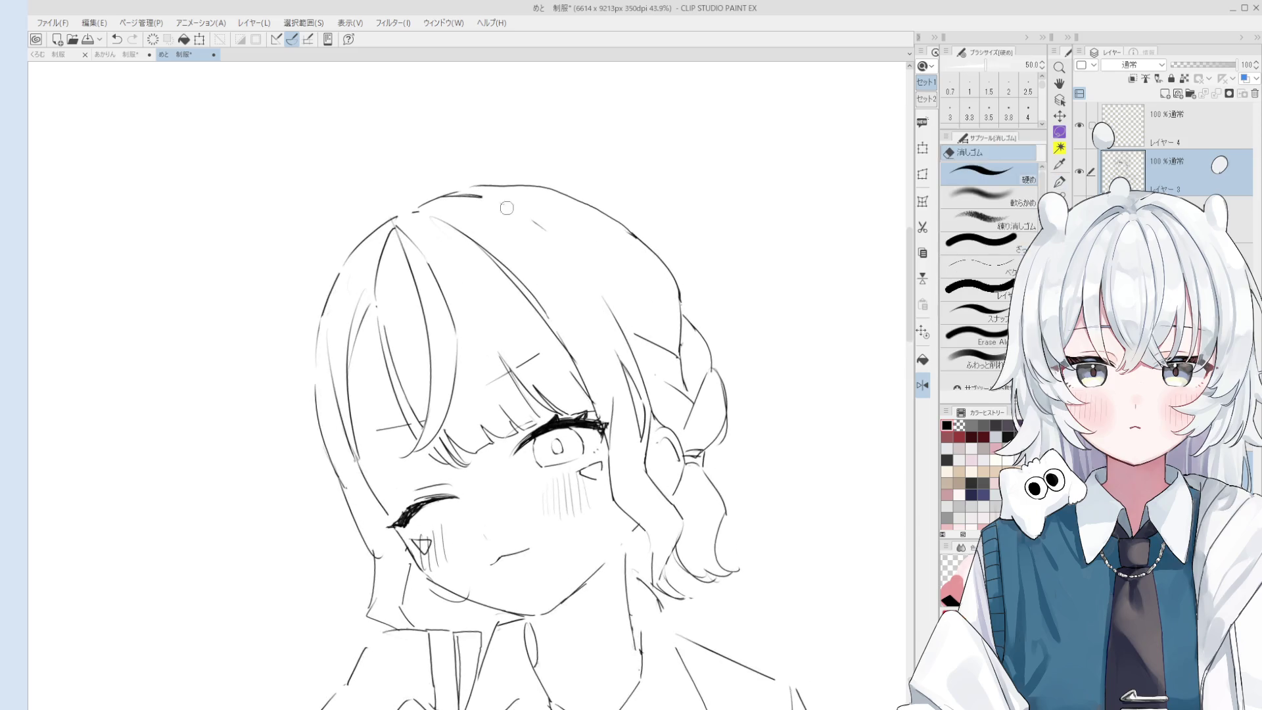
pyautogui.press('p')
# Add a short hair strand on the right side of the head.
pyautogui.scroll(-1, 640, 343)
pyautogui.scroll(1, 641, 342)
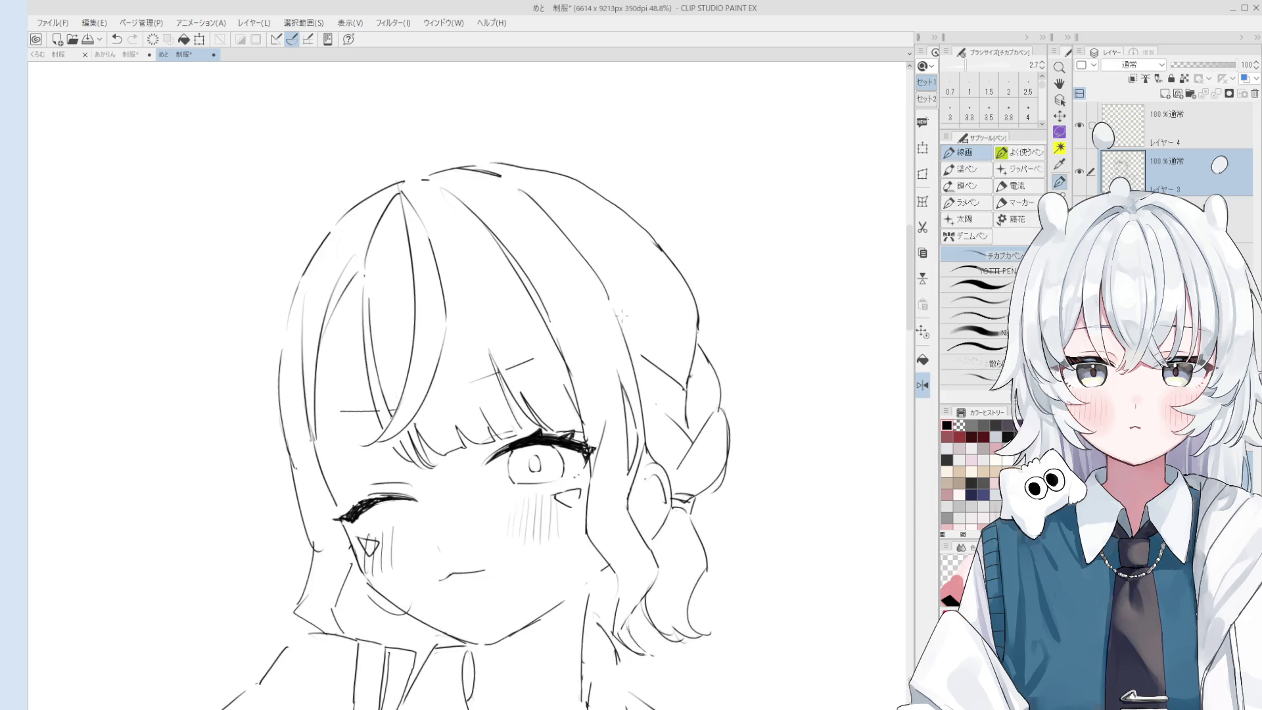
pyautogui.press('e')
pyautogui.scroll(-1, 609, 329)
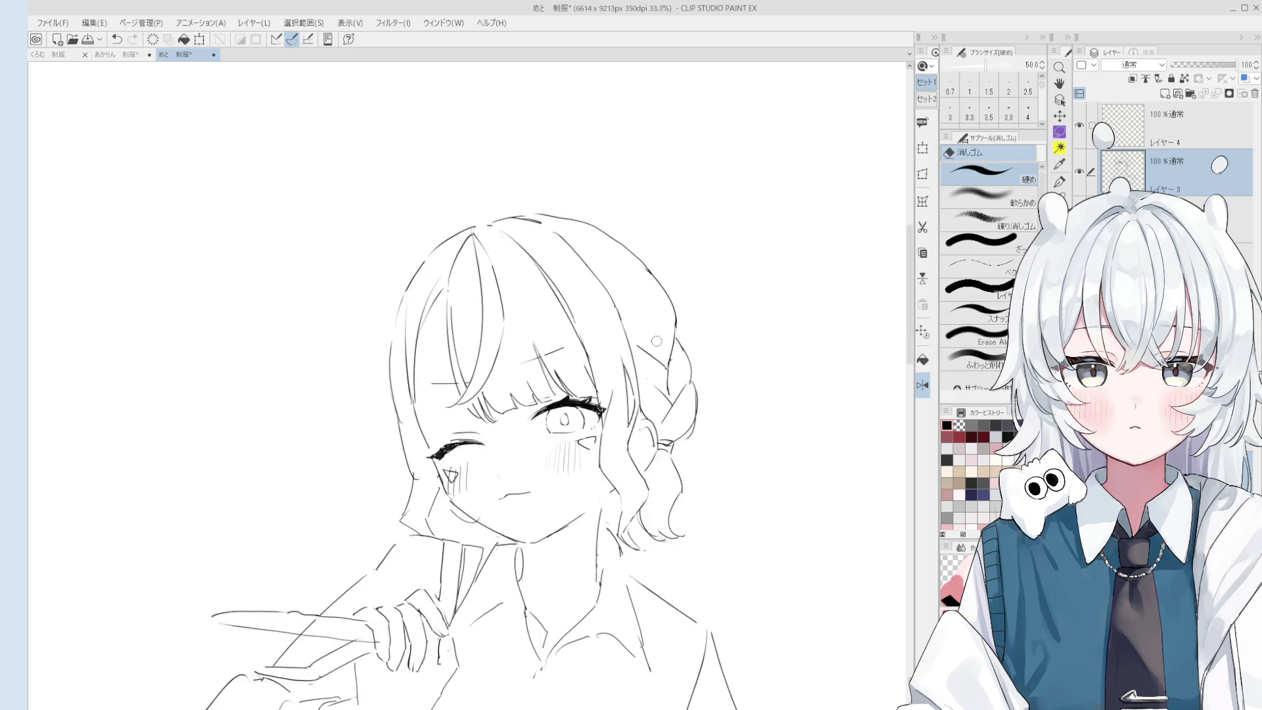
pyautogui.press('p')
pyautogui.moveTo(650, 296); pyautogui.dragTo(657, 335)
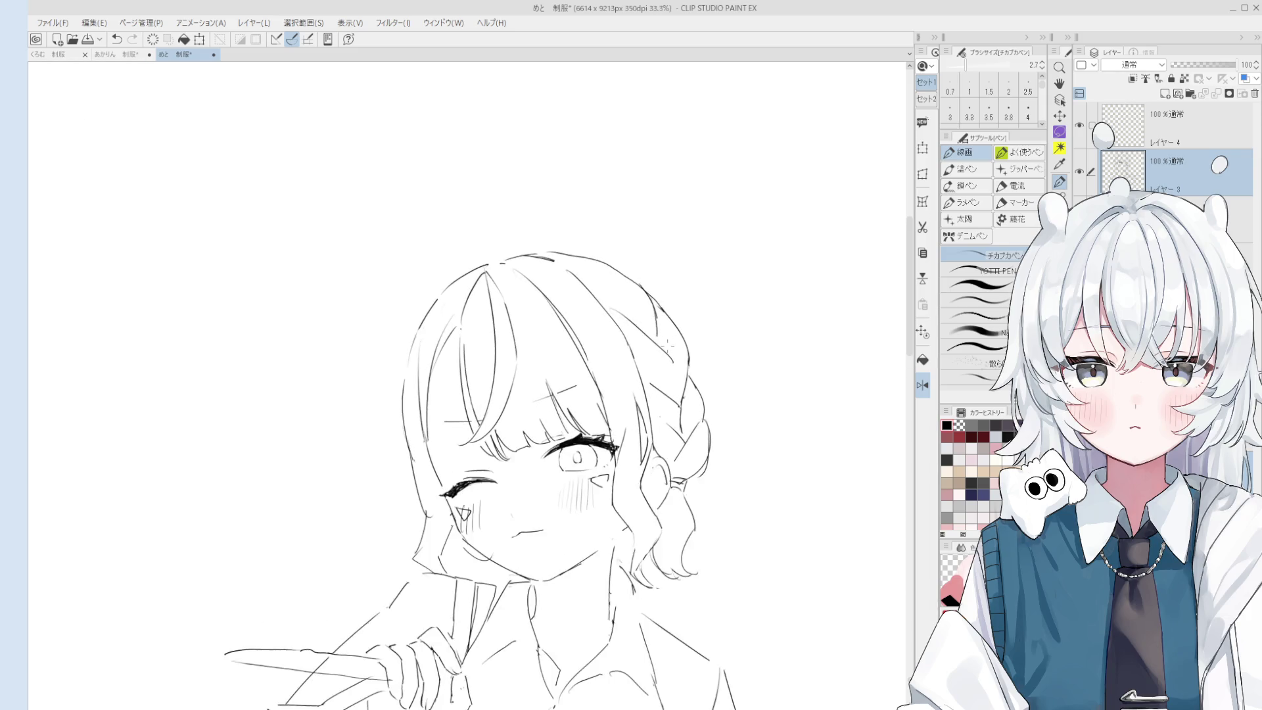
pyautogui.scroll(1, 668, 346)
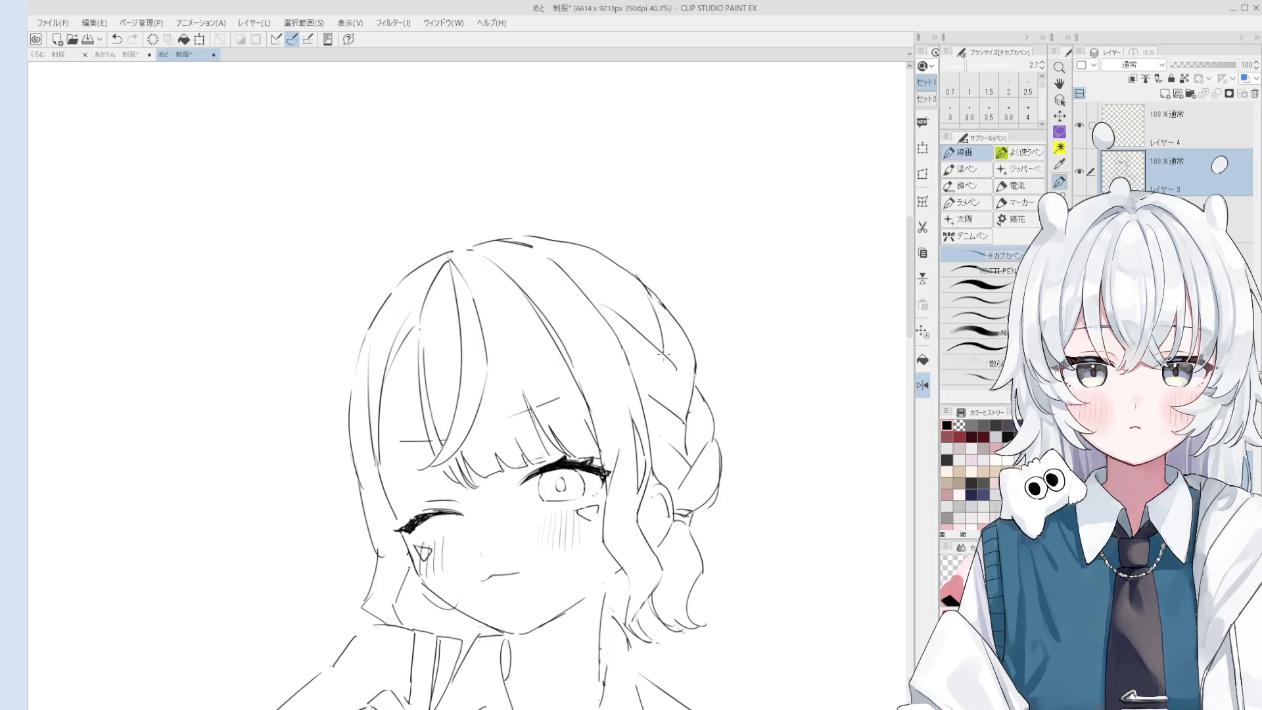
pyautogui.scroll(1, 661, 365)
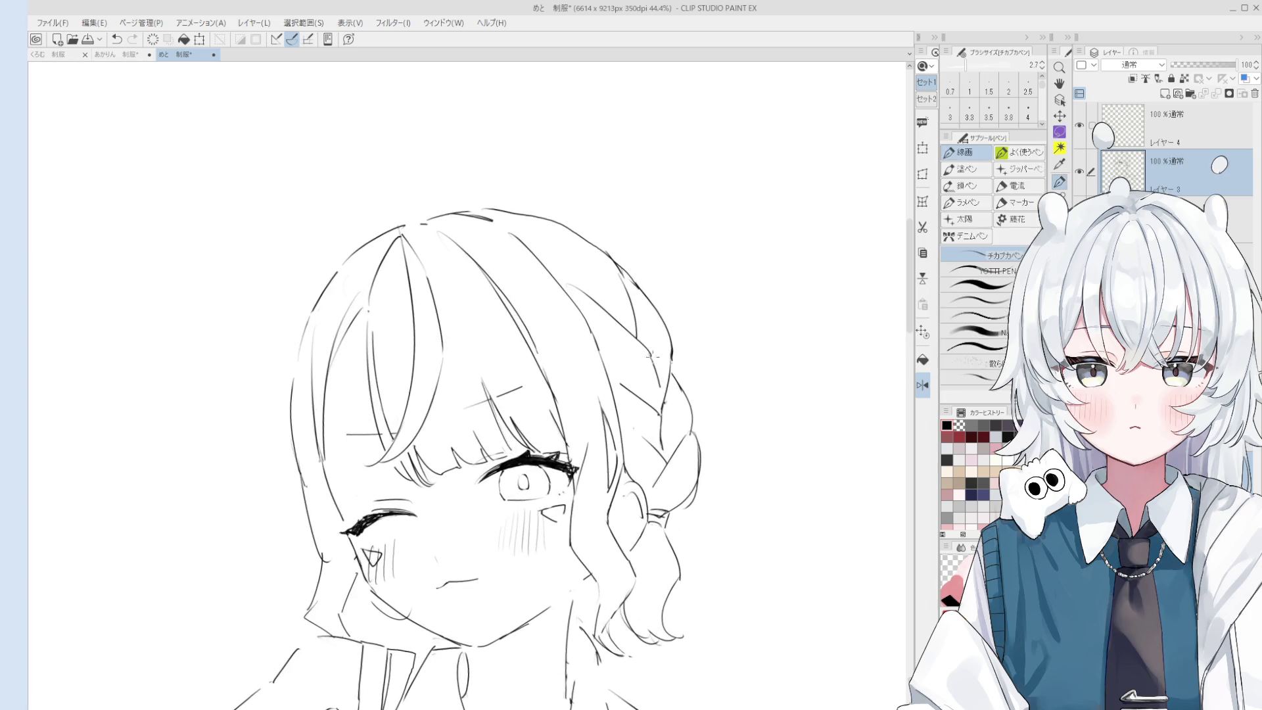
pyautogui.scroll(-2, 650, 352)
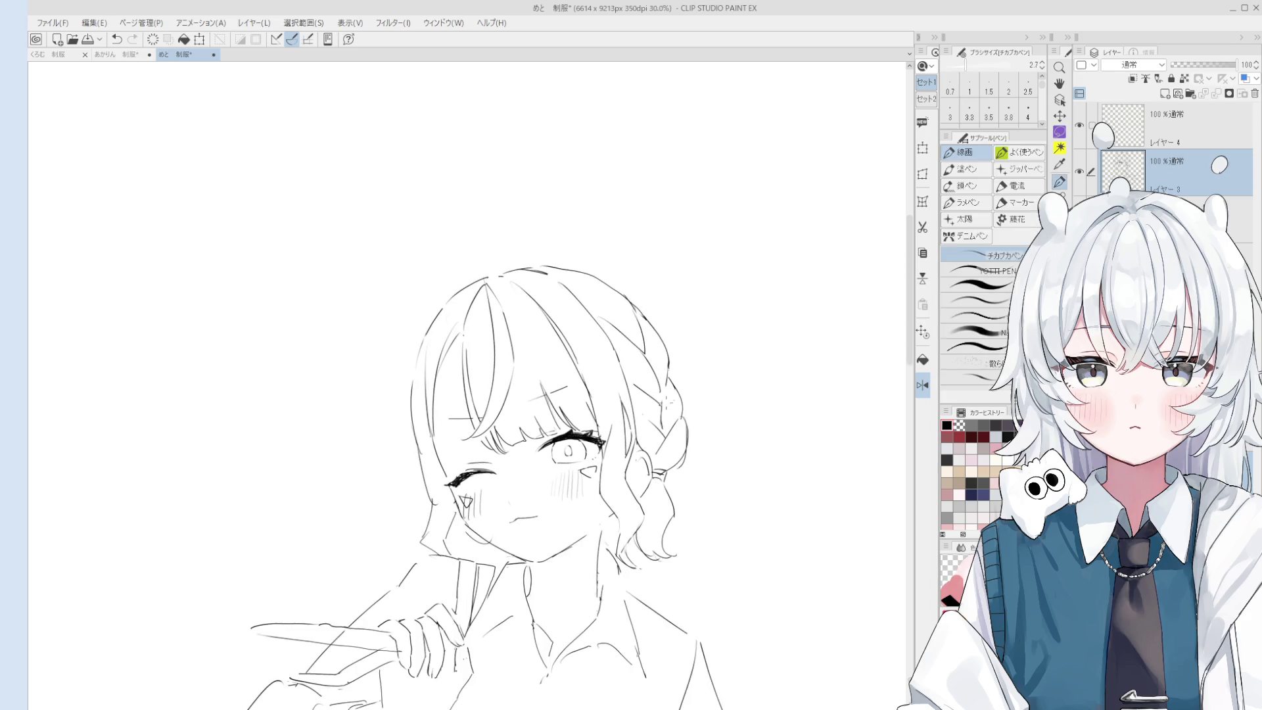
pyautogui.scroll(-2, 672, 388)
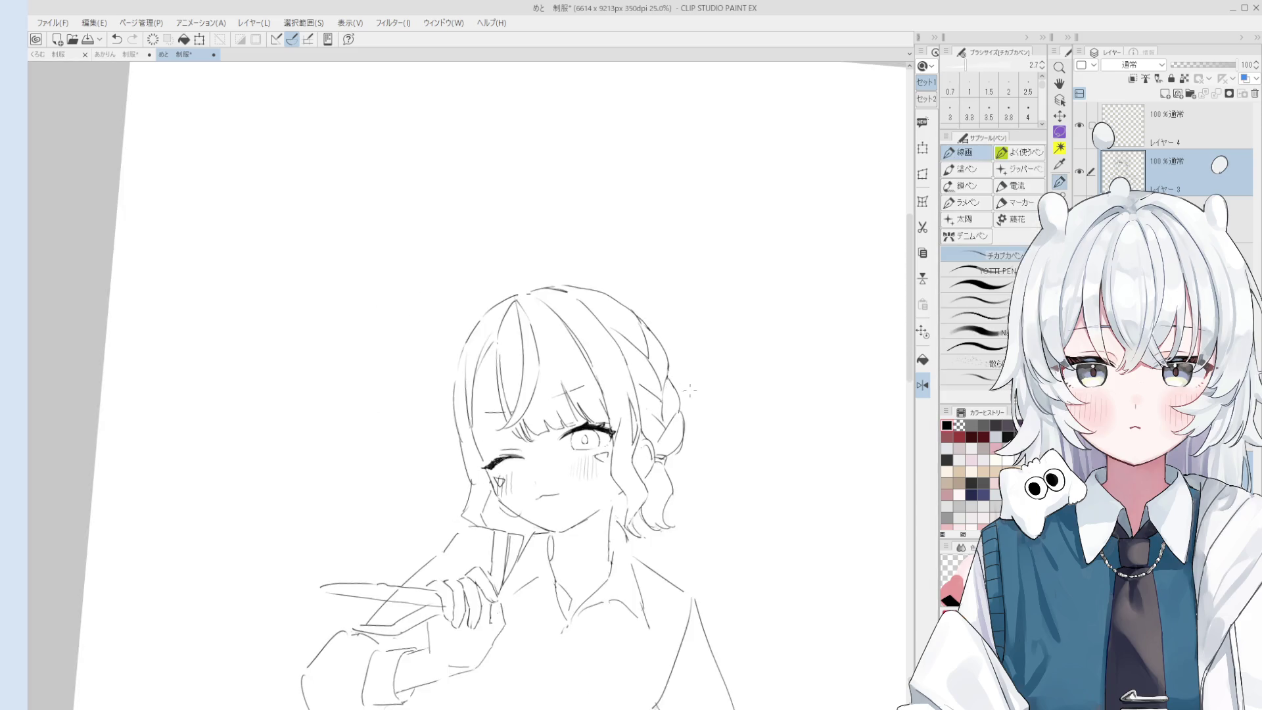
pyautogui.scroll(-1, 687, 375)
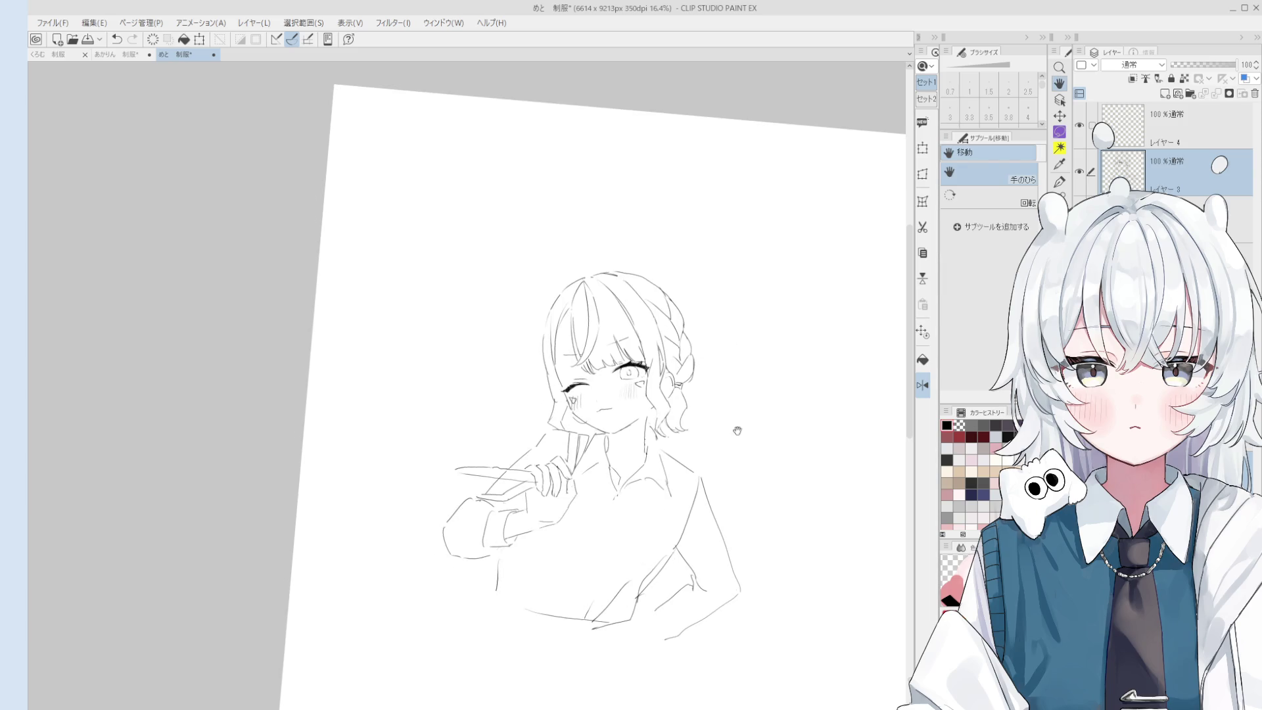
# Erase the braid's outer loop lines on the right and draw a short line near the braid.
pyautogui.scroll(2, 686, 355)
pyautogui.press('e')
pyautogui.moveTo(681, 396)
pyautogui.mouseDown()
pyautogui.moveTo(692, 356)
pyautogui.moveTo(683, 395)
pyautogui.mouseUp()
pyautogui.press('p')
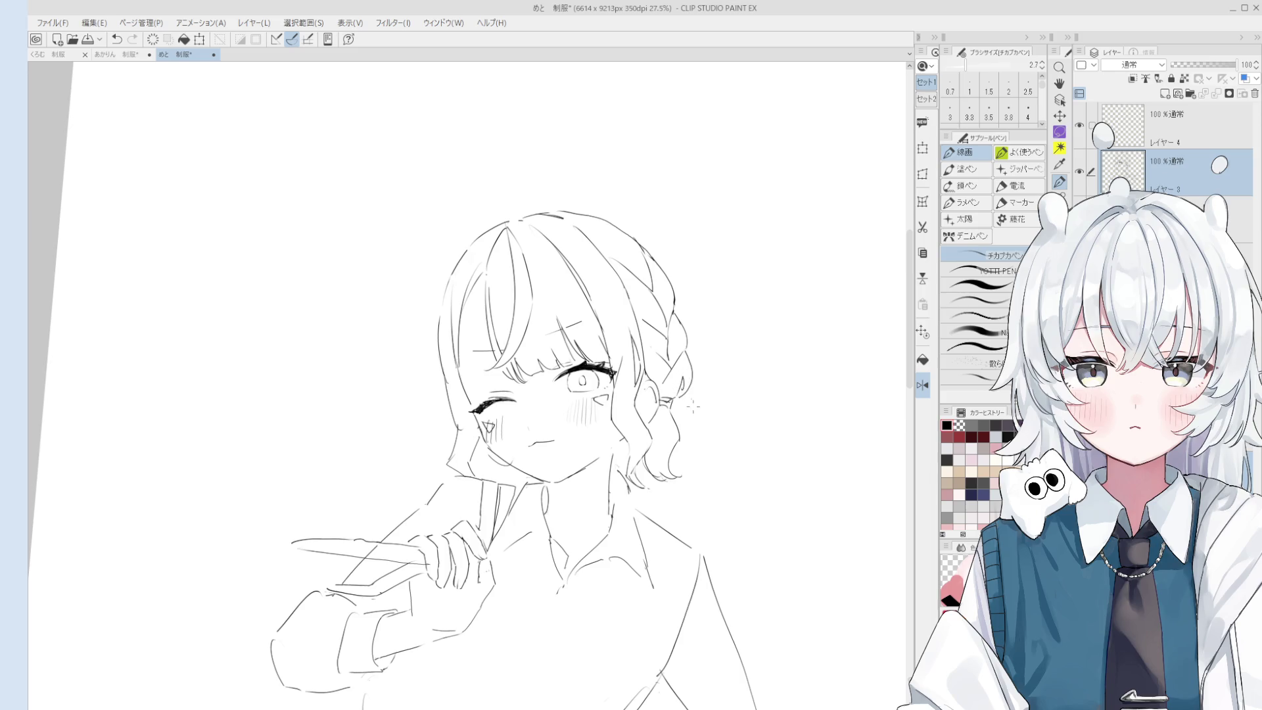
pyautogui.scroll(3, 690, 454)
pyautogui.press('e')
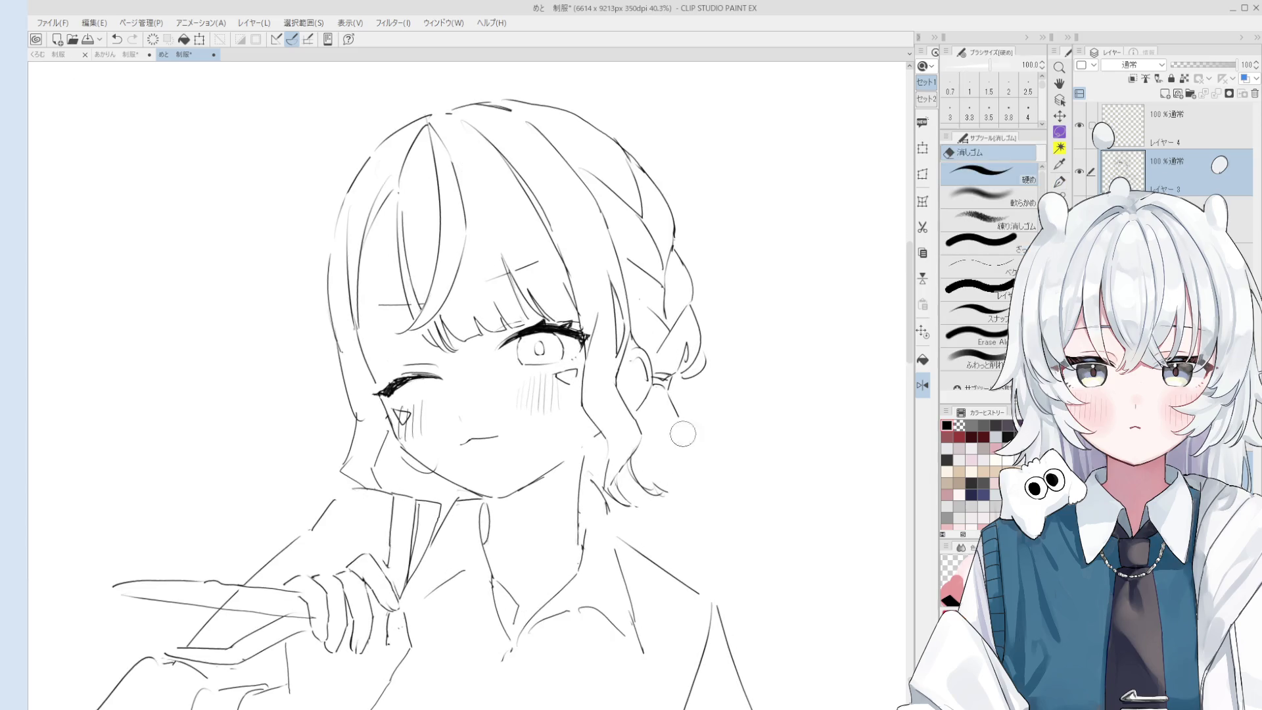
pyautogui.press('p')
pyautogui.moveTo(683, 395); pyautogui.dragTo(699, 424)
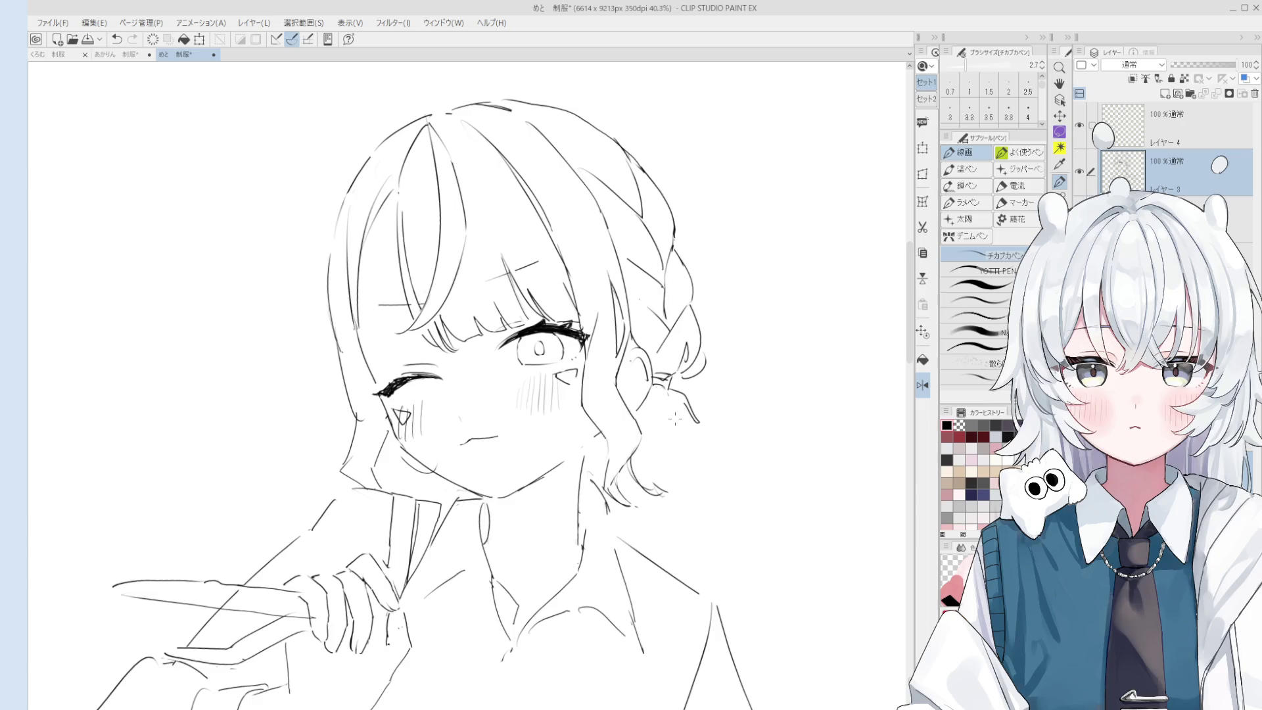
# Try short and long hair strands below the braid, then undo them.
pyautogui.moveTo(685, 484); pyautogui.dragTo(707, 527)
pyautogui.hotkey('ctrl', 'z')
pyautogui.moveTo(665, 394)
pyautogui.mouseDown()
pyautogui.moveTo(657, 468)
pyautogui.moveTo(680, 493)
pyautogui.mouseUp()
pyautogui.hotkey('ctrl', 'z')
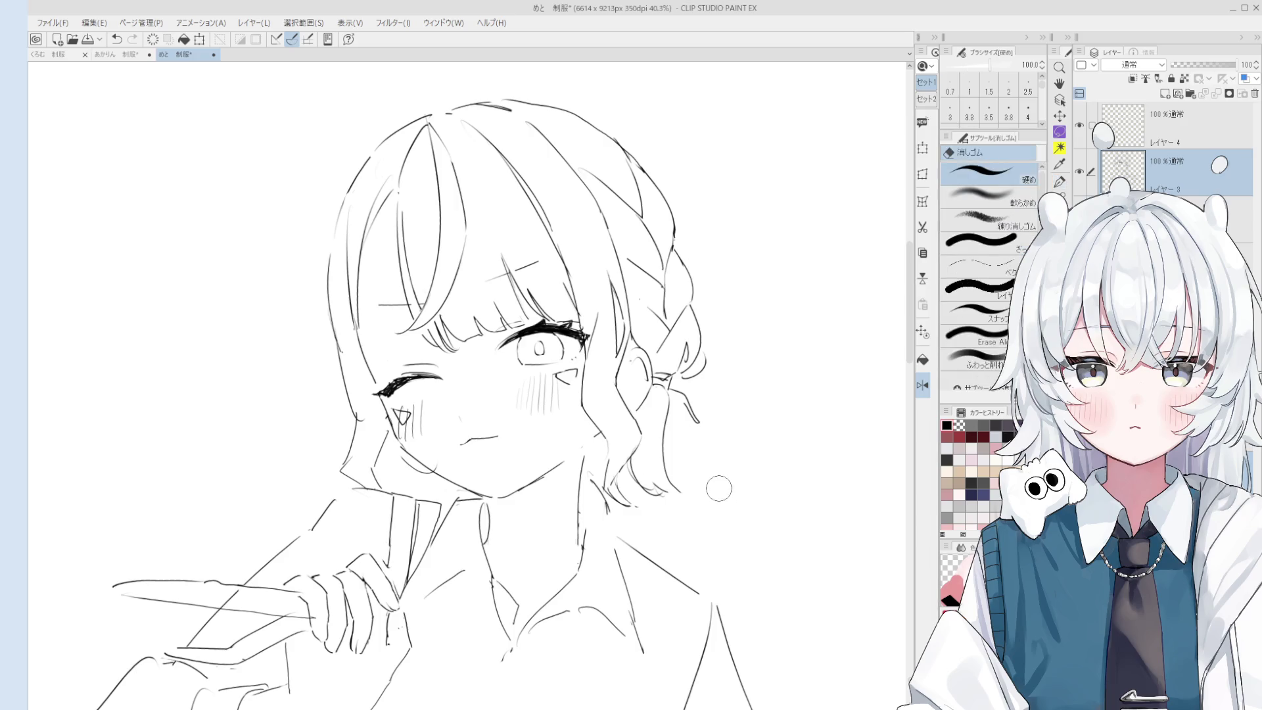
pyautogui.hotkey('ctrl', 'z')
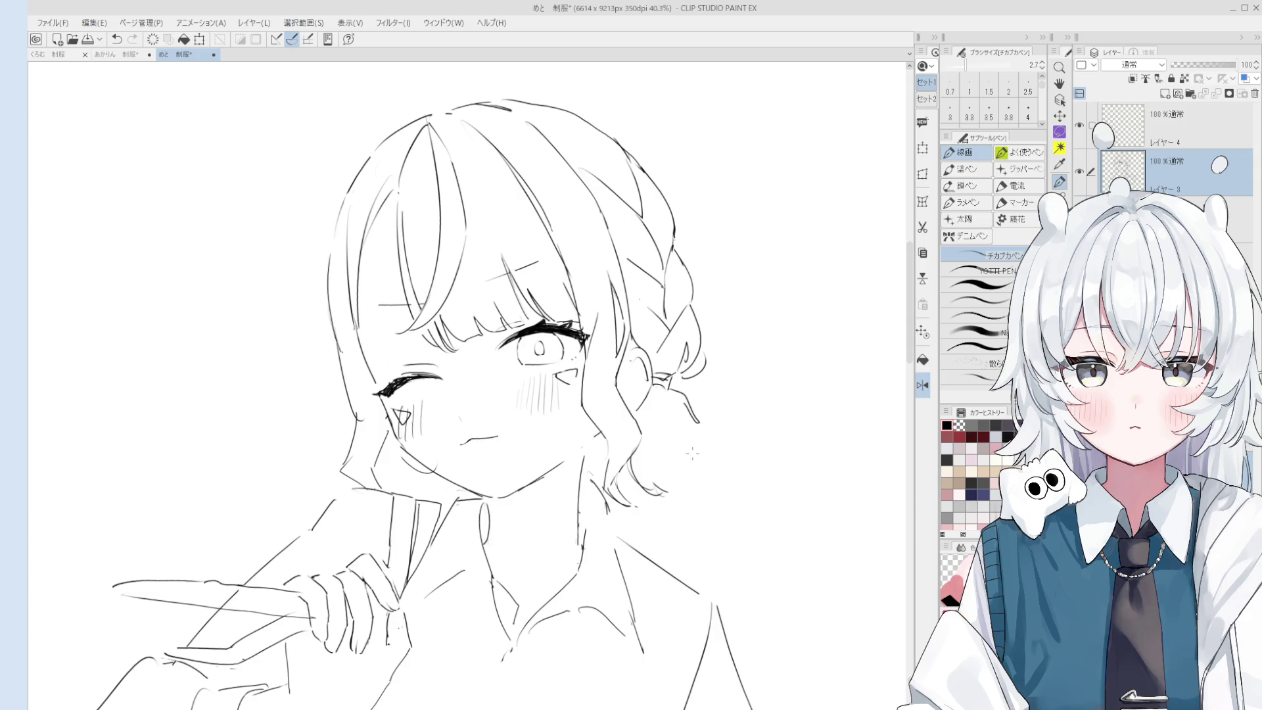
# Draw a curving hair strand below the braid and a short strand down from its tip.
pyautogui.moveTo(651, 437); pyautogui.dragTo(678, 503)
pyautogui.moveTo(687, 408)
pyautogui.mouseDown()
pyautogui.moveTo(709, 449)
pyautogui.moveTo(714, 511)
pyautogui.mouseUp()
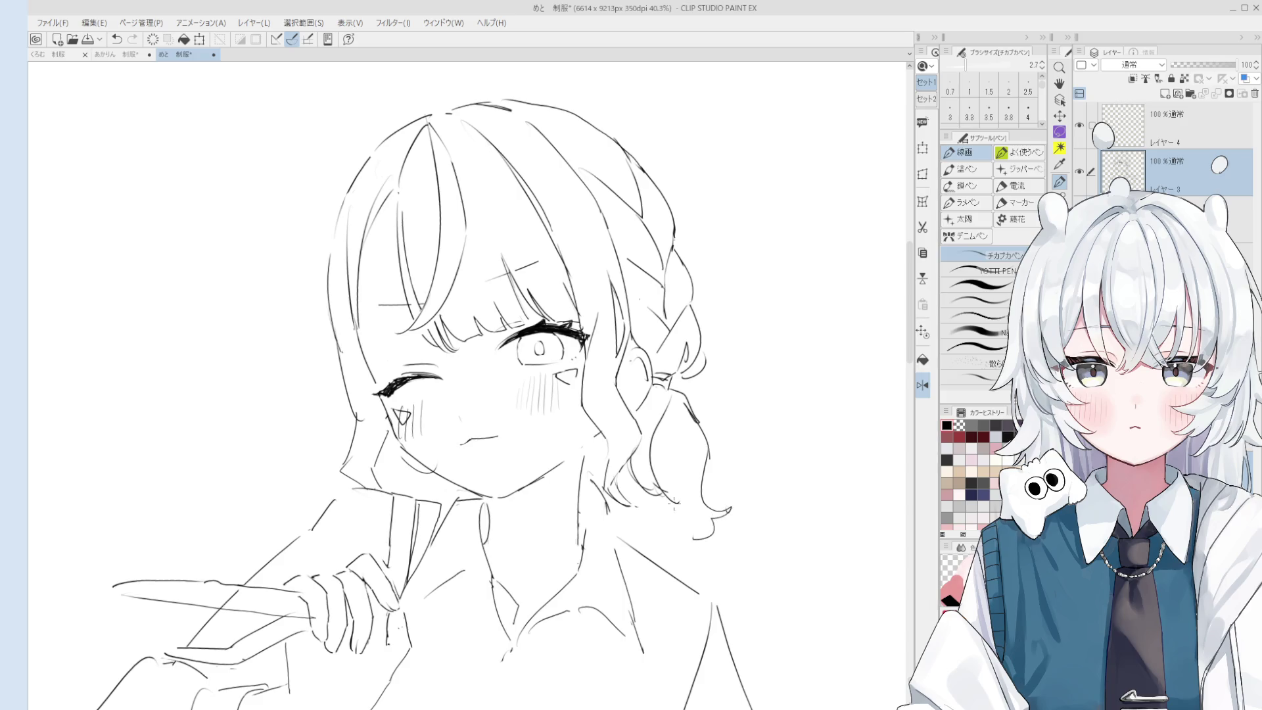
pyautogui.press('e')
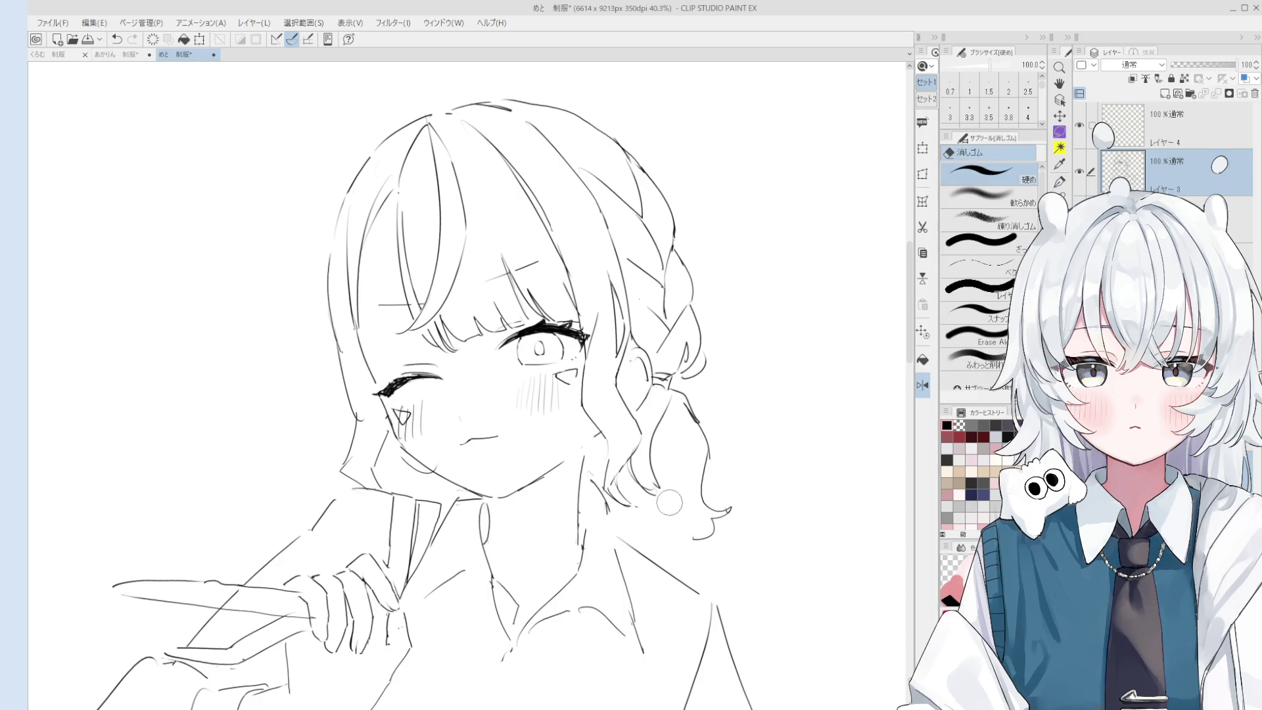
pyautogui.press('p')
pyautogui.press('e')
pyautogui.press('p')
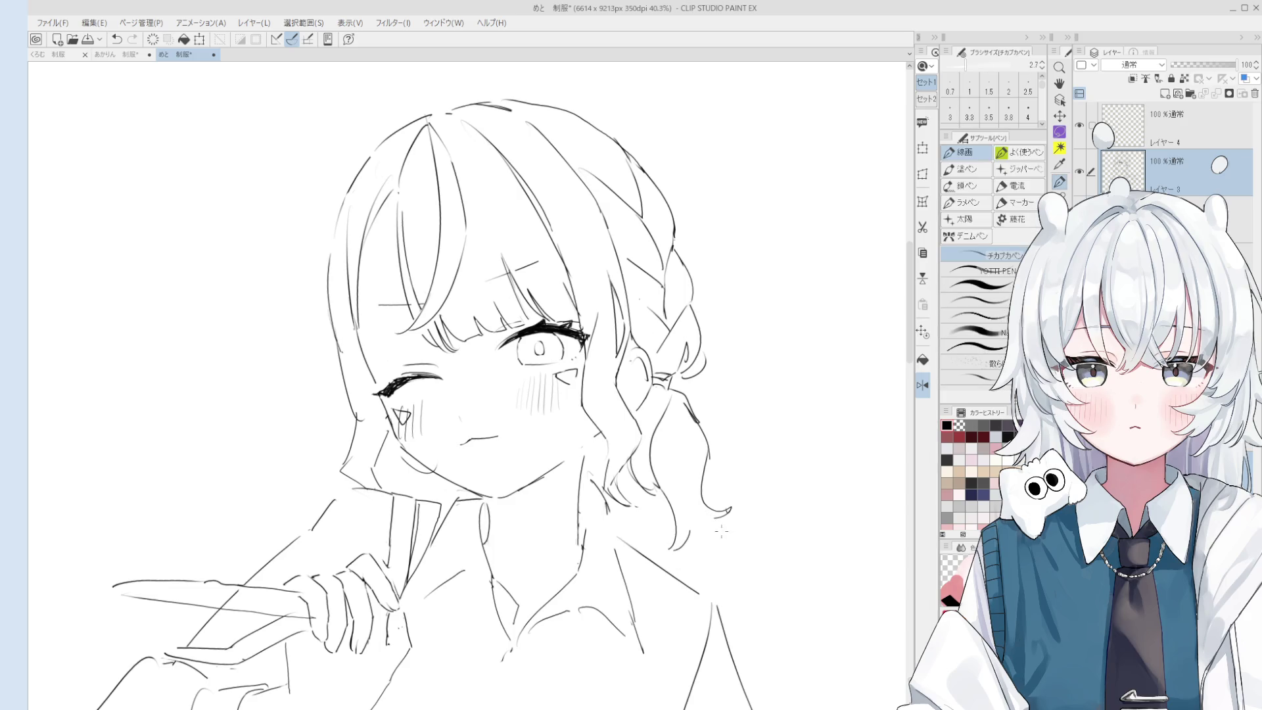
pyautogui.press('e')
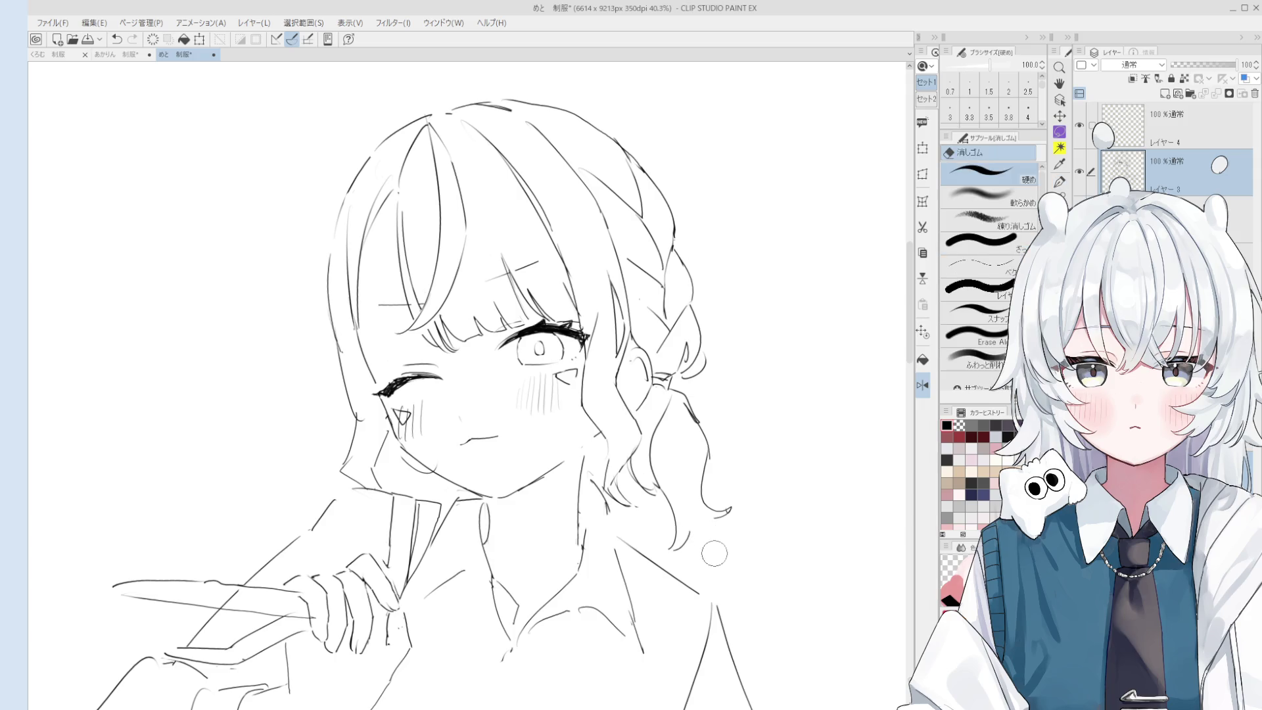
pyautogui.press('p')
pyautogui.scroll(2, 713, 534)
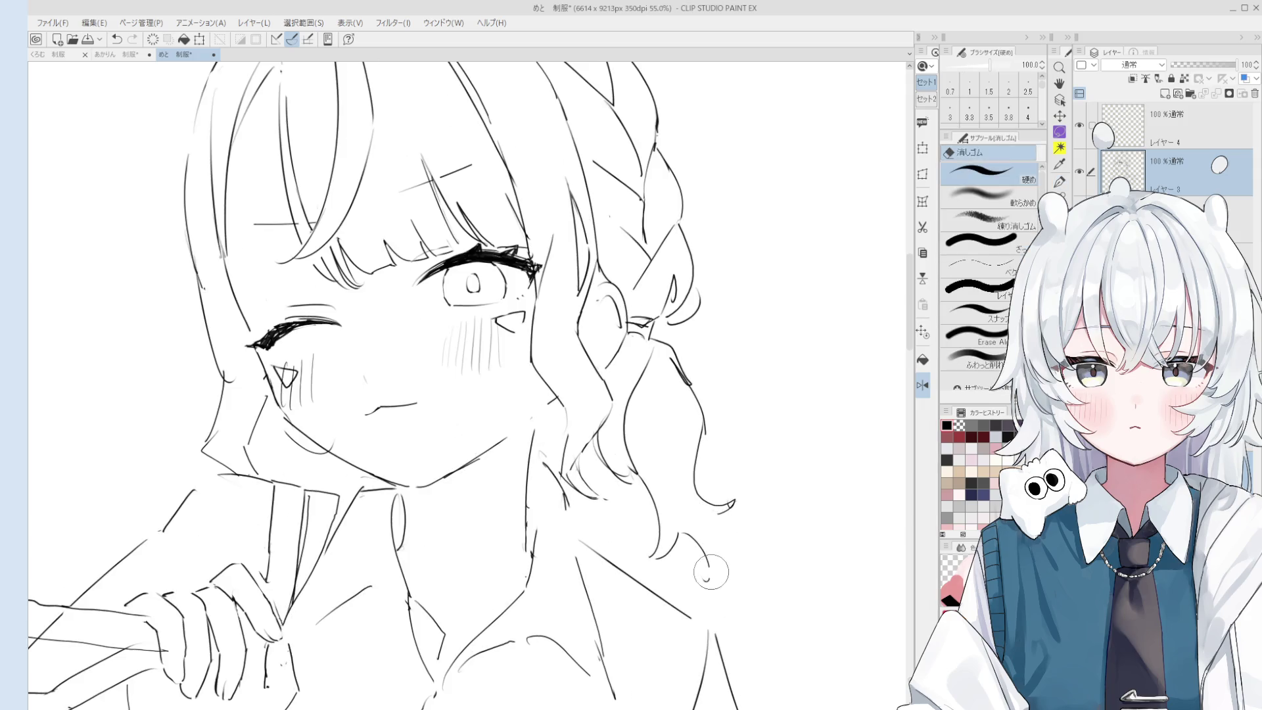
# Extend the hair tip with a curved stroke and darken the strand line beside the face.
pyautogui.moveTo(720, 511); pyautogui.dragTo(715, 566)
pyautogui.press('e')
pyautogui.press('p')
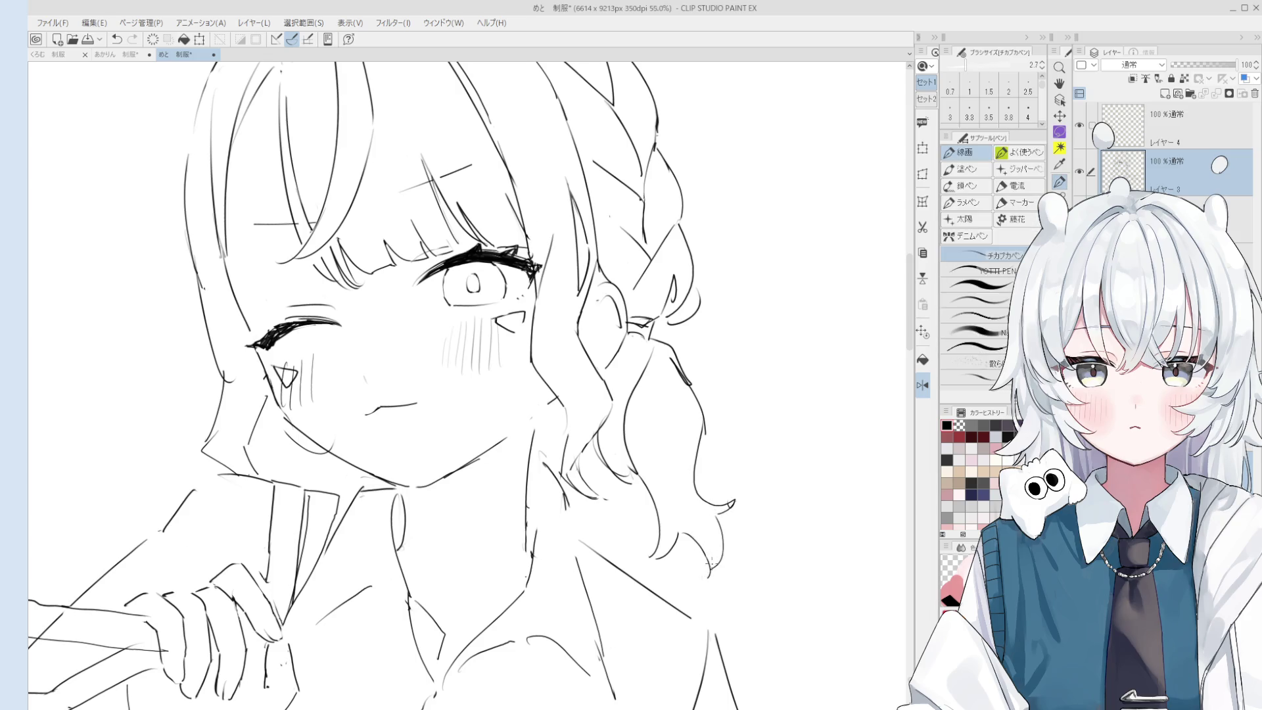
pyautogui.scroll(-1, 708, 566)
pyautogui.moveTo(698, 508); pyautogui.dragTo(670, 430)
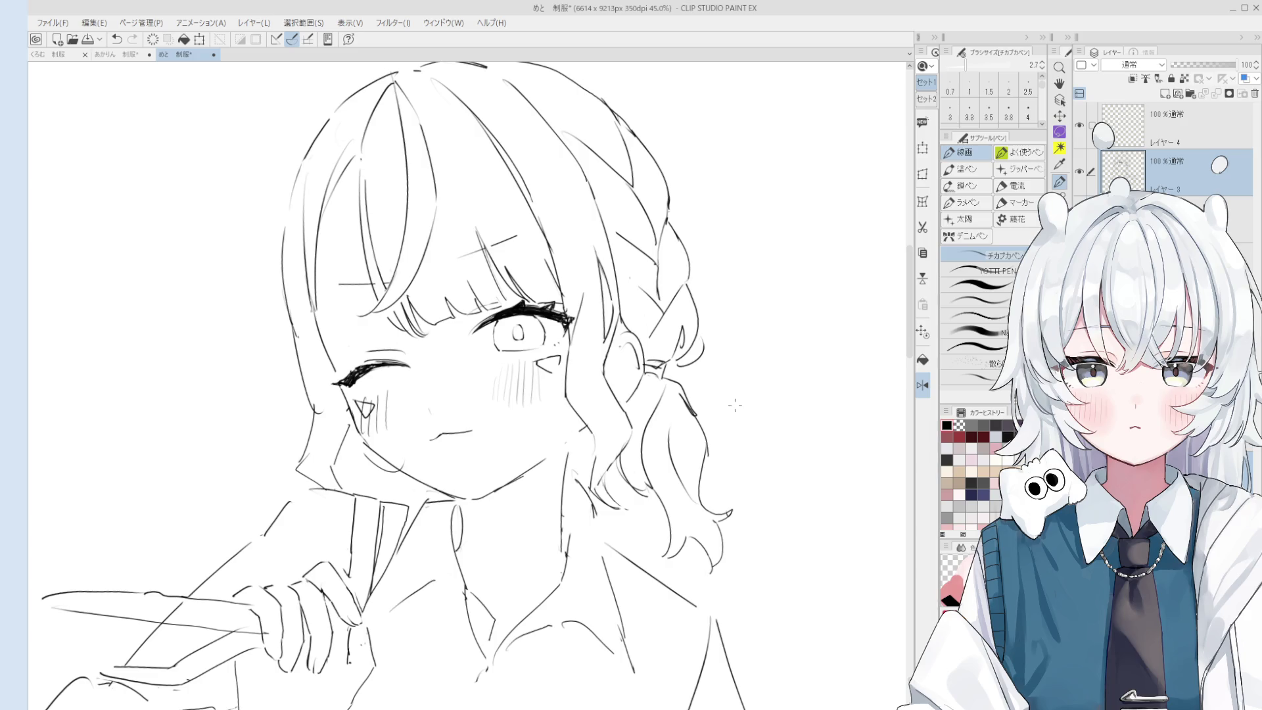
pyautogui.scroll(1, 717, 448)
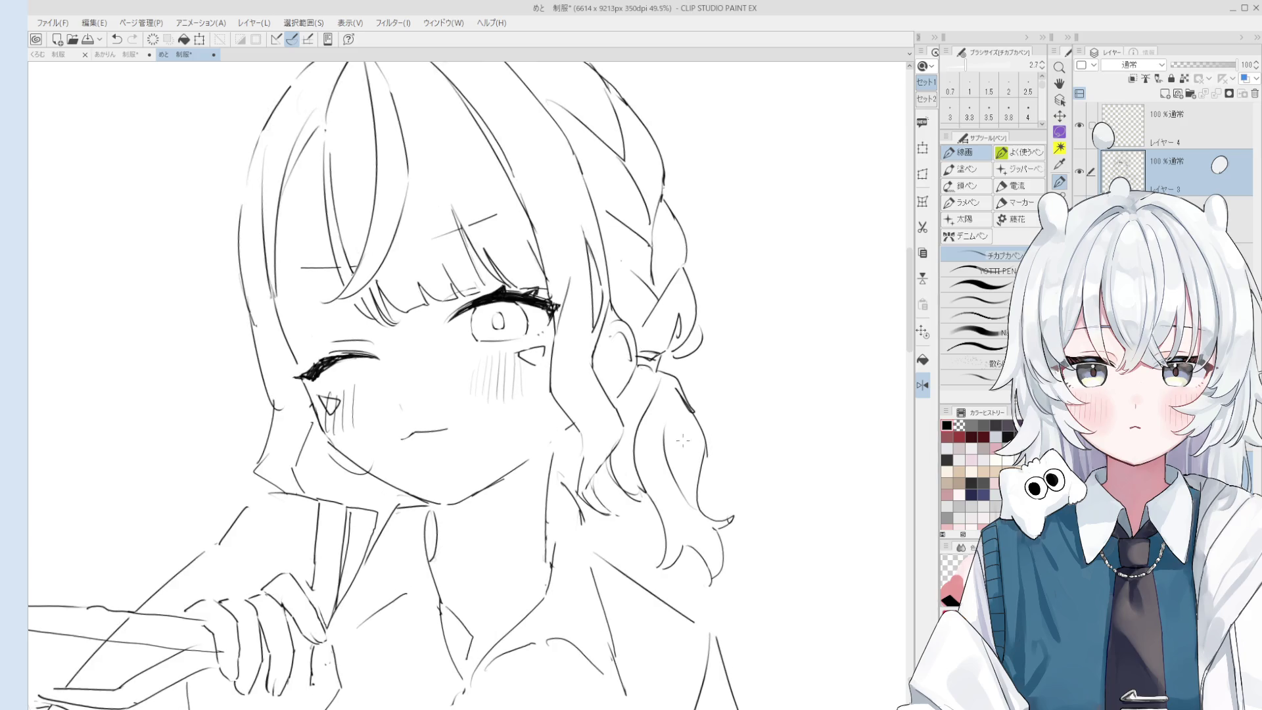
# Erase the rough hair strand lines with a smaller eraser and redraw them.
pyautogui.press('e')
pyautogui.moveTo(667, 473)
pyautogui.mouseDown()
pyautogui.moveTo(614, 499)
pyautogui.moveTo(611, 460)
pyautogui.moveTo(594, 483)
pyautogui.moveTo(618, 437)
pyautogui.mouseUp()
pyautogui.press('[')
pyautogui.press('p')
pyautogui.moveTo(594, 489); pyautogui.dragTo(626, 433)
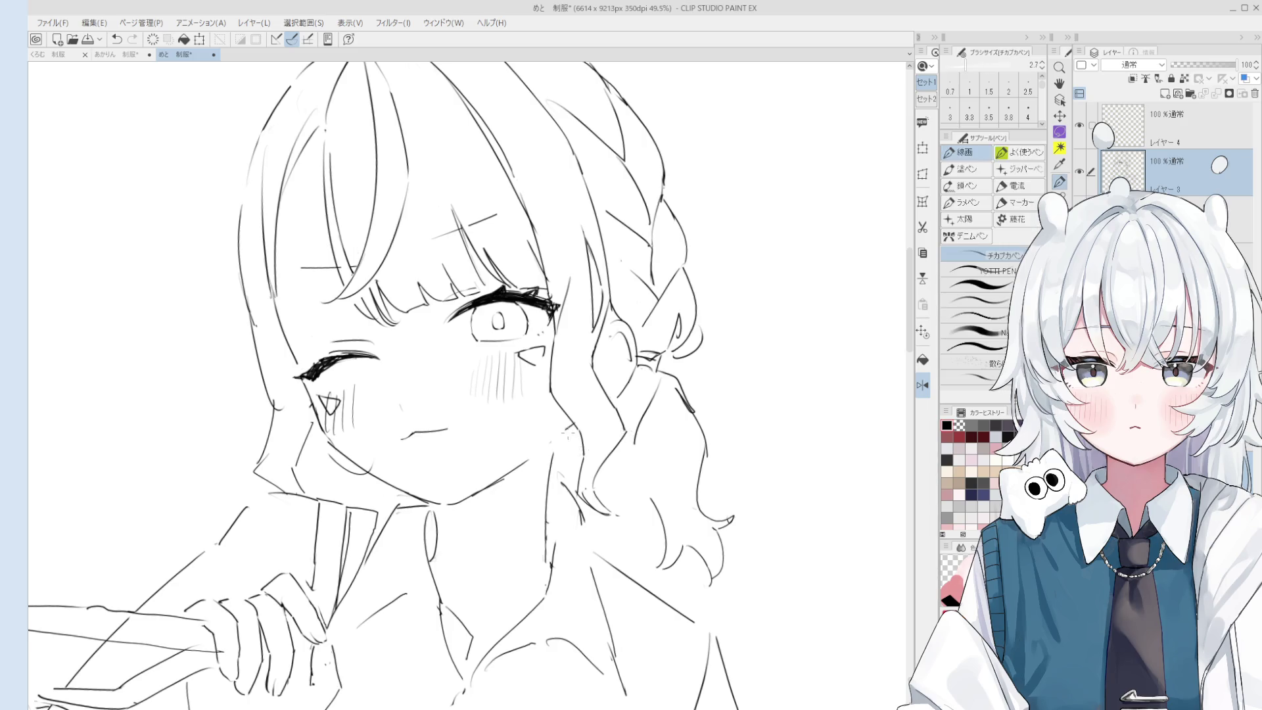
# Flip the canvas view horizontally and center it on the face.
pyautogui.scroll(2, 494, 474)
pyautogui.press('h')
pyautogui.moveTo(383, 448)
pyautogui.mouseDown()
pyautogui.moveTo(454, 502)
pyautogui.moveTo(493, 473)
pyautogui.moveTo(484, 466)
pyautogui.mouseUp()
pyautogui.press('p')
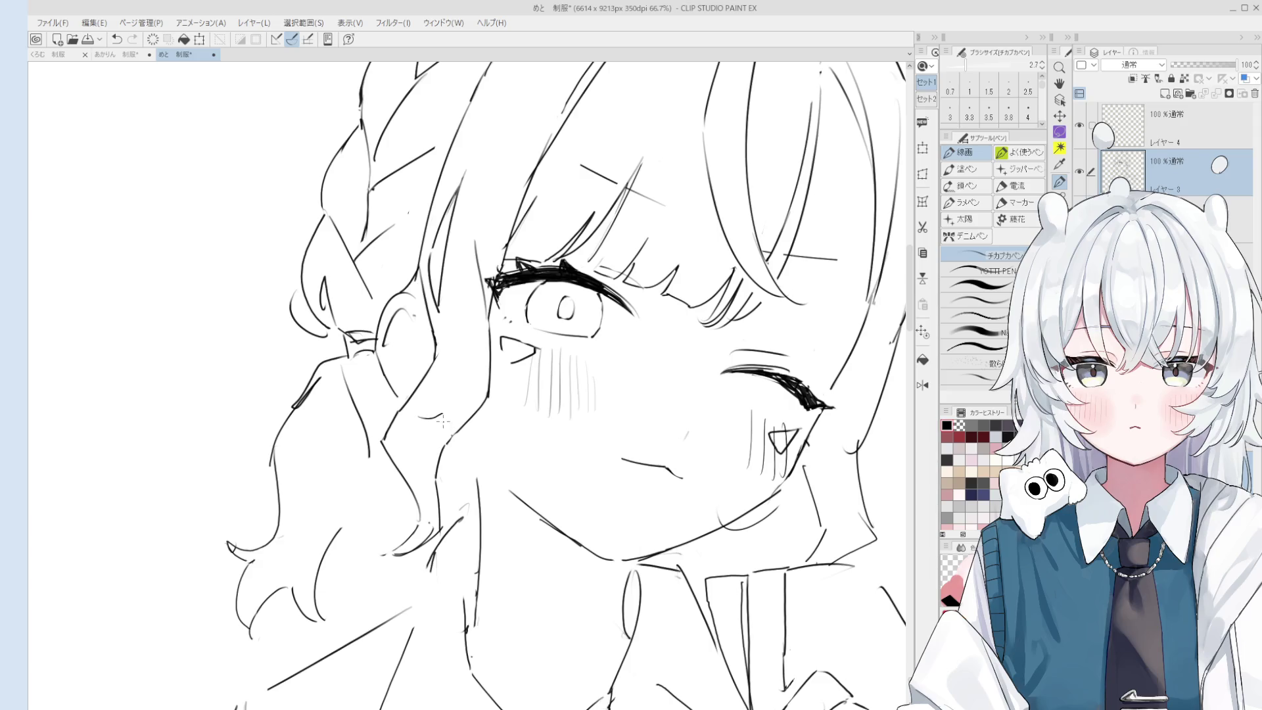
# Discard a cheek stroke and draw a new jawline stroke.
pyautogui.moveTo(412, 409); pyautogui.dragTo(442, 418)
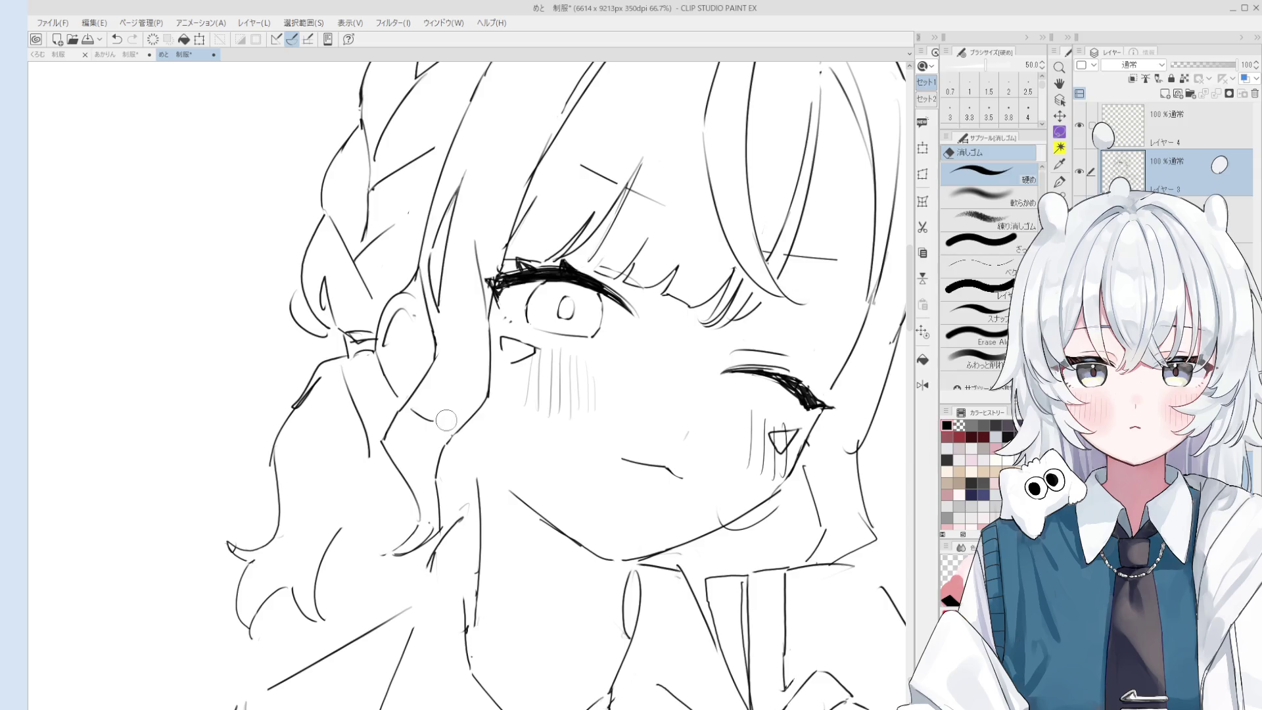
pyautogui.scroll(-1, 454, 420)
pyautogui.hotkey('ctrl', 'z')
pyautogui.moveTo(471, 439); pyautogui.dragTo(556, 522)
pyautogui.hotkey('ctrl', 'z')
pyautogui.moveTo(471, 439); pyautogui.dragTo(558, 525)
pyautogui.scroll(-1, 508, 481)
# Redraw the neck line below the jaw.
pyautogui.press('-')
pyautogui.press('e')
pyautogui.press('p')
pyautogui.moveTo(503, 512); pyautogui.dragTo(488, 439)
pyautogui.scroll(-1, 490, 438)
pyautogui.press('e')
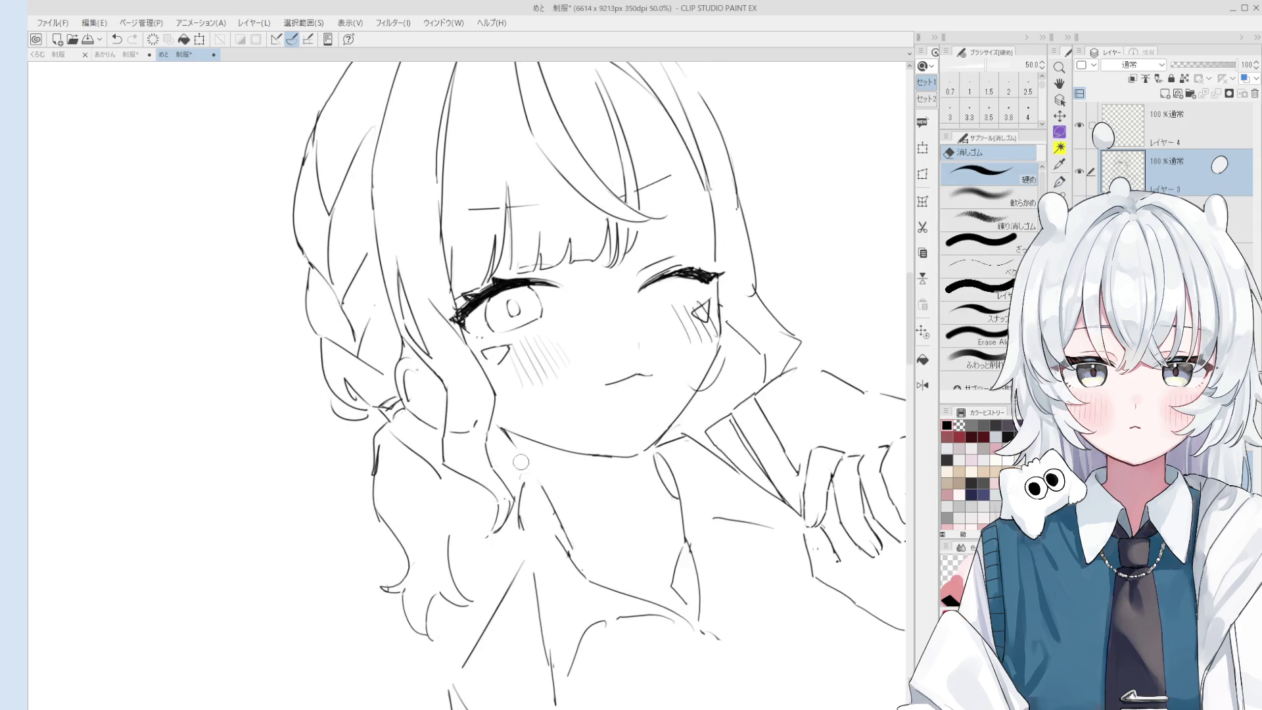
pyautogui.press('p')
pyautogui.scroll(-1, 538, 490)
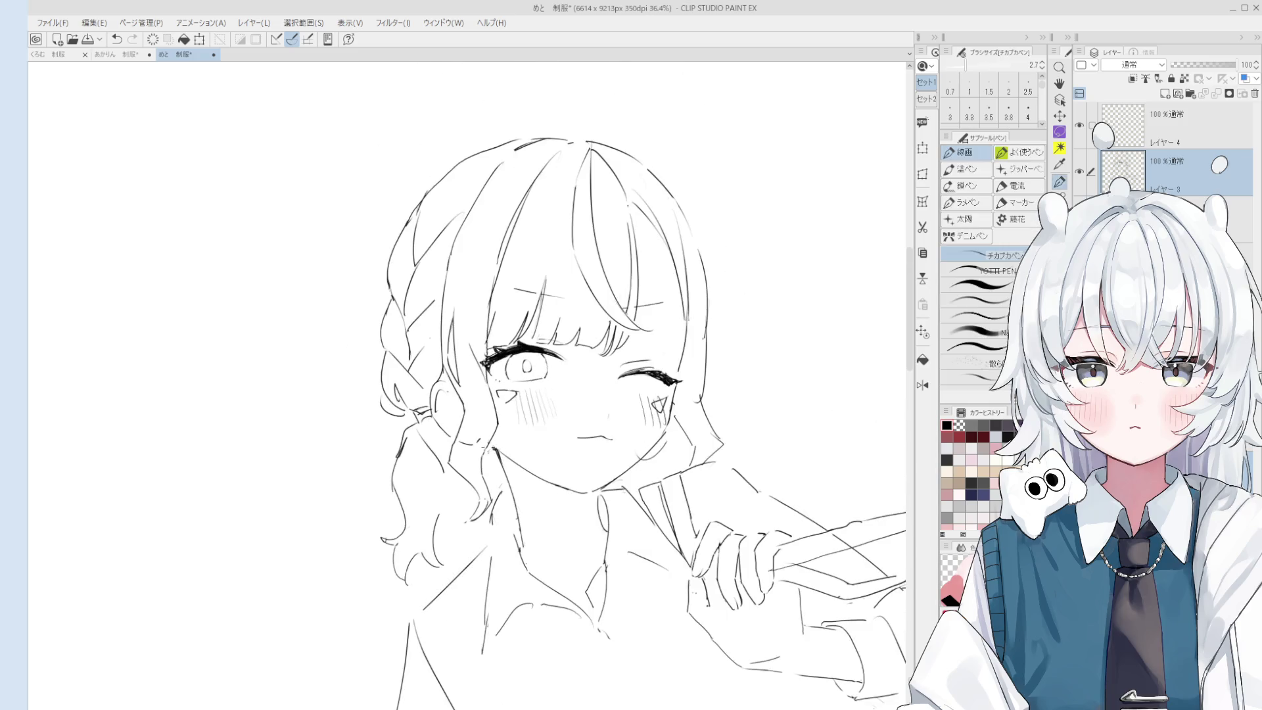
# Flip the view, pan onto the girl's face, then flip it back and tilt slightly.
pyautogui.press('h')
pyautogui.press('e')
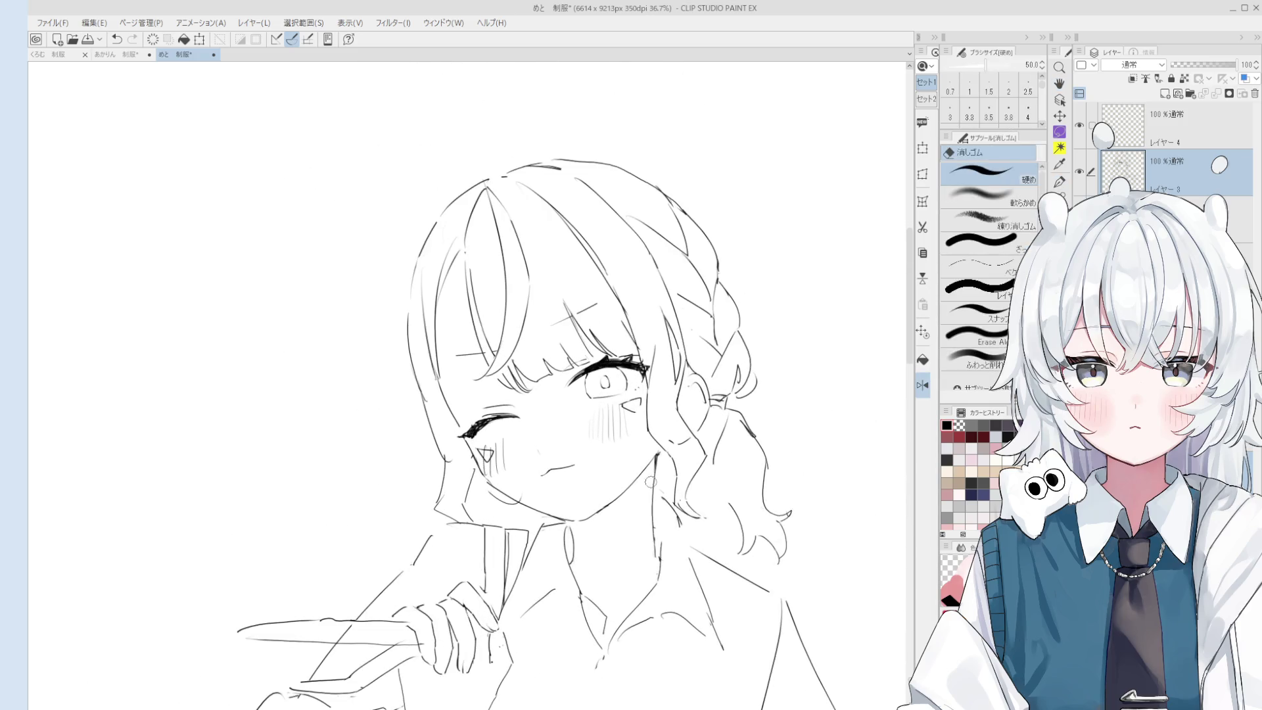
pyautogui.scroll(-1, 641, 460)
pyautogui.press('h')
pyautogui.moveTo(571, 599); pyautogui.dragTo(604, 491)
pyautogui.scroll(1, 657, 446)
pyautogui.press('e')
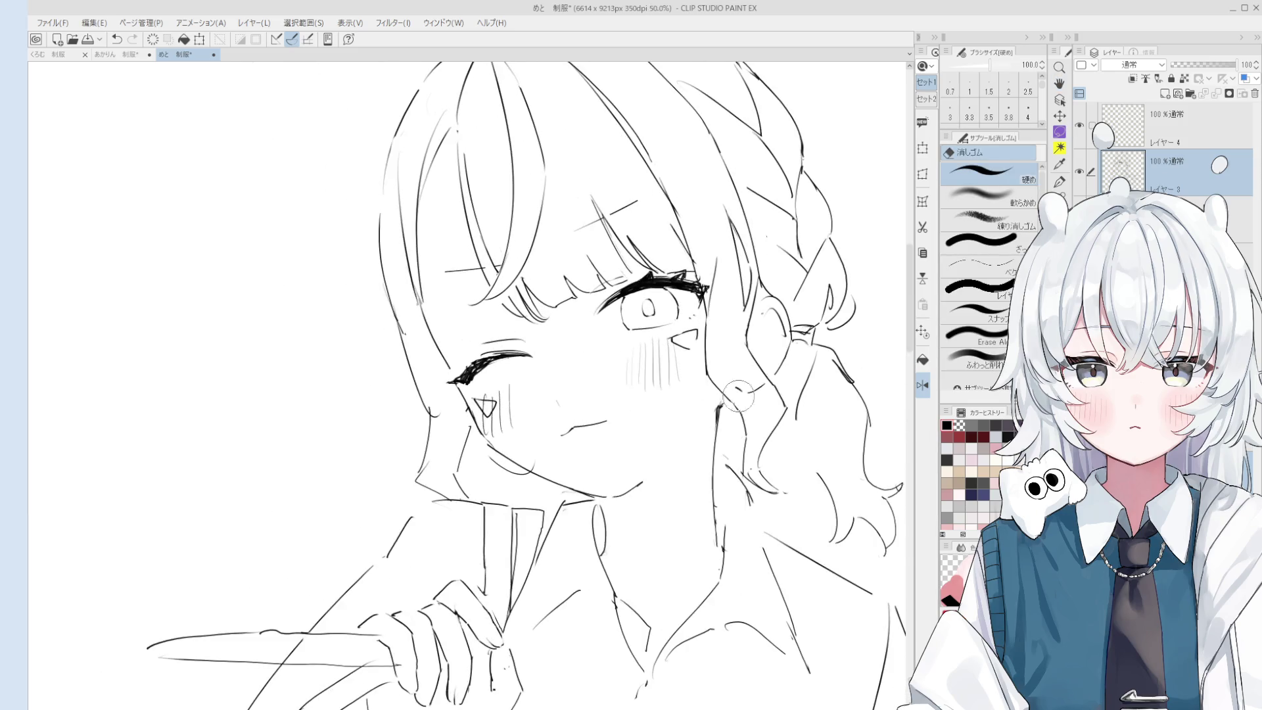
pyautogui.press('p')
pyautogui.press('h')
pyautogui.moveTo(766, 526)
pyautogui.mouseDown()
pyautogui.moveTo(591, 499)
pyautogui.moveTo(439, 447)
pyautogui.mouseUp()
# Rotate the canvas view clockwise to work on the cheek strokes.
pyautogui.scroll(-1, 440, 447)
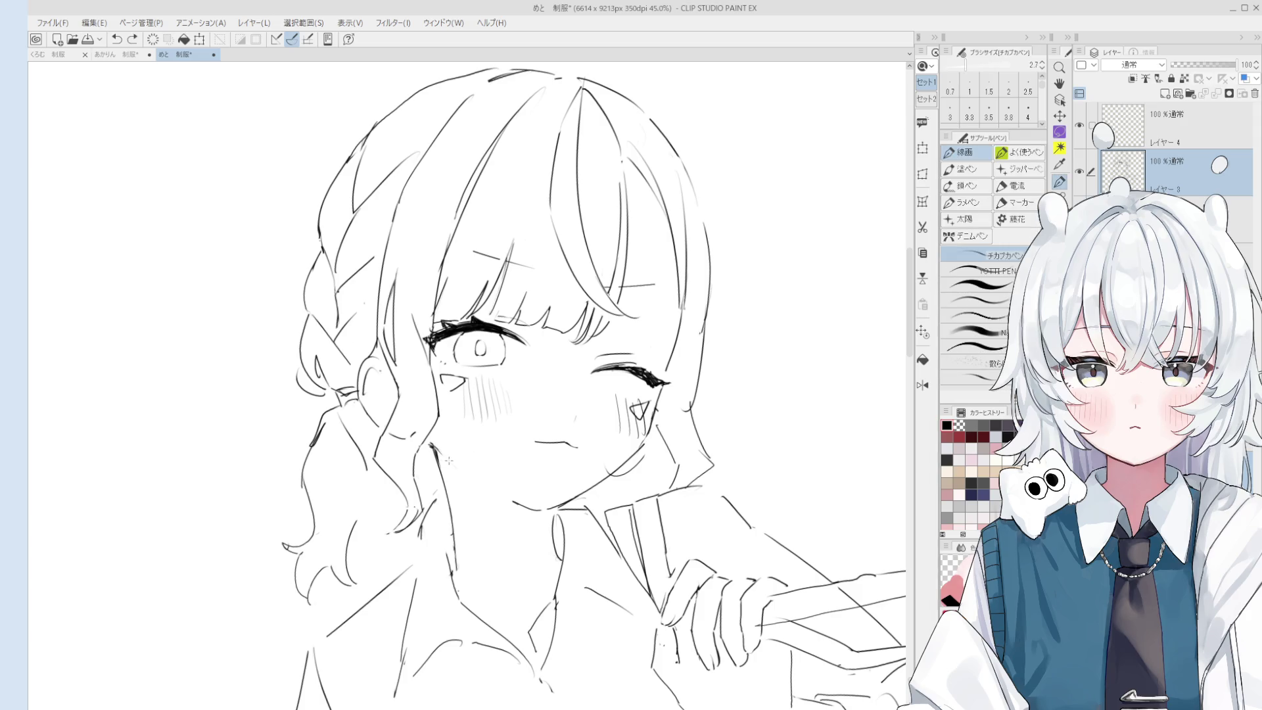
pyautogui.scroll(-3, 450, 460)
pyautogui.press('e')
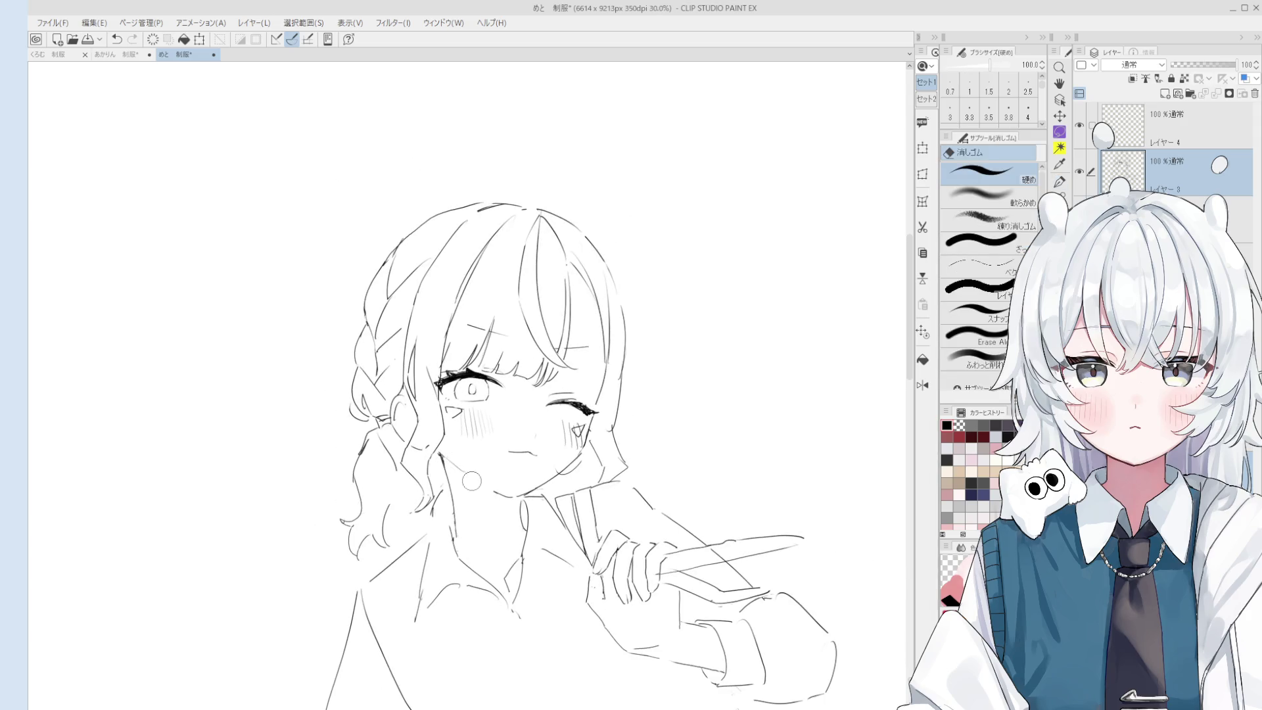
pyautogui.moveTo(596, 557); pyautogui.dragTo(487, 486)
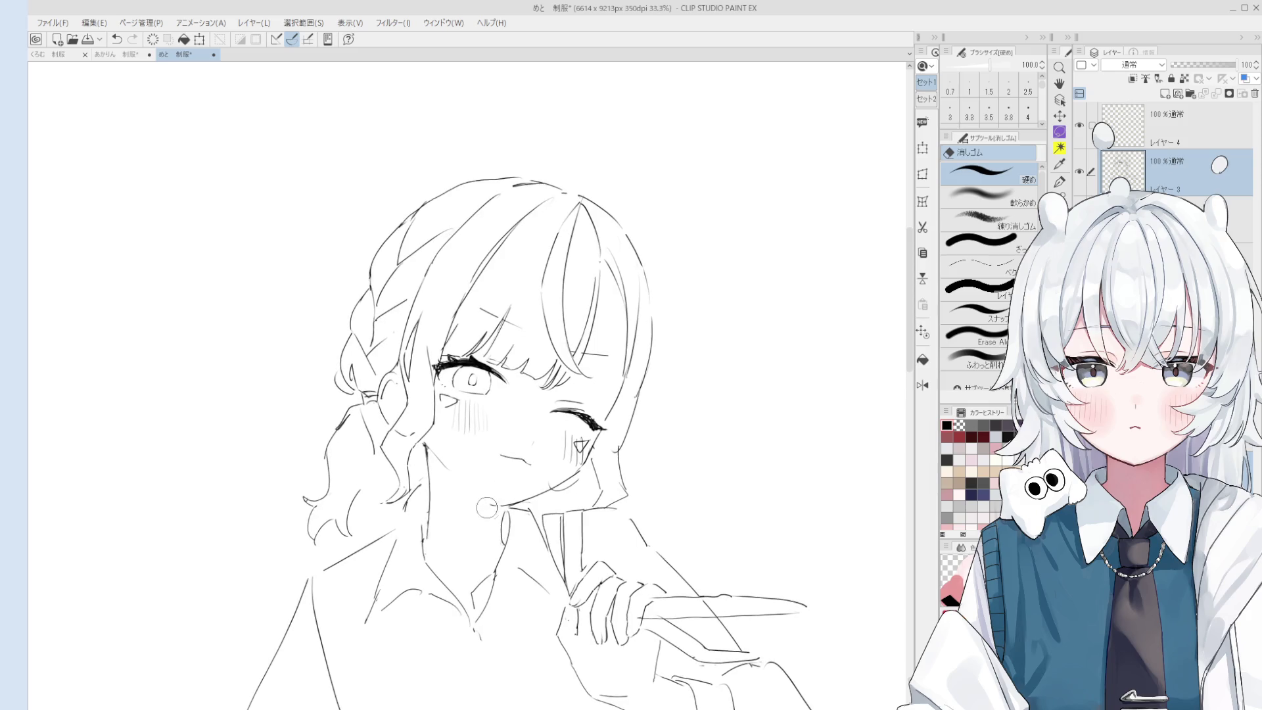
pyautogui.press('p')
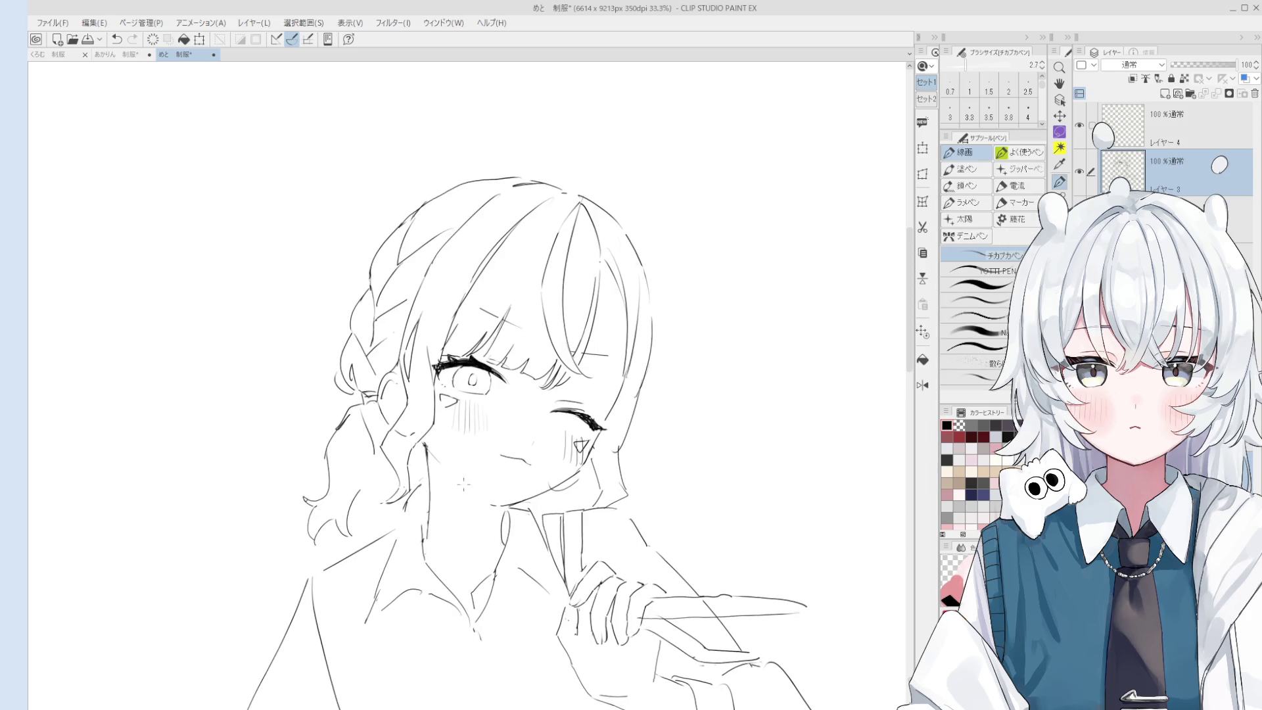
pyautogui.scroll(2, 473, 485)
# Rotate the view counterclockwise and pan it right and up.
pyautogui.press('e')
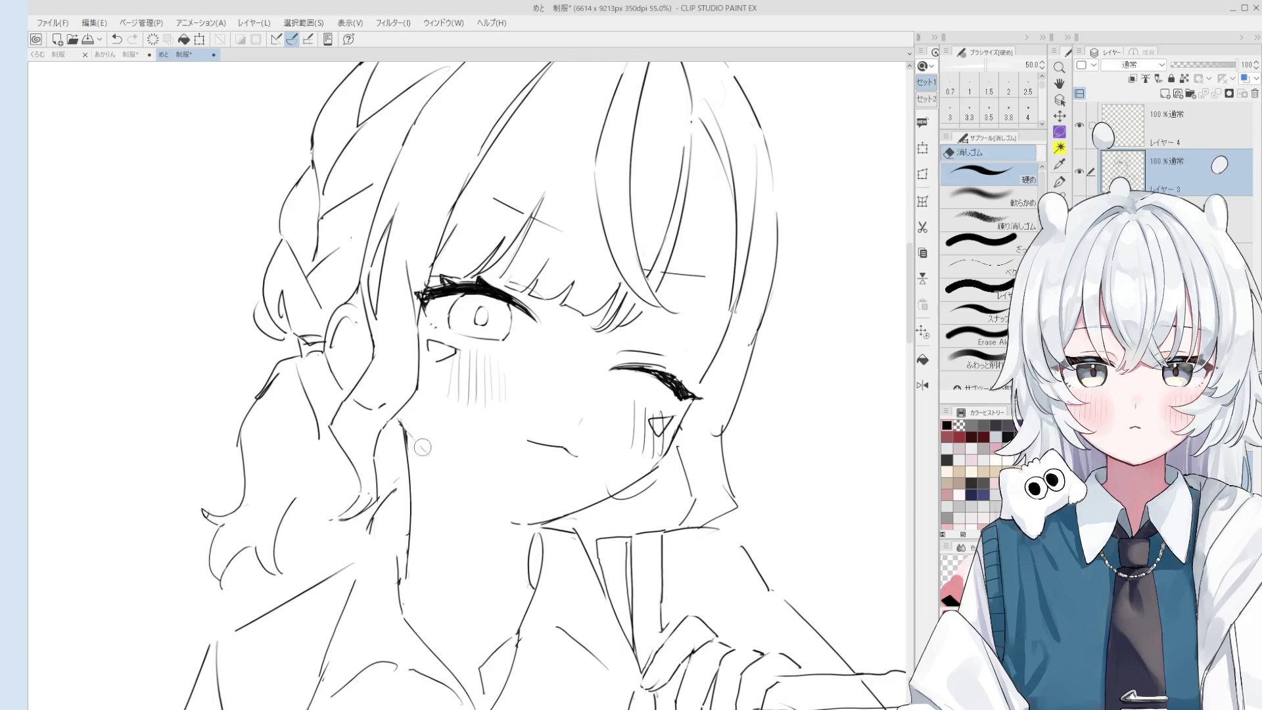
pyautogui.press('p')
pyautogui.scroll(-2, 424, 445)
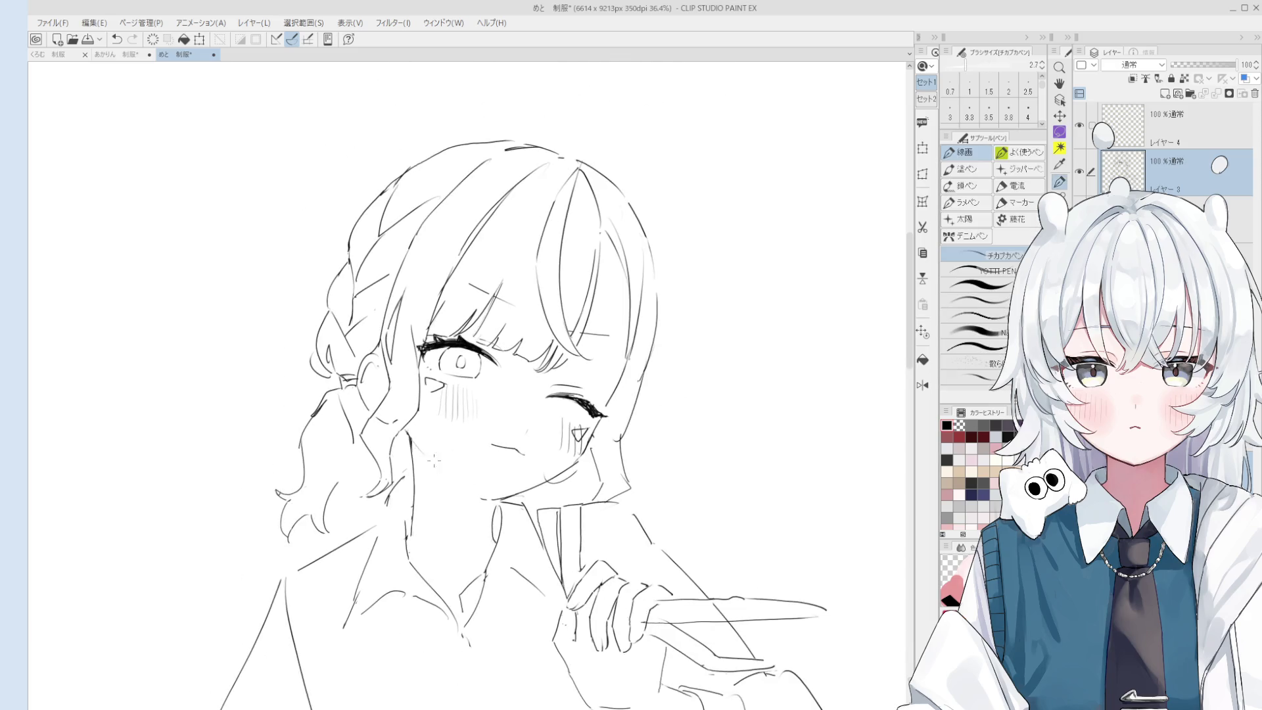
pyautogui.press('-')
pyautogui.press('-')
pyautogui.press('e')
pyautogui.press('h')
pyautogui.moveTo(513, 555); pyautogui.dragTo(690, 460)
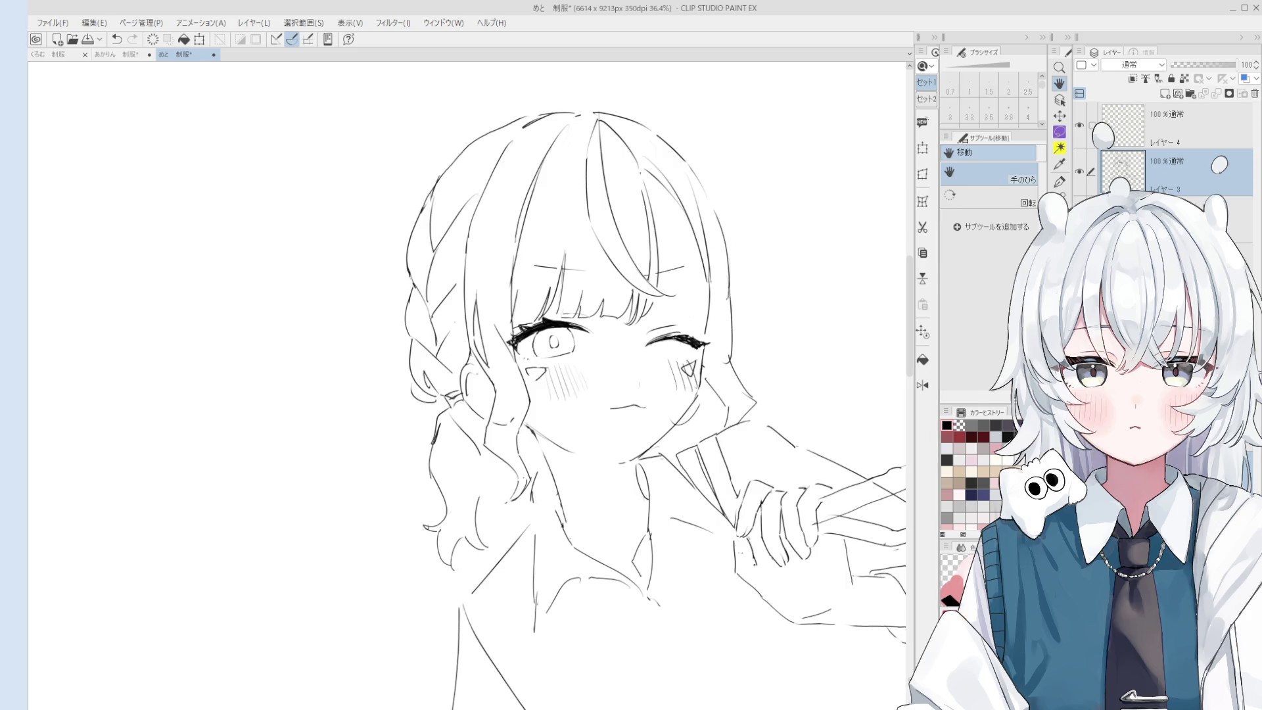
pyautogui.scroll(-5, 692, 428)
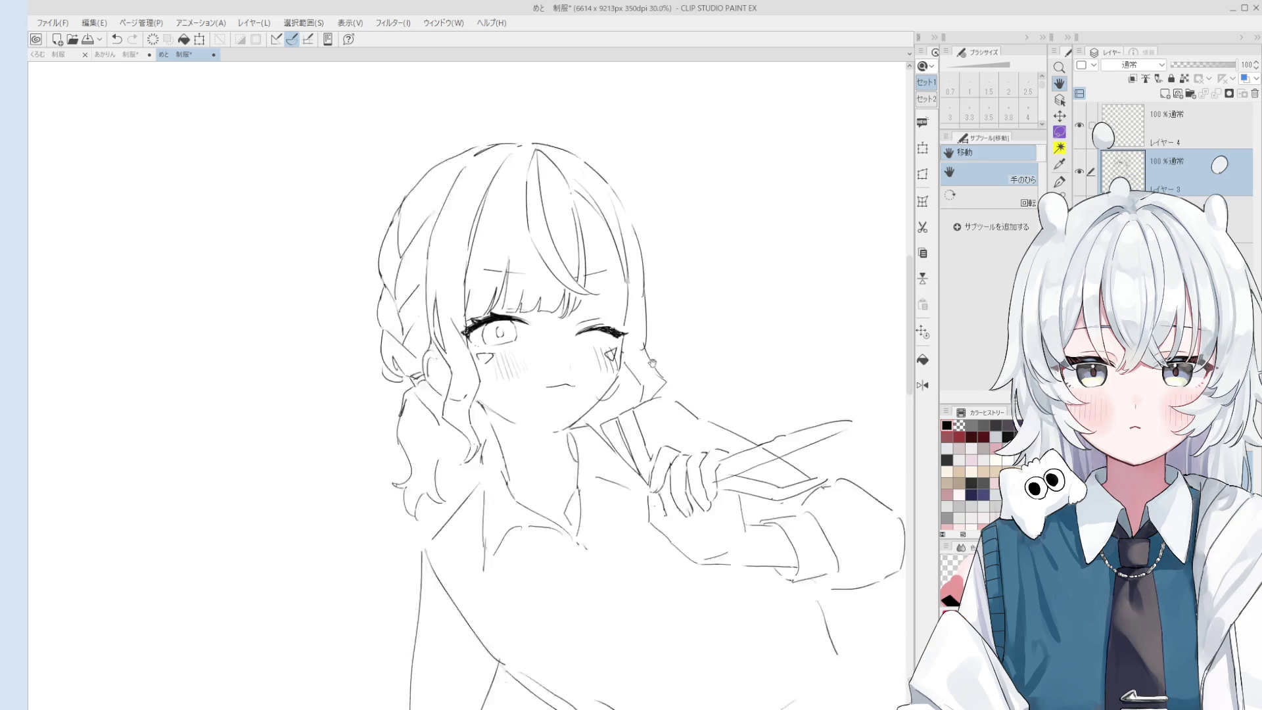
pyautogui.press('^')
pyautogui.scroll(3, 716, 380)
pyautogui.press('p')
pyautogui.moveTo(749, 381)
pyautogui.mouseDown()
pyautogui.moveTo(631, 334)
pyautogui.moveTo(637, 305)
pyautogui.moveTo(720, 294)
pyautogui.moveTo(662, 309)
pyautogui.moveTo(718, 315)
pyautogui.mouseUp()
pyautogui.press('e')
pyautogui.press('p')
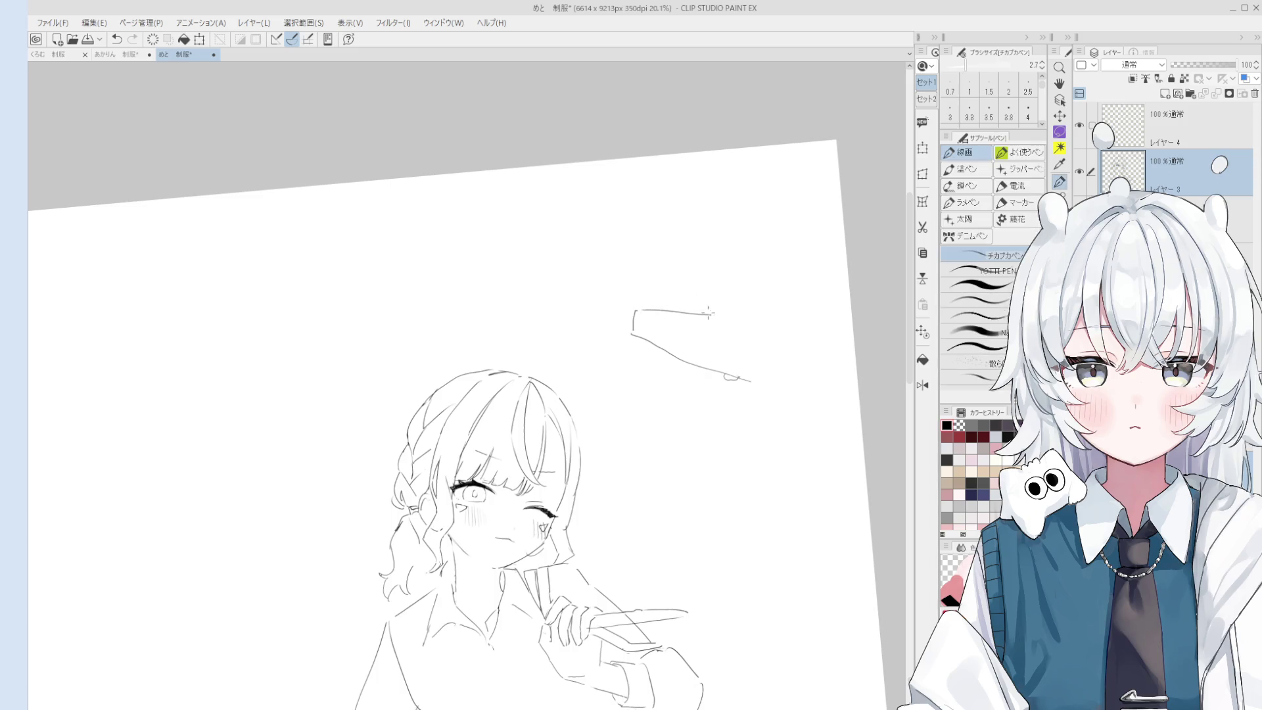
pyautogui.scroll(-2, 690, 312)
pyautogui.moveTo(742, 361)
pyautogui.mouseDown()
pyautogui.moveTo(752, 324)
pyautogui.moveTo(732, 363)
pyautogui.mouseUp()
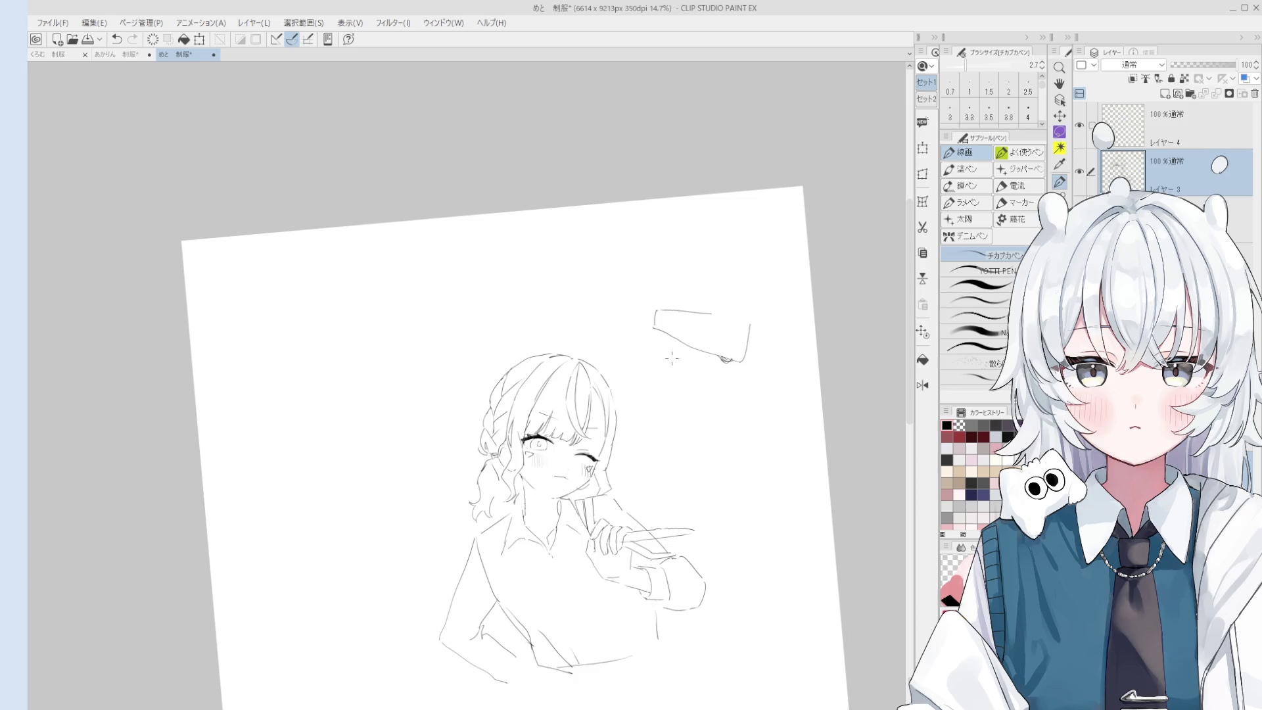
pyautogui.moveTo(640, 330)
pyautogui.mouseDown()
pyautogui.moveTo(718, 356)
pyautogui.moveTo(735, 394)
pyautogui.mouseUp()
pyautogui.hotkey('ctrl', 'z')
pyautogui.hotkey('ctrl', 'z')
pyautogui.hotkey('ctrl', 'z')
pyautogui.moveTo(719, 360); pyautogui.dragTo(745, 363)
pyautogui.hotkey('ctrl', 'z')
pyautogui.press('e')
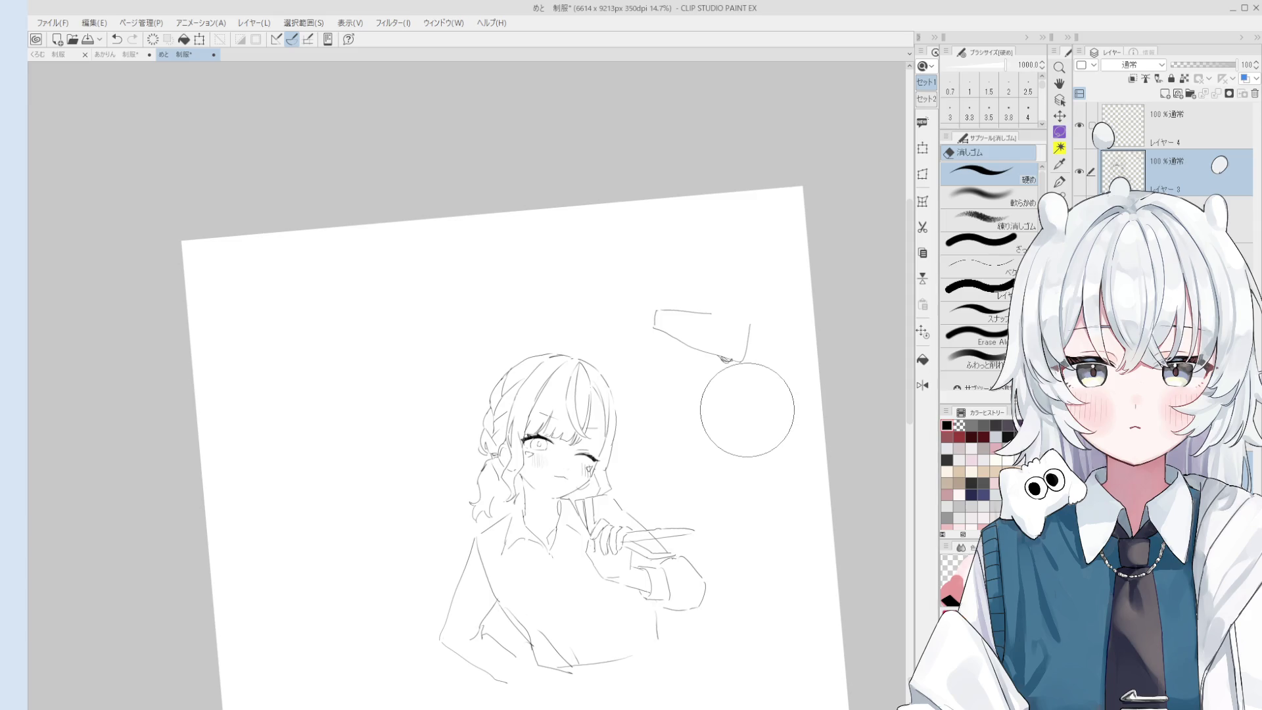
pyautogui.moveTo(740, 394)
pyautogui.mouseDown()
pyautogui.moveTo(746, 352)
pyautogui.moveTo(704, 340)
pyautogui.mouseUp()
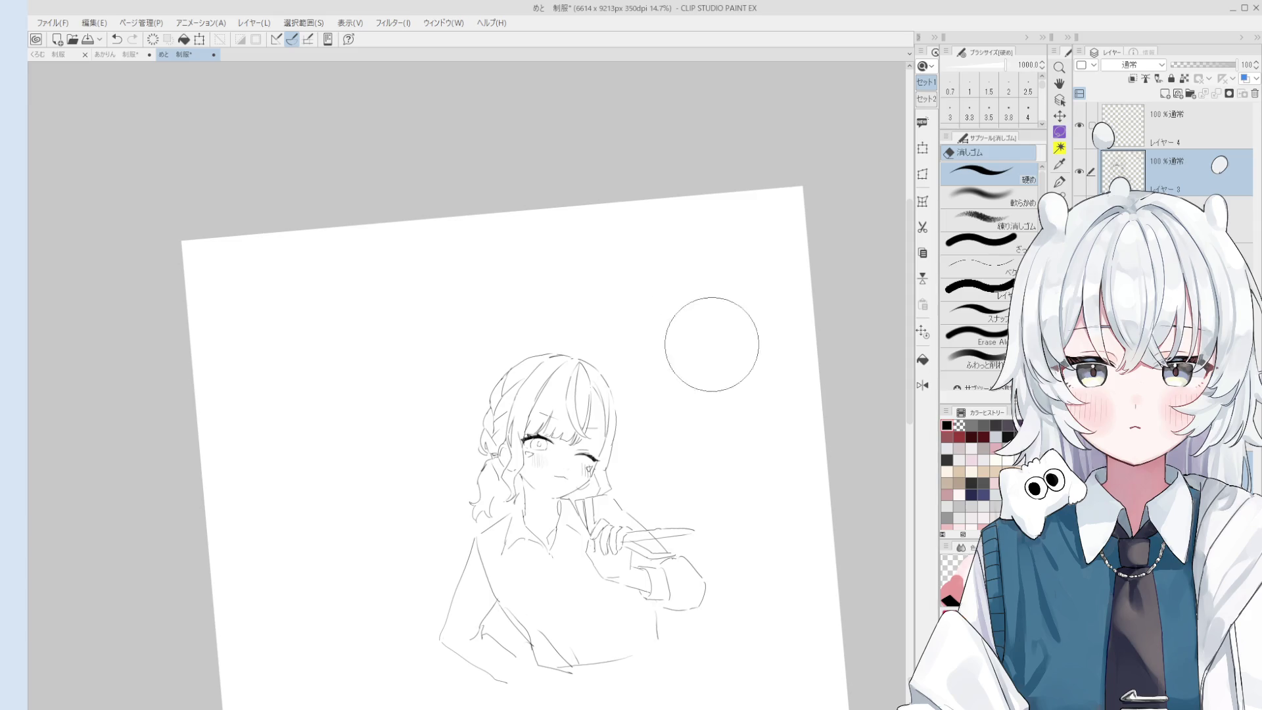
pyautogui.scroll(5, 804, 417)
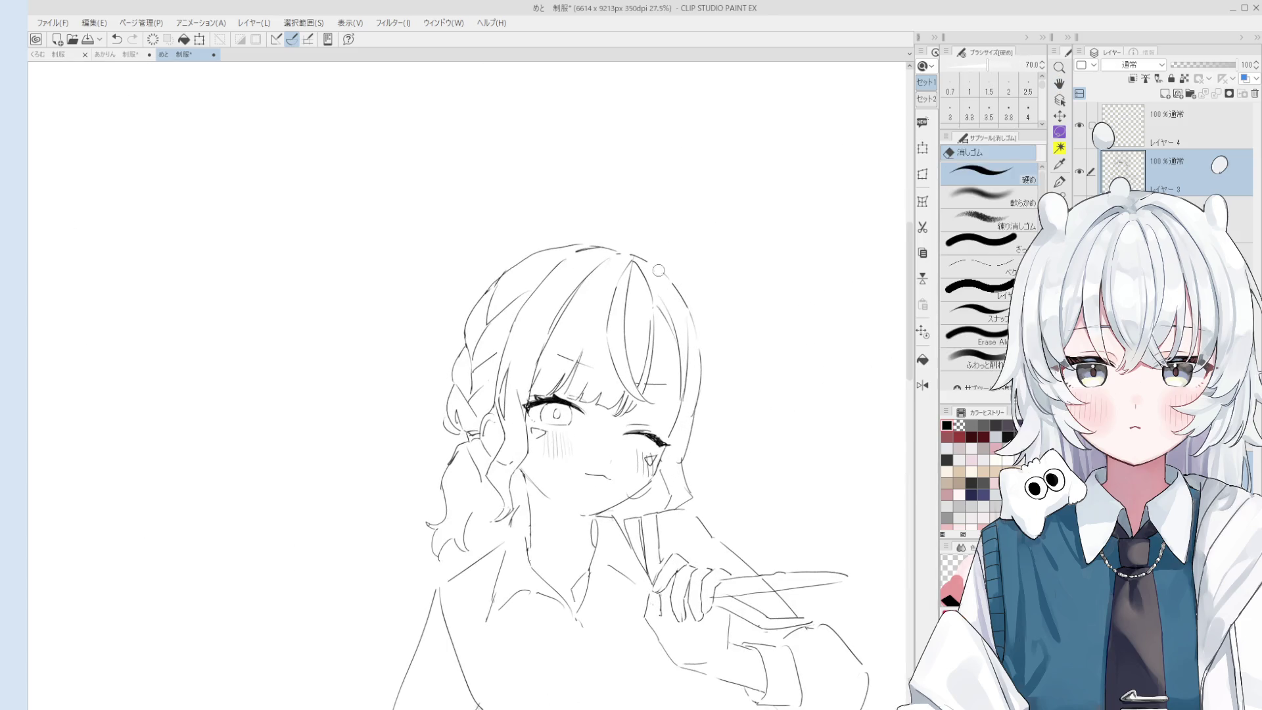
pyautogui.moveTo(658, 270); pyautogui.dragTo(641, 245)
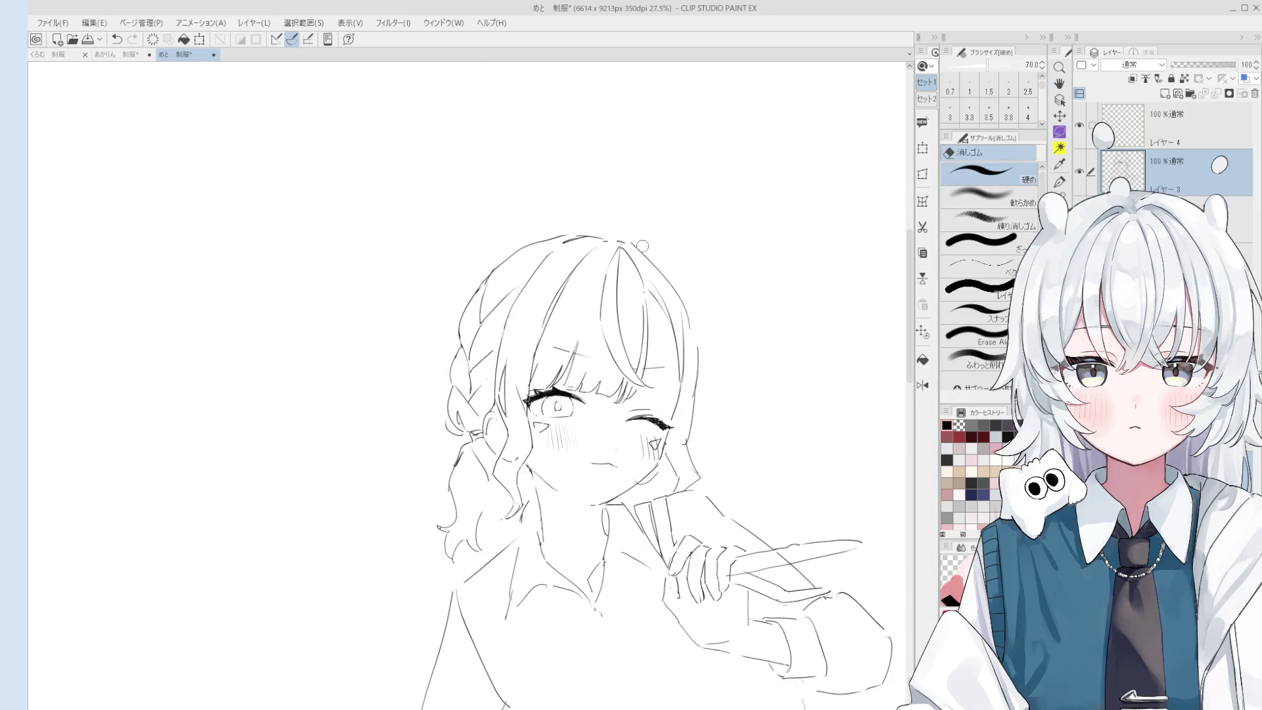
pyautogui.scroll(1, 680, 283)
pyautogui.press('p')
pyautogui.press('e')
pyautogui.press('p')
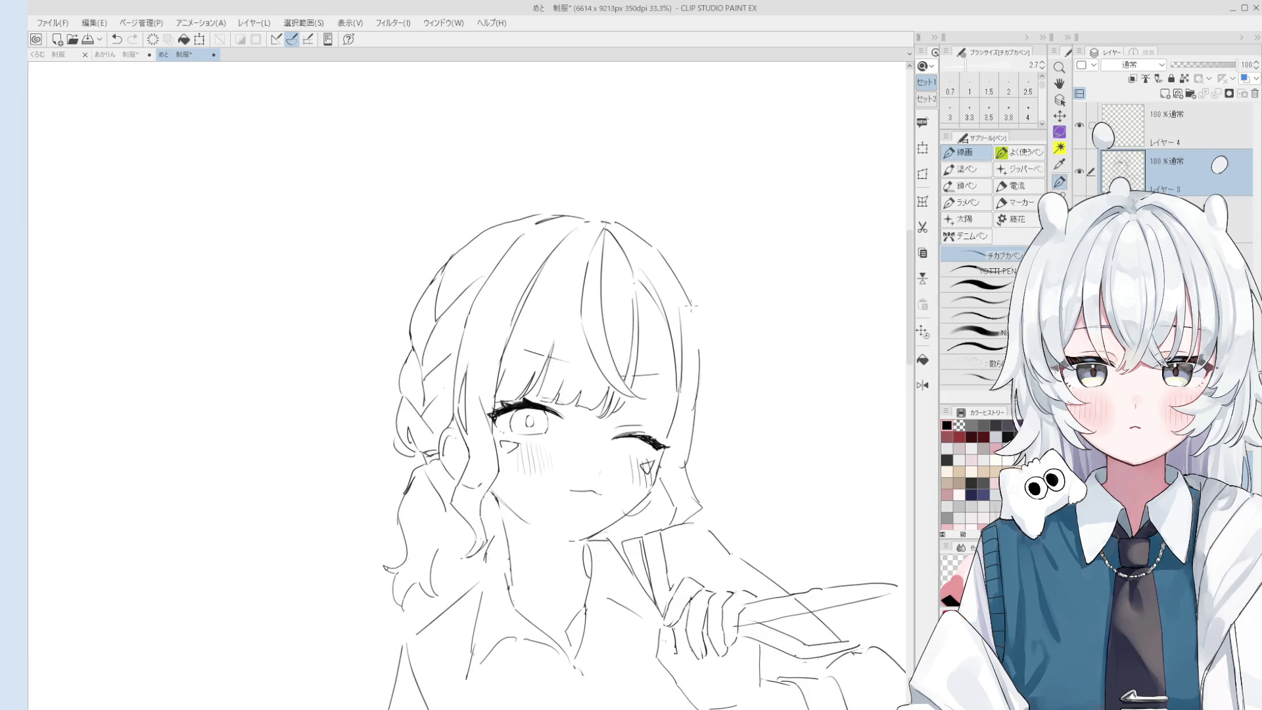
pyautogui.scroll(-3, 690, 304)
pyautogui.press('e')
pyautogui.press('p')
pyautogui.moveTo(686, 328); pyautogui.dragTo(693, 372)
pyautogui.press('e')
pyautogui.press('p')
pyautogui.press('e')
pyautogui.press('p')
pyautogui.scroll(1, 725, 459)
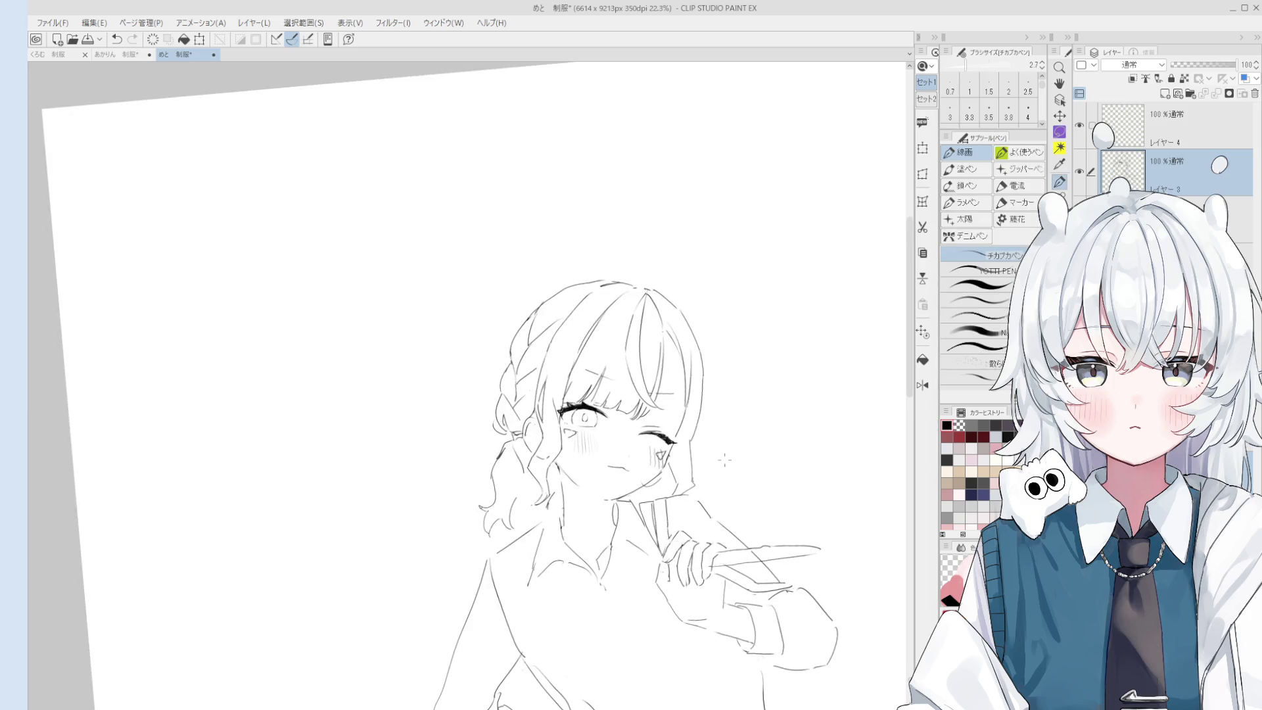
pyautogui.moveTo(725, 460); pyautogui.dragTo(718, 428)
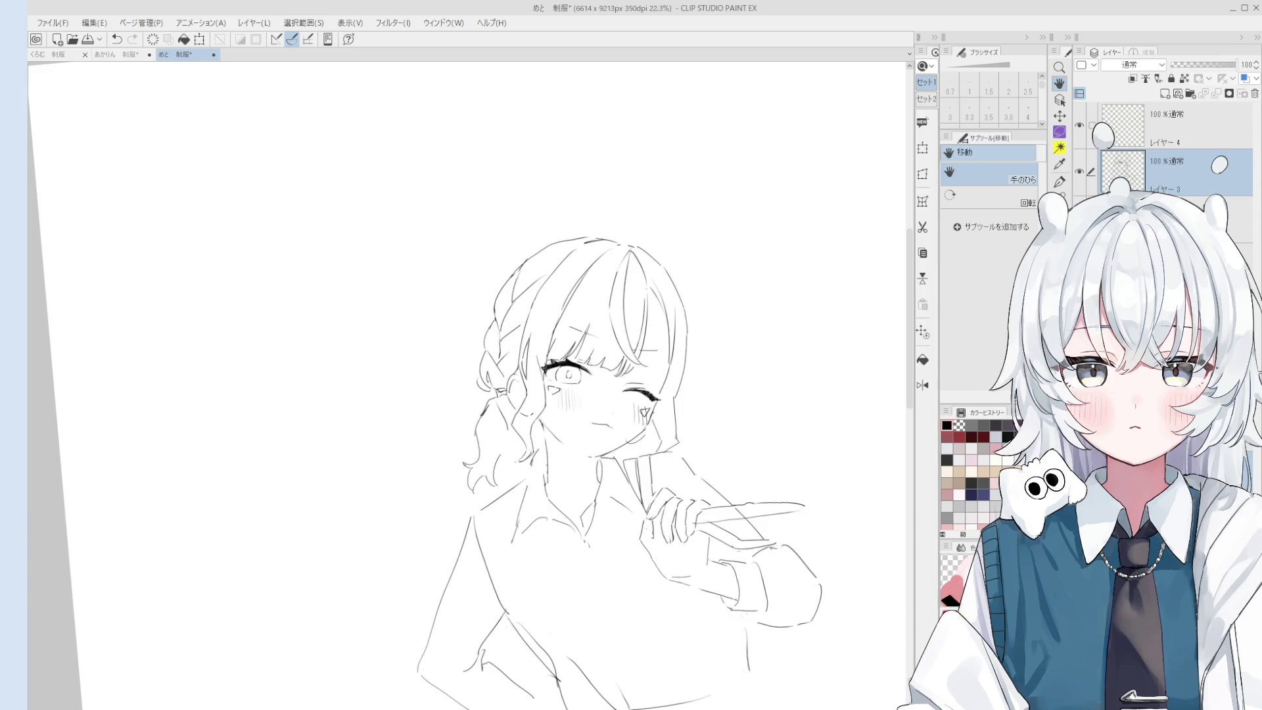
# Undo the last hair outline strokes and redraw the outline beside the raised hand.
pyautogui.scroll(2, 754, 375)
pyautogui.moveTo(667, 431)
pyautogui.mouseDown()
pyautogui.moveTo(698, 439)
pyautogui.moveTo(680, 335)
pyautogui.moveTo(704, 393)
pyautogui.mouseUp()
pyautogui.press('e')
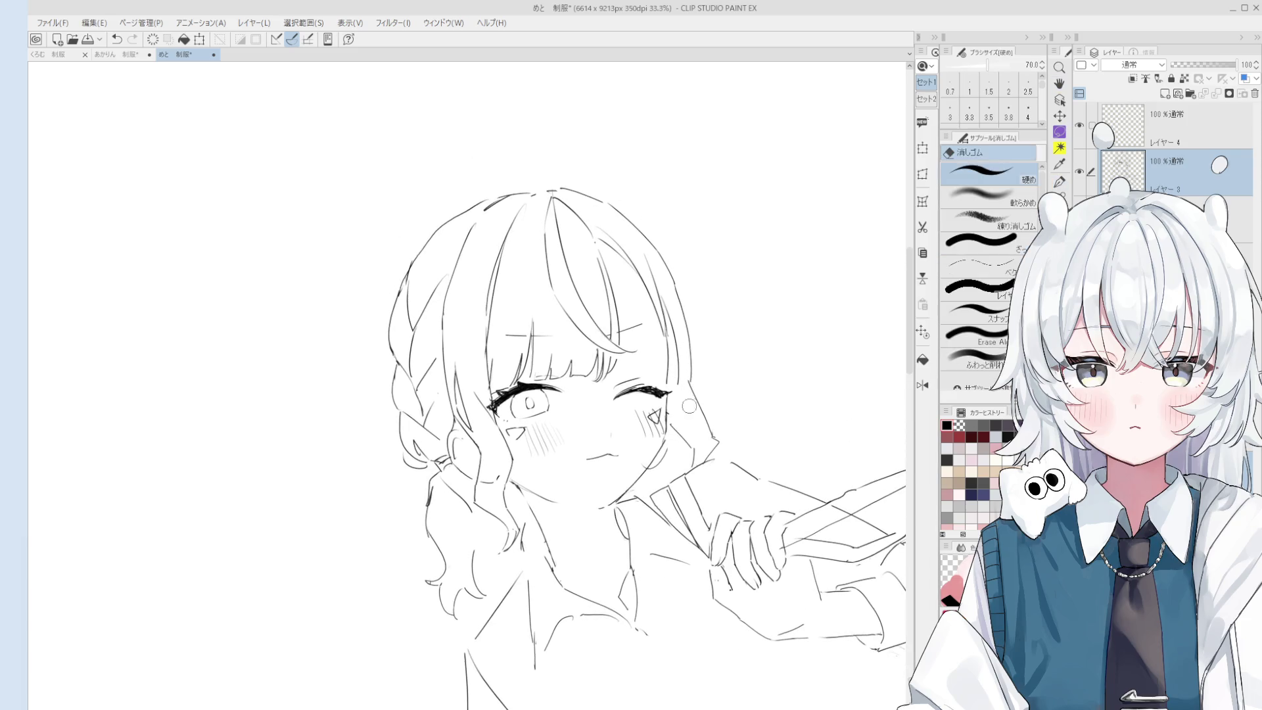
pyautogui.scroll(1, 659, 279)
pyautogui.press('p')
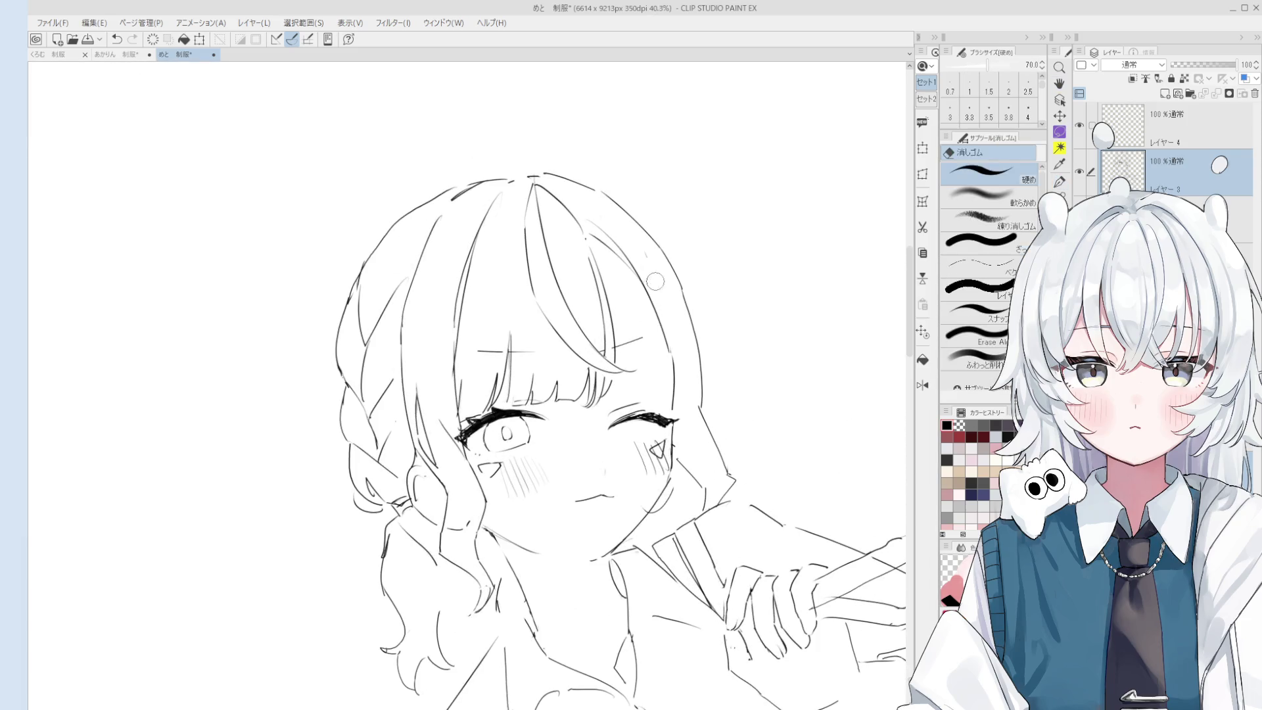
pyautogui.scroll(-1, 659, 279)
pyautogui.moveTo(681, 371); pyautogui.dragTo(704, 400)
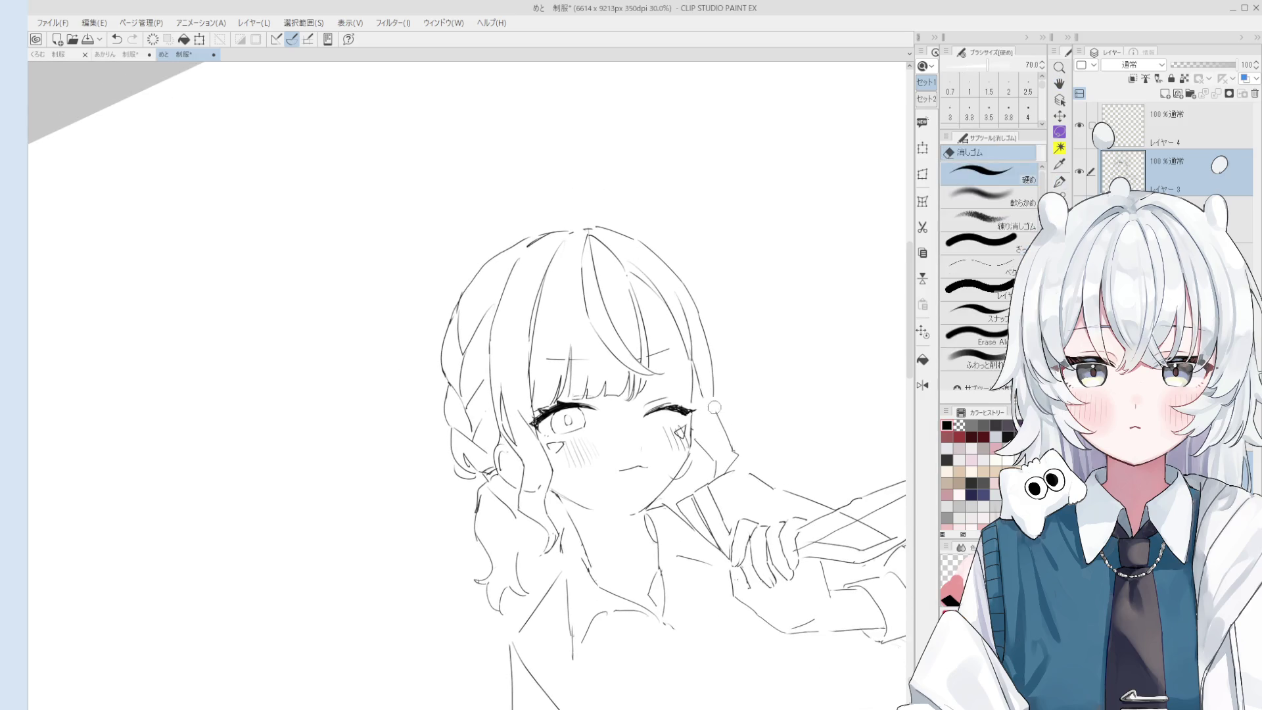
pyautogui.hotkey('ctrl', 'z')
pyautogui.hotkey('ctrl', 'z')
pyautogui.moveTo(706, 342); pyautogui.dragTo(709, 394)
# Try a stroke below the hand and undo it.
pyautogui.scroll(1, 743, 453)
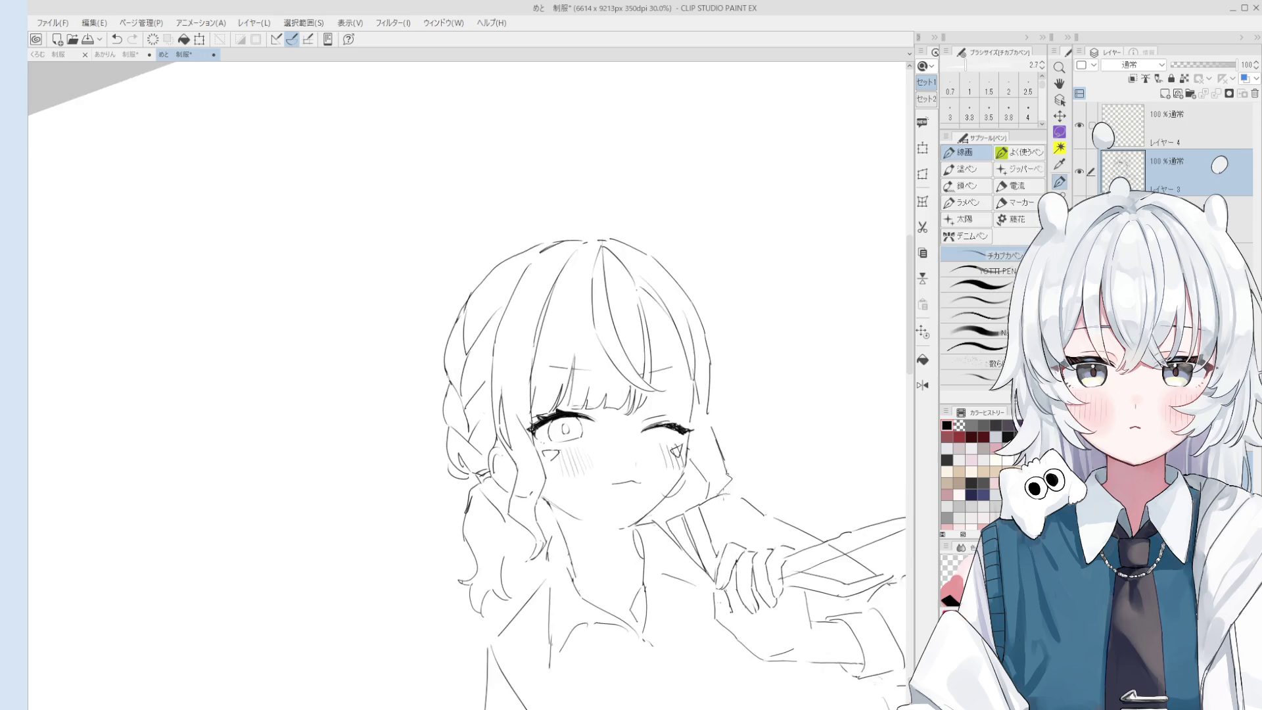
pyautogui.press('e')
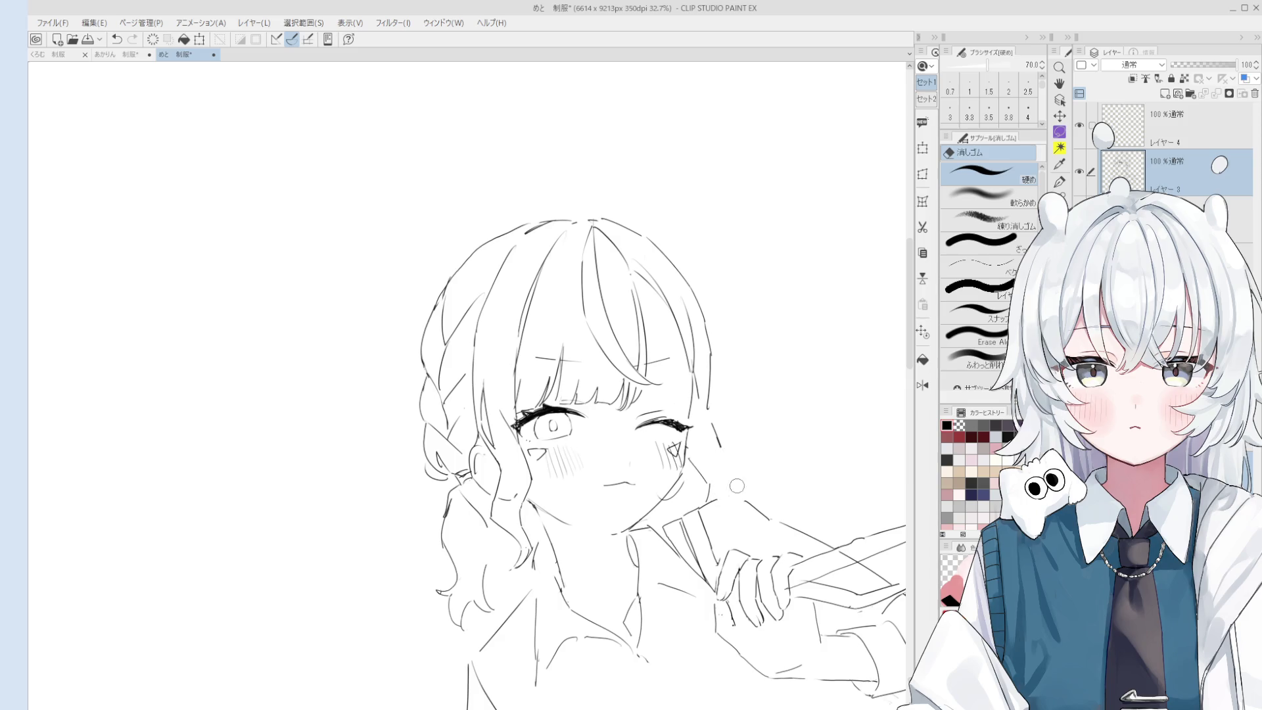
pyautogui.press('p')
pyautogui.moveTo(723, 473); pyautogui.dragTo(714, 498)
pyautogui.hotkey('ctrl', 'z')
# Redraw a short line along the hair edge near the hand.
pyautogui.press('e')
pyautogui.press('p')
pyautogui.press('e')
pyautogui.press('p')
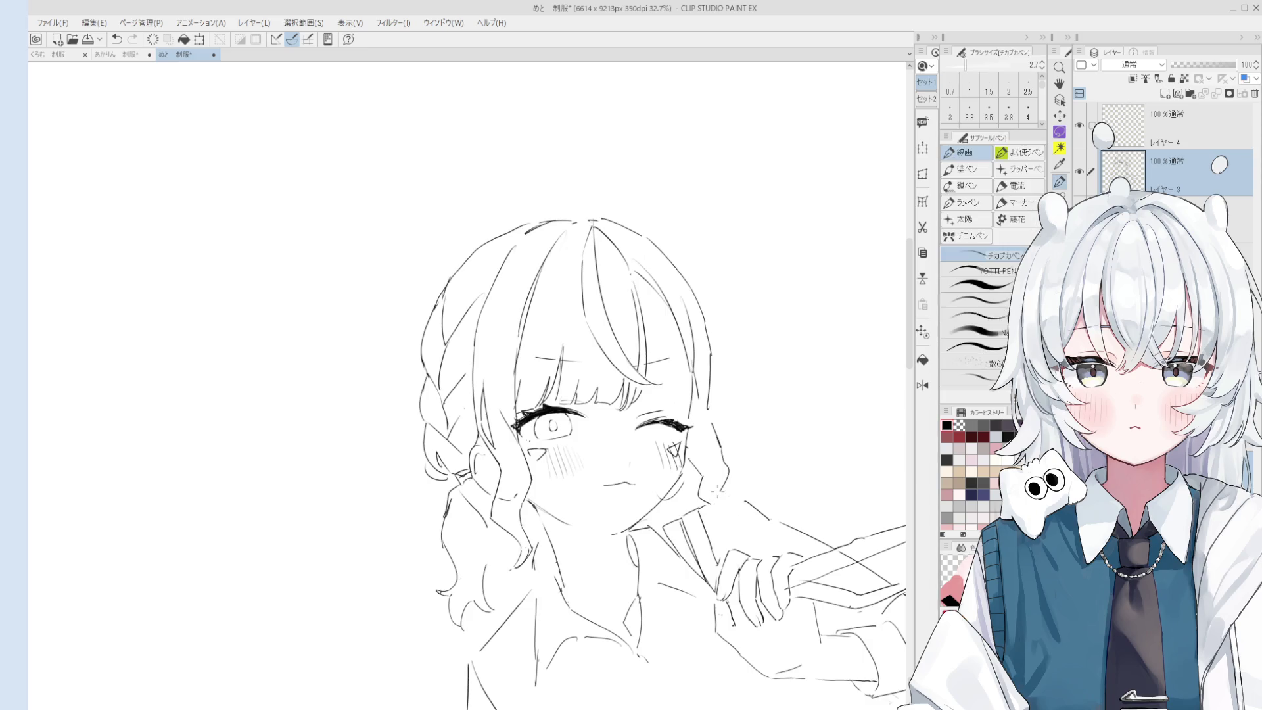
pyautogui.scroll(-1, 723, 500)
pyautogui.press('e')
pyautogui.press('p')
pyautogui.moveTo(730, 473)
pyautogui.mouseDown()
pyautogui.moveTo(719, 487)
pyautogui.moveTo(706, 432)
pyautogui.mouseUp()
pyautogui.press('e')
pyautogui.press('p')
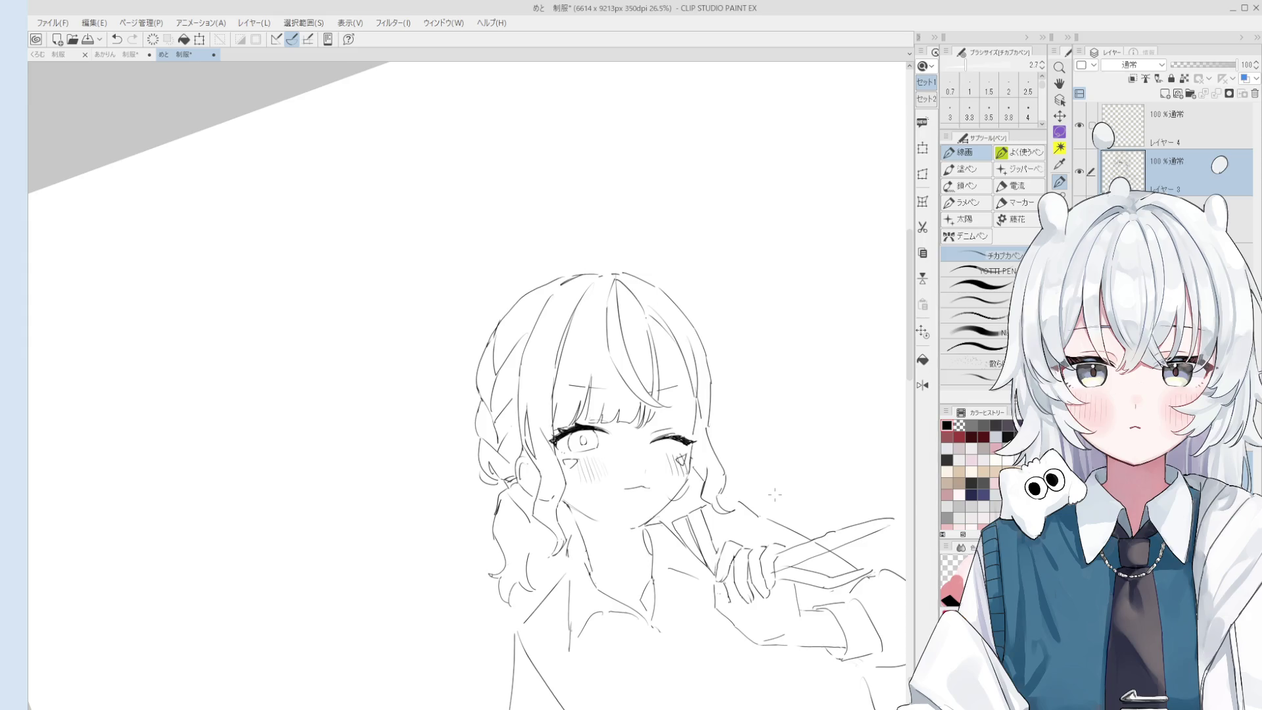
pyautogui.scroll(3, 735, 489)
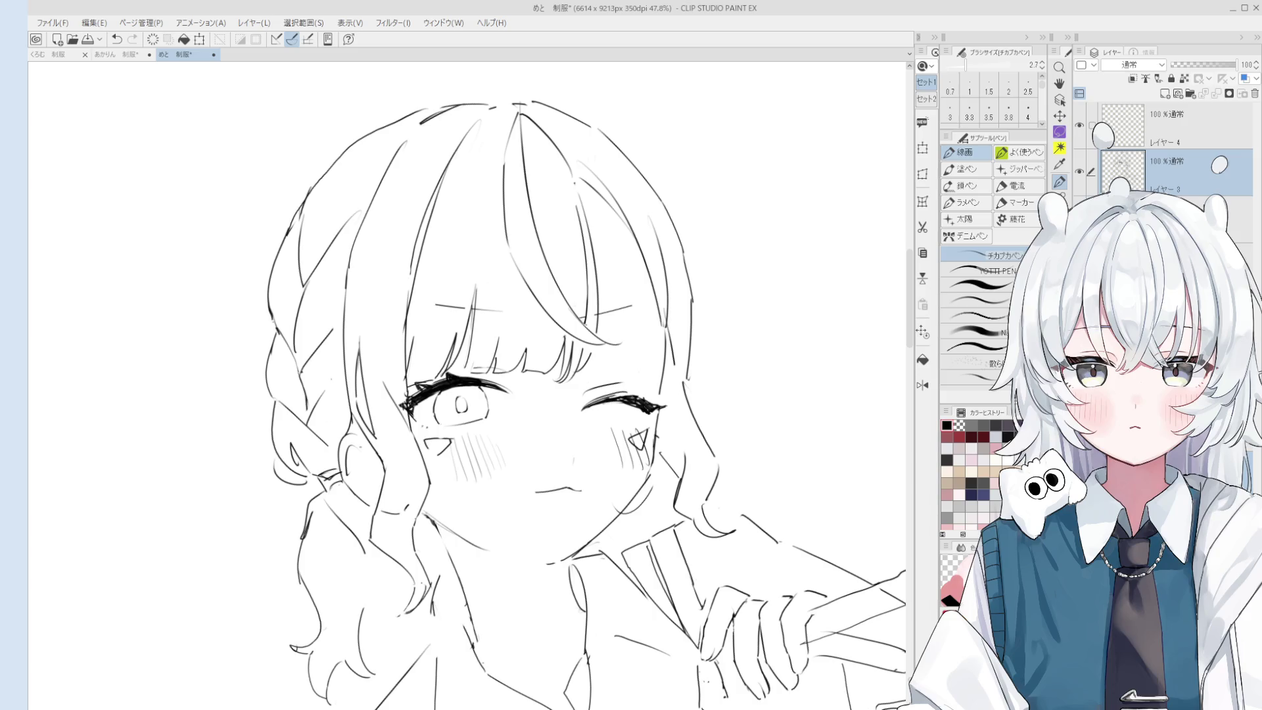
# Tilt, rotate and zoom out the canvas to frame the hair around the face.
pyautogui.press('e')
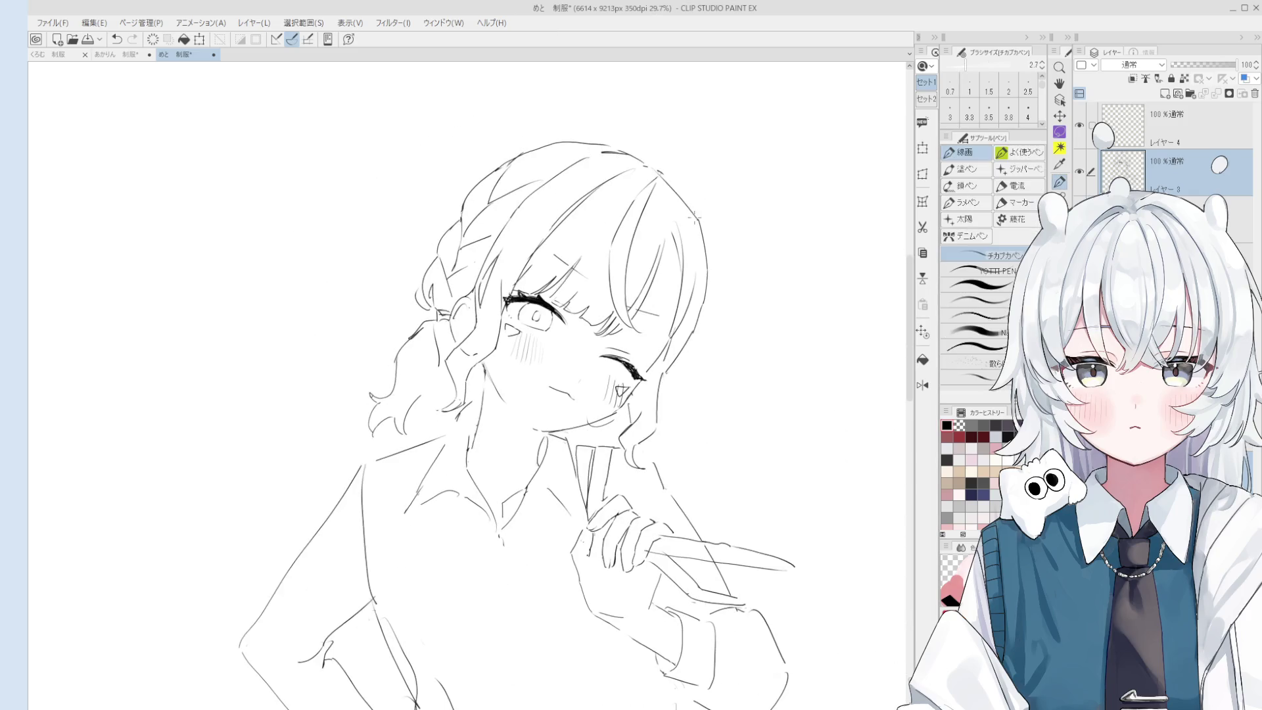
pyautogui.scroll(2, 659, 173)
pyautogui.press('p')
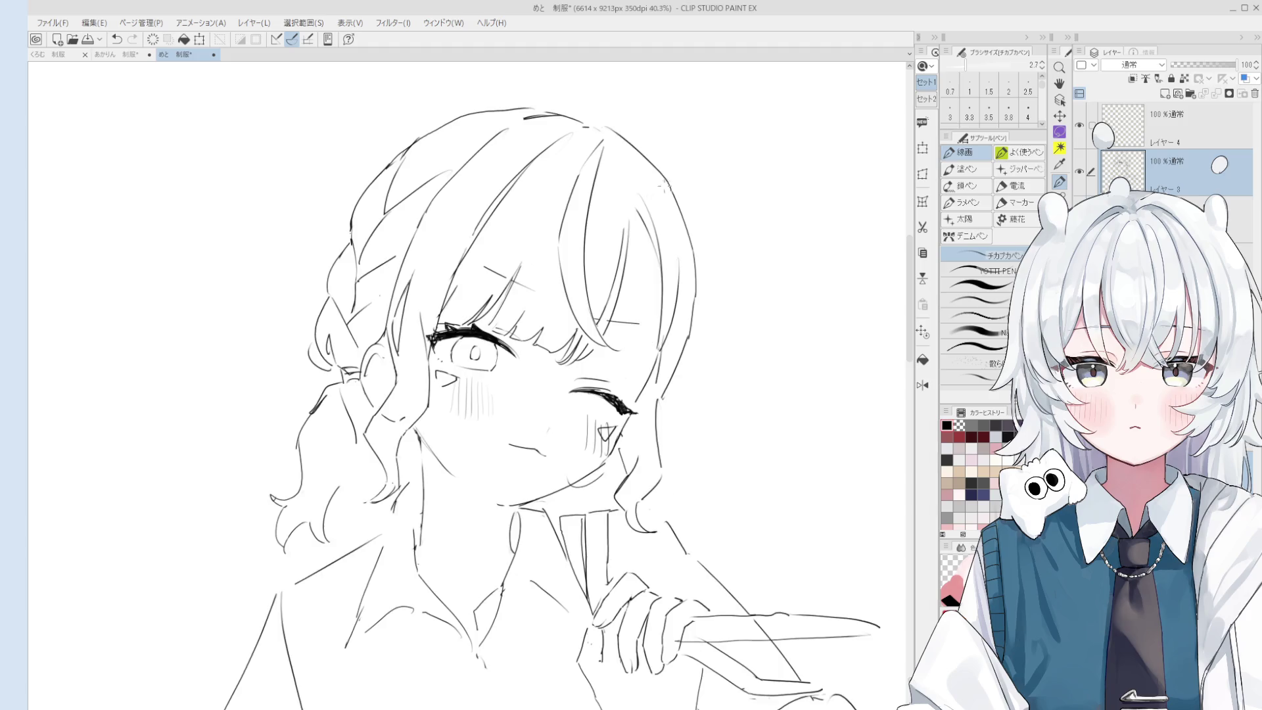
pyautogui.scroll(-1, 662, 181)
pyautogui.press('e')
pyautogui.scroll(3, 612, 270)
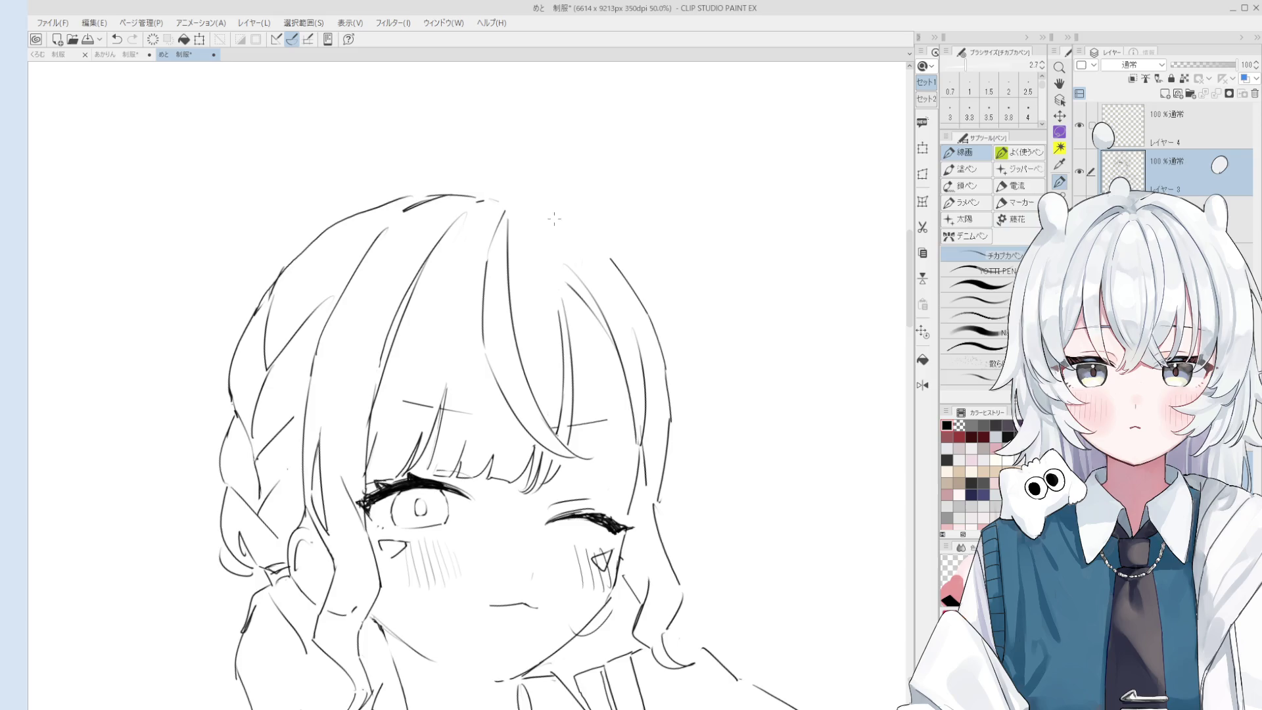
pyautogui.scroll(-2, 556, 217)
pyautogui.scroll(-1, 625, 293)
pyautogui.moveTo(624, 293)
pyautogui.mouseDown()
pyautogui.moveTo(668, 375)
pyautogui.moveTo(650, 385)
pyautogui.moveTo(638, 362)
pyautogui.mouseUp()
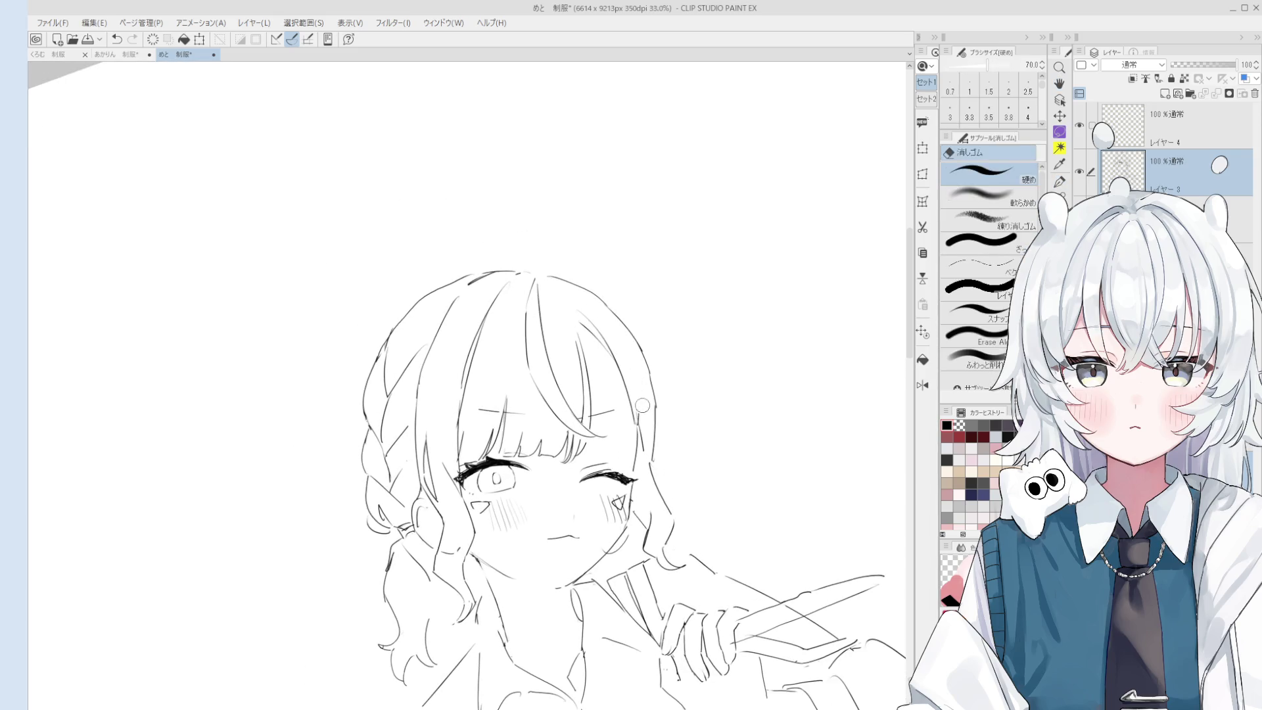
pyautogui.press('space')
pyautogui.press('p')
pyautogui.scroll(-1, 636, 426)
pyautogui.moveTo(636, 426)
pyautogui.mouseDown()
pyautogui.moveTo(657, 394)
pyautogui.moveTo(684, 422)
pyautogui.moveTo(598, 353)
pyautogui.mouseUp()
# Add two hair strand lines framing the face.
pyautogui.press('e')
pyautogui.press('p')
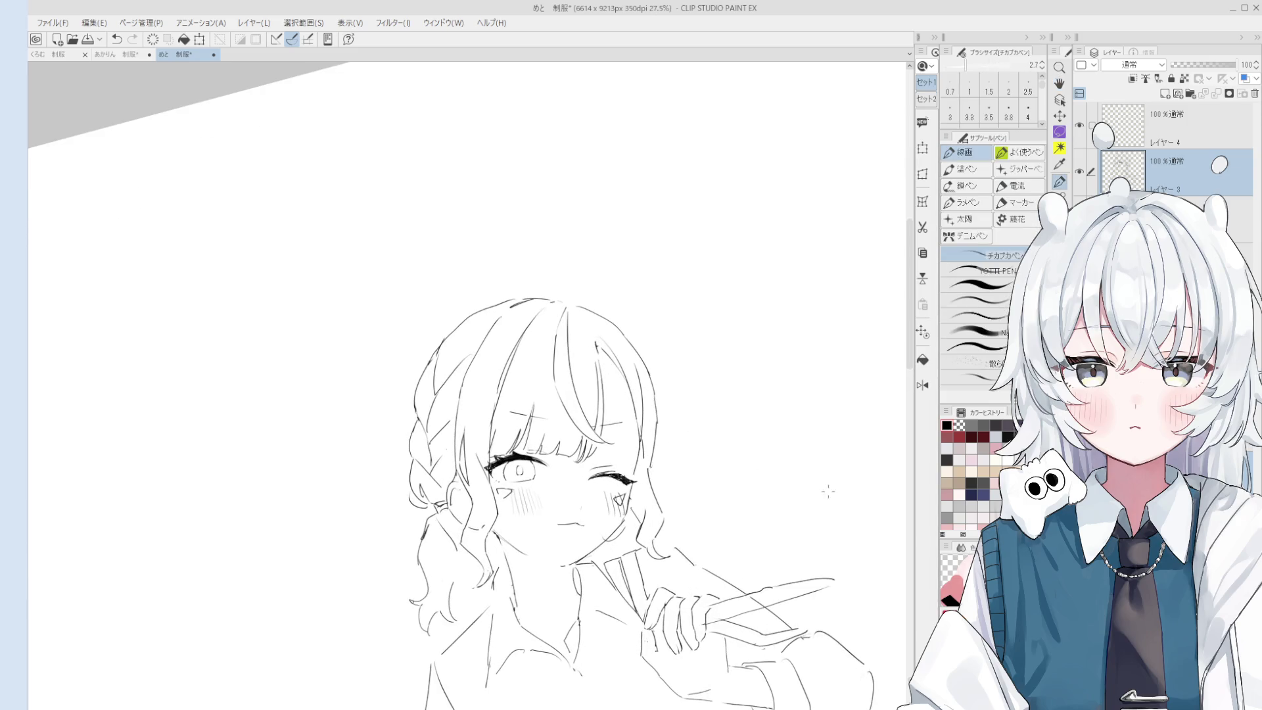
pyautogui.scroll(4, 598, 345)
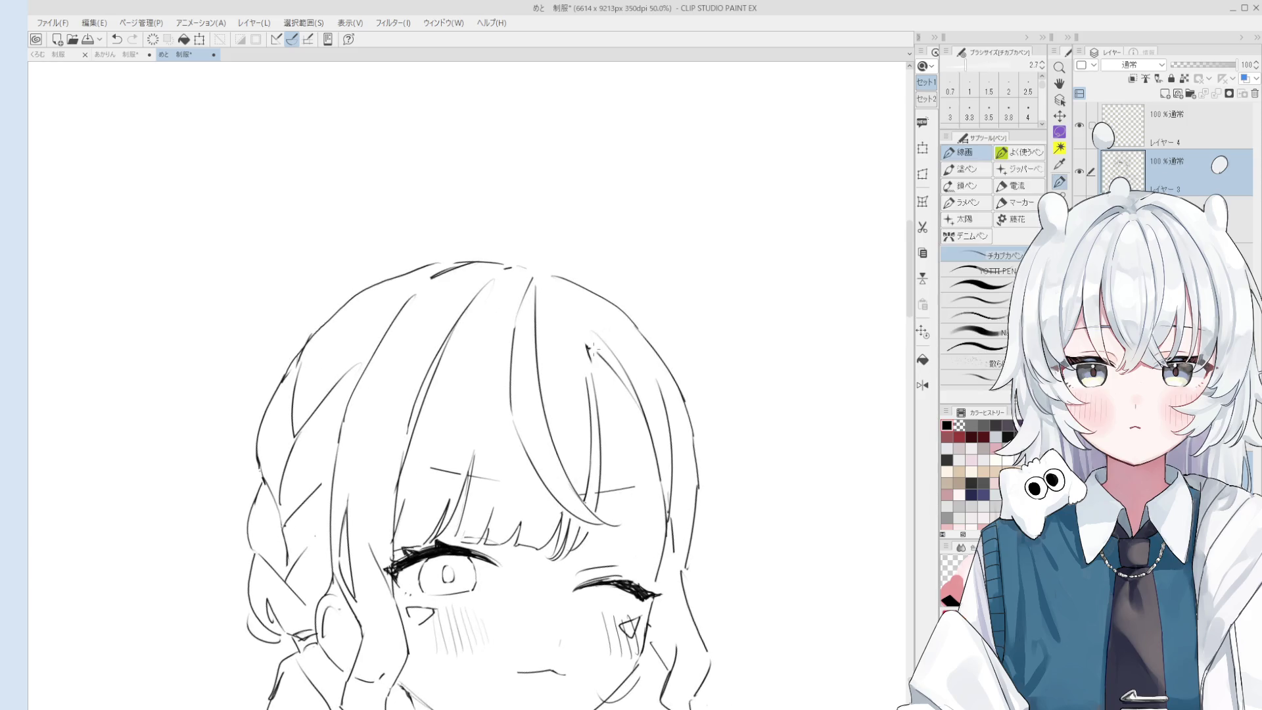
pyautogui.scroll(-2, 592, 349)
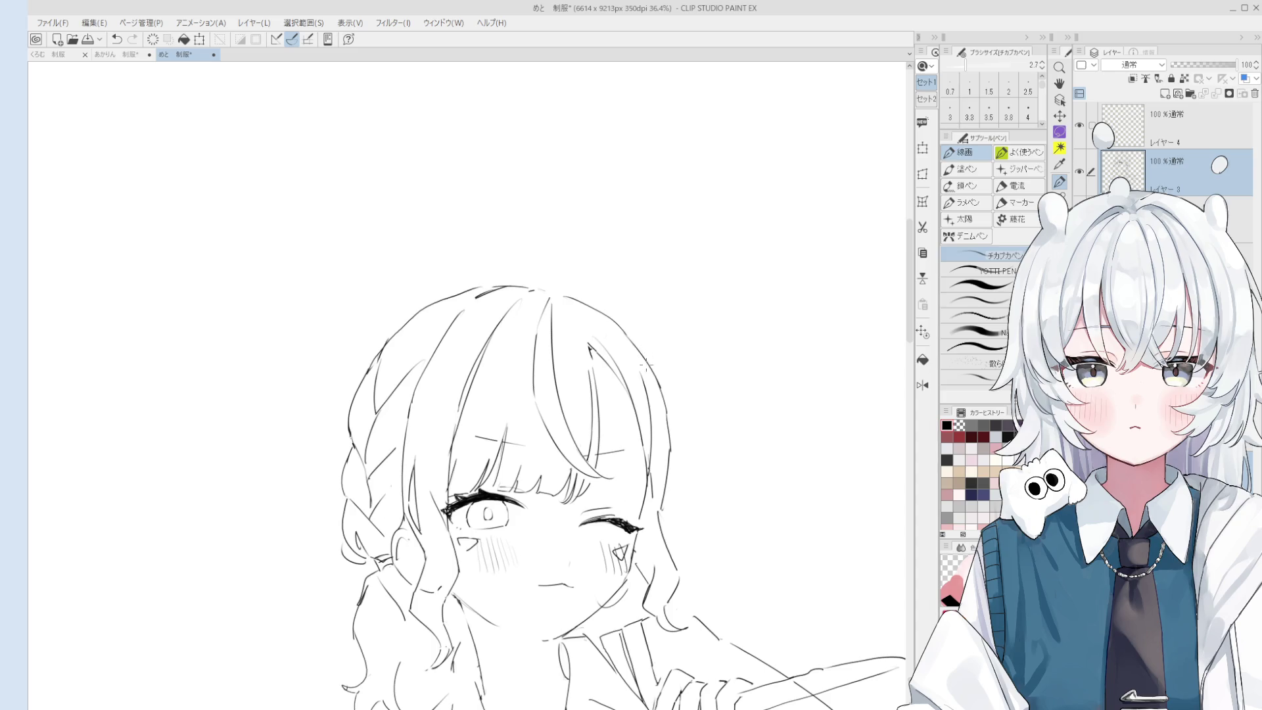
pyautogui.scroll(4, 648, 361)
pyautogui.press('e')
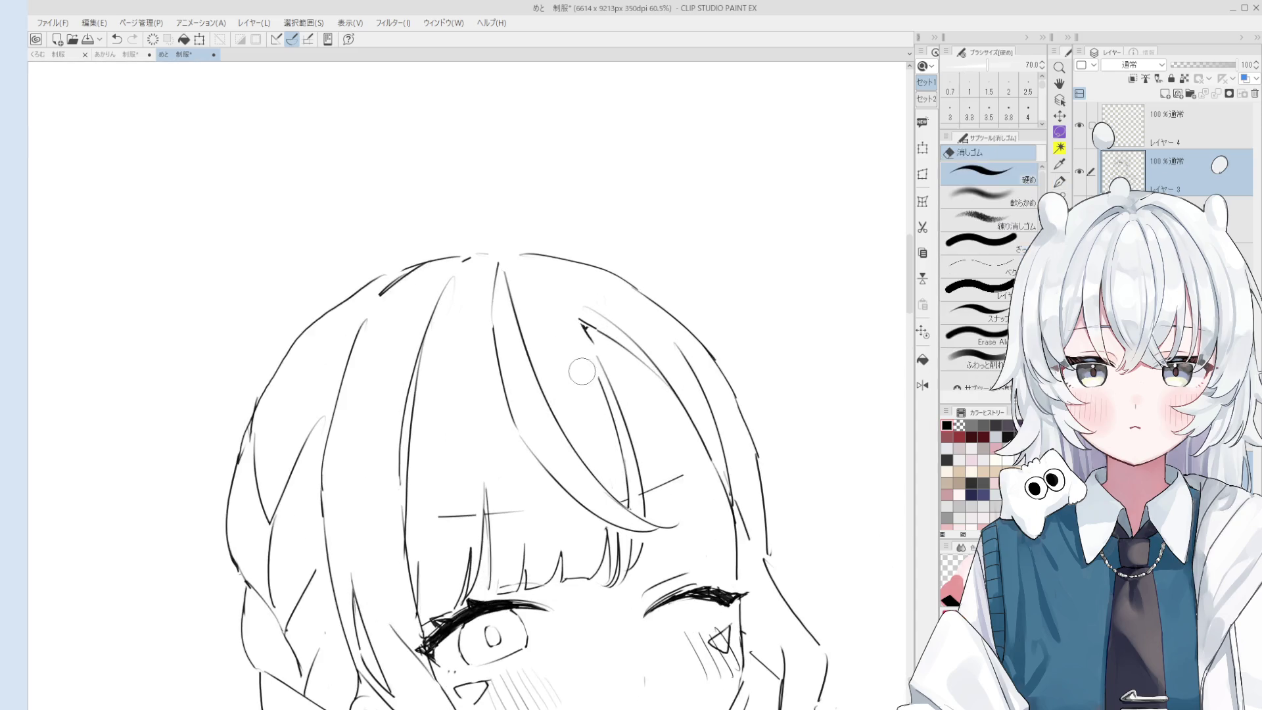
pyautogui.scroll(-2, 579, 322)
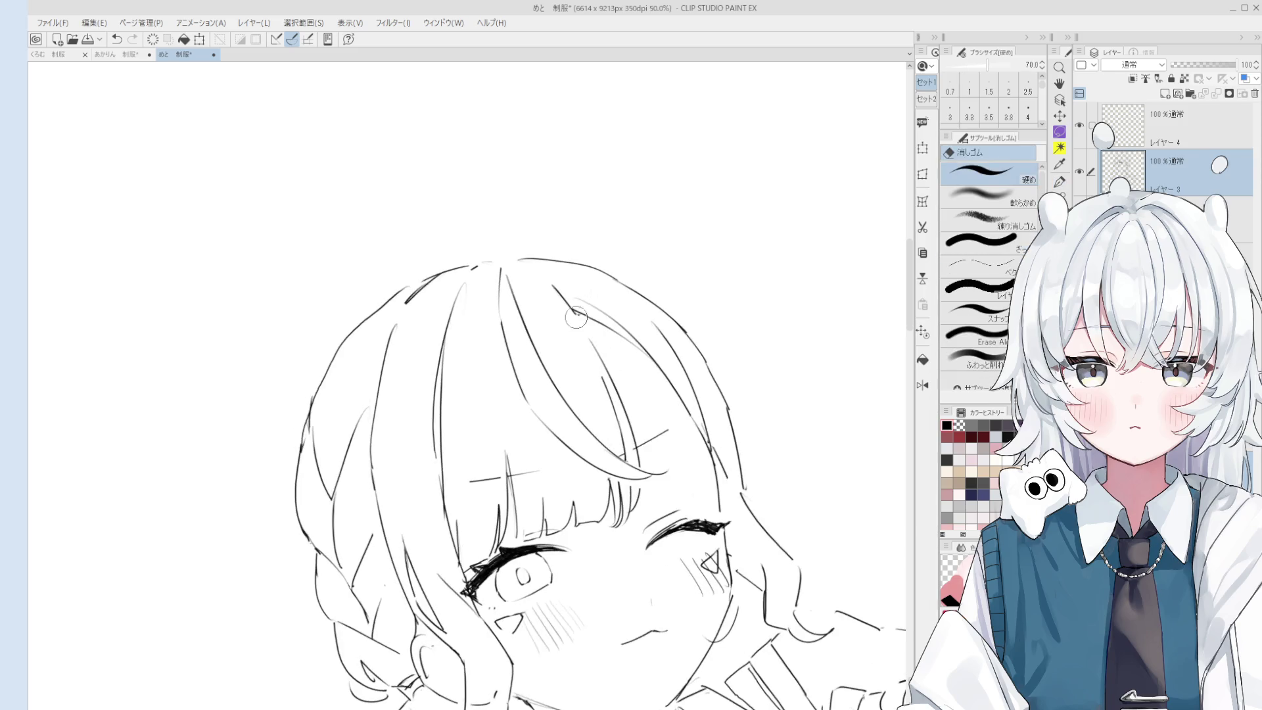
pyautogui.press('p')
pyautogui.scroll(-2, 632, 378)
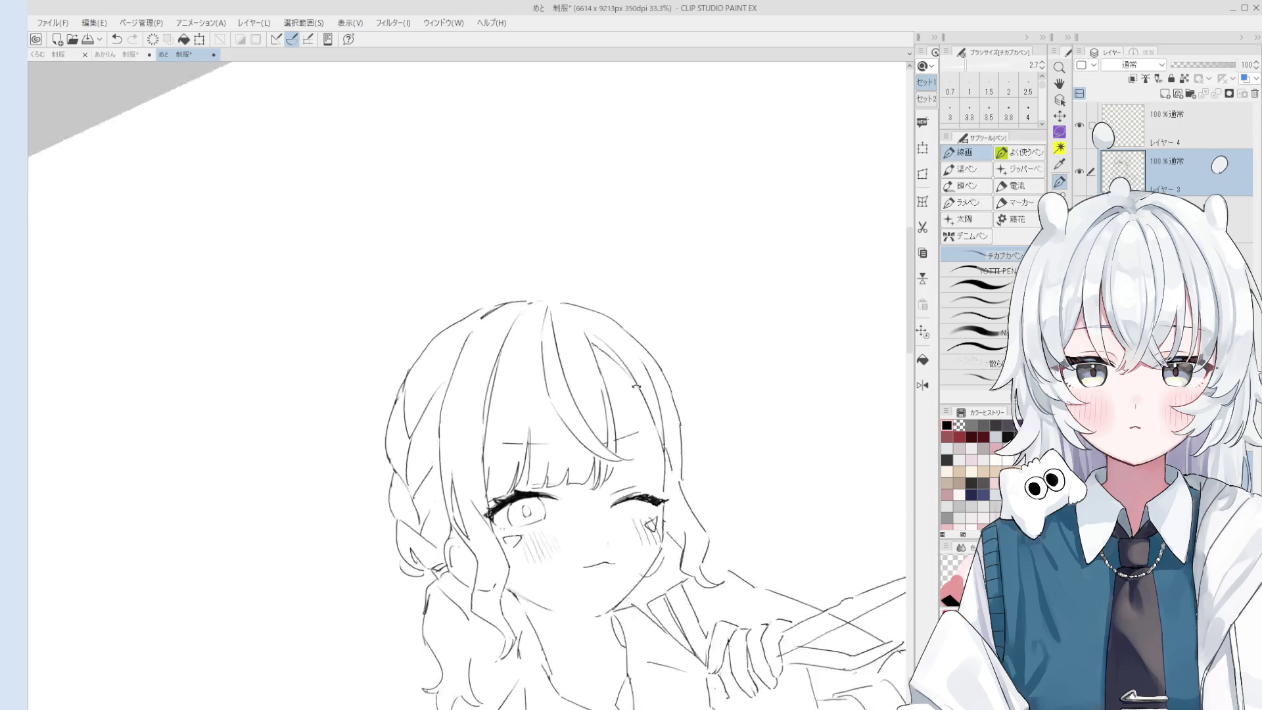
pyautogui.scroll(4, 614, 451)
pyautogui.press('e')
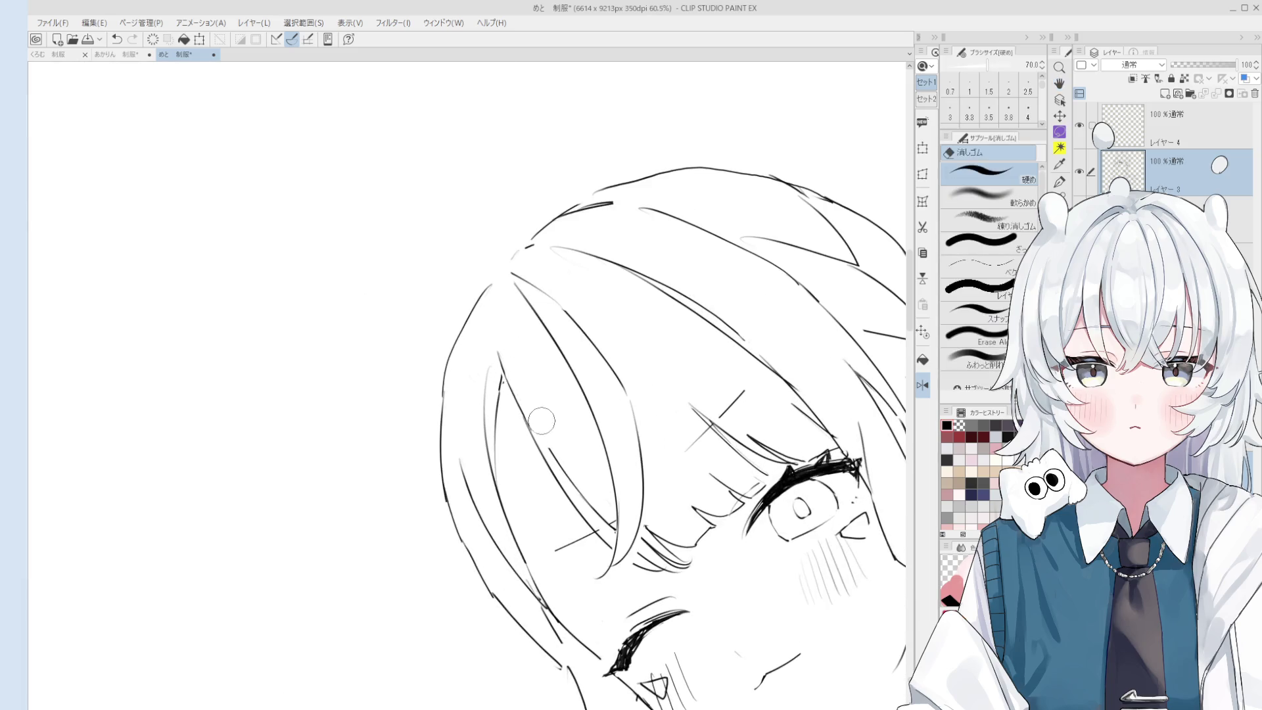
pyautogui.press('p')
pyautogui.scroll(1, 532, 414)
pyautogui.moveTo(498, 305); pyautogui.dragTo(547, 452)
pyautogui.moveTo(500, 273); pyautogui.dragTo(545, 456)
# Trim the strands' excess with a smaller eraser and draw a new strand line.
pyautogui.press('e')
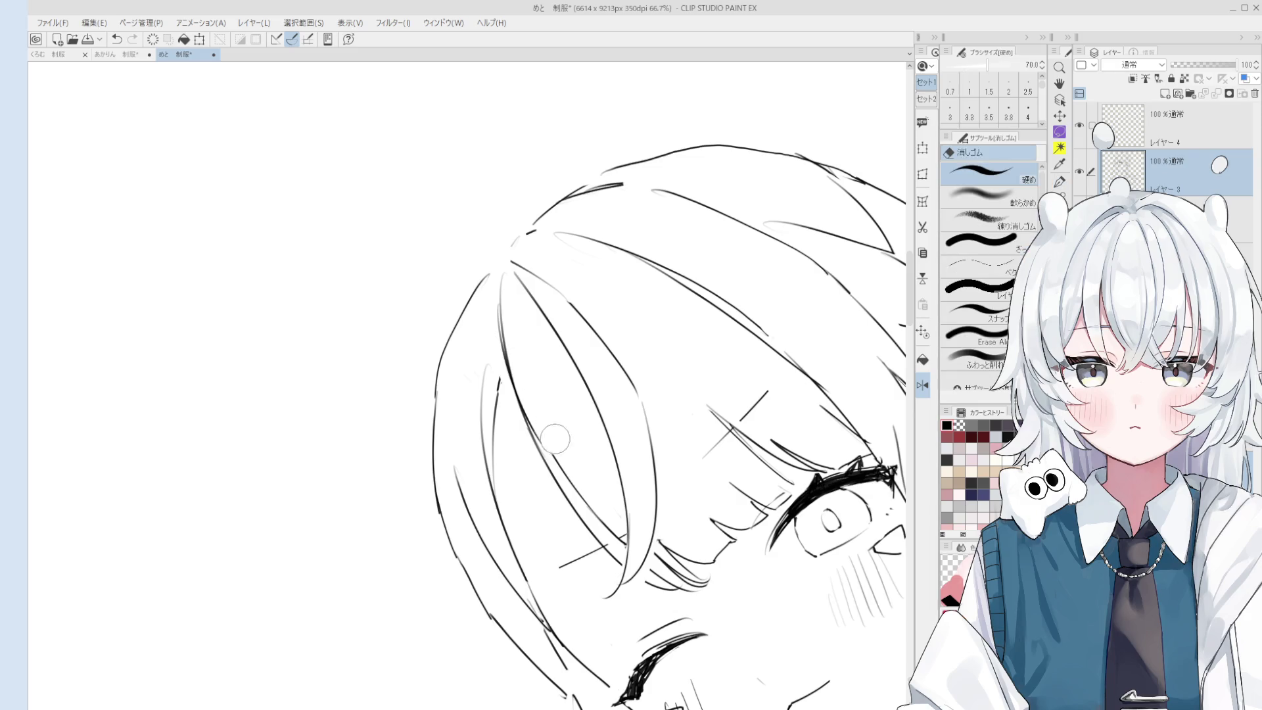
pyautogui.press('[')
pyautogui.press('[')
pyautogui.press('[')
pyautogui.scroll(-2, 505, 374)
pyautogui.moveTo(496, 386); pyautogui.dragTo(496, 462)
pyautogui.press('p')
pyautogui.moveTo(494, 363); pyautogui.dragTo(509, 491)
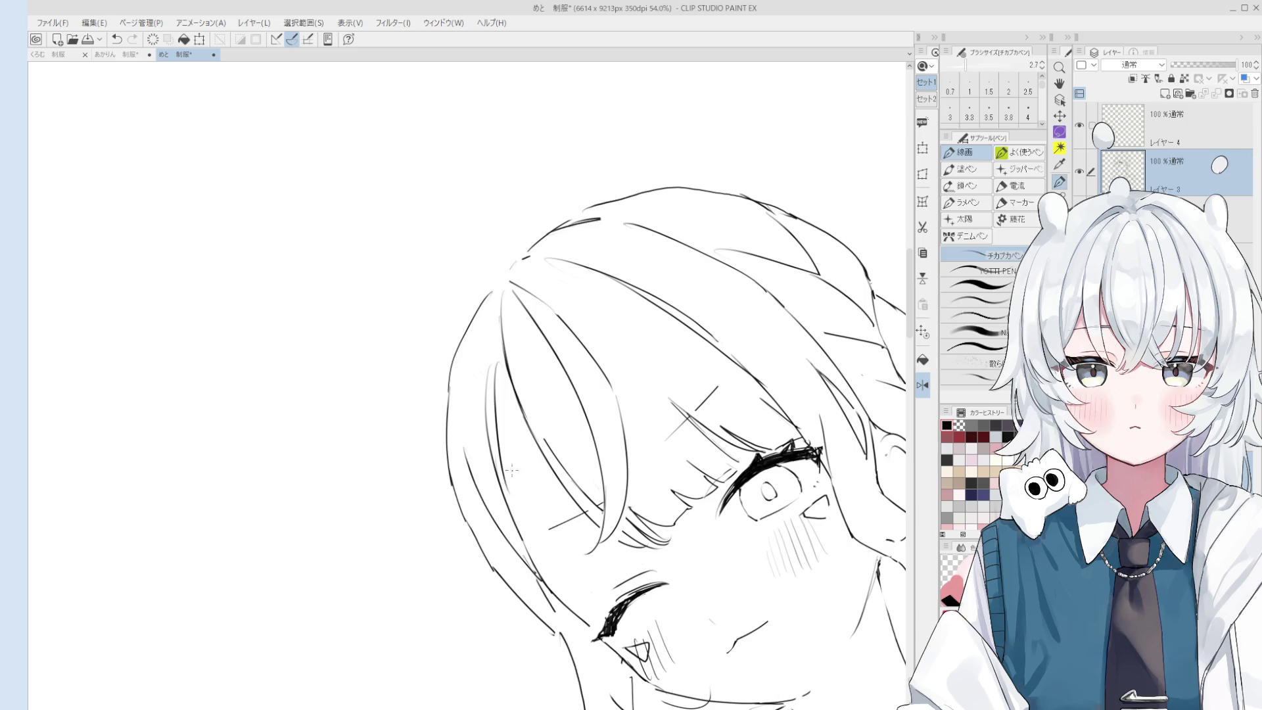
# Rework the strokes at the hair edge, undoing and redrawing the last hair stroke.
pyautogui.scroll(-5, 500, 346)
pyautogui.moveTo(513, 368); pyautogui.dragTo(570, 458)
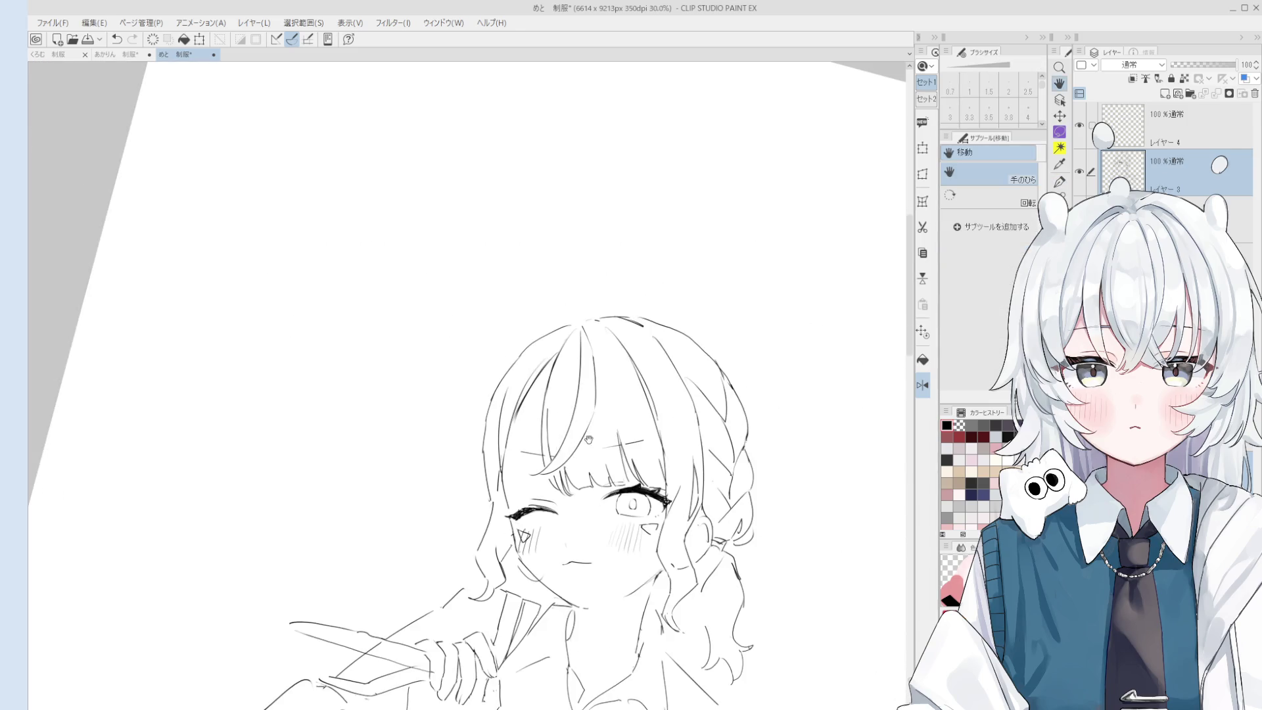
pyautogui.press('e')
pyautogui.scroll(4, 550, 361)
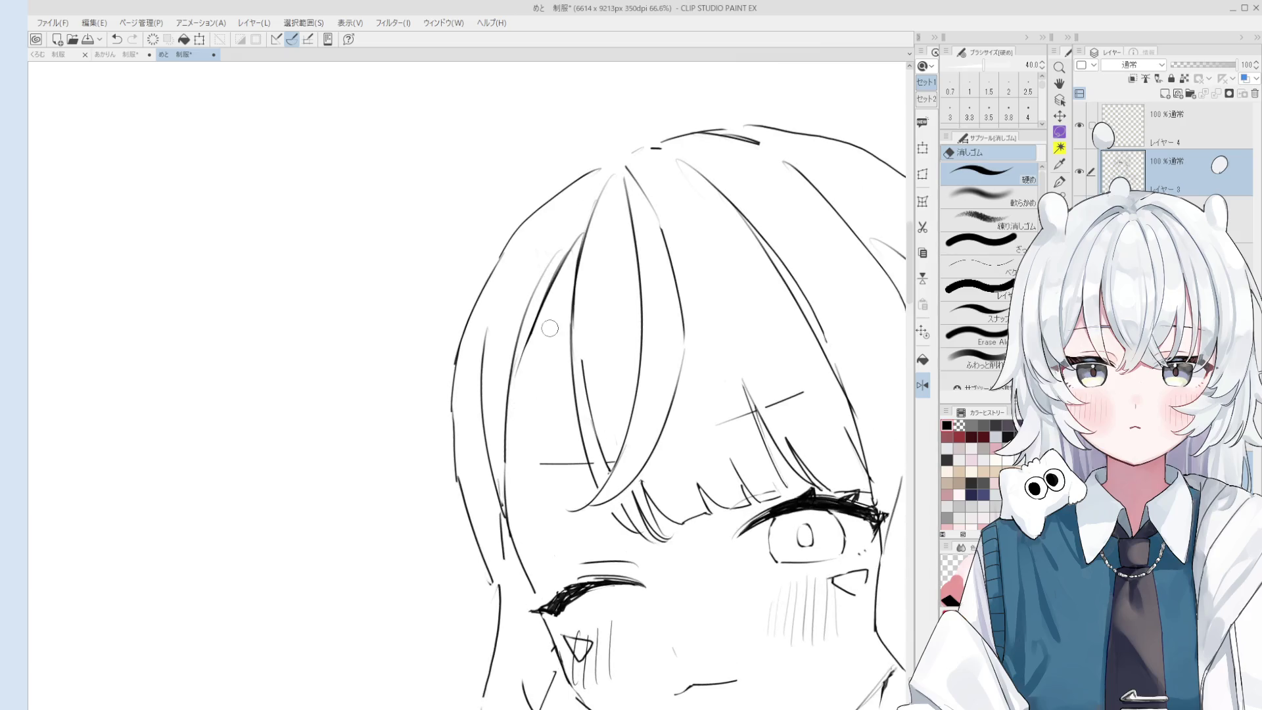
pyautogui.moveTo(551, 360)
pyautogui.mouseDown()
pyautogui.moveTo(498, 326)
pyautogui.moveTo(509, 388)
pyautogui.mouseUp()
pyautogui.press('p')
pyautogui.hotkey('ctrl', 'z')
pyautogui.press('e')
pyautogui.moveTo(494, 309)
pyautogui.mouseDown()
pyautogui.moveTo(505, 345)
pyautogui.moveTo(516, 335)
pyautogui.moveTo(522, 391)
pyautogui.mouseUp()
pyautogui.press('p')
pyautogui.hotkey('ctrl', 'z')
pyautogui.hotkey('ctrl', 'z')
pyautogui.moveTo(492, 288)
pyautogui.mouseDown()
pyautogui.moveTo(526, 398)
pyautogui.moveTo(516, 391)
pyautogui.mouseUp()
# Tilt and rotate the view clockwise toward the face, then draw lines along the cheek contour.
pyautogui.scroll(-2, 513, 350)
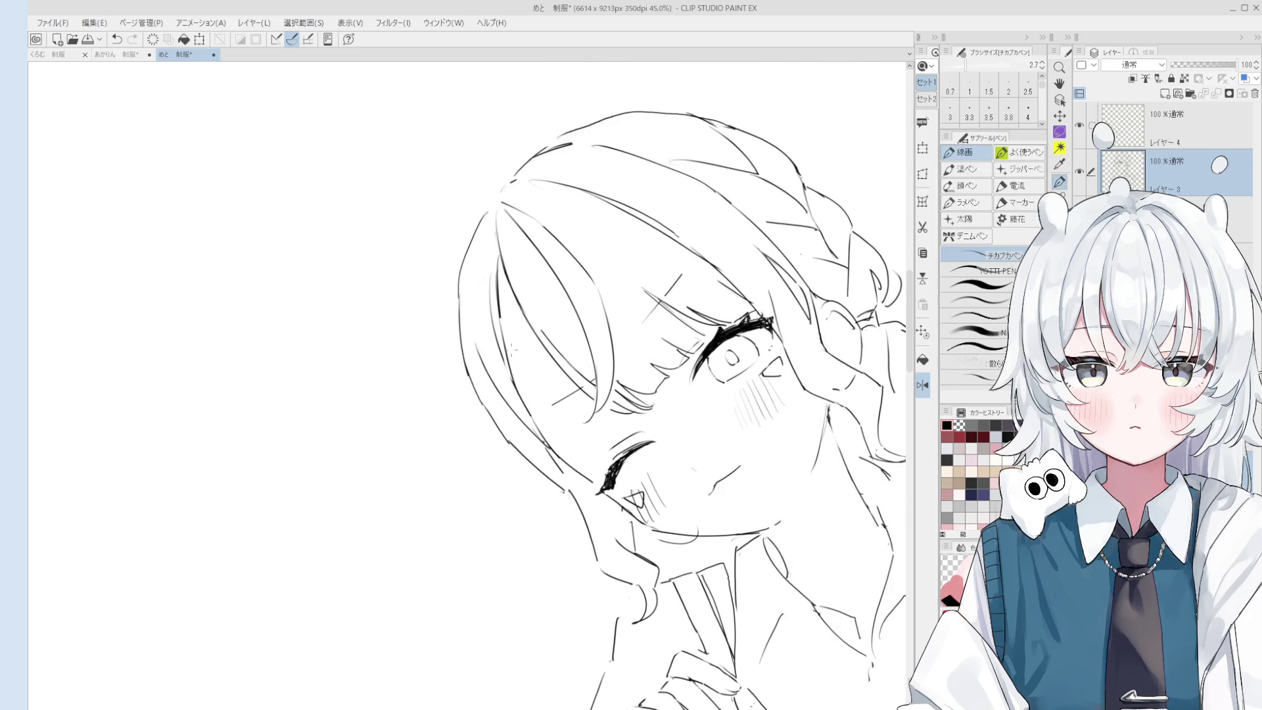
pyautogui.scroll(1, 518, 395)
pyautogui.press('e')
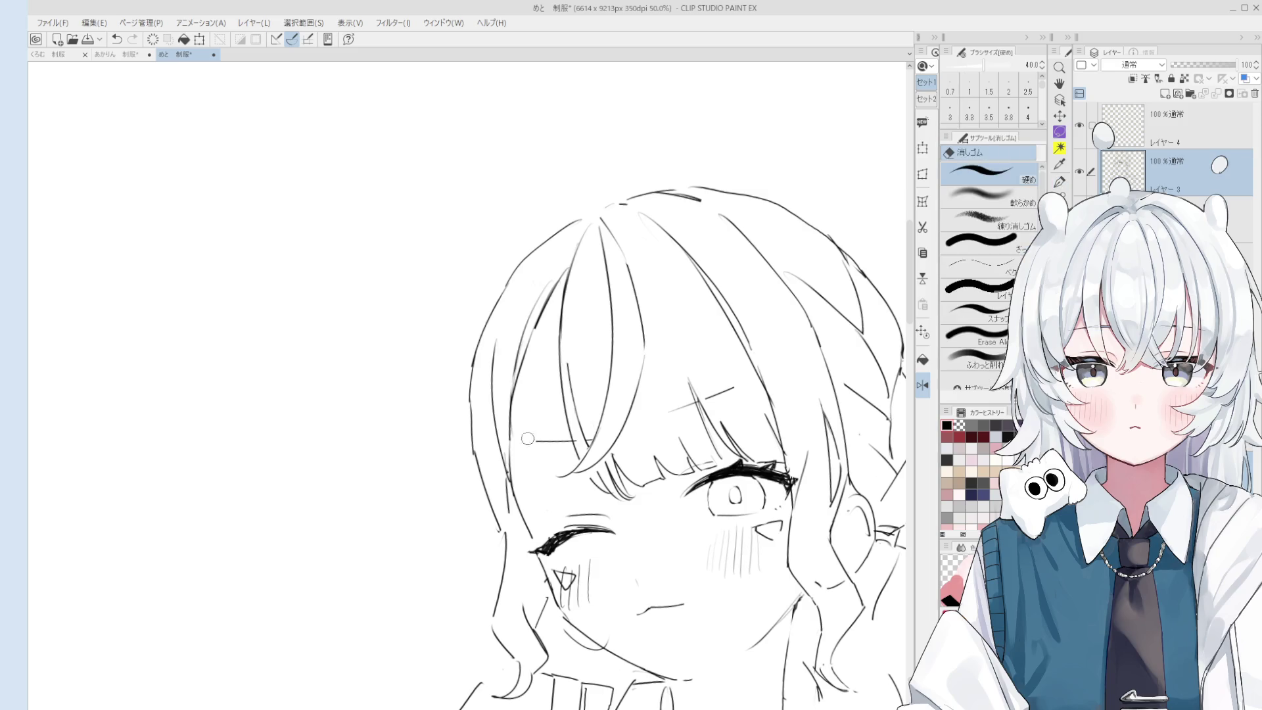
pyautogui.press('h')
pyautogui.scroll(-1, 536, 460)
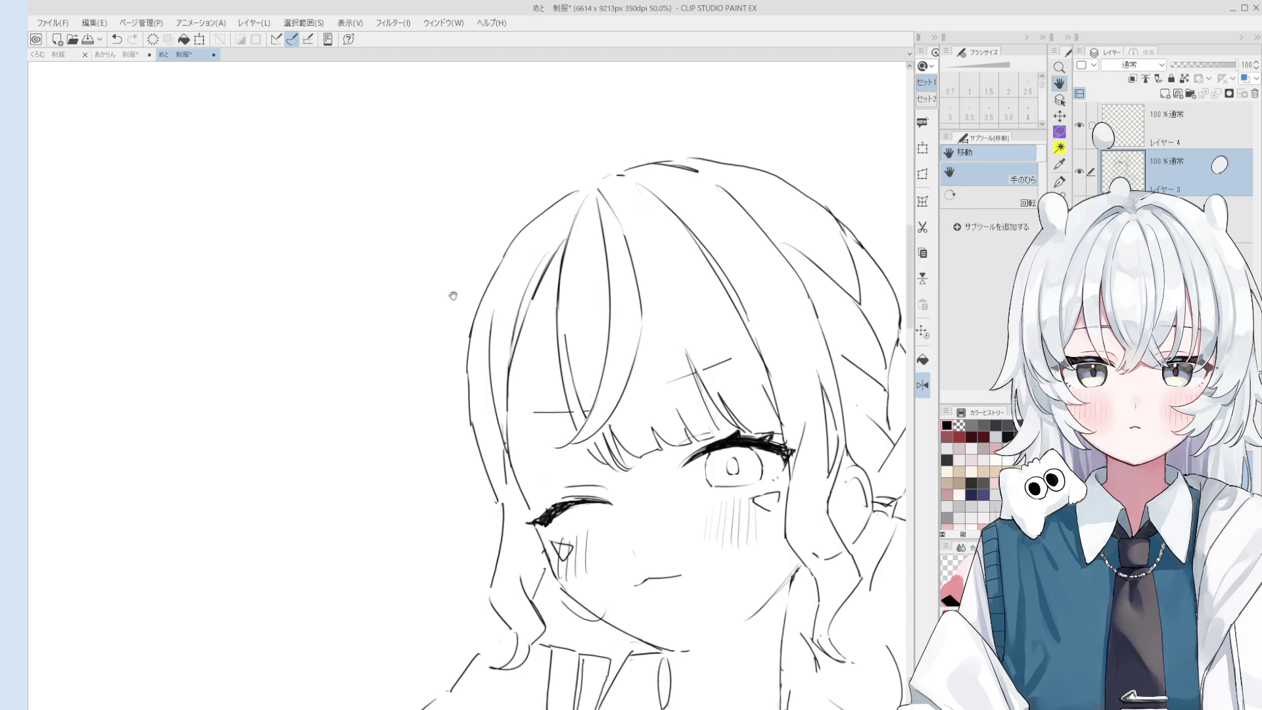
pyautogui.moveTo(462, 306); pyautogui.dragTo(432, 341)
pyautogui.press('e')
pyautogui.press('p')
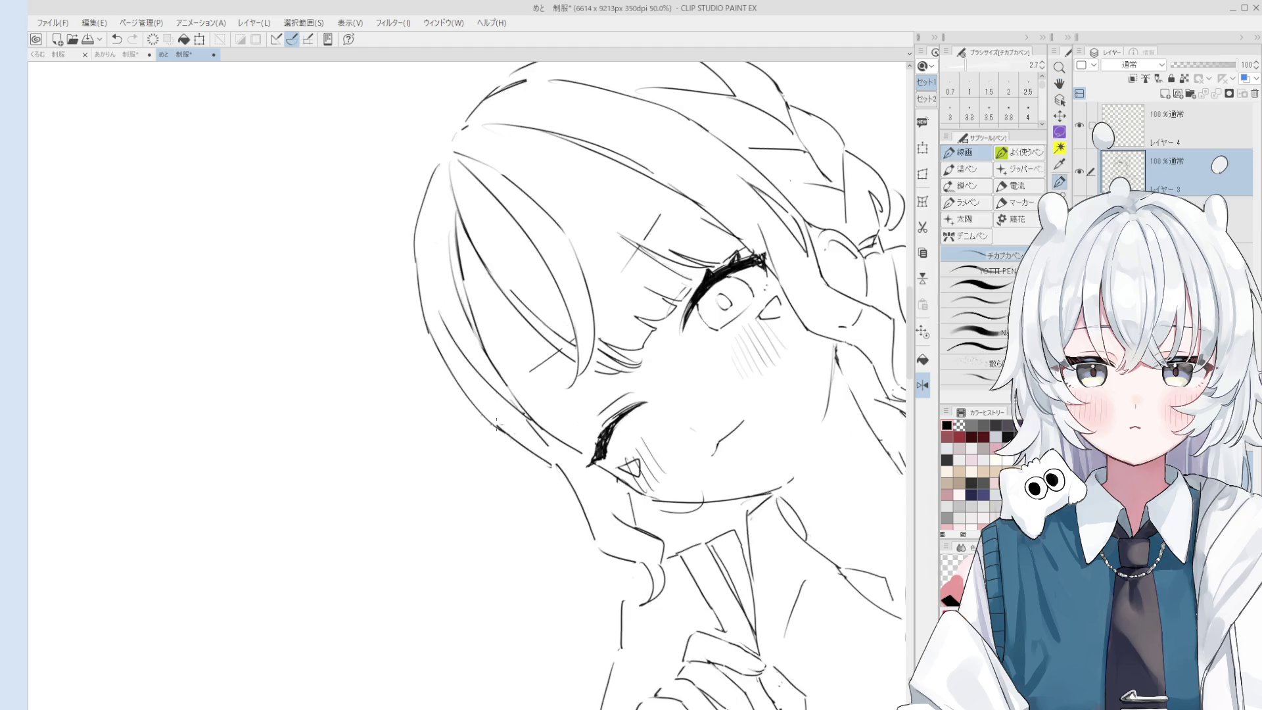
pyautogui.press('^')
pyautogui.scroll(1, 464, 361)
pyautogui.press('e')
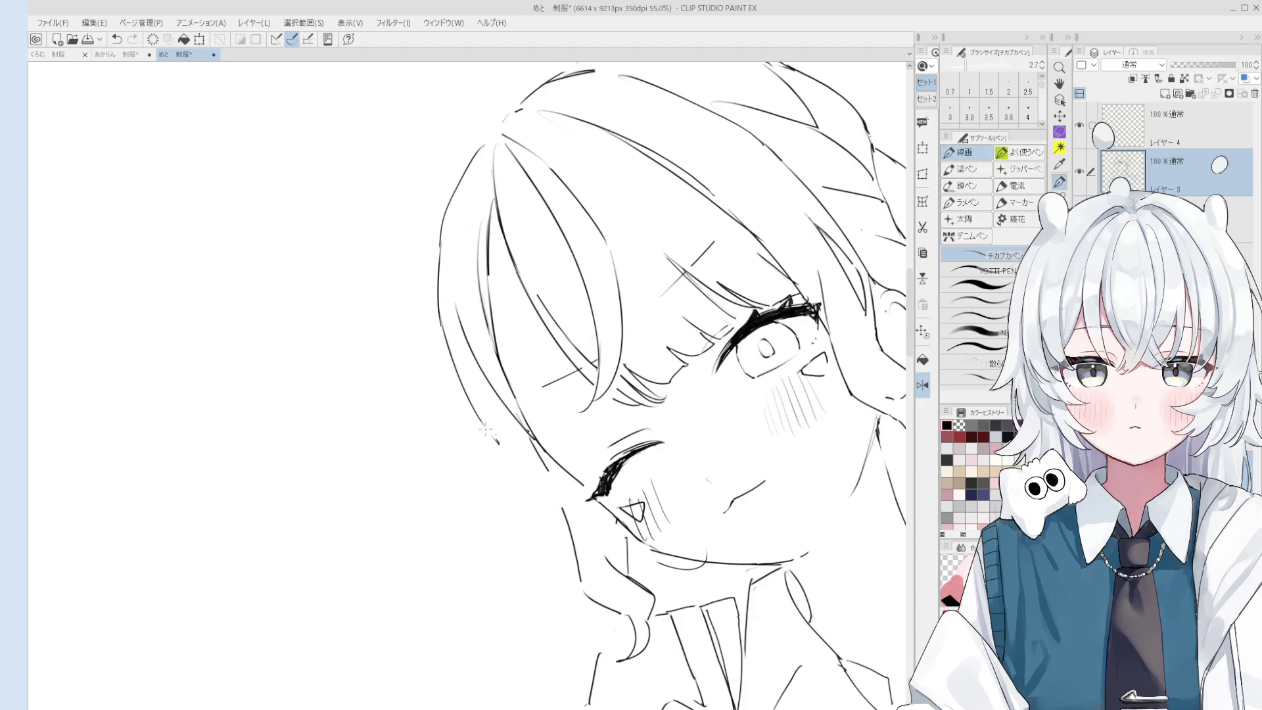
pyautogui.scroll(-1, 529, 471)
pyautogui.press('p')
pyautogui.moveTo(483, 417); pyautogui.dragTo(564, 498)
# Zoom the view in and out to check the cheek and hair lines.
pyautogui.press('e')
pyautogui.press('h')
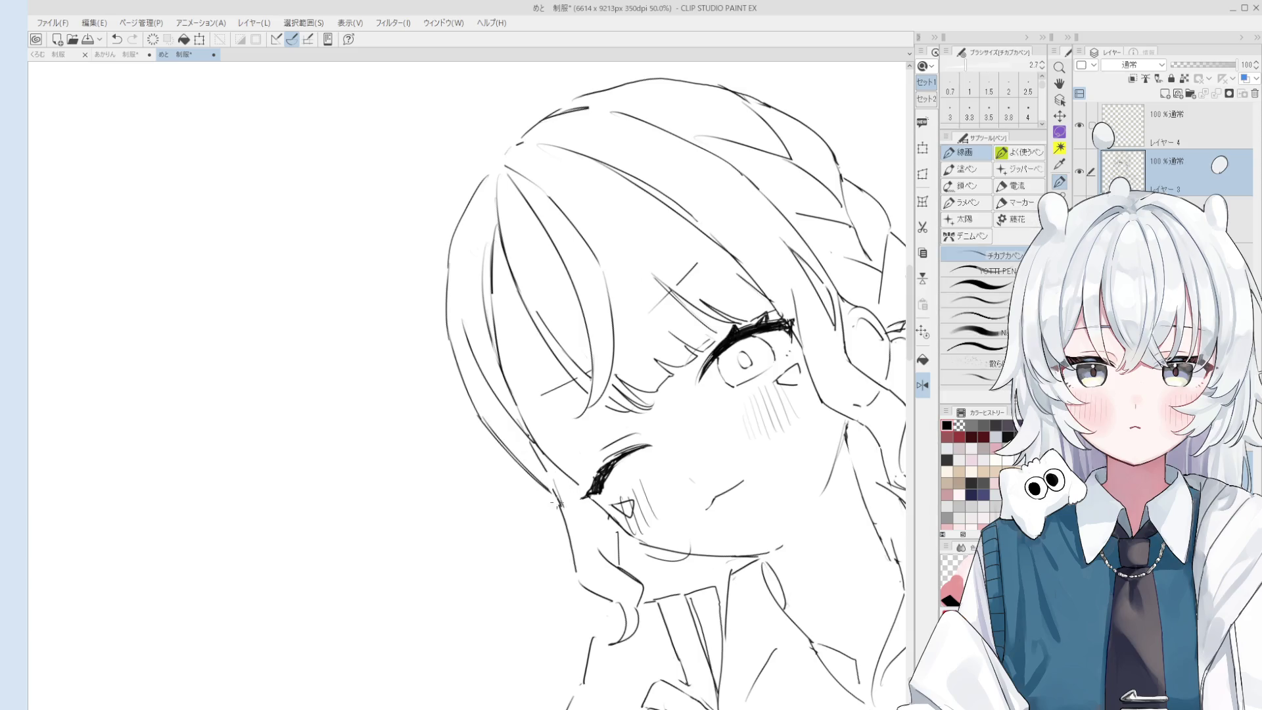
pyautogui.scroll(-2, 572, 493)
pyautogui.scroll(5, 593, 498)
pyautogui.press('e')
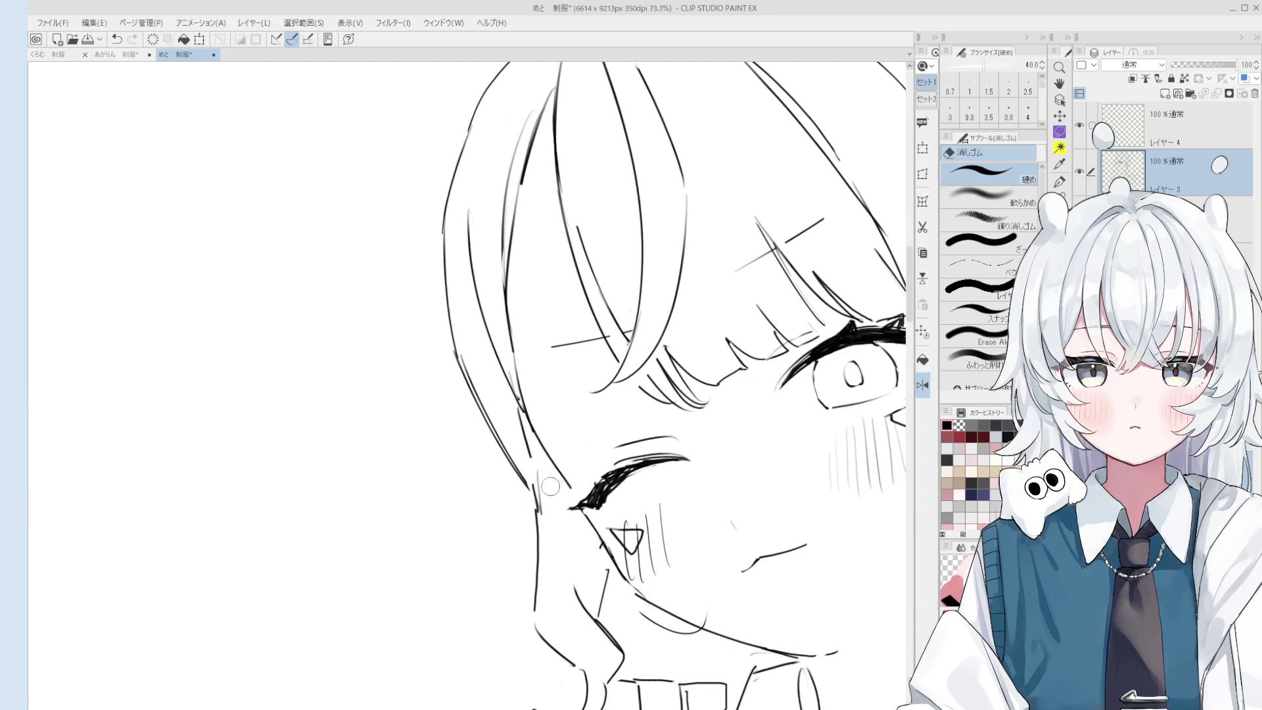
pyautogui.press('h')
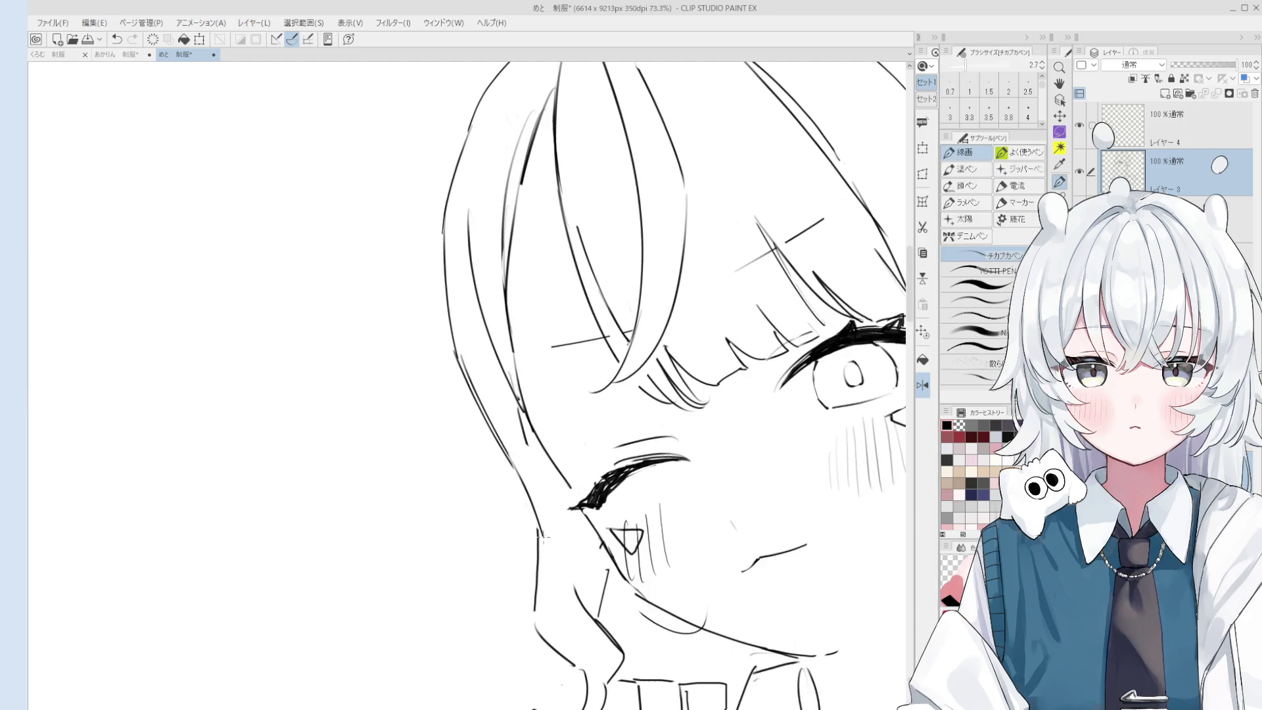
pyautogui.scroll(-1, 551, 525)
pyautogui.press('e')
pyautogui.press('h')
pyautogui.scroll(-3, 578, 592)
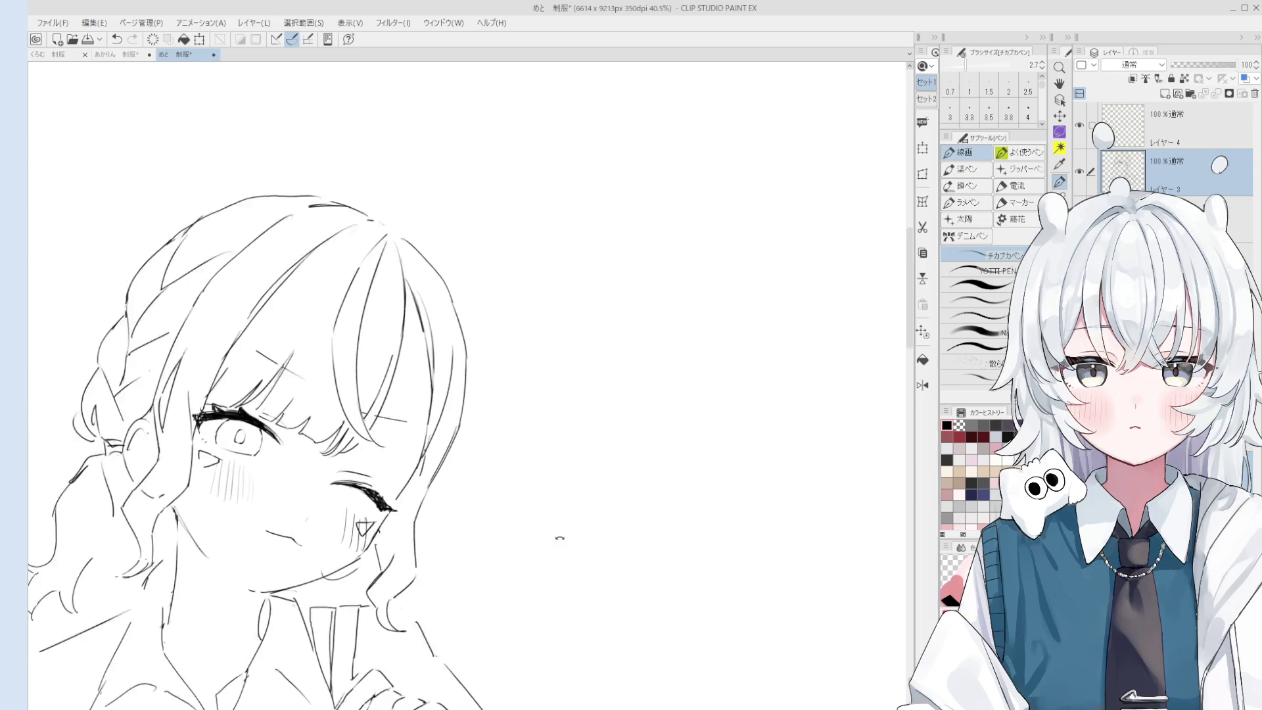
pyautogui.press('e')
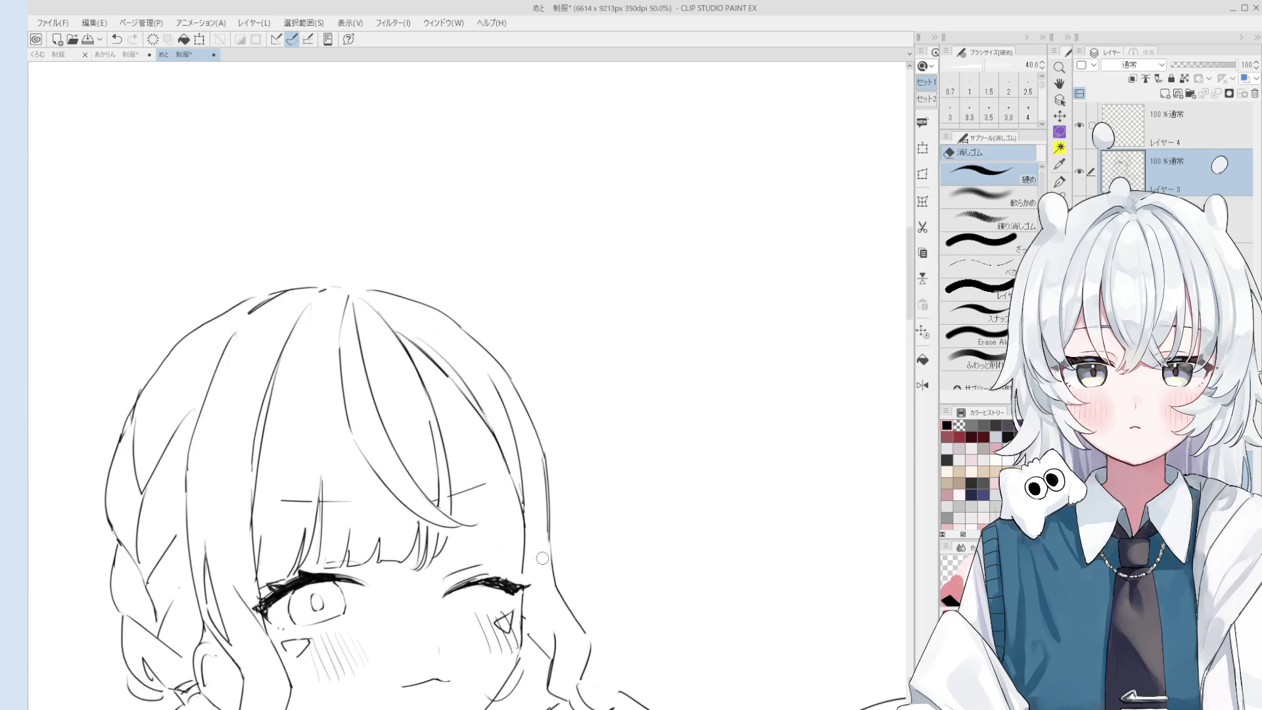
pyautogui.press('h')
pyautogui.scroll(-1, 642, 462)
# Pan the view up and right to the shirt collar and torso.
pyautogui.press('p')
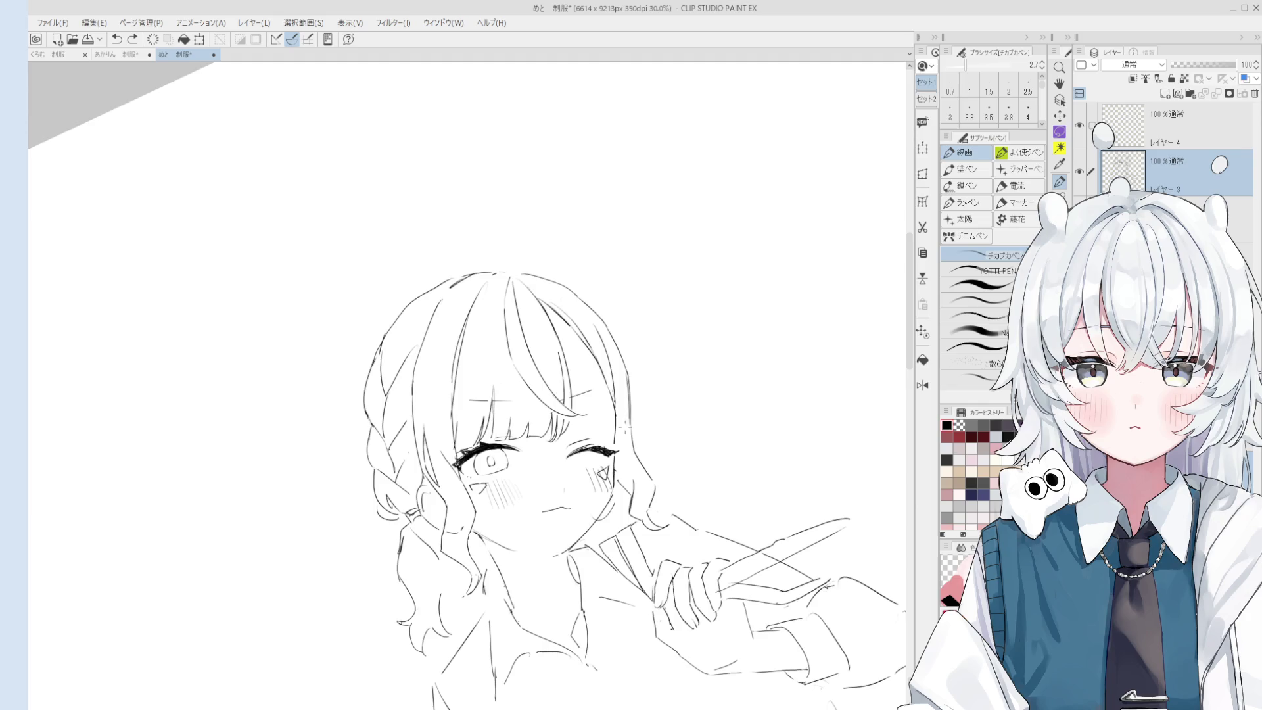
pyautogui.scroll(-2, 621, 433)
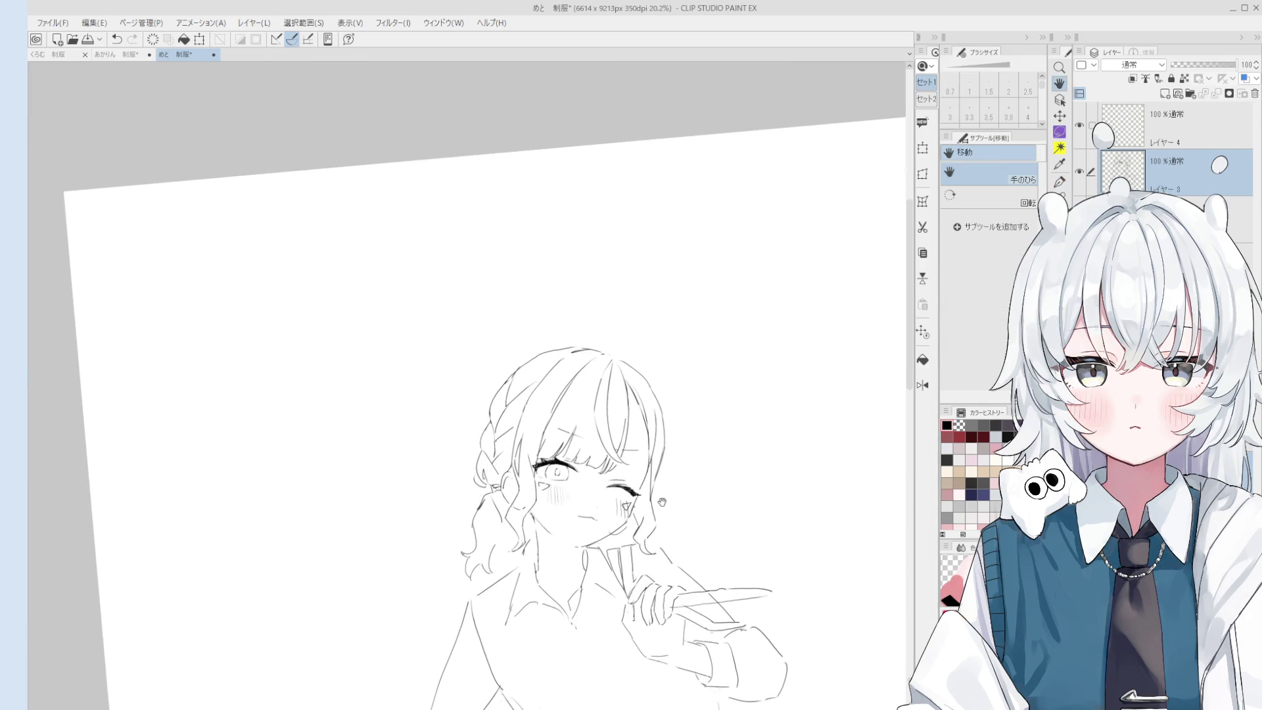
pyautogui.press('e')
pyautogui.press('h')
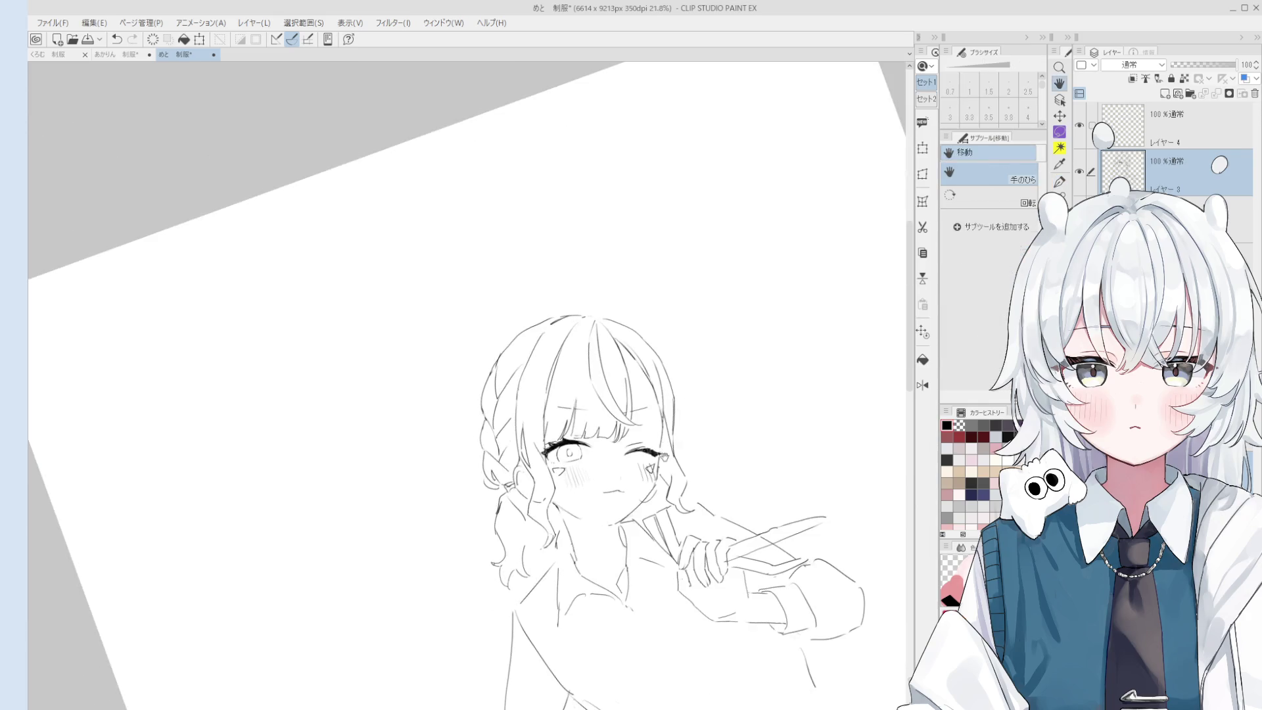
pyautogui.moveTo(666, 434); pyautogui.dragTo(696, 386)
pyautogui.scroll(2, 566, 428)
pyautogui.press('p')
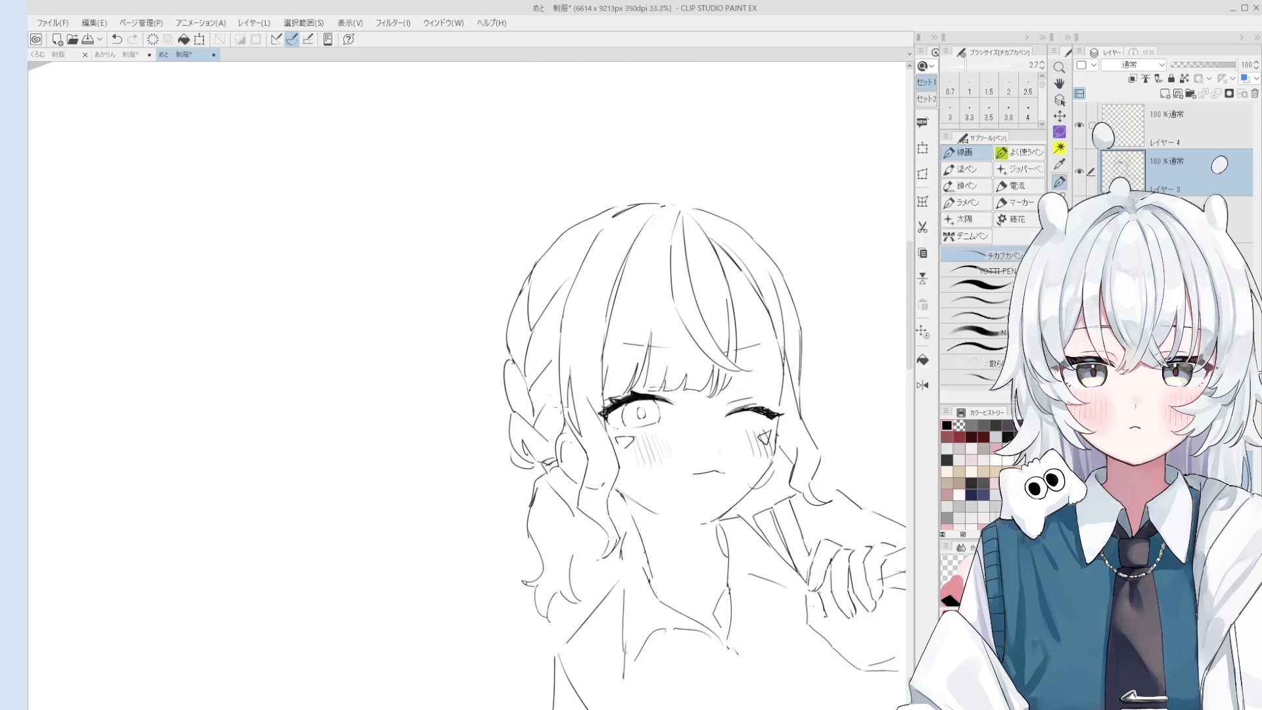
pyautogui.scroll(-1, 785, 357)
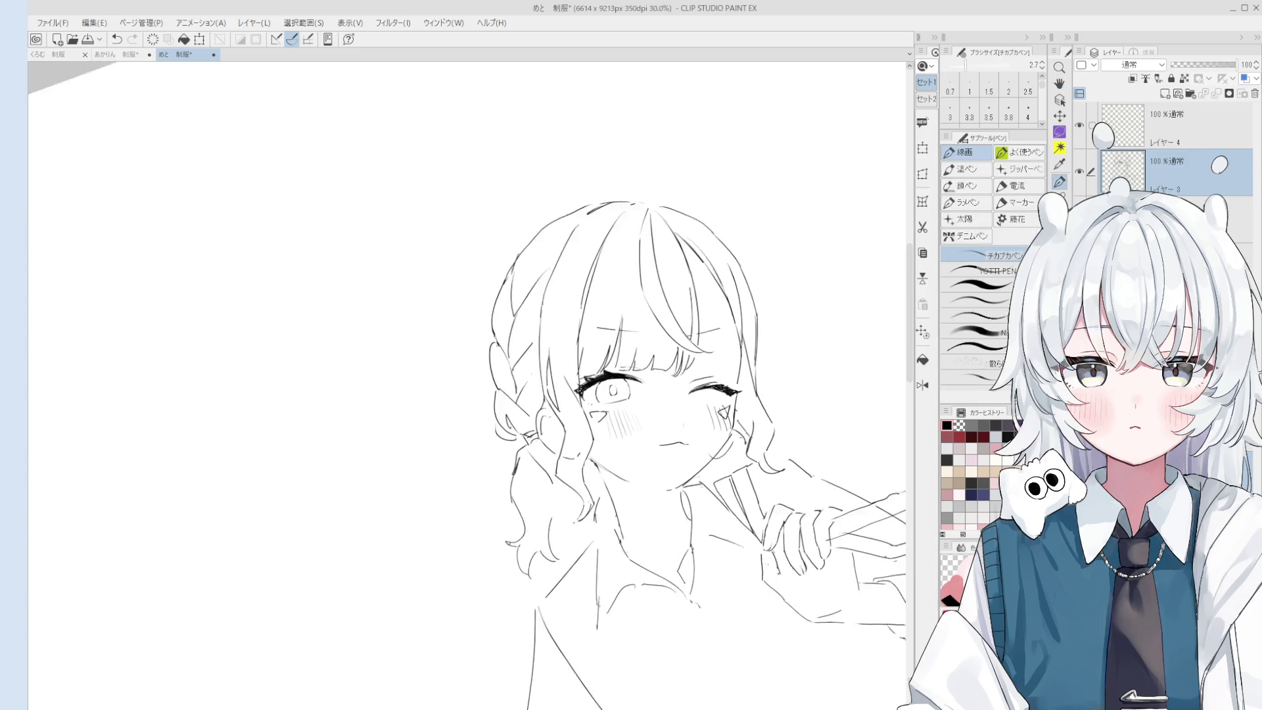
pyautogui.press('h')
pyautogui.scroll(-4, 585, 520)
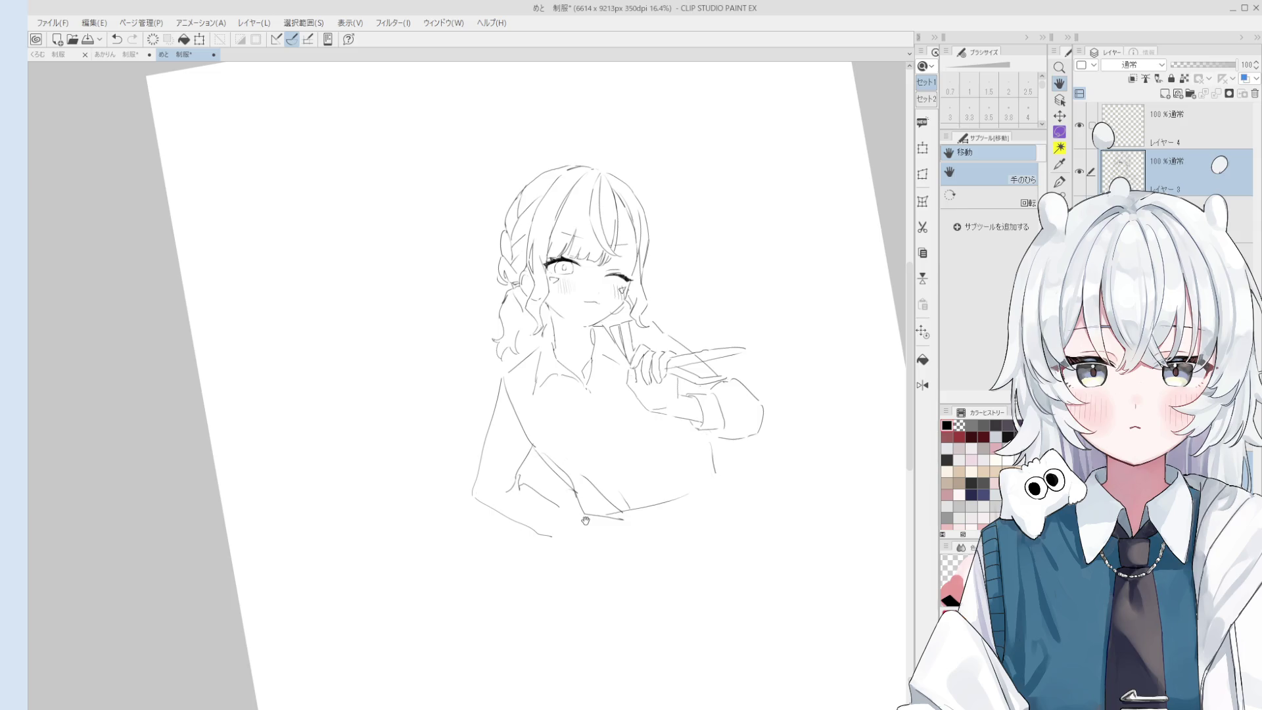
# Tilt the canvas to see more of the torso, then straighten it again.
pyautogui.press('e')
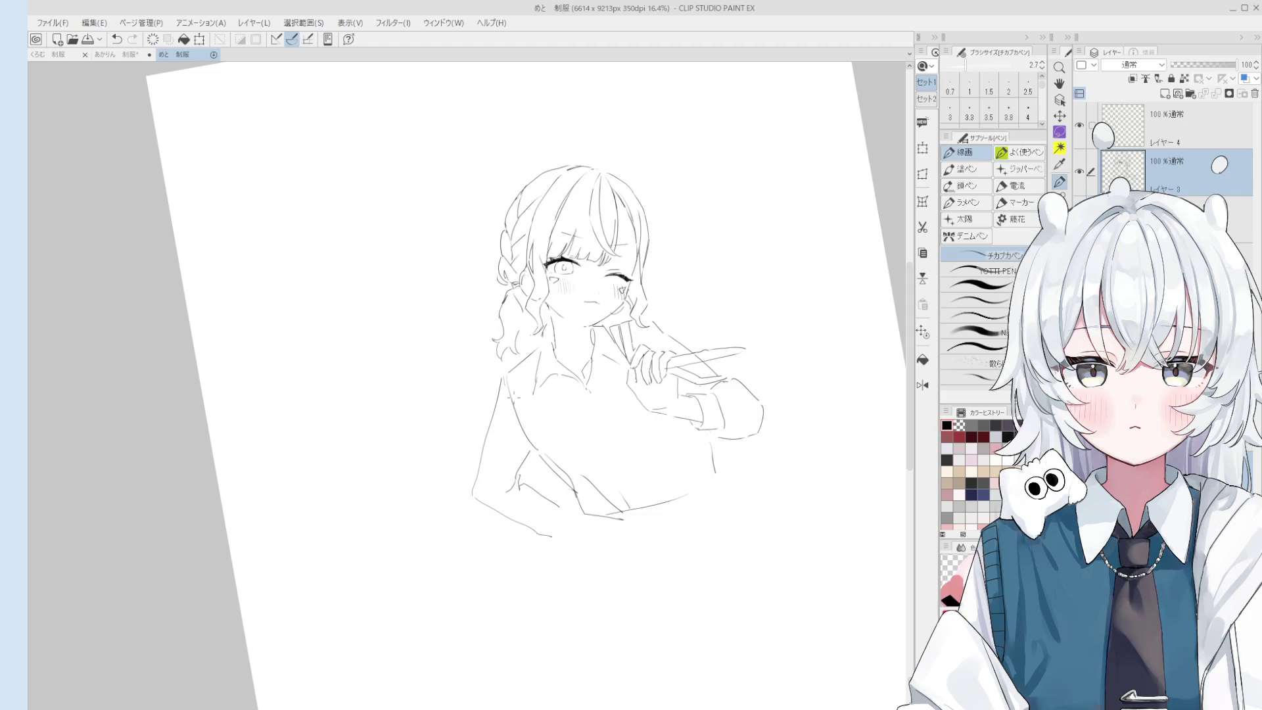
pyautogui.moveTo(528, 437); pyautogui.dragTo(533, 464)
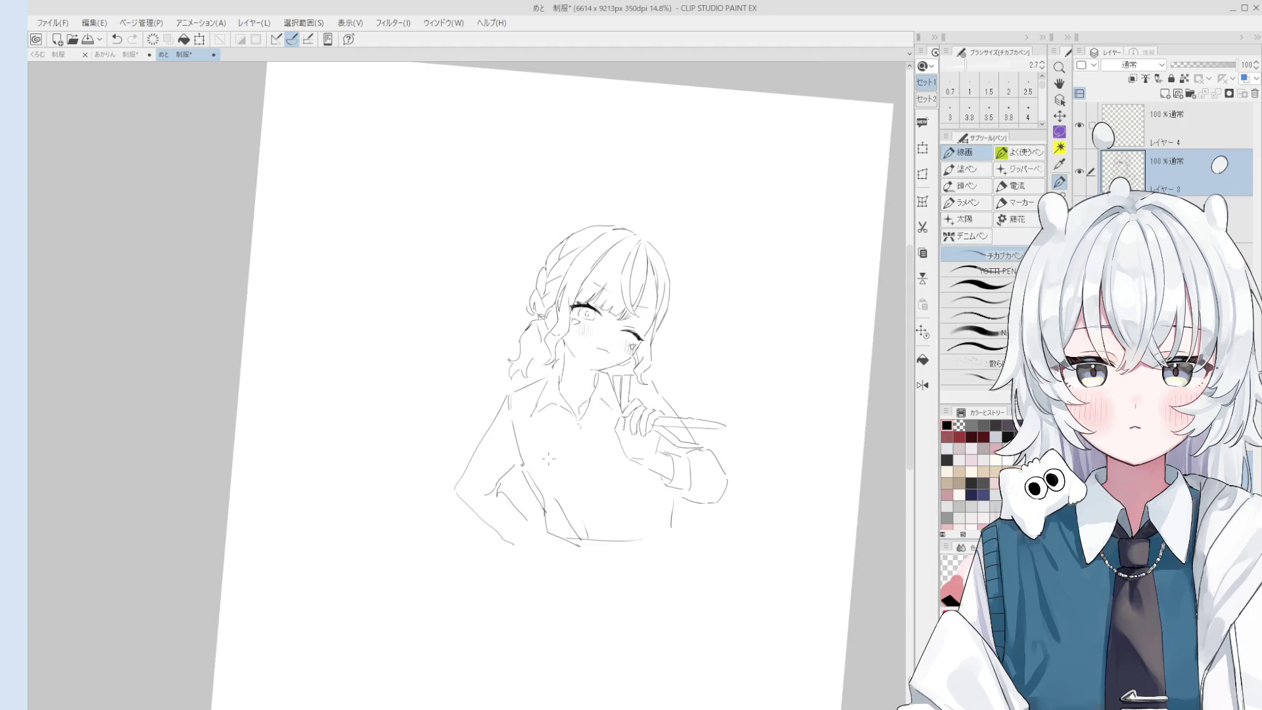
pyautogui.press('p')
pyautogui.moveTo(571, 394)
pyautogui.mouseDown()
pyautogui.moveTo(591, 382)
pyautogui.moveTo(579, 394)
pyautogui.mouseUp()
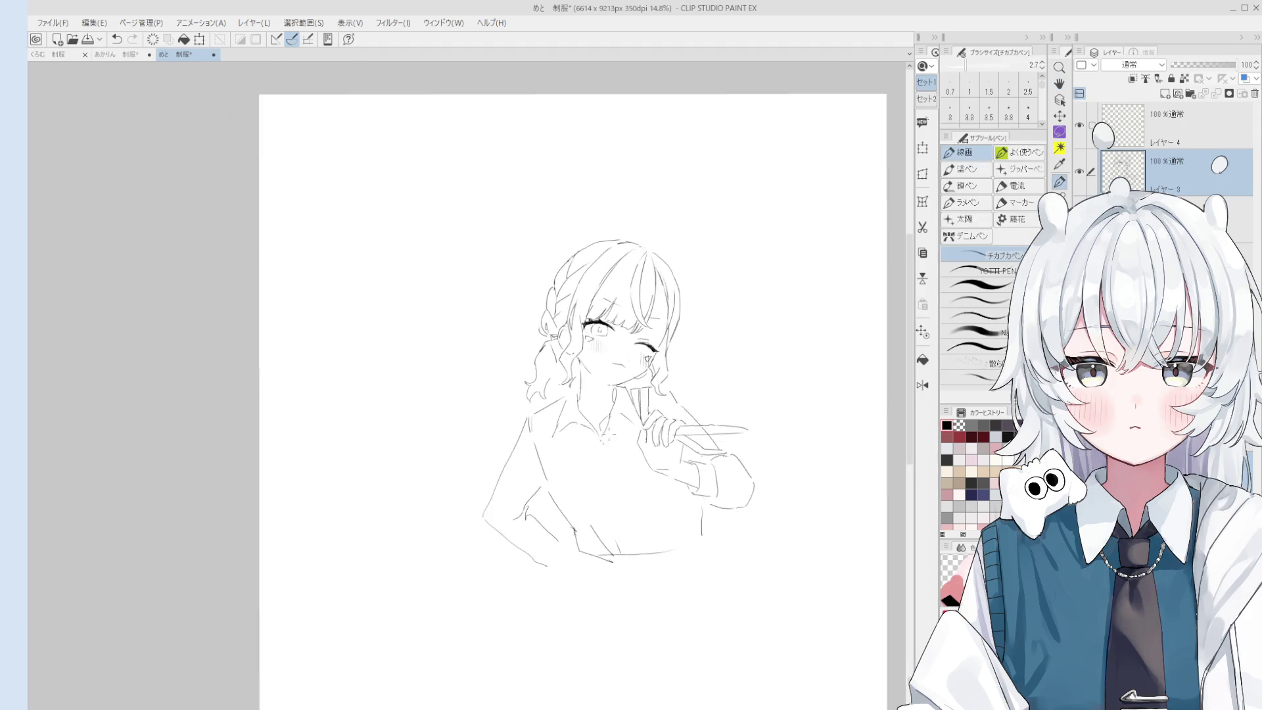
pyautogui.scroll(3, 601, 435)
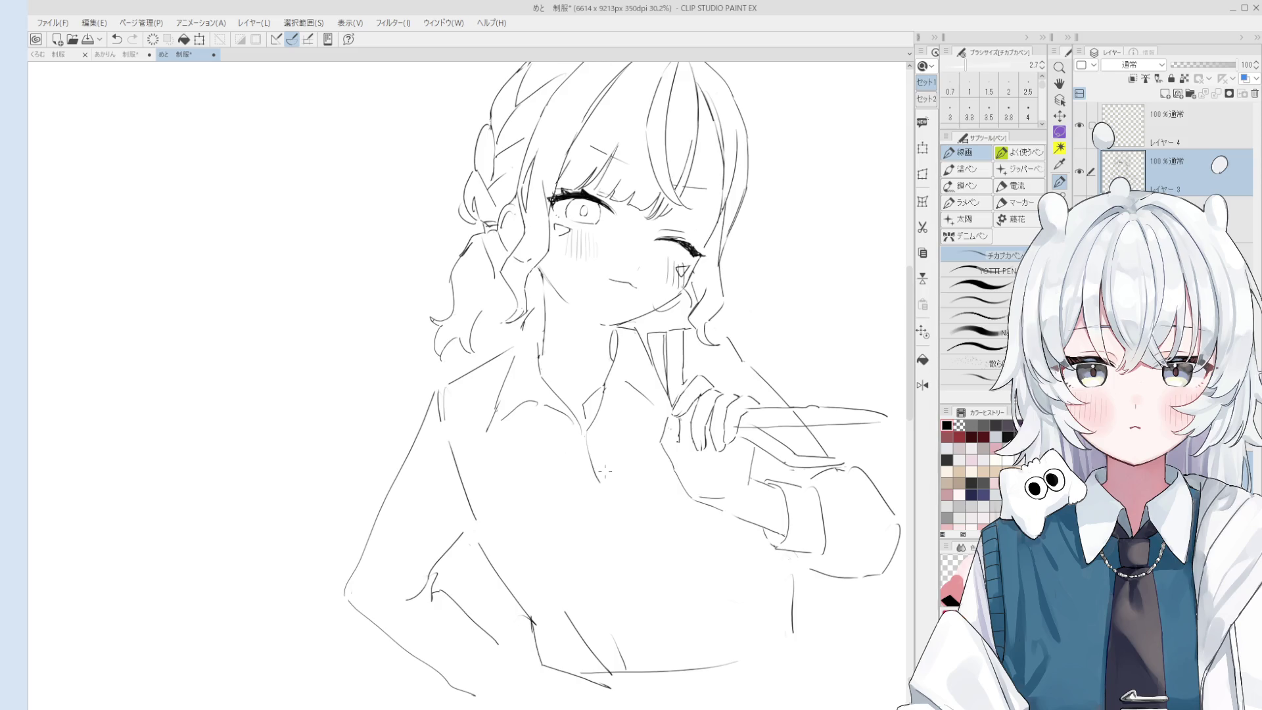
# Mirror the canvas horizontally and tilt the view slightly.
pyautogui.press('e')
pyautogui.press('h')
pyautogui.moveTo(589, 433); pyautogui.dragTo(660, 479)
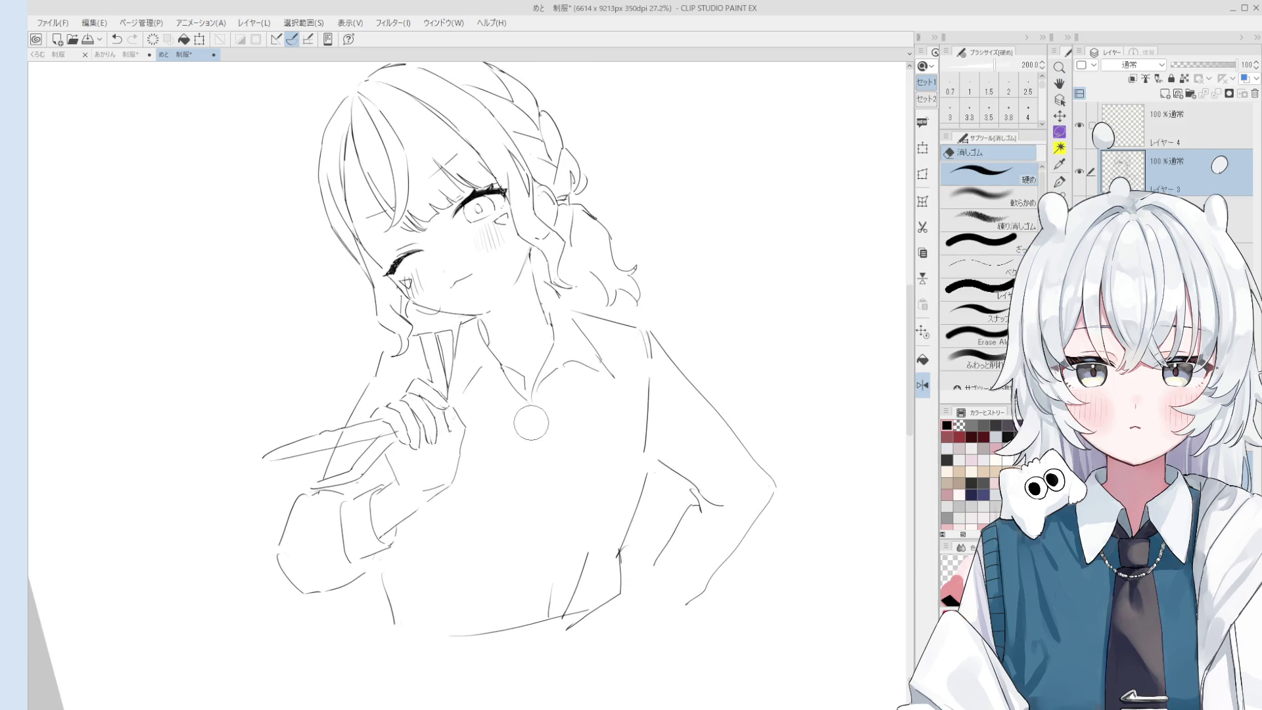
pyautogui.press('p')
pyautogui.moveTo(537, 411)
pyautogui.mouseDown()
pyautogui.moveTo(538, 437)
pyautogui.moveTo(612, 416)
pyautogui.mouseUp()
pyautogui.press('e')
pyautogui.press('h')
pyautogui.press('p')
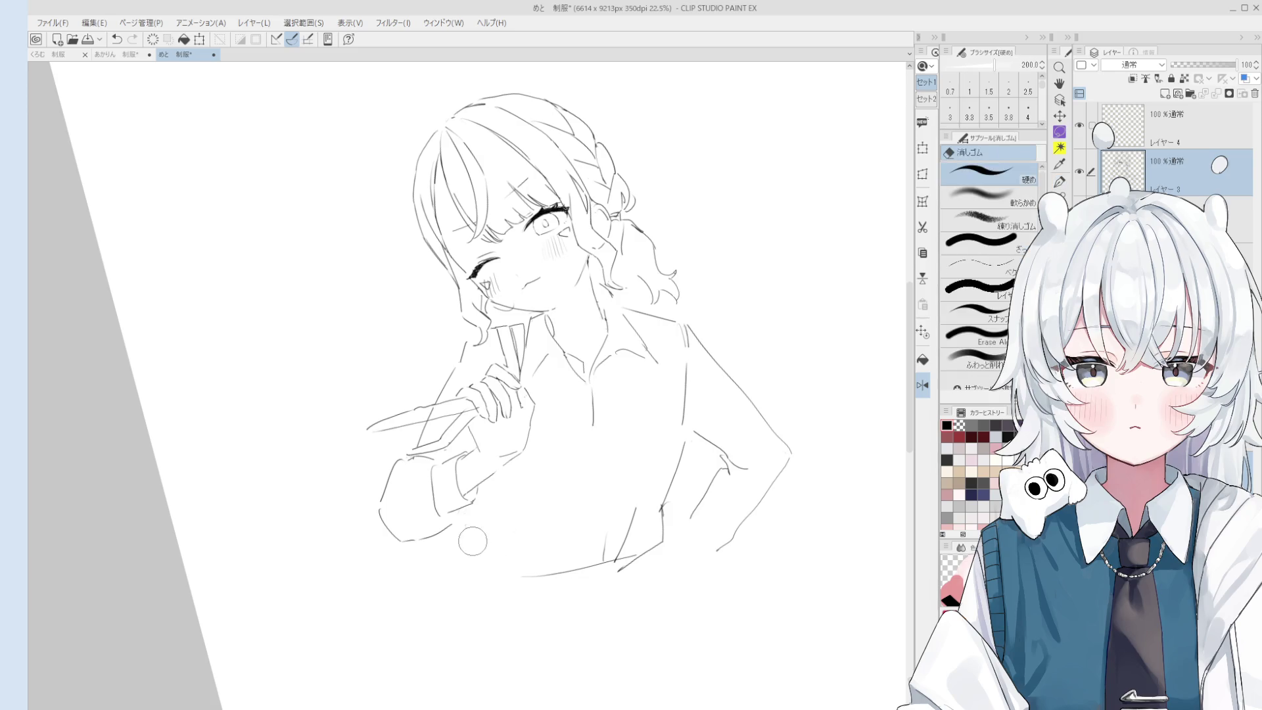
# Undo the last stroke and add a small stroke beside the held pen.
pyautogui.press('h')
pyautogui.moveTo(464, 535)
pyautogui.mouseDown()
pyautogui.moveTo(513, 542)
pyautogui.moveTo(505, 494)
pyautogui.mouseUp()
pyautogui.press('p')
pyautogui.hotkey('ctrl', 'z')
pyautogui.scroll(-1, 526, 328)
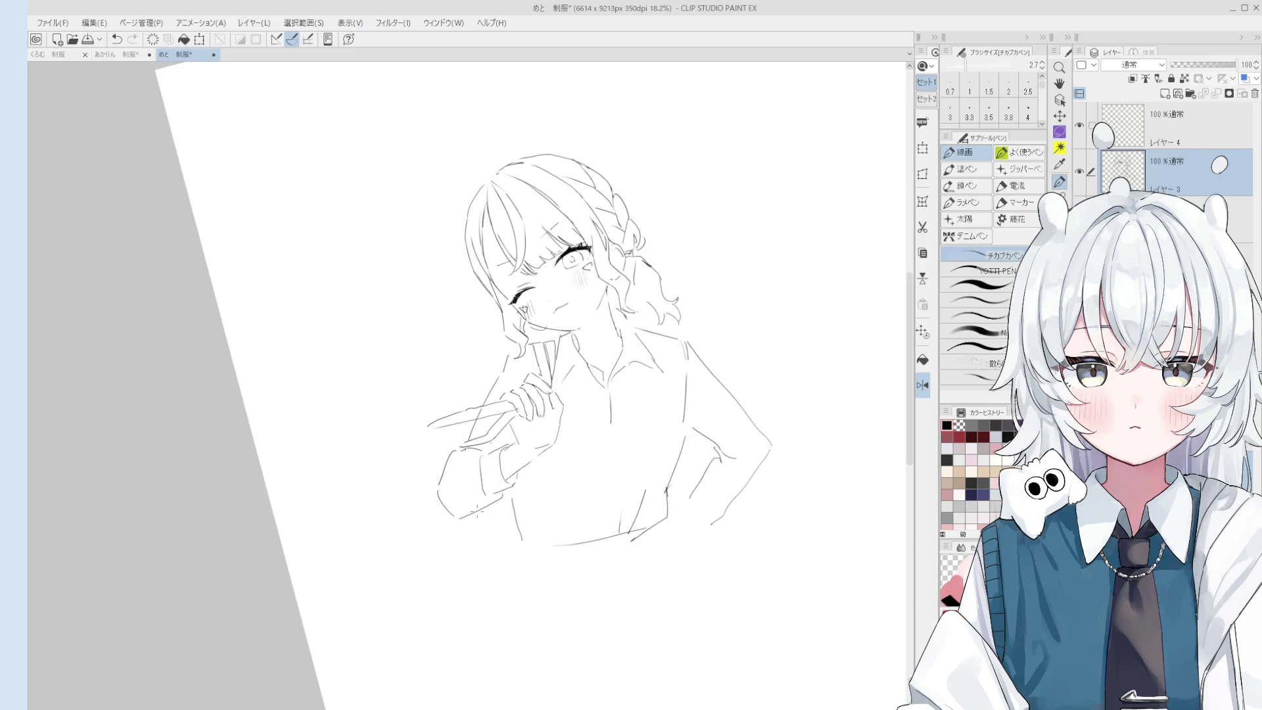
pyautogui.moveTo(470, 422); pyautogui.dragTo(439, 474)
pyautogui.moveTo(458, 519); pyautogui.dragTo(514, 536)
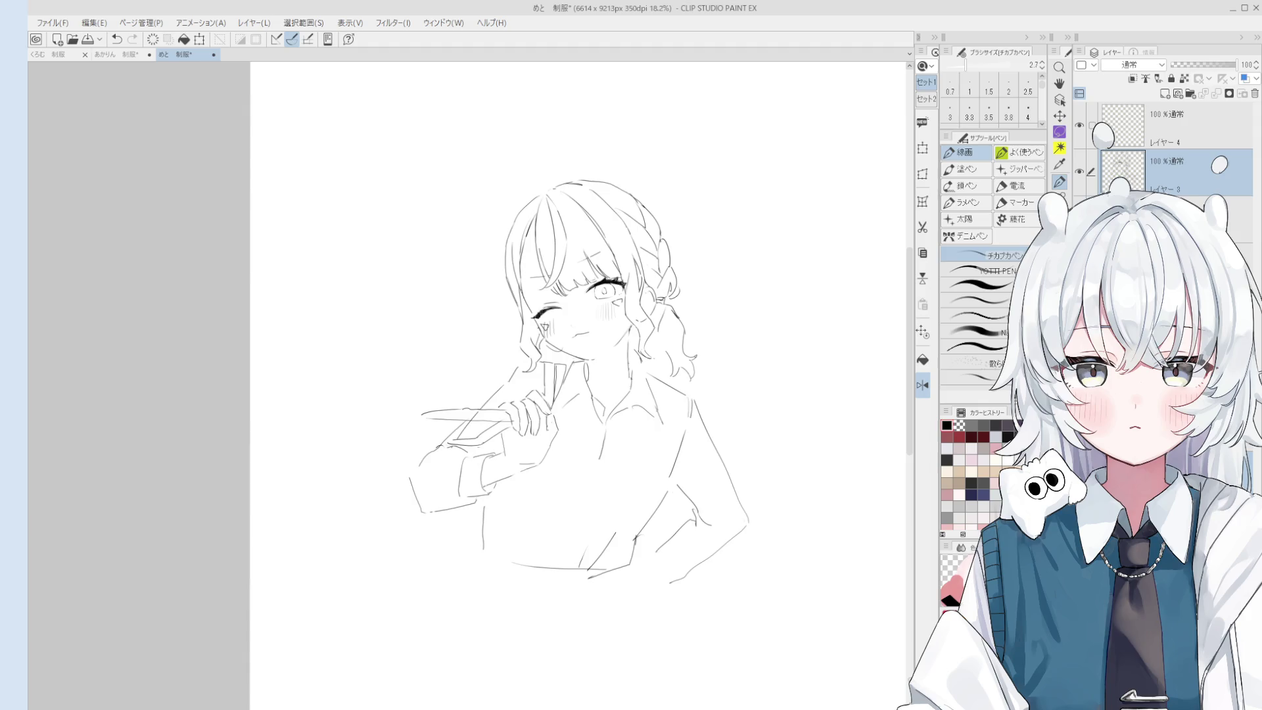
# Straighten the view and redraw a short vertical line at the lower torso.
pyautogui.moveTo(602, 521); pyautogui.dragTo(515, 518)
pyautogui.press('e')
pyautogui.press('p')
pyautogui.press('e')
pyautogui.press('p')
pyautogui.moveTo(535, 497); pyautogui.dragTo(520, 539)
pyautogui.press('e')
pyautogui.press('p')
pyautogui.moveTo(529, 490); pyautogui.dragTo(512, 539)
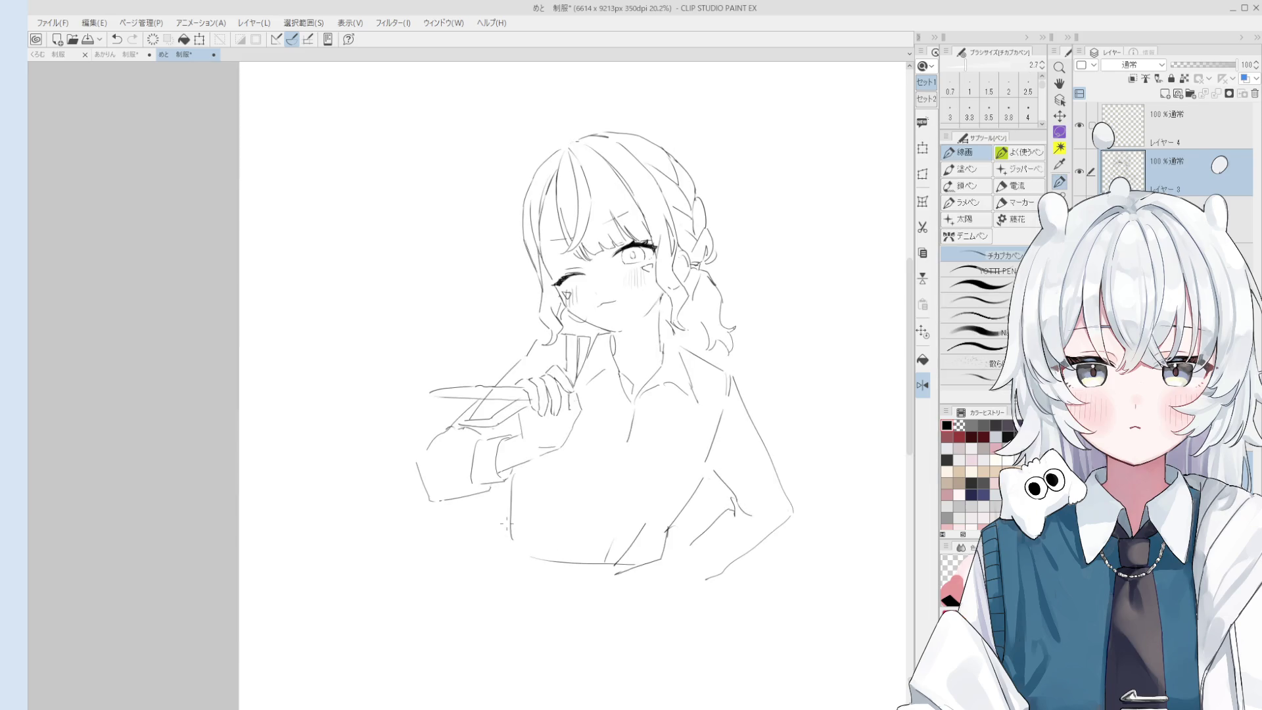
# Halve the eraser size and add small strokes near the winking eye and cheek.
pyautogui.press('e')
pyautogui.scroll(2, 616, 381)
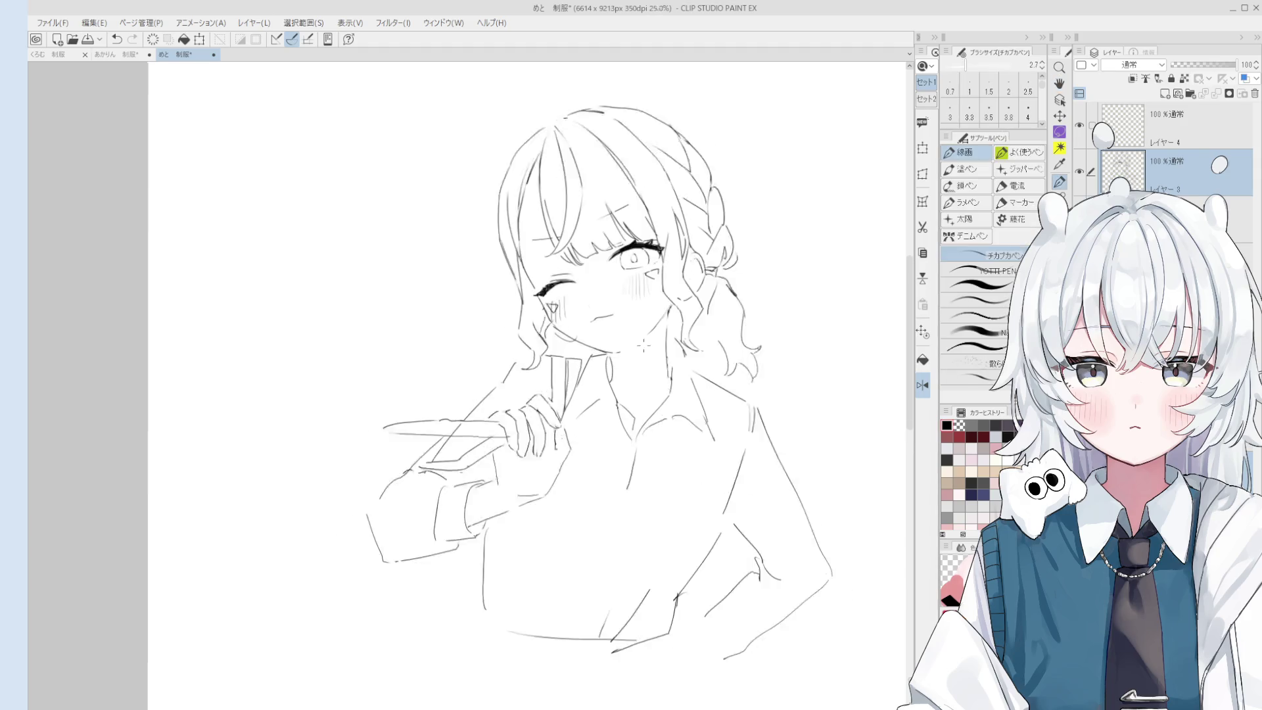
pyautogui.press('[')
pyautogui.press('[')
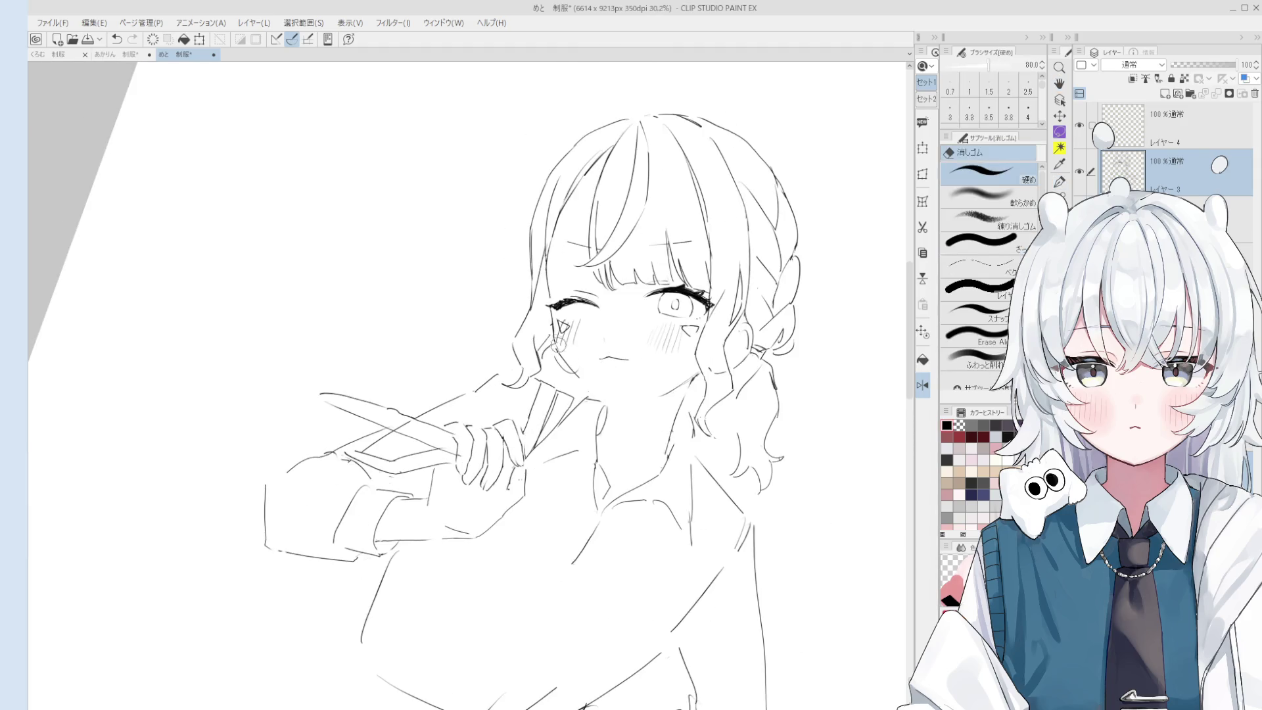
pyautogui.press('p')
pyautogui.scroll(1, 549, 334)
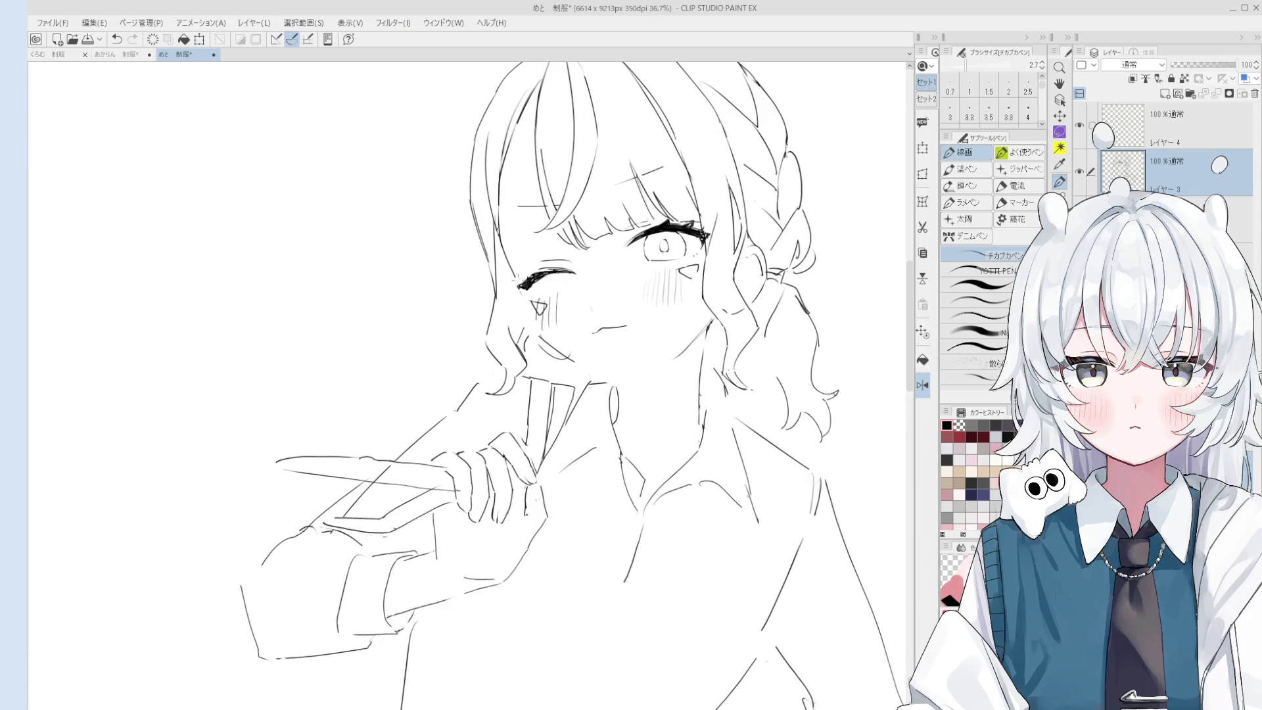
pyautogui.moveTo(520, 287); pyautogui.dragTo(540, 337)
# Redraw the small stroke at the cheek and chin, undoing the first attempt.
pyautogui.scroll(2, 536, 322)
pyautogui.scroll(-1, 592, 395)
pyautogui.moveTo(582, 381); pyautogui.dragTo(629, 421)
pyautogui.hotkey('ctrl', 'z')
pyautogui.hotkey('ctrl', 'z')
pyautogui.hotkey('ctrl', 'z')
pyautogui.moveTo(579, 379); pyautogui.dragTo(643, 423)
# Unflip the canvas view, remove the stray mark near the chin, and reset rotation.
pyautogui.hotkey('ctrl', 'shift', 'h')
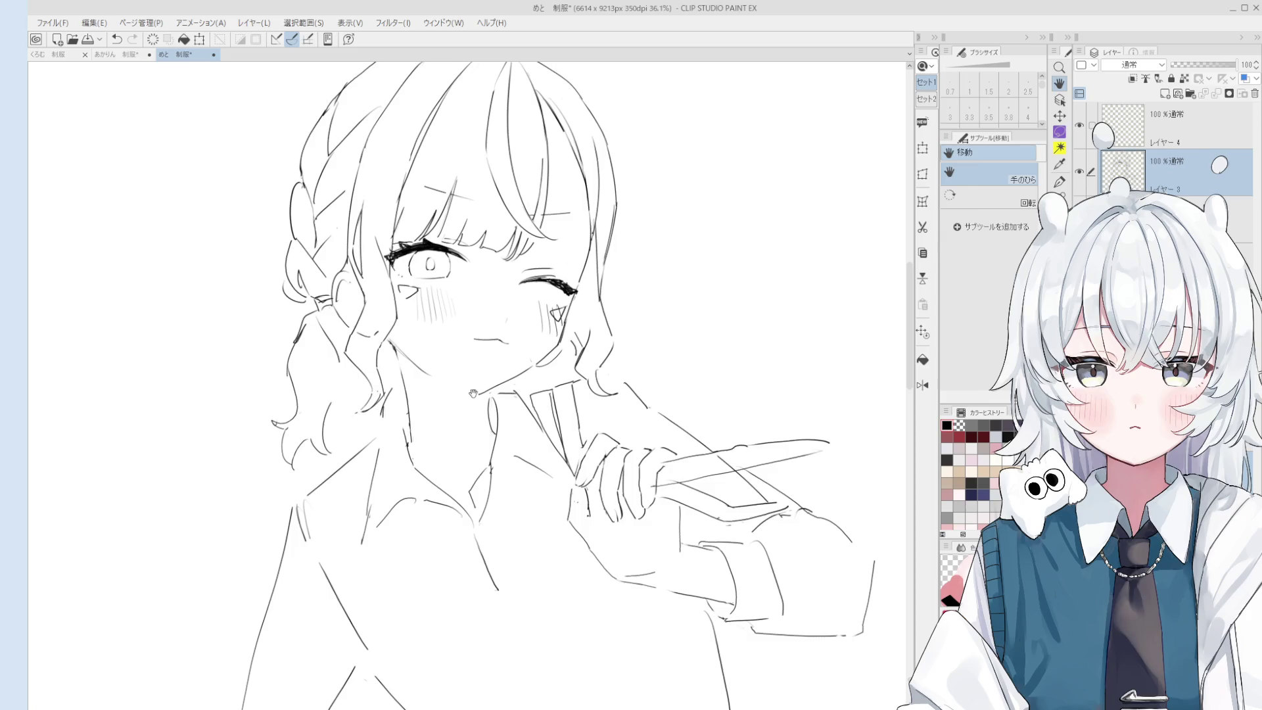
pyautogui.moveTo(565, 428)
pyautogui.mouseDown()
pyautogui.moveTo(457, 406)
pyautogui.moveTo(500, 424)
pyautogui.mouseUp()
pyautogui.press('p')
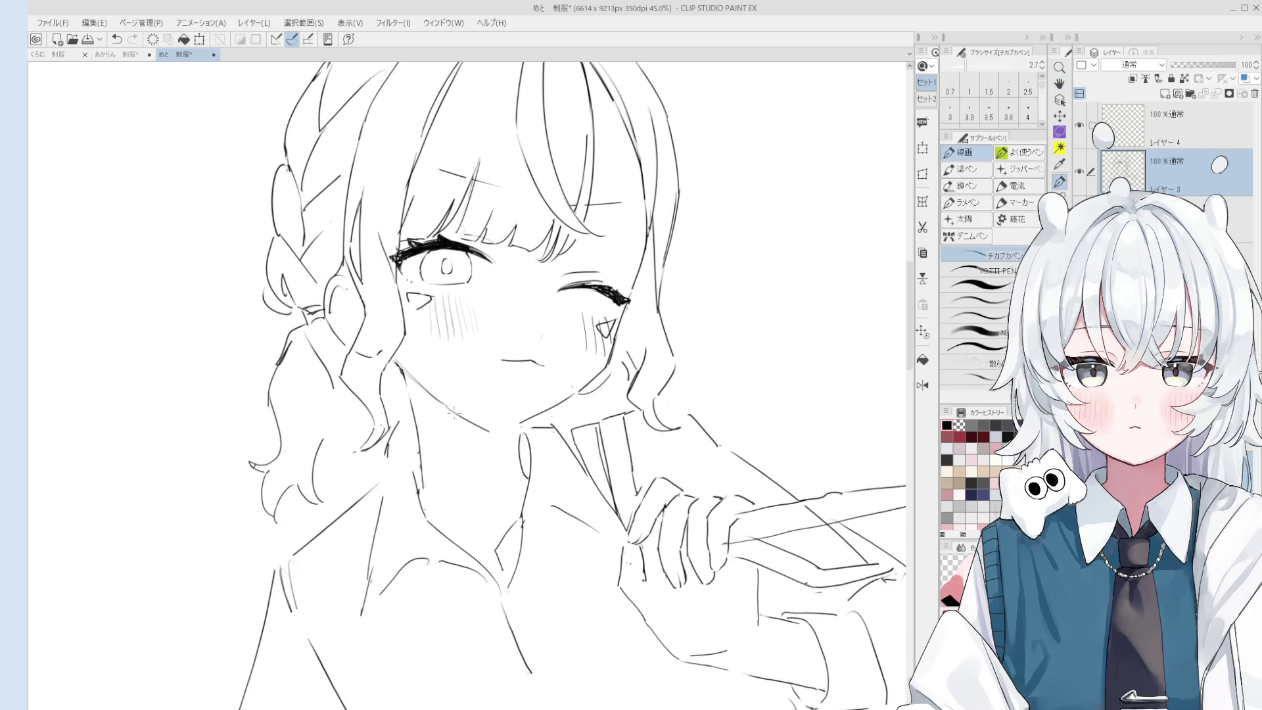
pyautogui.press('-')
pyautogui.hotkey('ctrl', 'z')
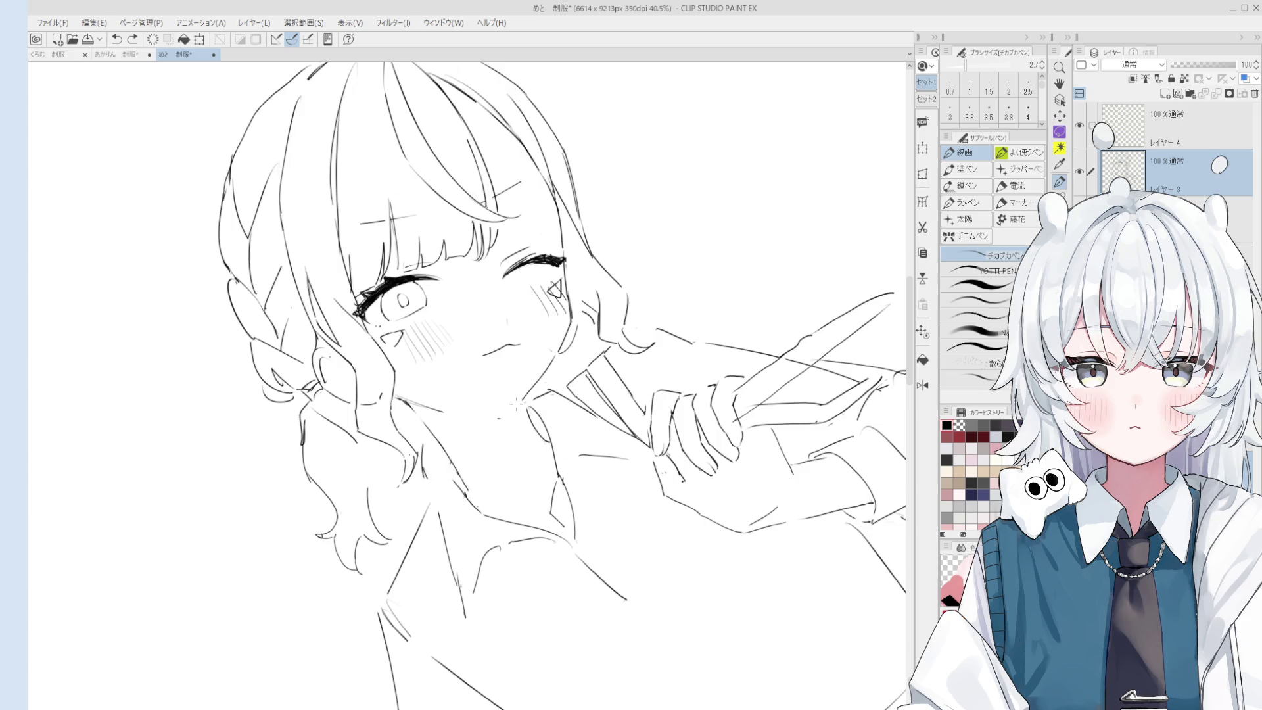
pyautogui.press('h')
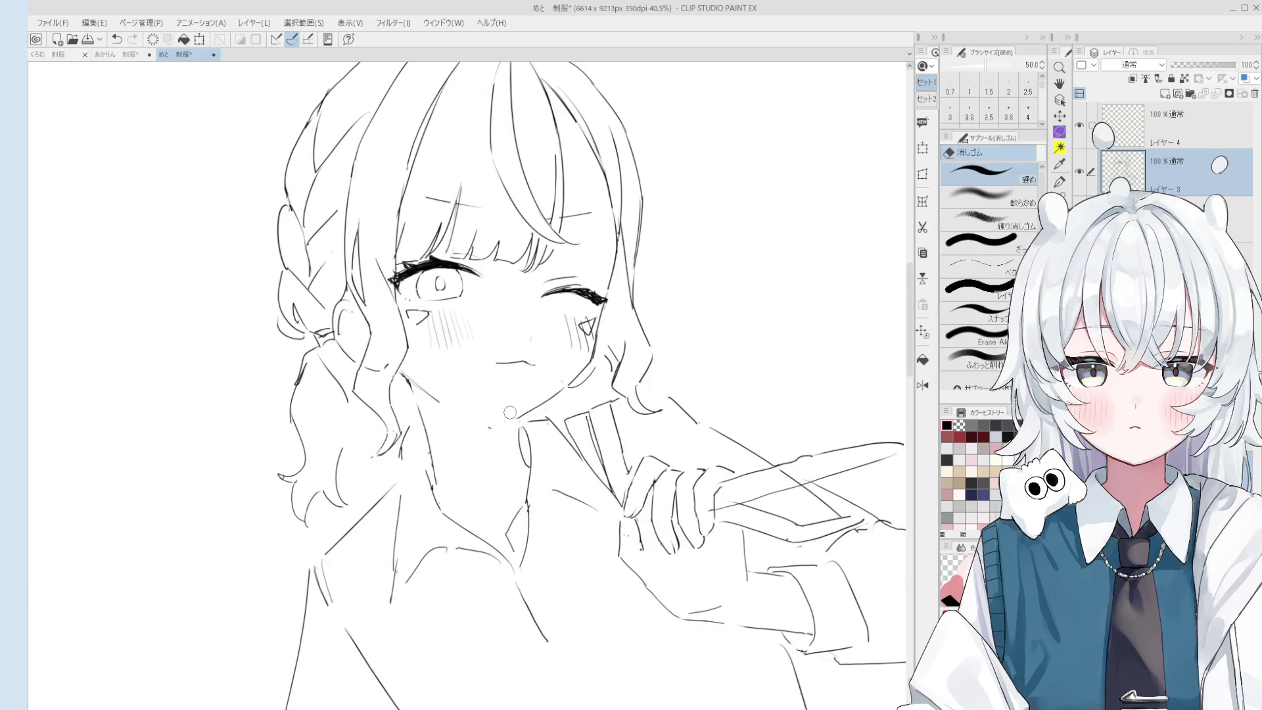
pyautogui.moveTo(520, 438); pyautogui.dragTo(565, 416)
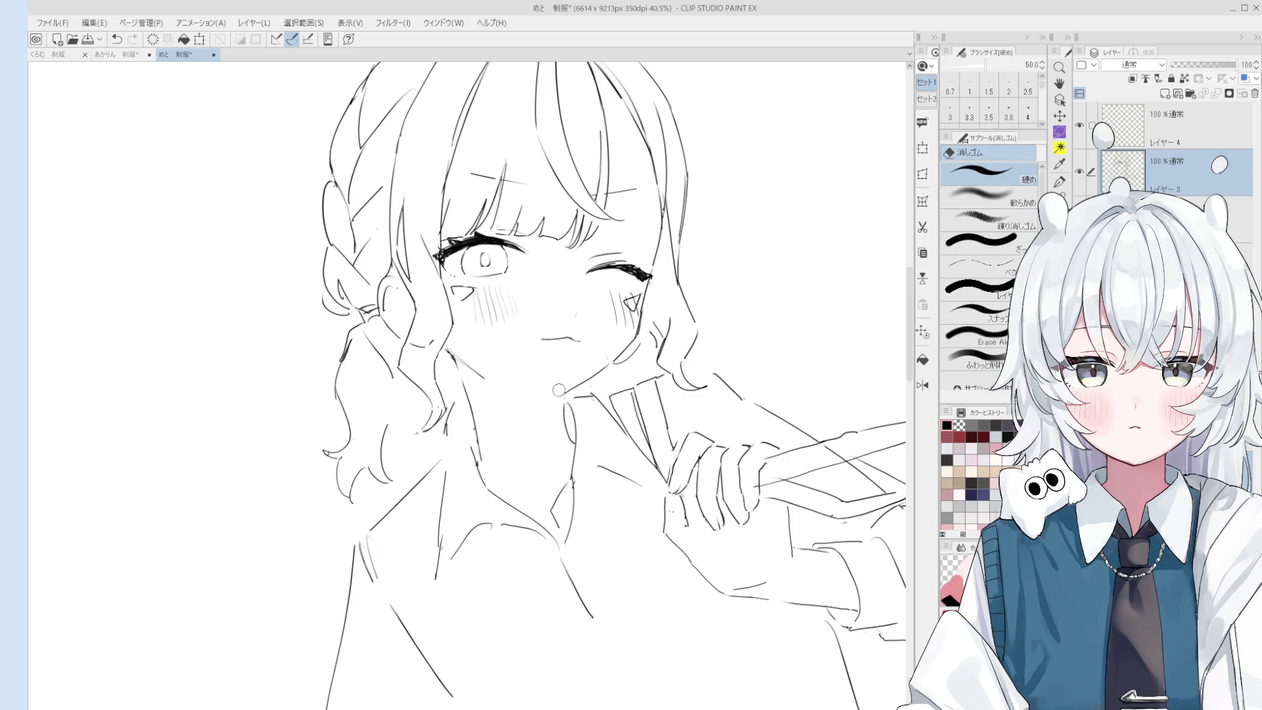
# Pan over the face and mirror the canvas view horizontally.
pyautogui.press('^')
pyautogui.press('p')
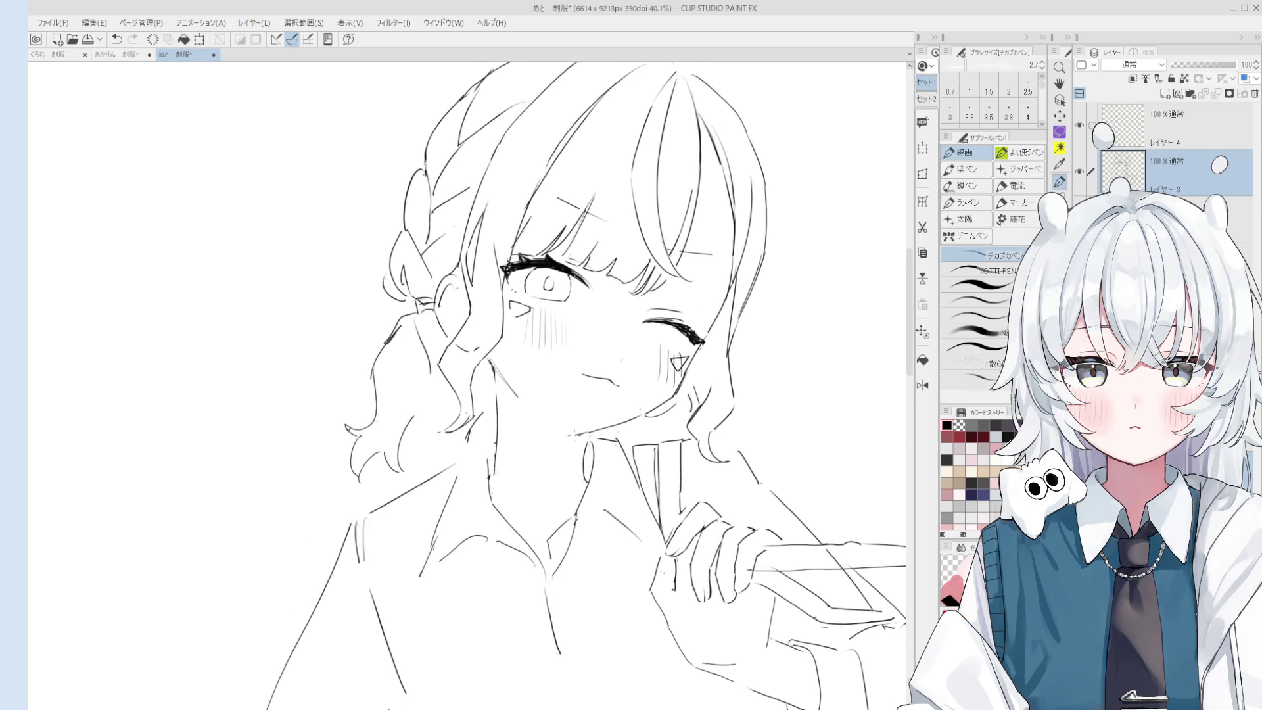
pyautogui.scroll(3, 626, 468)
pyautogui.scroll(-1, 571, 437)
pyautogui.press('h')
pyautogui.moveTo(673, 446); pyautogui.dragTo(705, 442)
pyautogui.press('u')
pyautogui.hotkey('ctrl', 'shift', 'h')
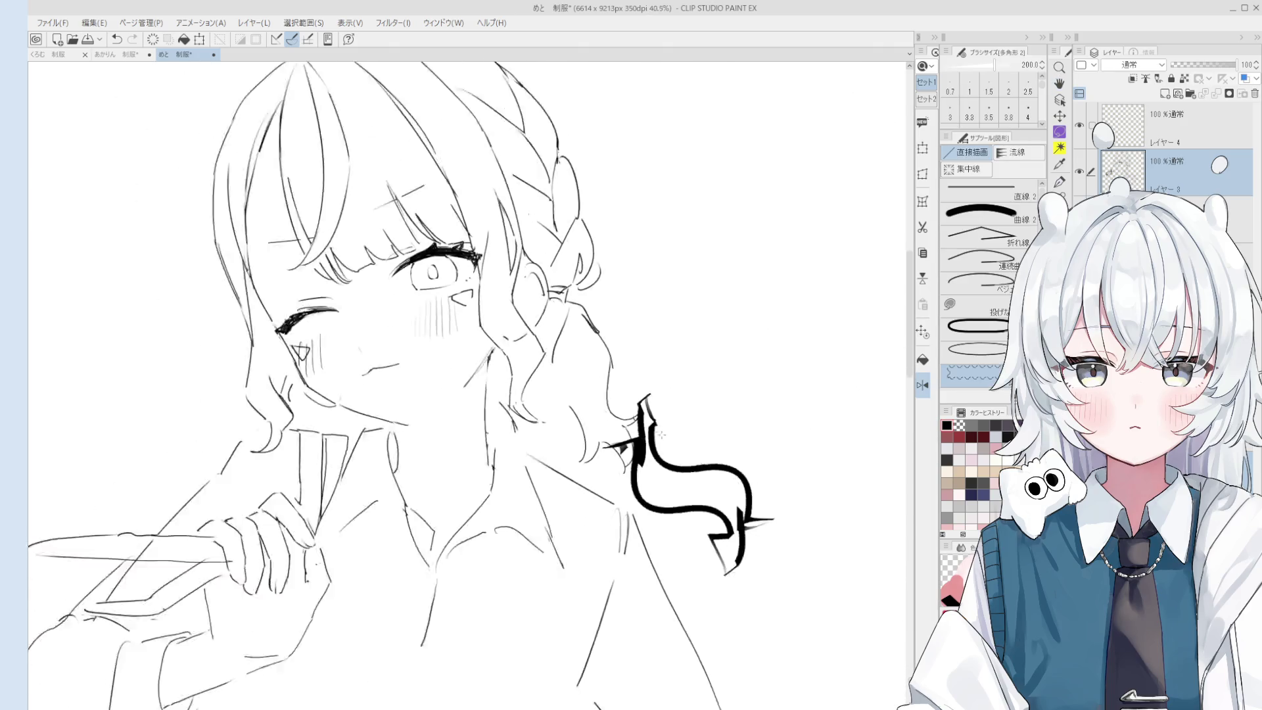
pyautogui.scroll(-5, 643, 462)
pyautogui.scroll(5, 643, 462)
pyautogui.press('p')
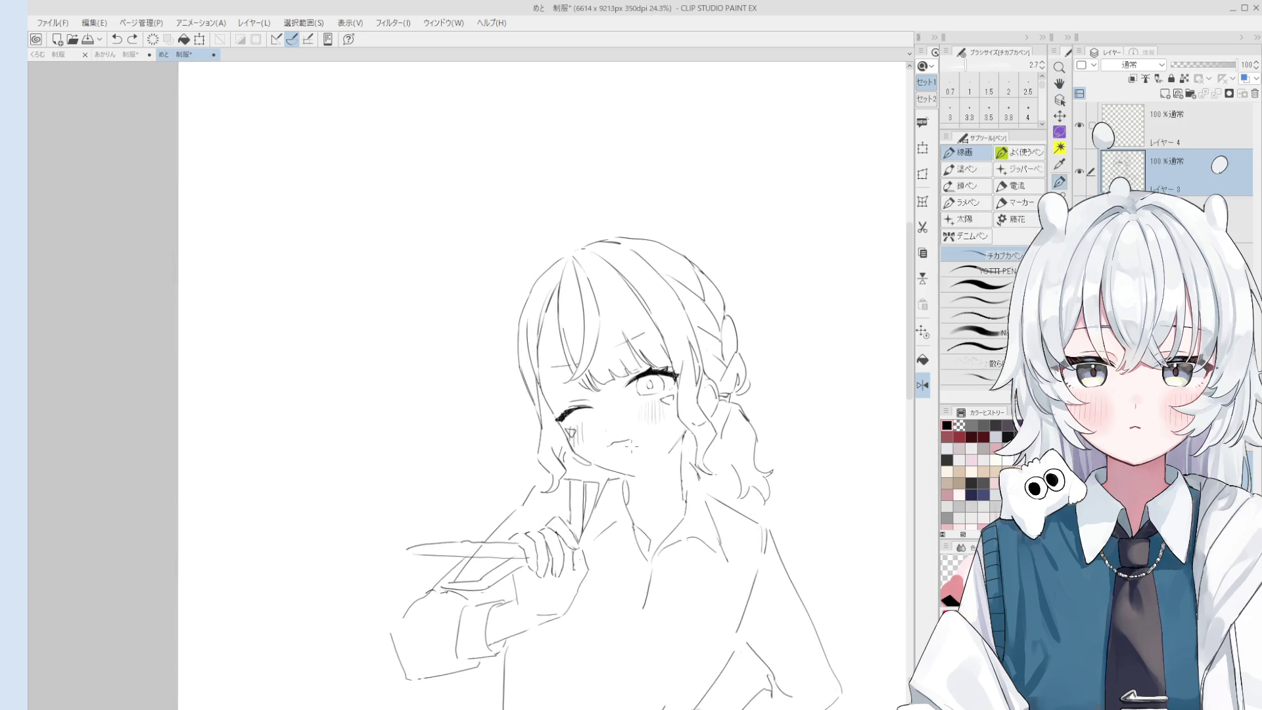
pyautogui.scroll(3, 646, 517)
# Erase a bit of line near the mouth and join a short stroke to the neck line.
pyautogui.press('e')
pyautogui.press('p')
pyautogui.hotkey('ctrl', 'z')
pyautogui.press('e')
pyautogui.moveTo(664, 430); pyautogui.dragTo(642, 436)
pyautogui.press('p')
pyautogui.press('-')
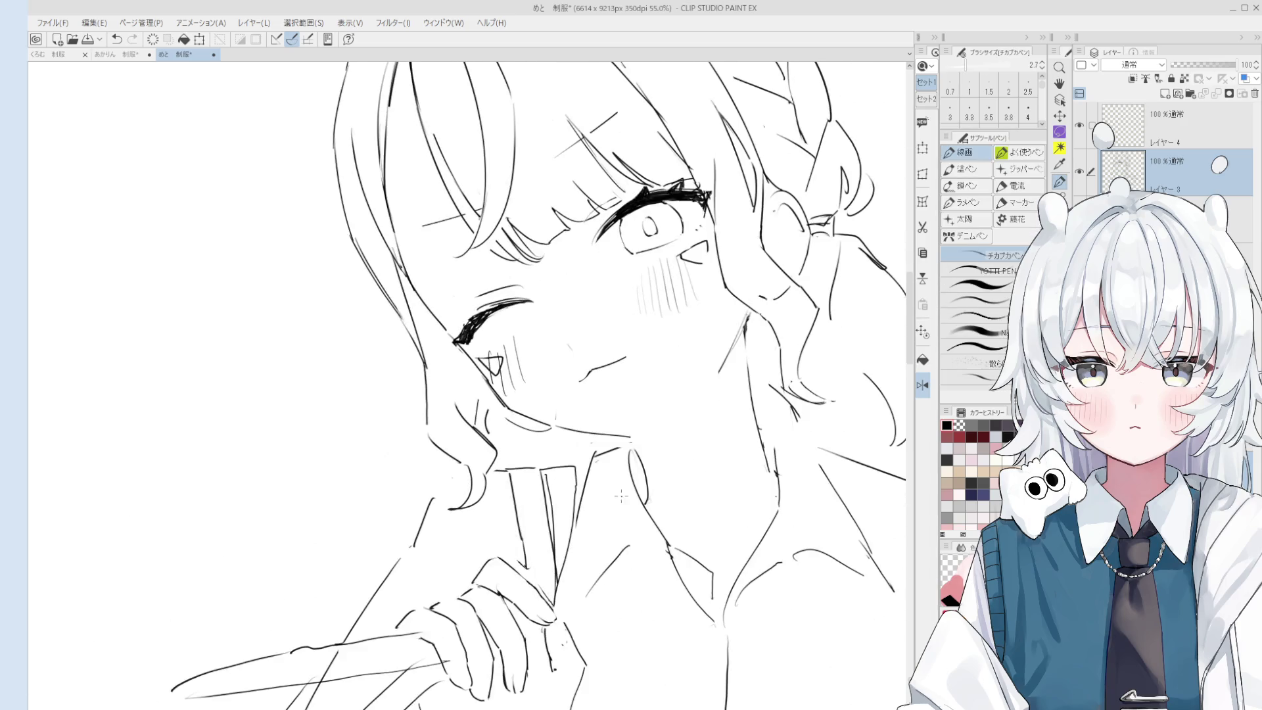
pyautogui.press('e')
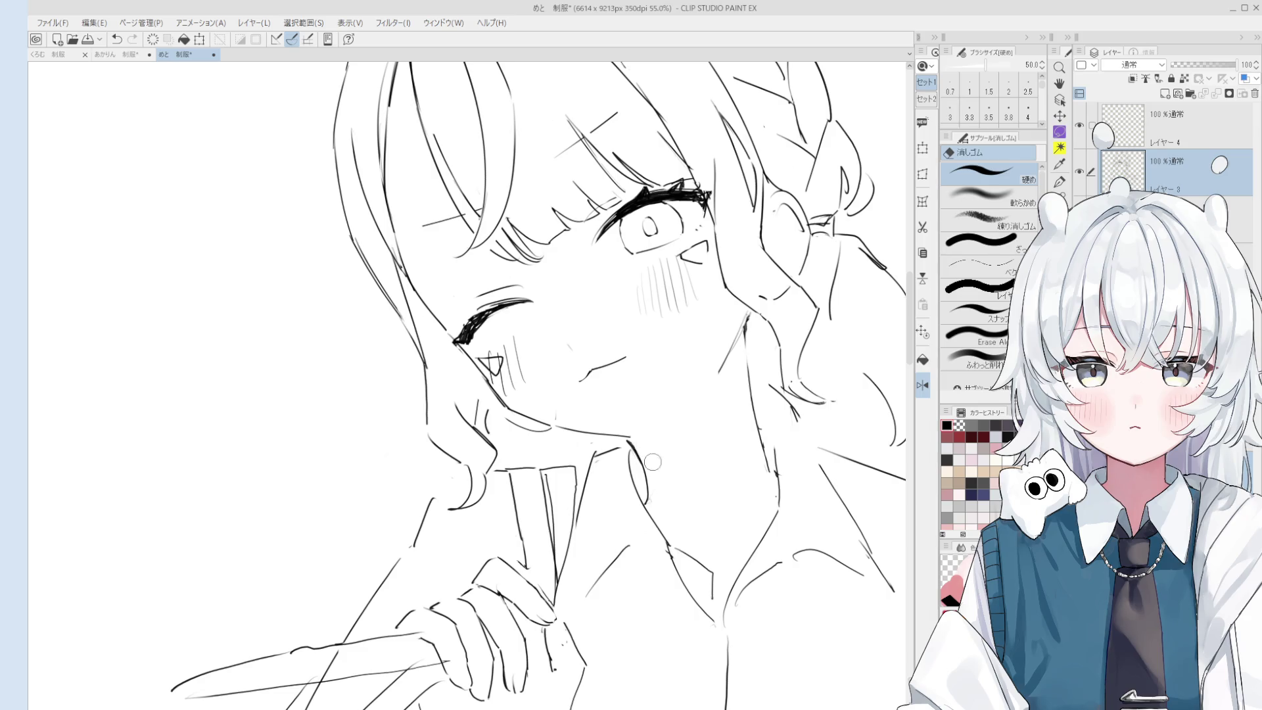
pyautogui.press('p')
pyautogui.press('-')
pyautogui.hotkey('ctrl', 'z')
pyautogui.moveTo(631, 424); pyautogui.dragTo(637, 440)
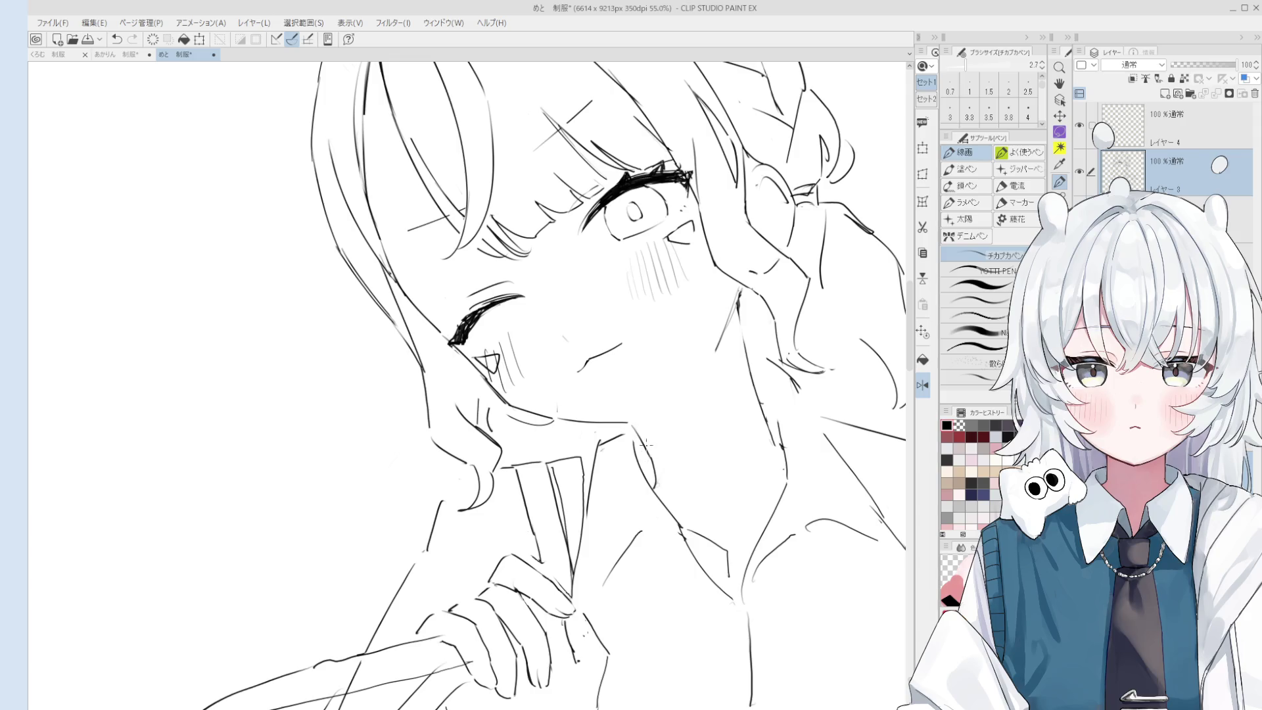
# Draw the skirt lines below the right hip and the long line down the left side.
pyautogui.press('-')
pyautogui.press('-')
pyautogui.press('-')
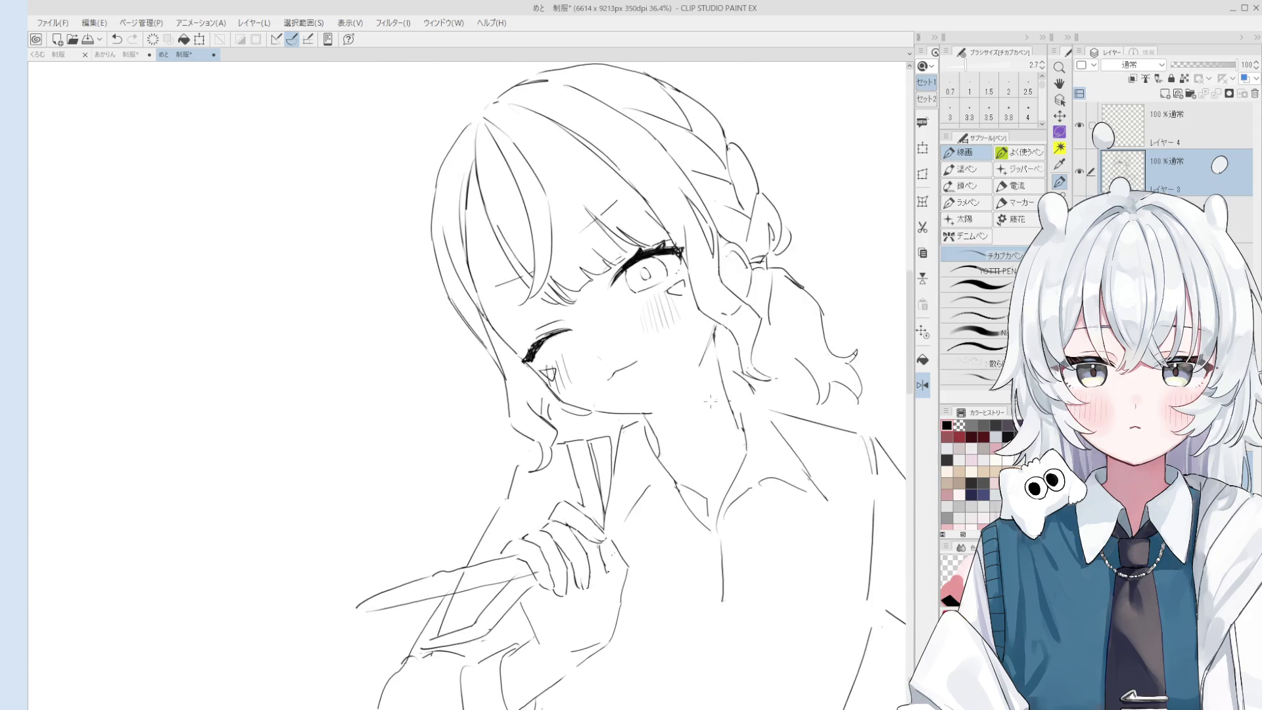
pyautogui.press('-')
pyautogui.press('-')
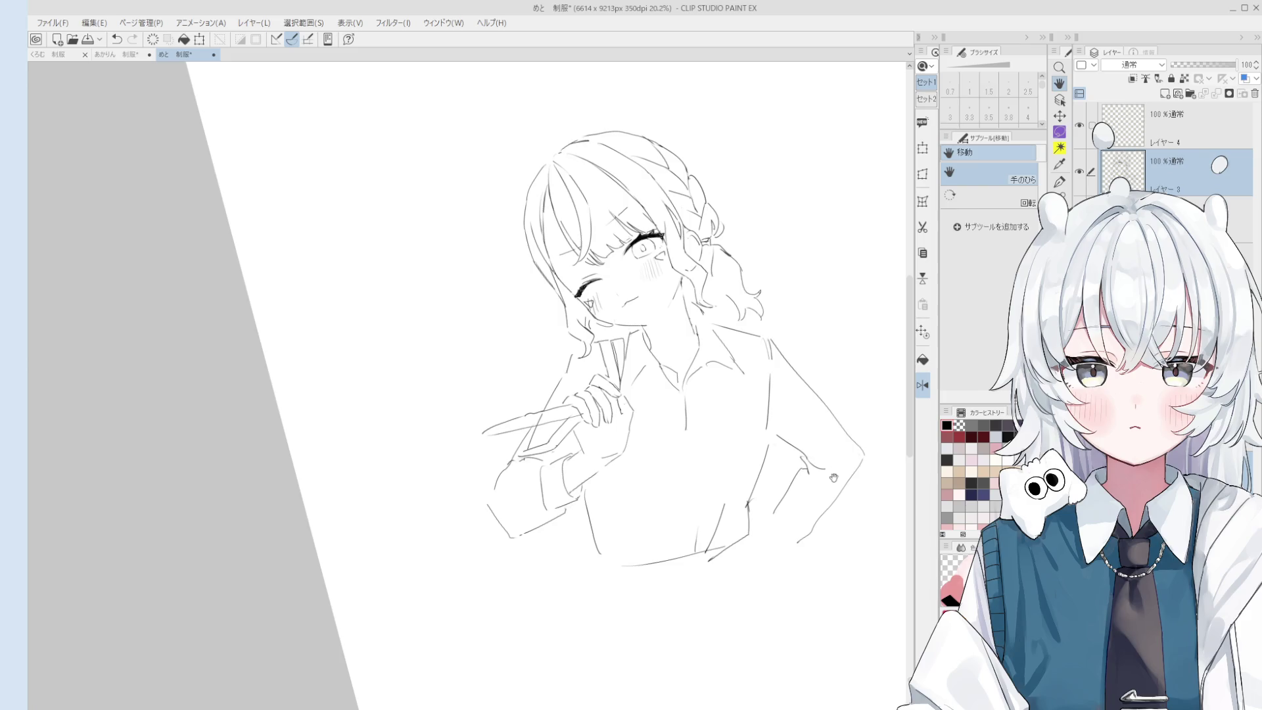
pyautogui.moveTo(738, 476); pyautogui.dragTo(764, 546)
pyautogui.moveTo(723, 496); pyautogui.dragTo(757, 565)
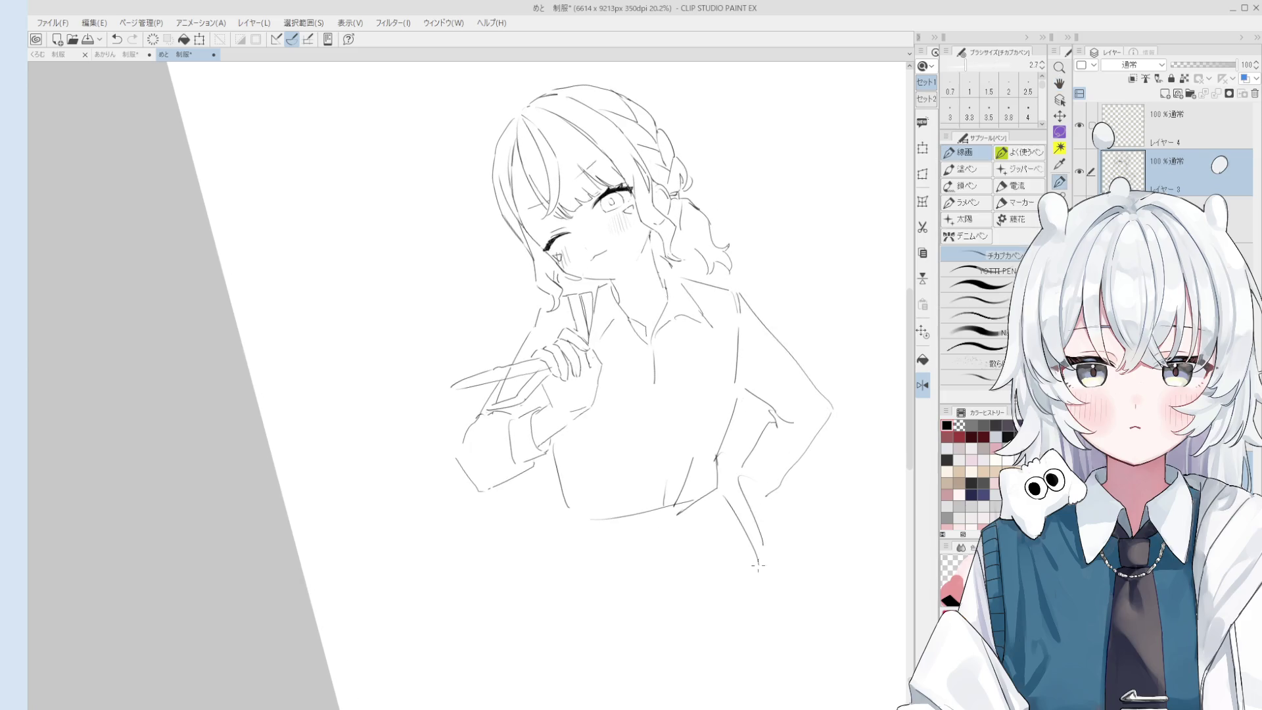
pyautogui.press('-')
pyautogui.moveTo(754, 616)
pyautogui.mouseDown()
pyautogui.moveTo(690, 431)
pyautogui.moveTo(602, 402)
pyautogui.mouseUp()
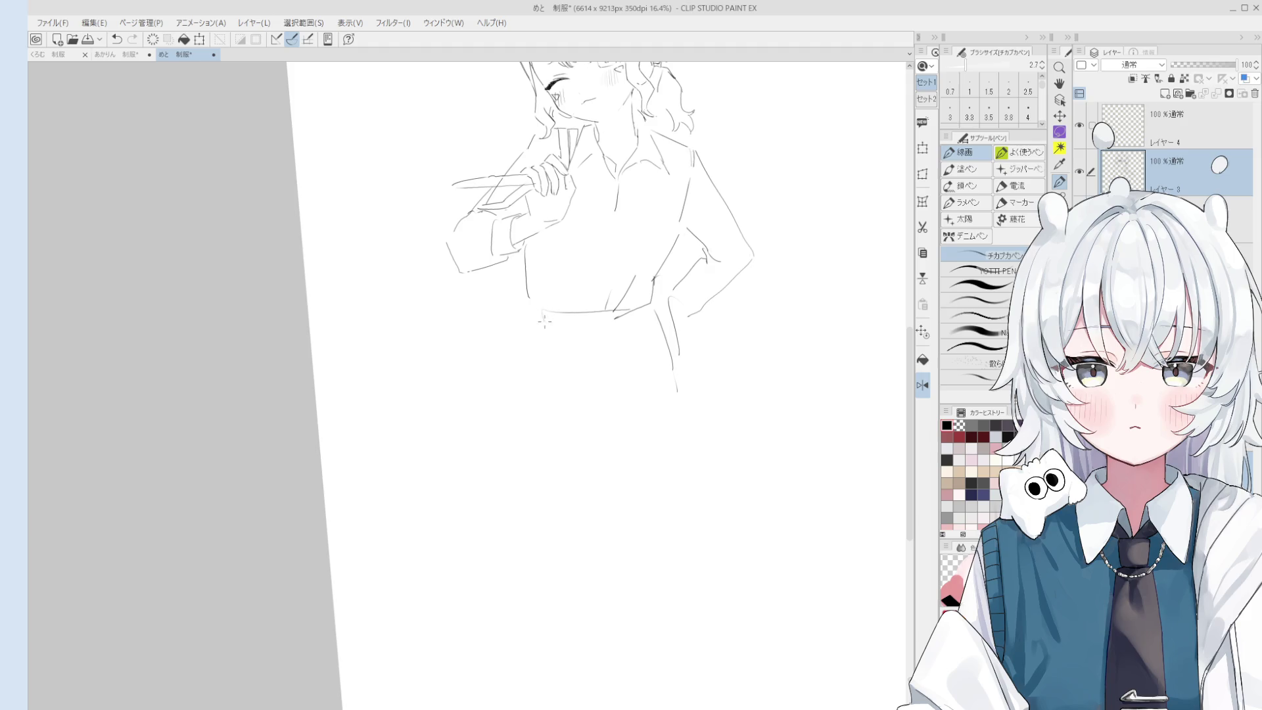
pyautogui.moveTo(534, 325)
pyautogui.mouseDown()
pyautogui.moveTo(515, 366)
pyautogui.moveTo(516, 491)
pyautogui.mouseUp()
# Pan and zoom the view back in on the face.
pyautogui.press('-')
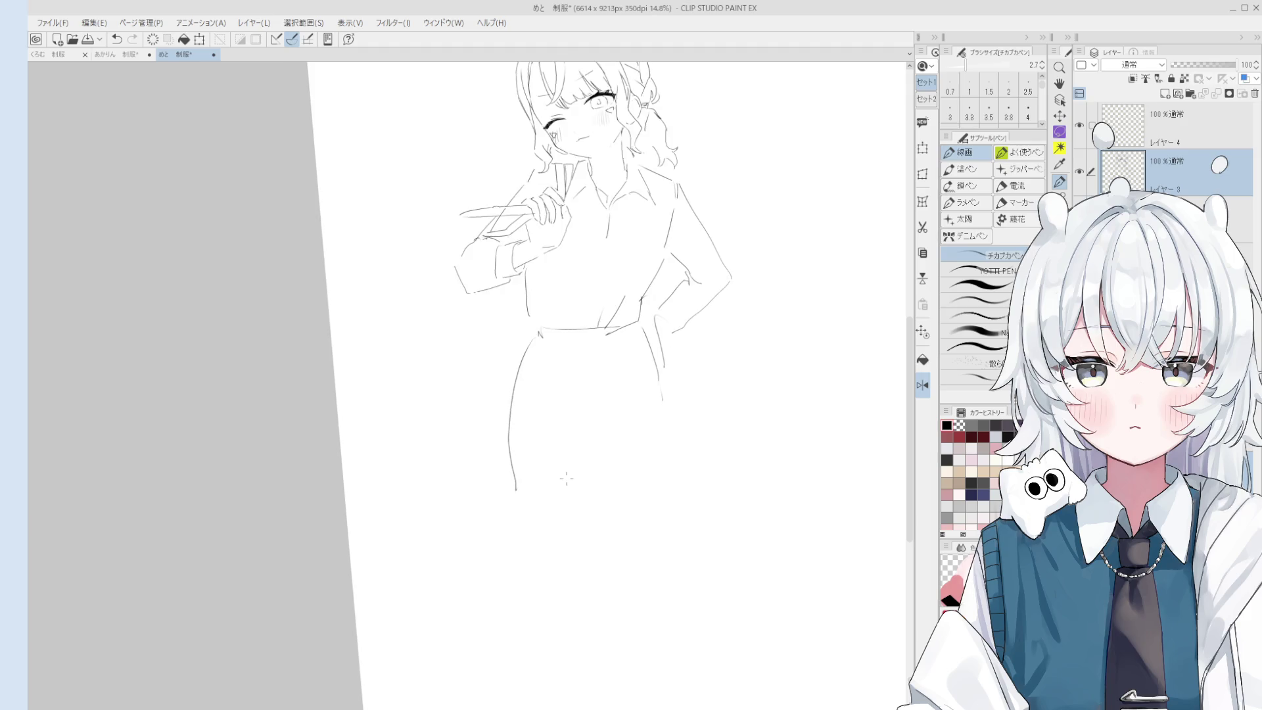
pyautogui.press('space')
pyautogui.scroll(-2, 599, 503)
pyautogui.scroll(1, 603, 473)
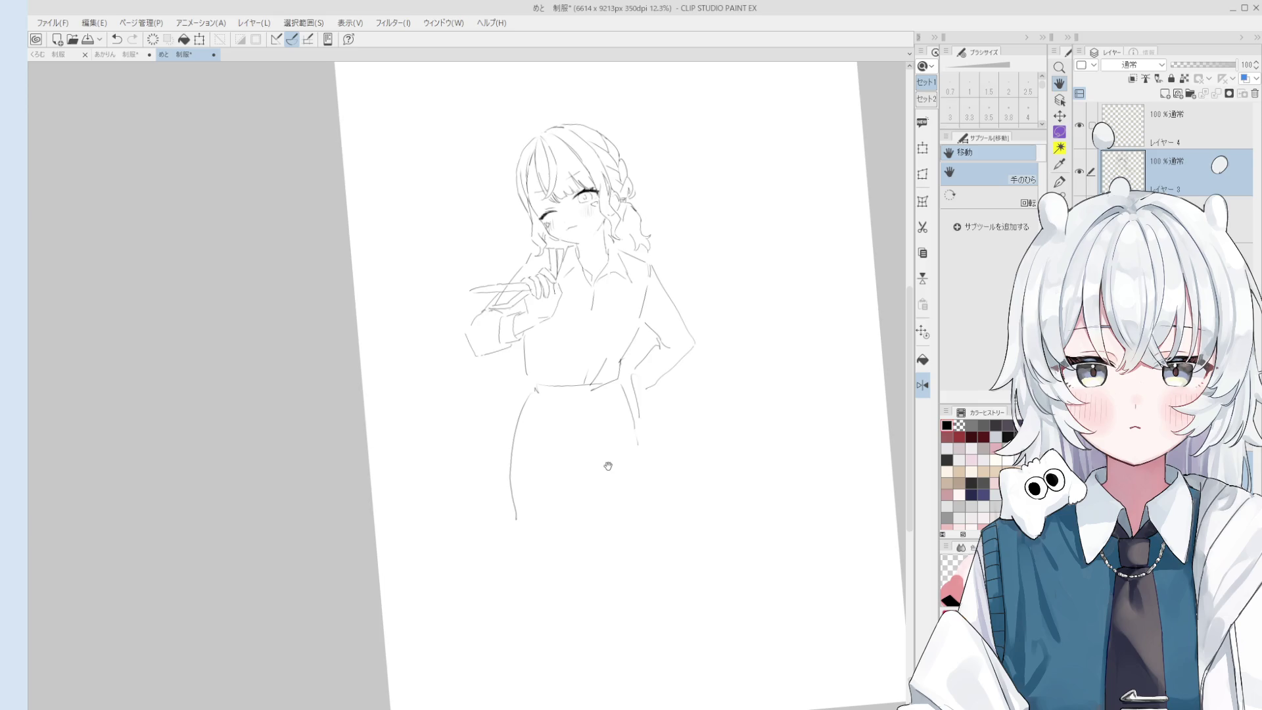
pyautogui.scroll(2, 591, 204)
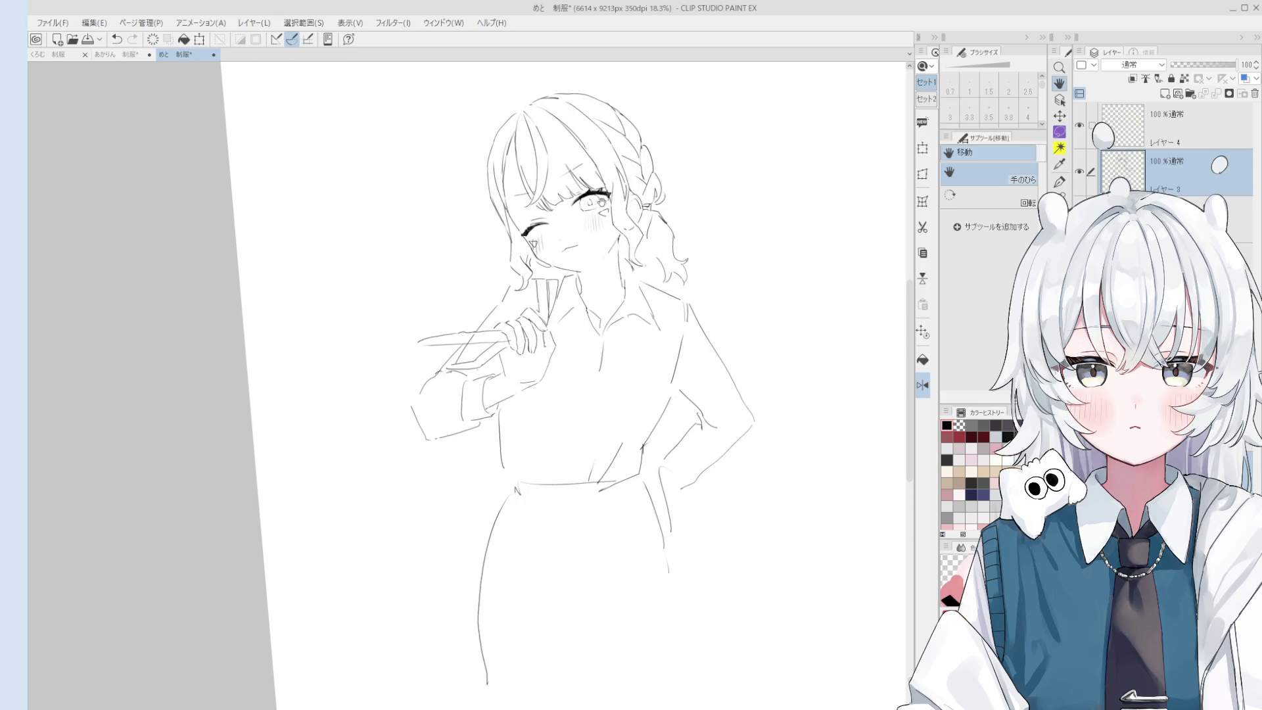
pyautogui.scroll(3, 589, 232)
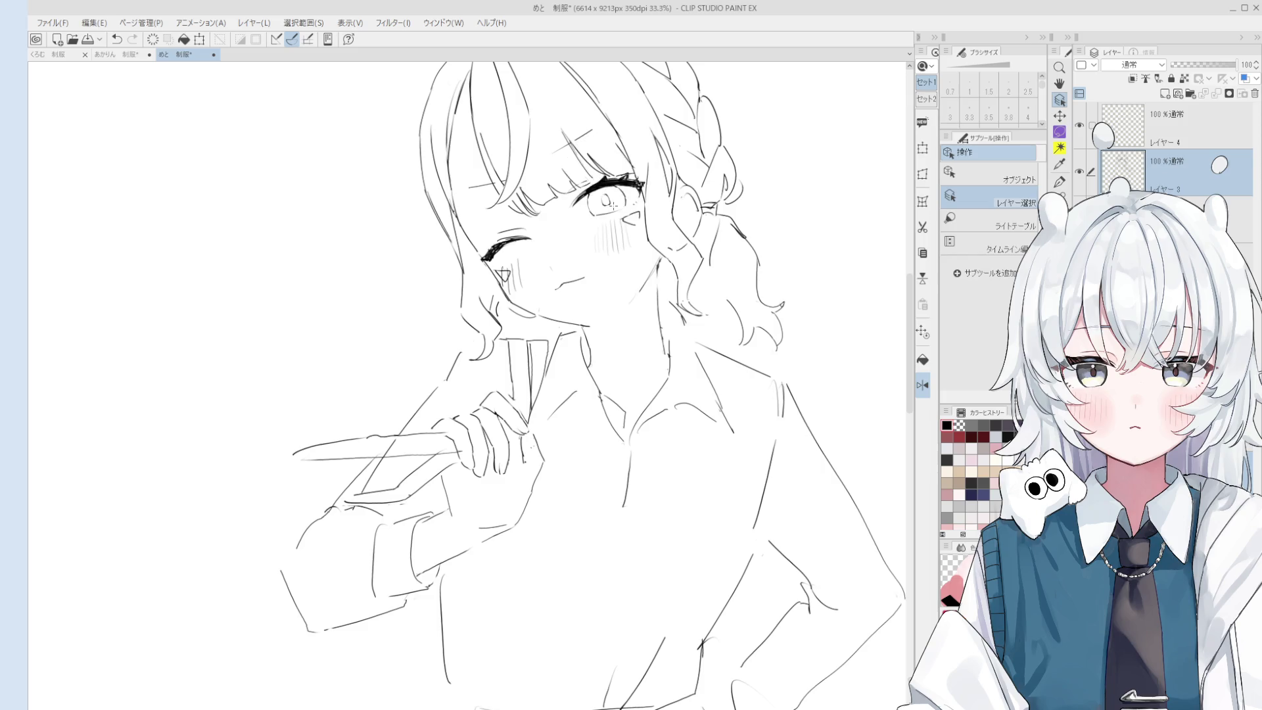
# Lasso the open eye, paste it onto a new layer, scale and rotate it, then deselect.
pyautogui.press('m')
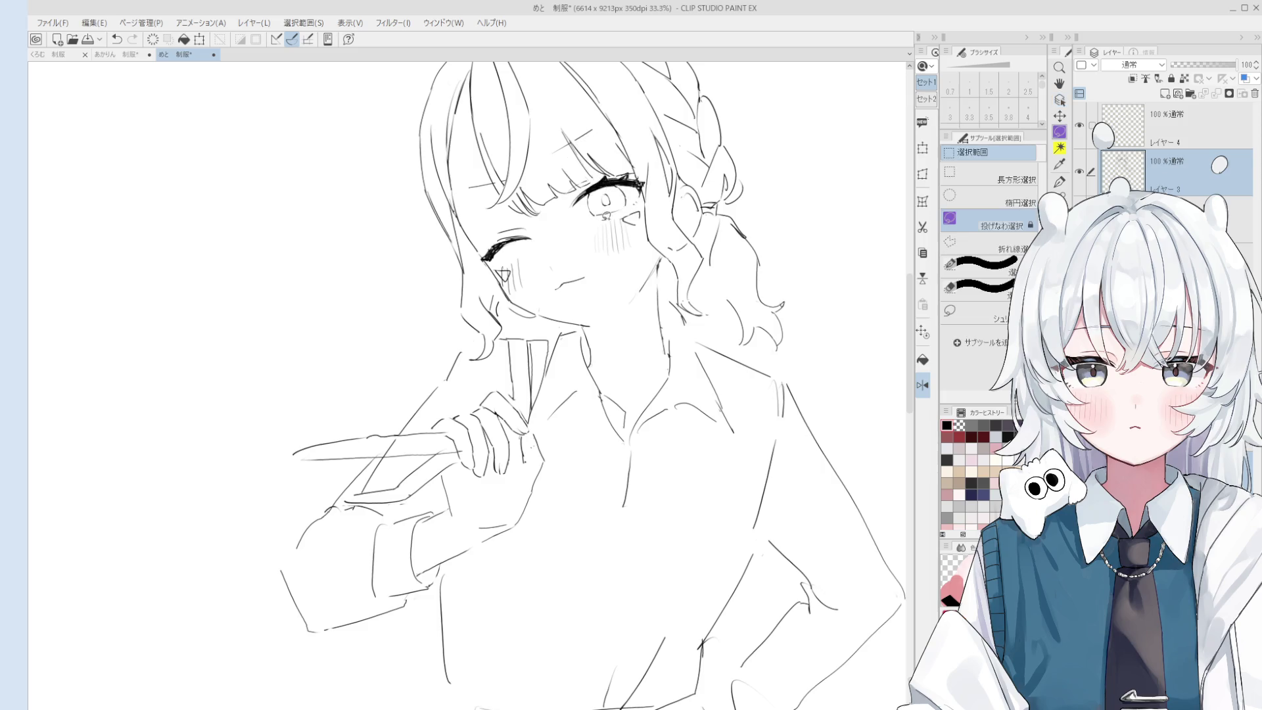
pyautogui.moveTo(571, 215)
pyautogui.mouseDown()
pyautogui.moveTo(602, 172)
pyautogui.moveTo(639, 170)
pyautogui.moveTo(640, 206)
pyautogui.moveTo(603, 214)
pyautogui.mouseUp()
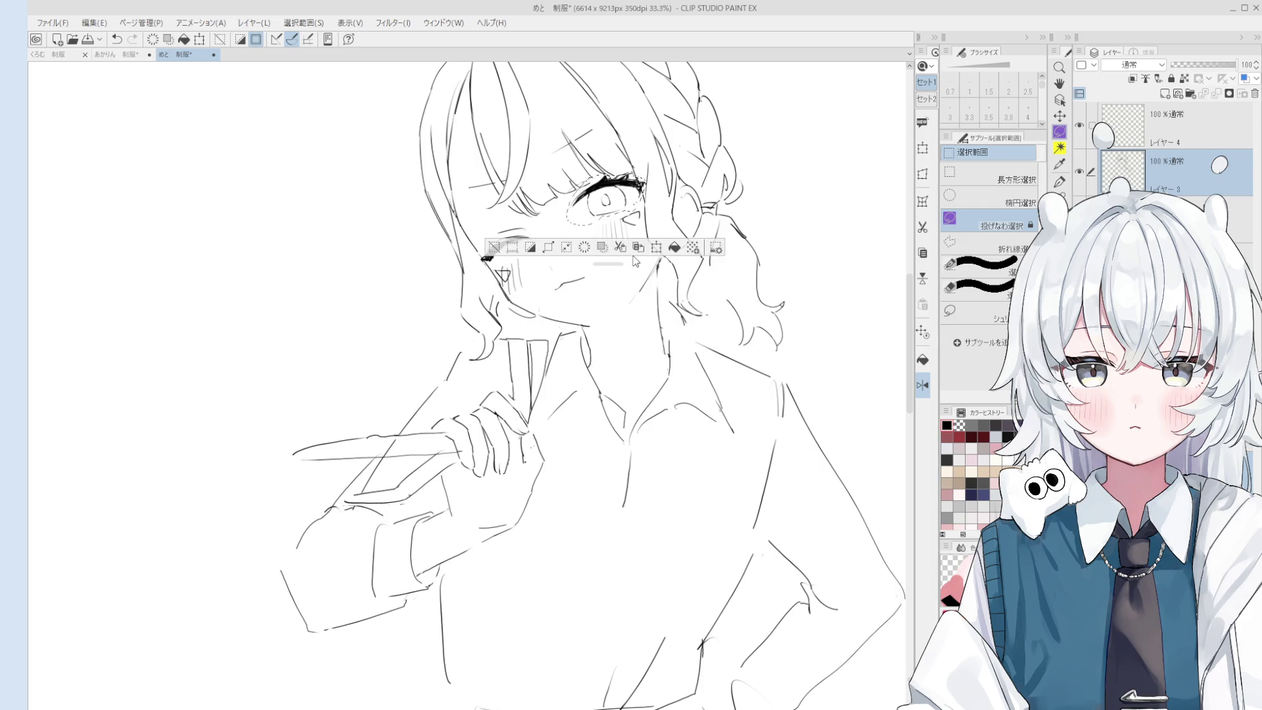
pyautogui.click(619, 248)
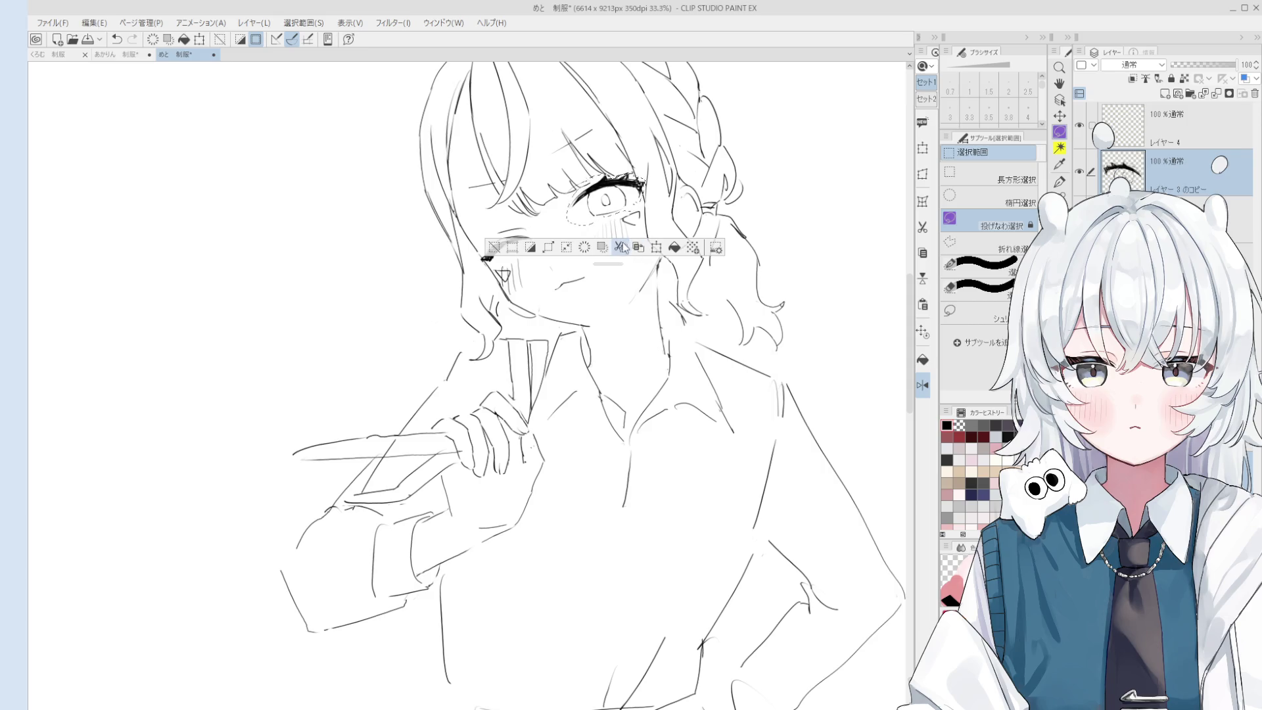
pyautogui.click(656, 247)
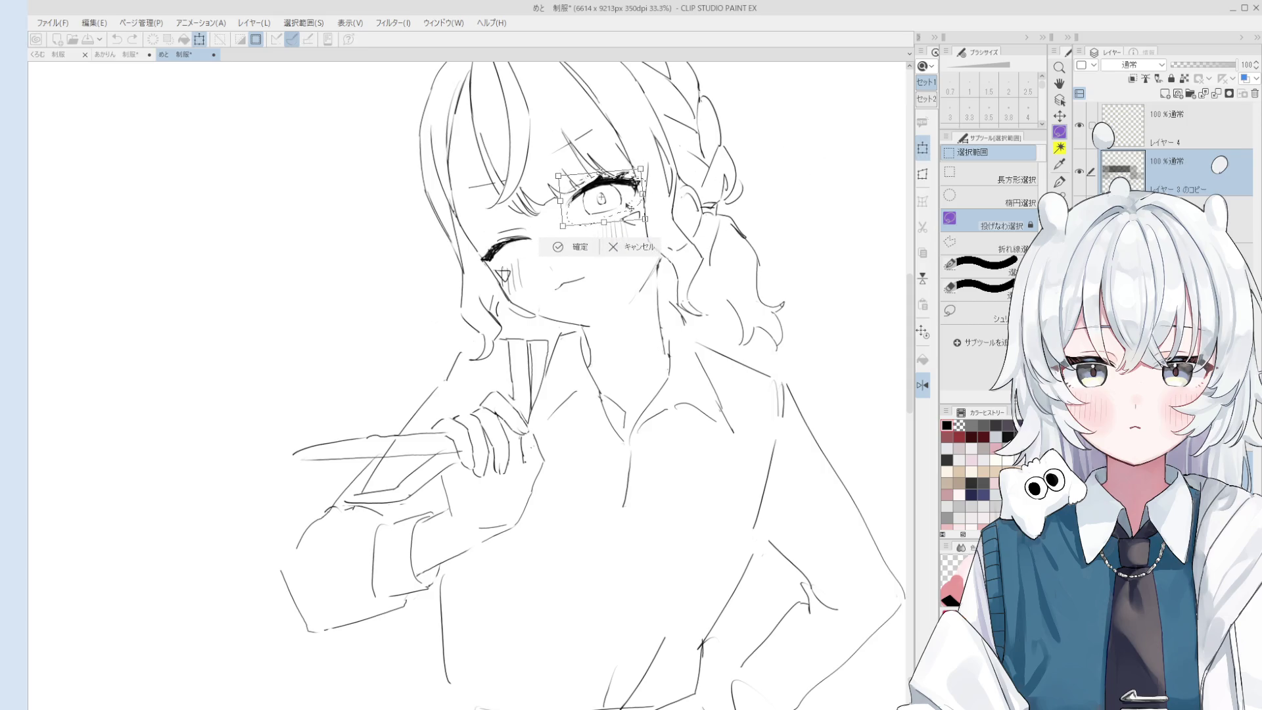
pyautogui.scroll(-2, 592, 283)
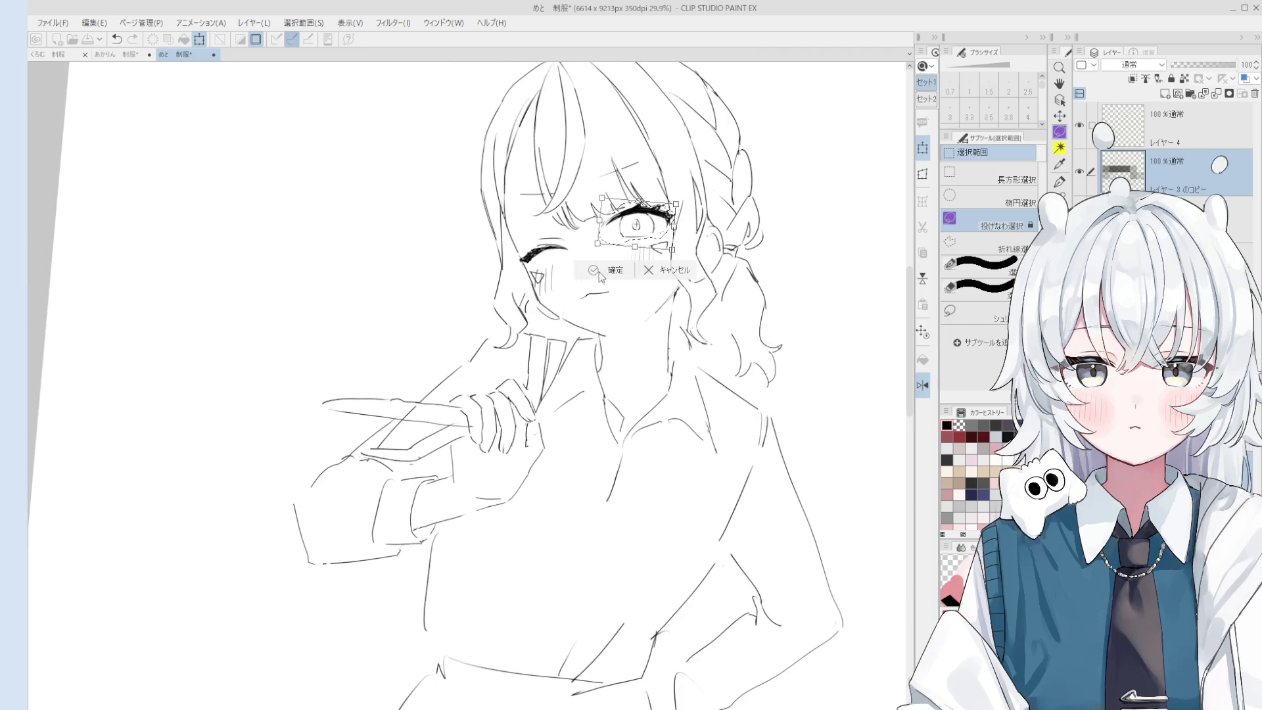
pyautogui.click(595, 270)
pyautogui.click(526, 273)
pyautogui.press('-')
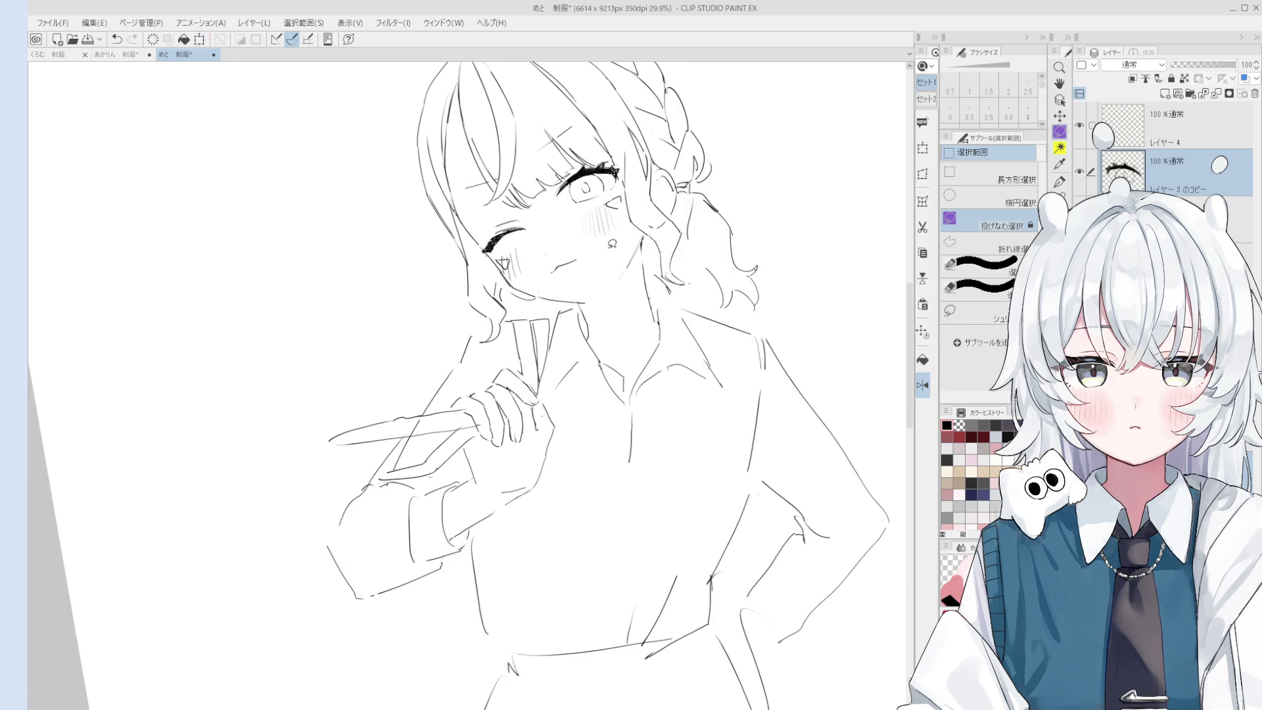
pyautogui.hotkey('ctrl', 'shift', 'd')
pyautogui.hotkey('ctrl', 'd')
pyautogui.press('^')
pyautogui.scroll(2, 592, 243)
pyautogui.press('e')
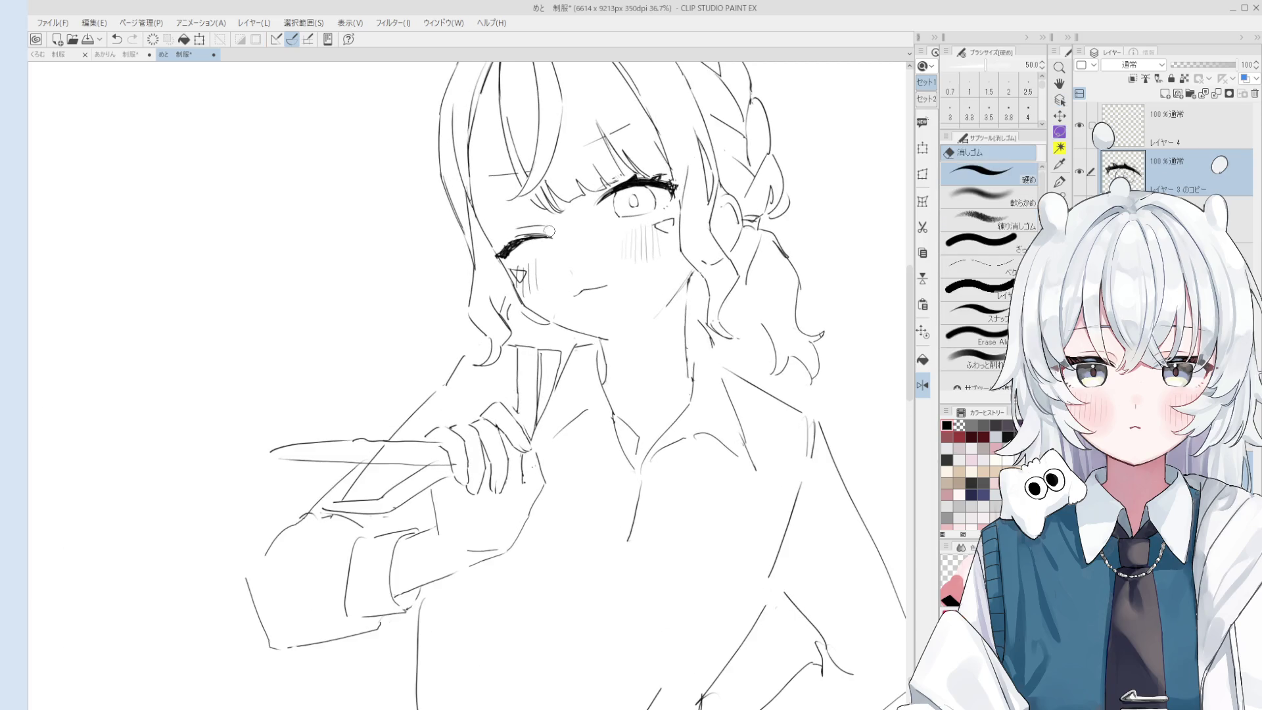
# Select the original sketch layer below and switch to the eraser.
pyautogui.hotkey('alt', '[')
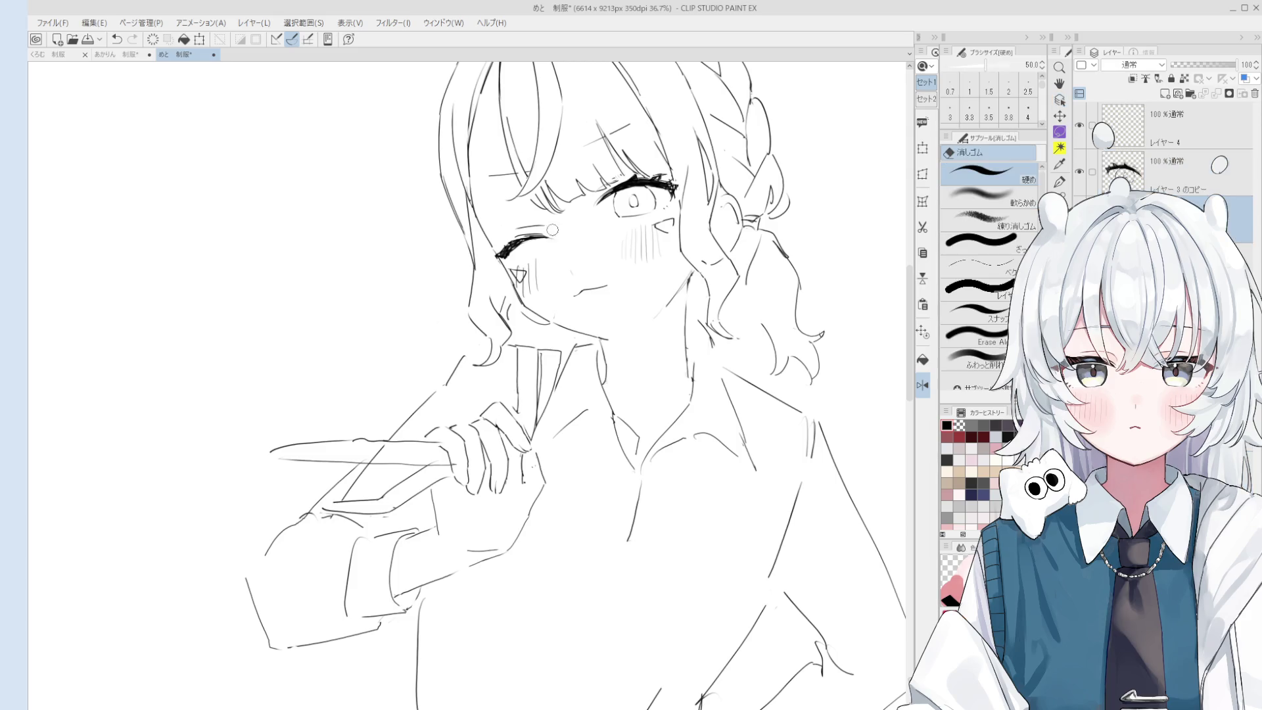
pyautogui.press('p')
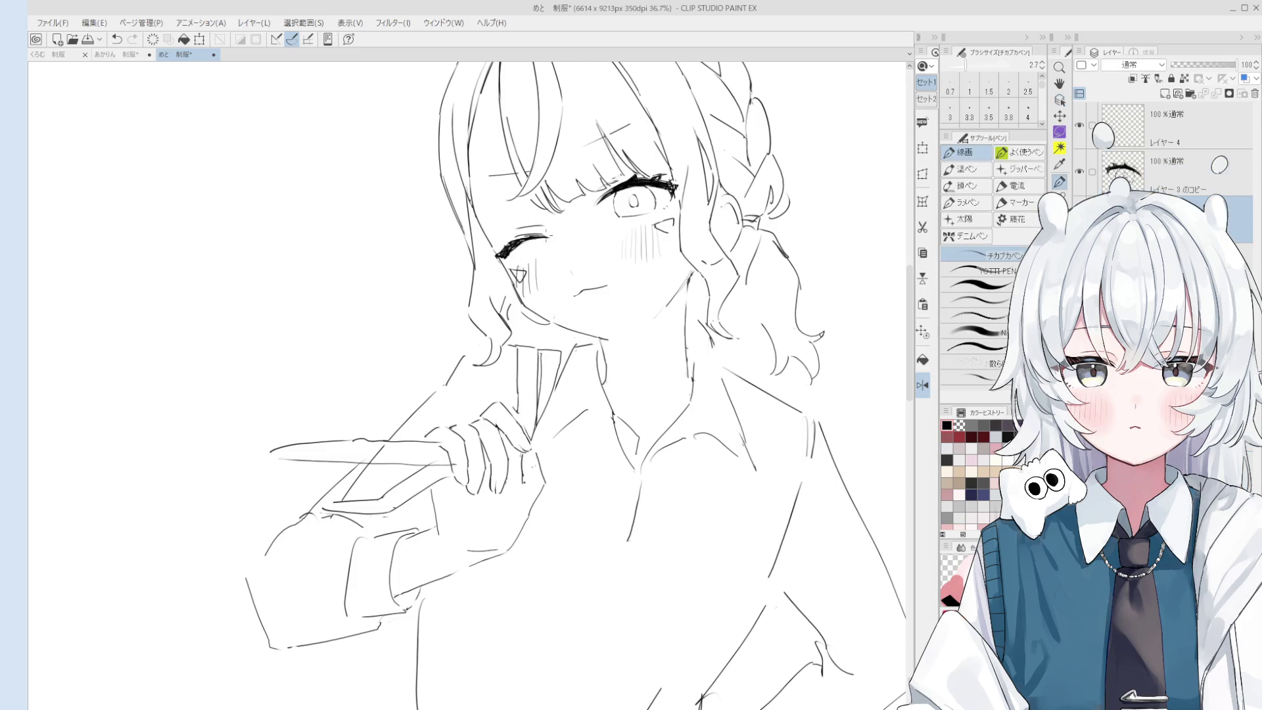
pyautogui.scroll(-3, 635, 300)
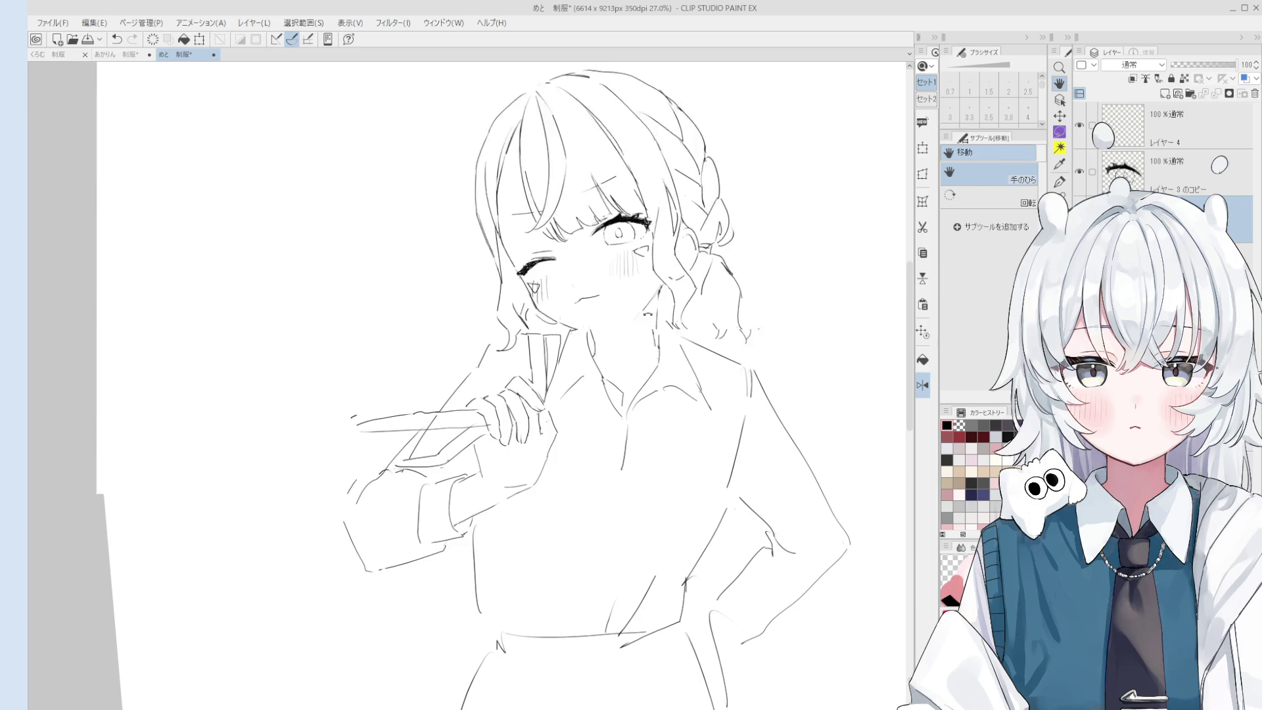
pyautogui.scroll(5, 523, 295)
pyautogui.press('e')
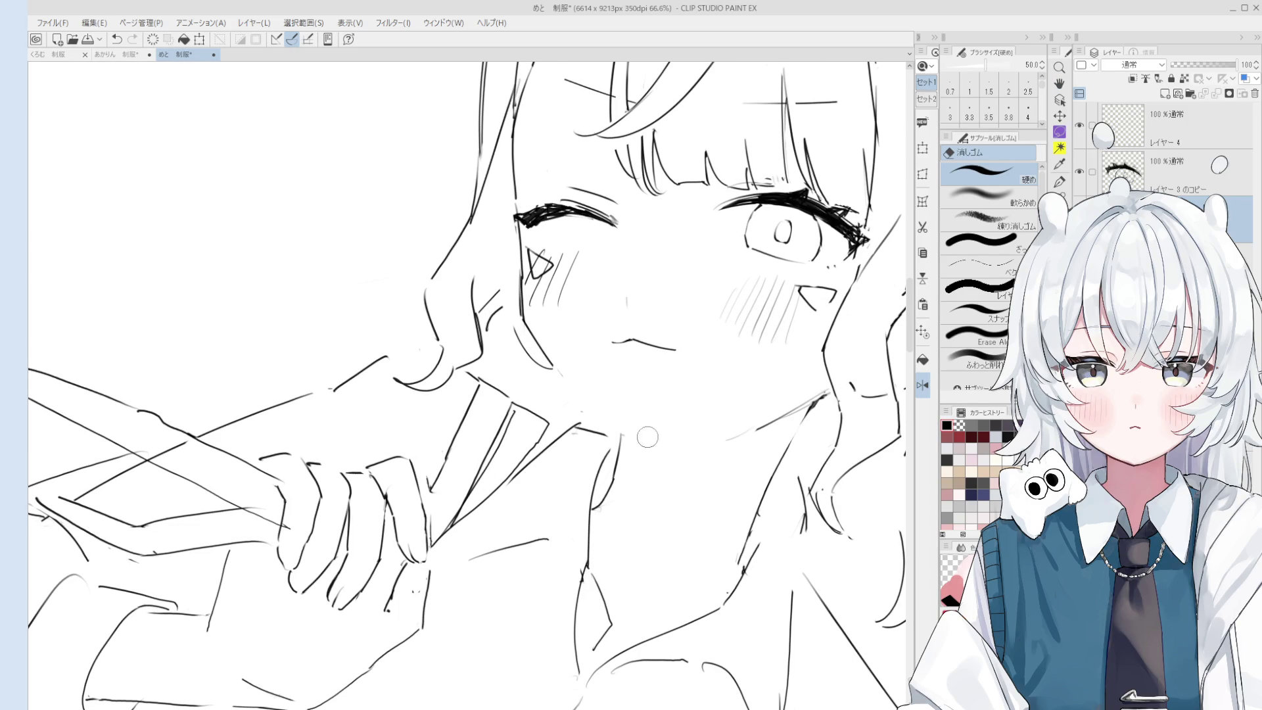
pyautogui.press('p')
pyautogui.scroll(-1, 582, 389)
pyautogui.press('e')
pyautogui.press('p')
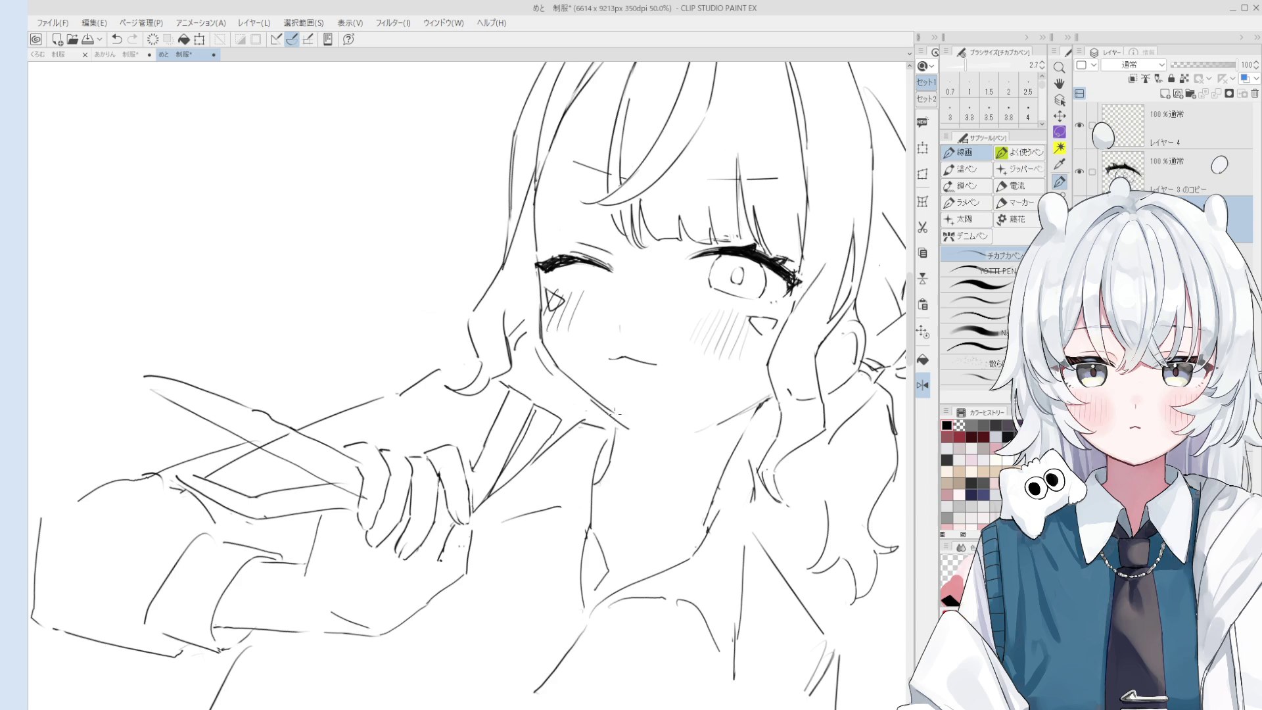
pyautogui.scroll(1, 585, 395)
pyautogui.press('e')
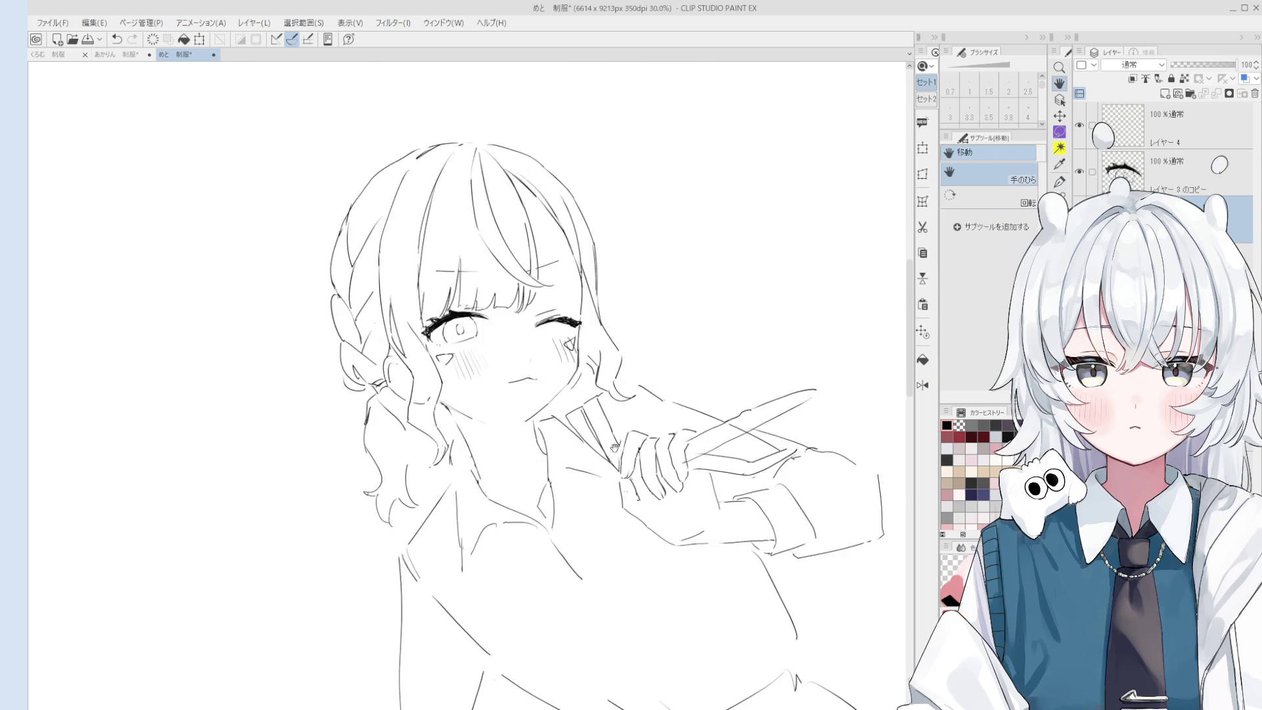
# Erase the cheek line below the eye, touch up the eye corner, and flip the view to check.
pyautogui.moveTo(563, 290); pyautogui.dragTo(559, 374)
pyautogui.press('p')
pyautogui.press('e')
pyautogui.moveTo(551, 271)
pyautogui.mouseDown()
pyautogui.moveTo(546, 254)
pyautogui.moveTo(595, 352)
pyautogui.mouseUp()
pyautogui.scroll(-1, 546, 258)
pyautogui.press('h')
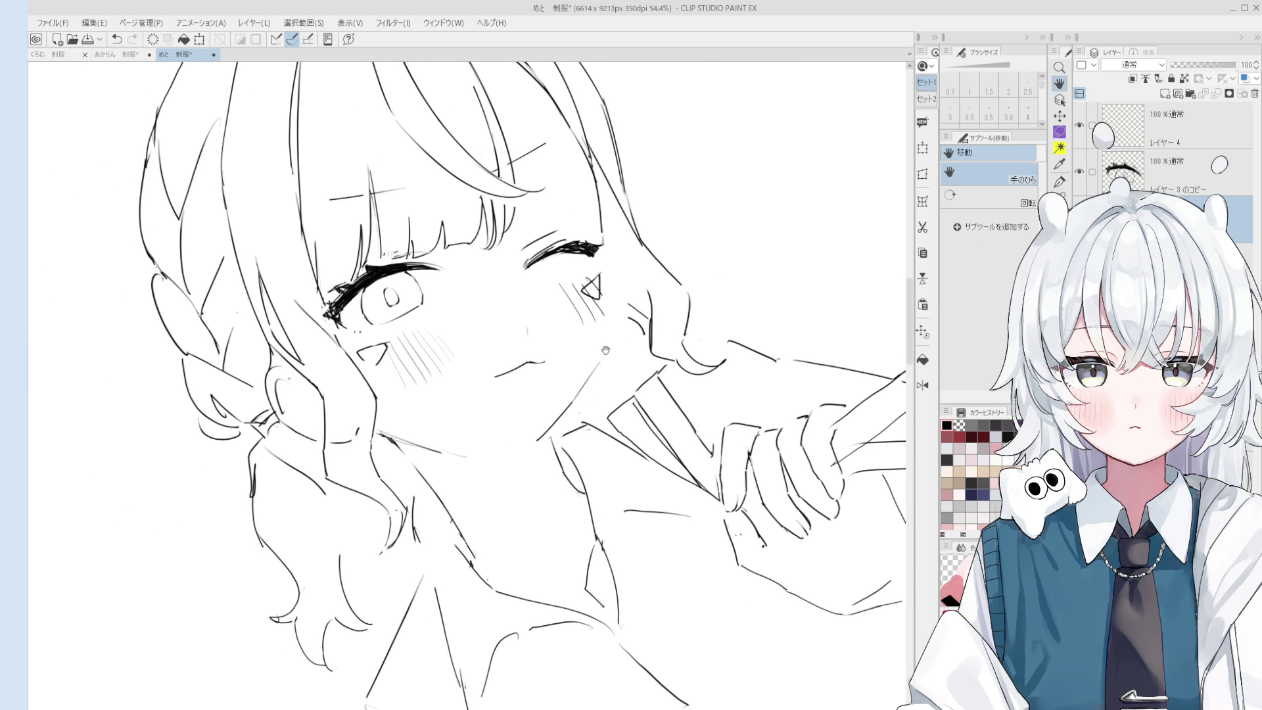
pyautogui.press('h')
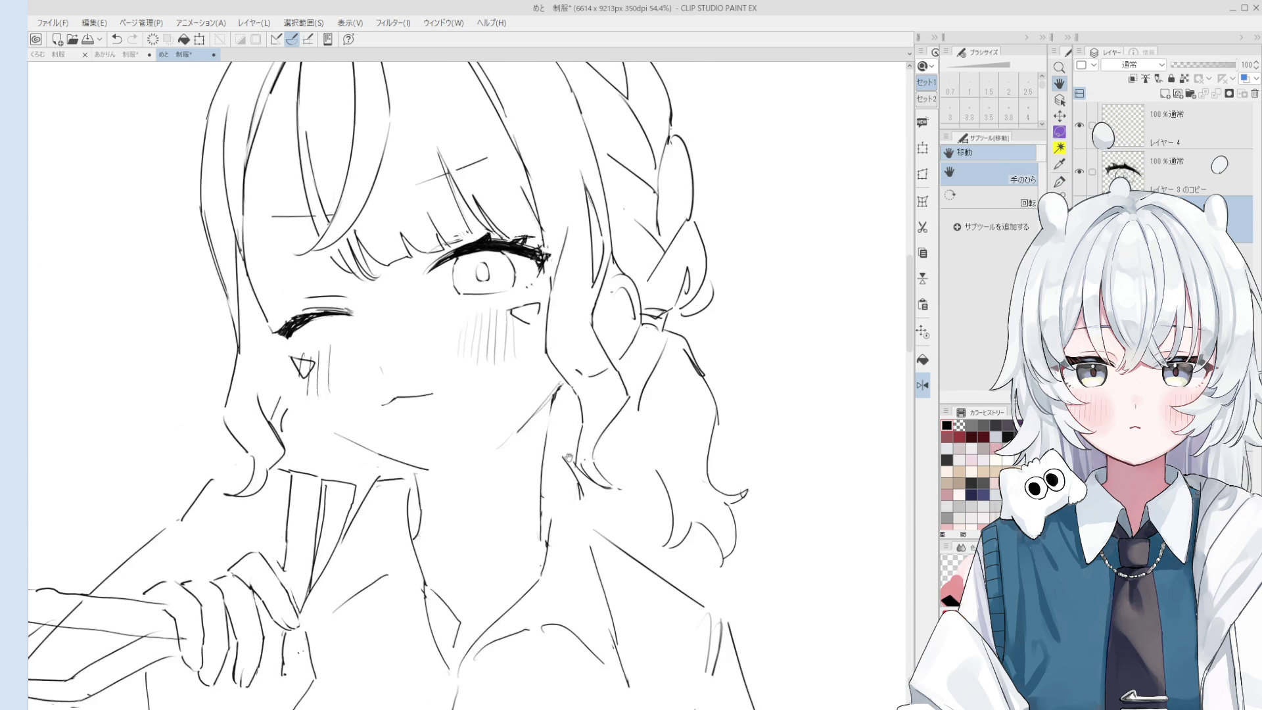
pyautogui.press('m')
pyautogui.scroll(5, 515, 364)
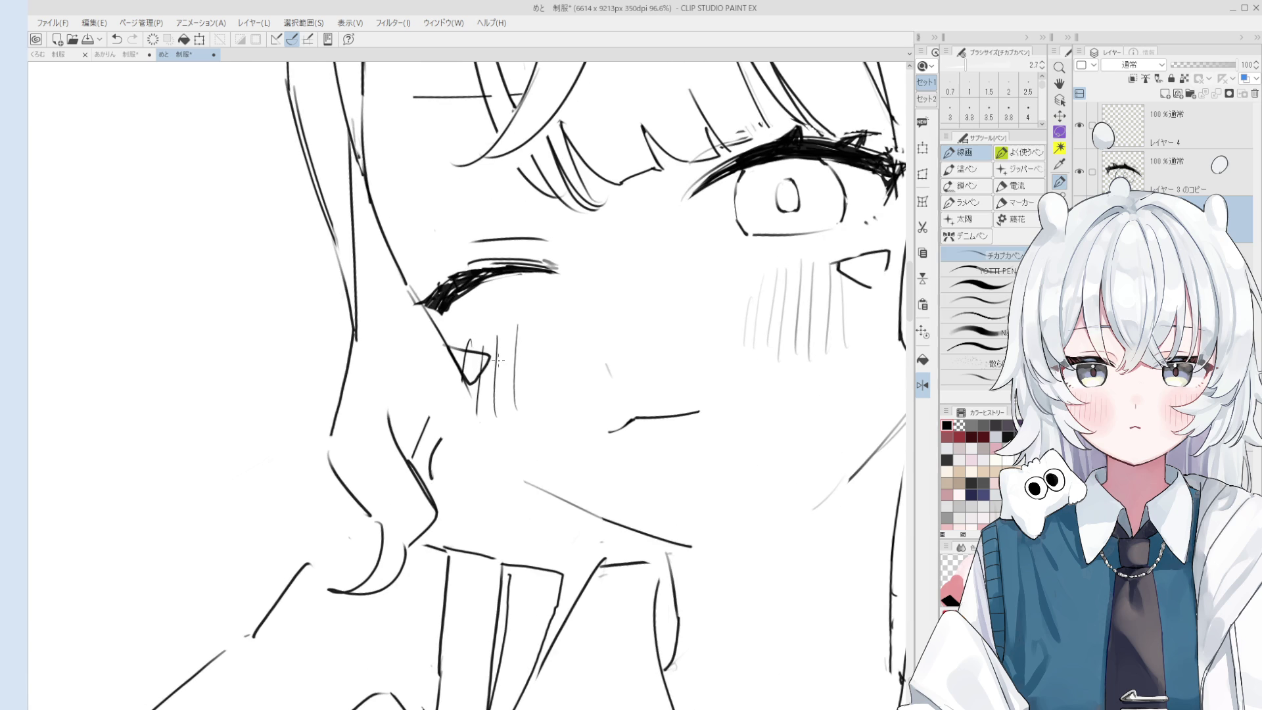
# Lasso the cheek marks under the winking eye and rotate them to a better angle.
pyautogui.moveTo(547, 418)
pyautogui.mouseDown()
pyautogui.moveTo(519, 297)
pyautogui.moveTo(546, 447)
pyautogui.mouseUp()
pyautogui.click(543, 456)
pyautogui.scroll(-5, 533, 412)
pyautogui.scroll(3, 533, 413)
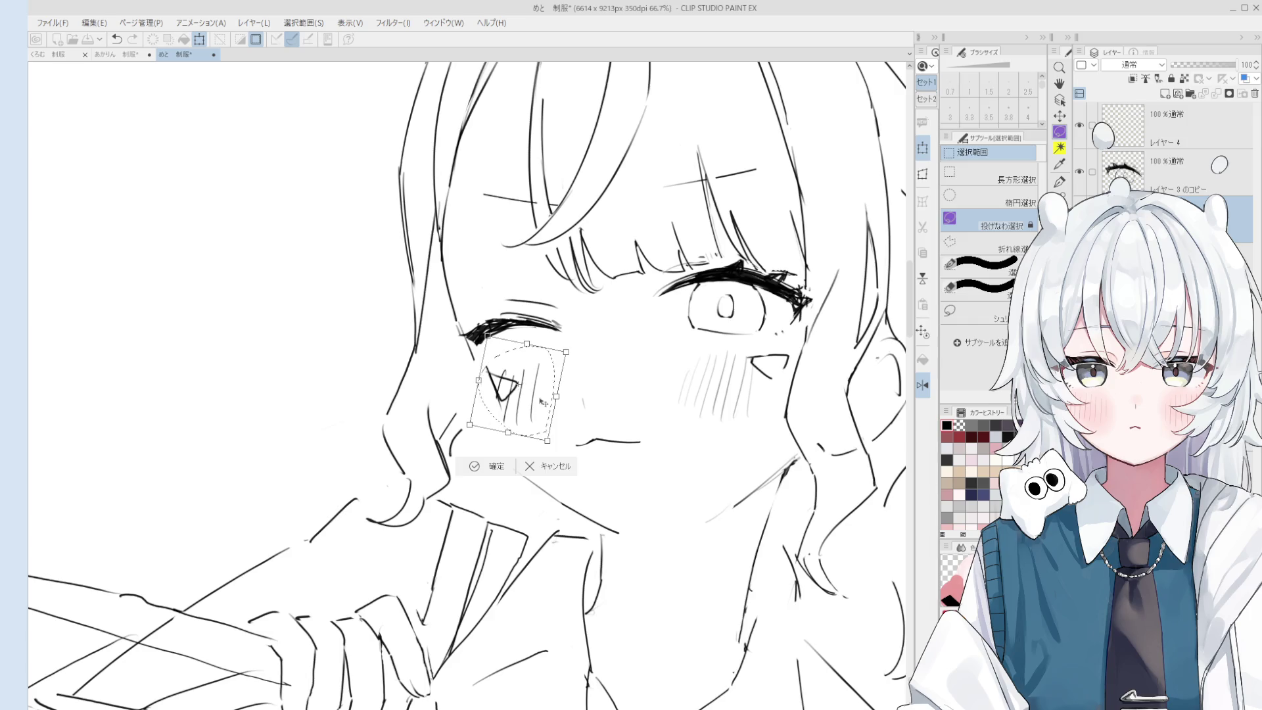
pyautogui.click(488, 468)
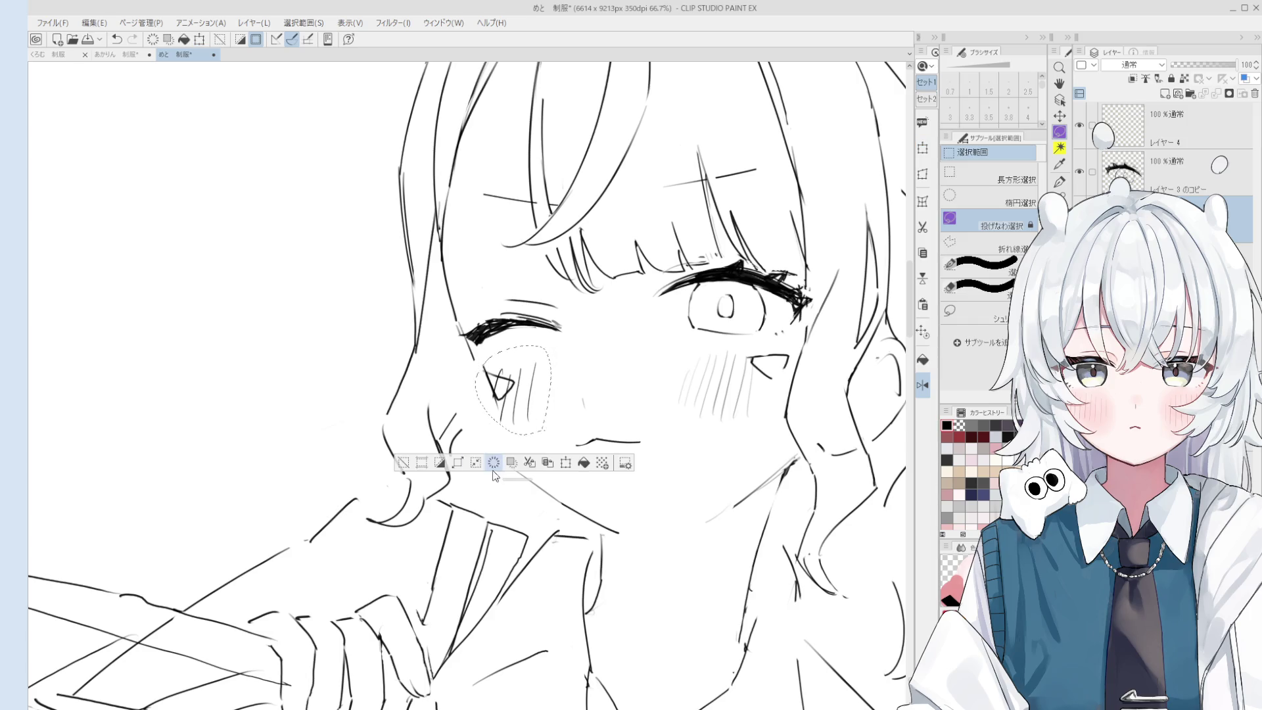
pyautogui.click(406, 465)
# Tidy the nearby lines, alternating between pen and eraser.
pyautogui.press('p')
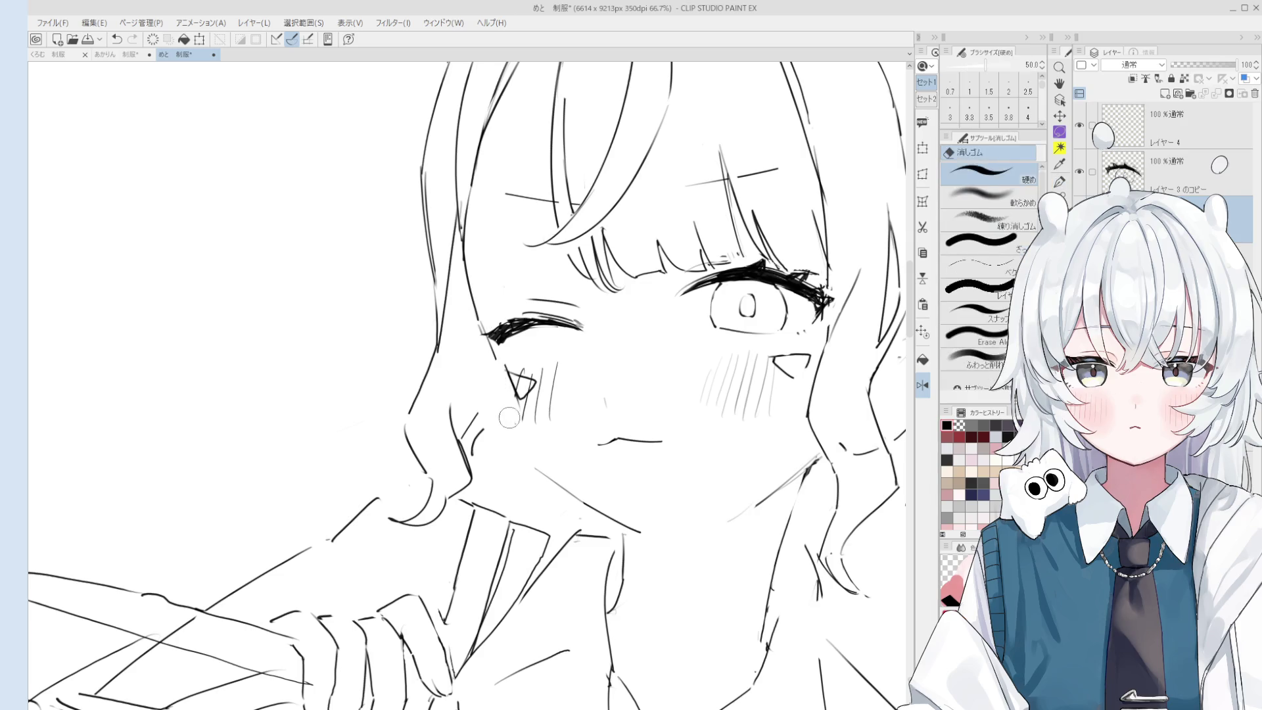
pyautogui.scroll(-2, 524, 452)
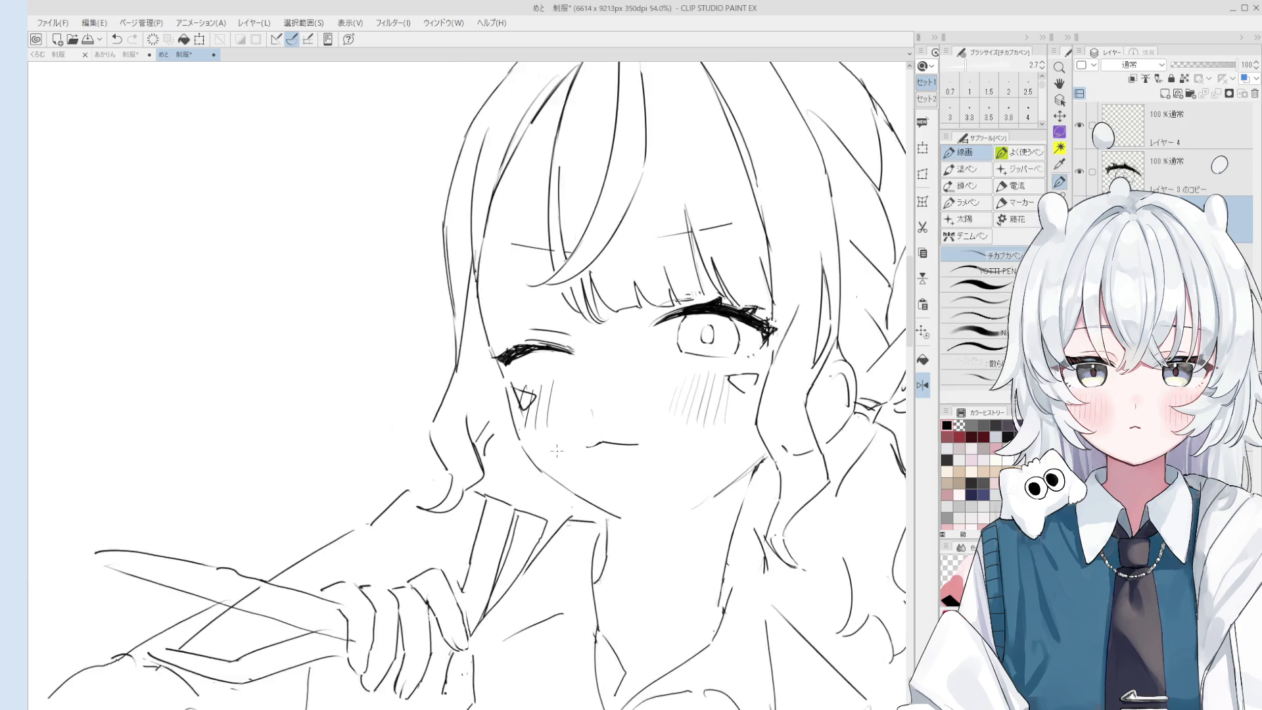
pyautogui.scroll(1, 523, 453)
pyautogui.scroll(-1, 611, 527)
pyautogui.scroll(2, 611, 527)
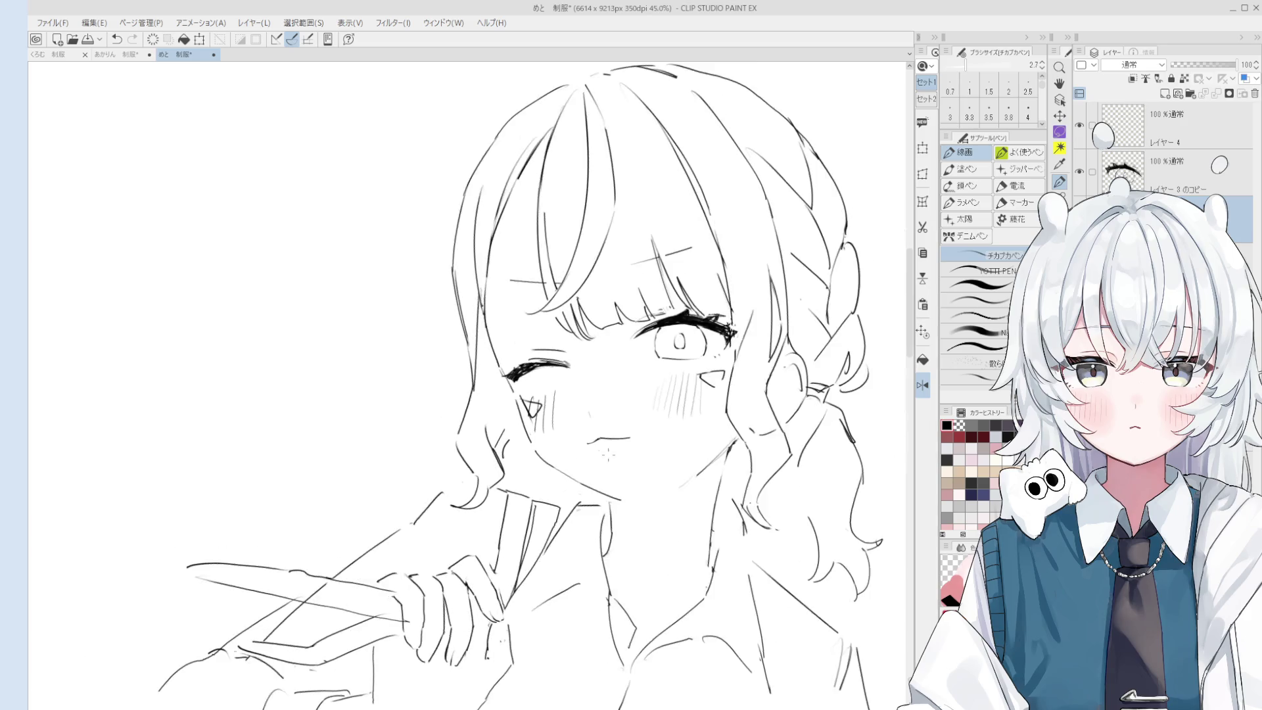
pyautogui.press('e')
pyautogui.scroll(1, 498, 380)
pyautogui.press('p')
pyautogui.scroll(2, 497, 380)
pyautogui.scroll(-2, 520, 363)
# Undo the last touch-up stroke and pan to show the whole upper body.
pyautogui.press('e')
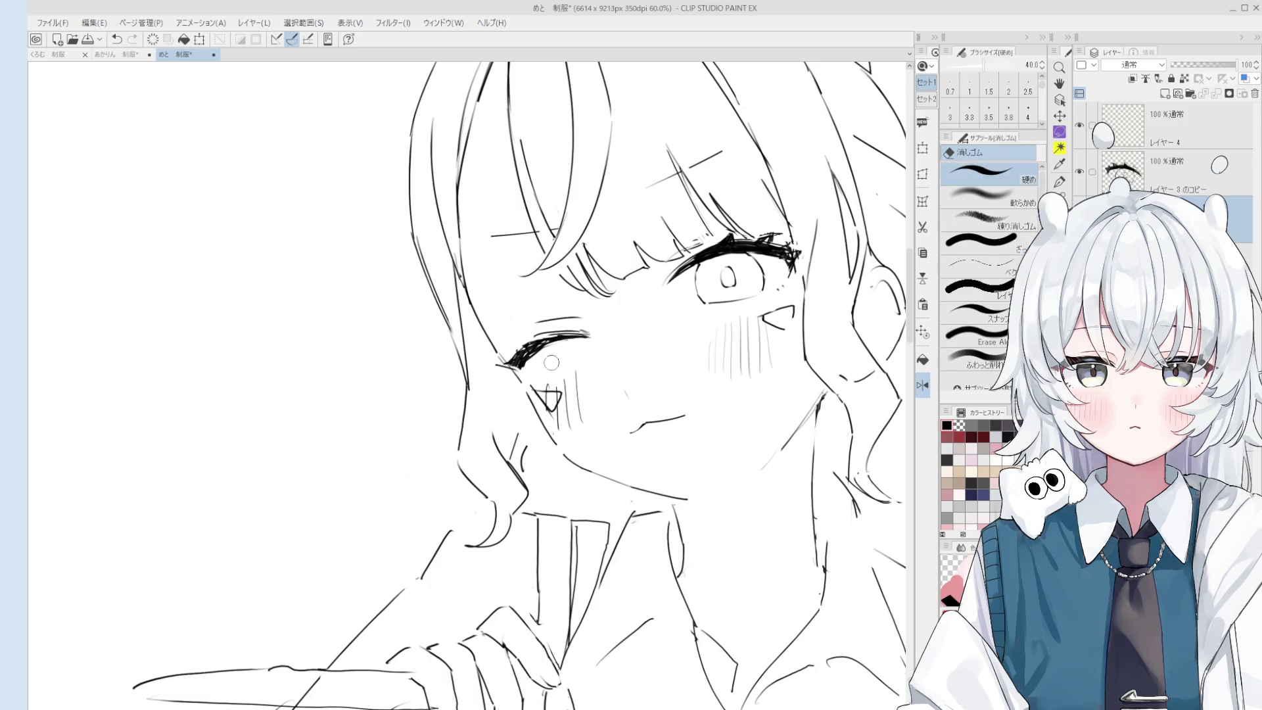
pyautogui.scroll(1, 541, 402)
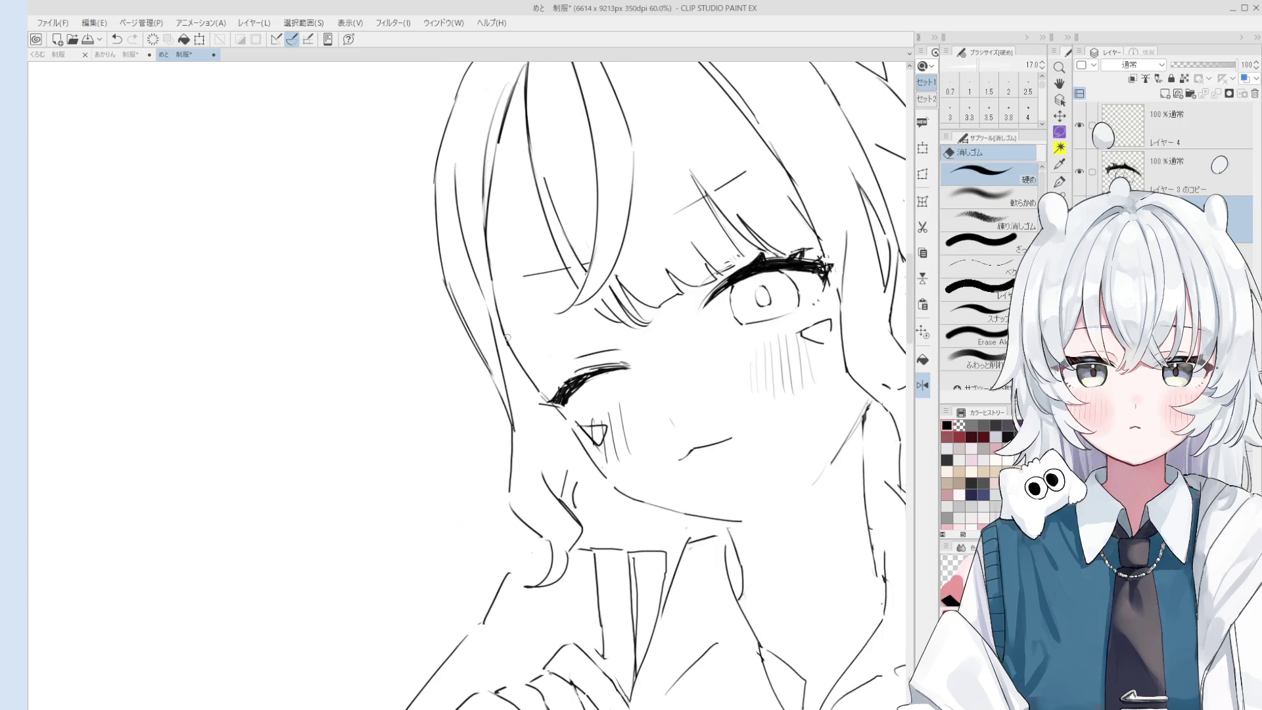
pyautogui.press('p')
pyautogui.press('e')
pyautogui.press('p')
pyautogui.press('e')
pyautogui.press('p')
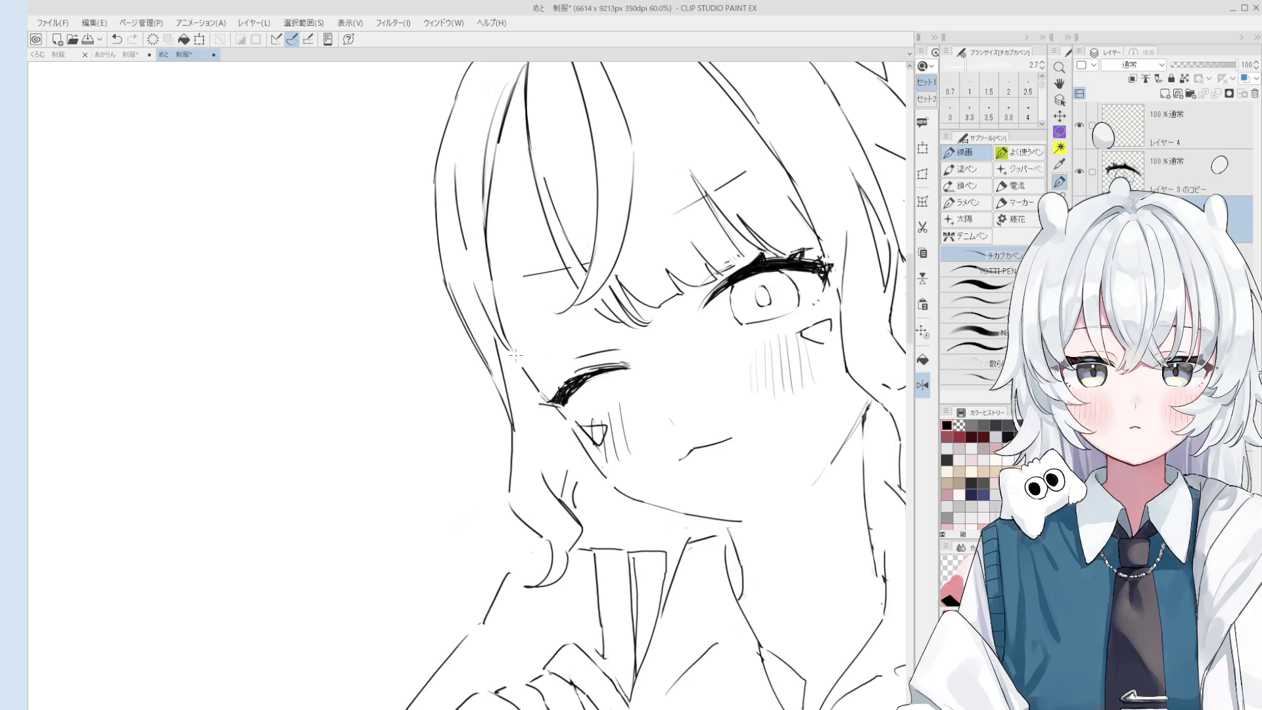
pyautogui.press('e')
pyautogui.press('p')
pyautogui.hotkey('ctrl', 'z')
pyautogui.scroll(-2, 626, 460)
pyautogui.moveTo(636, 462); pyautogui.dragTo(627, 419)
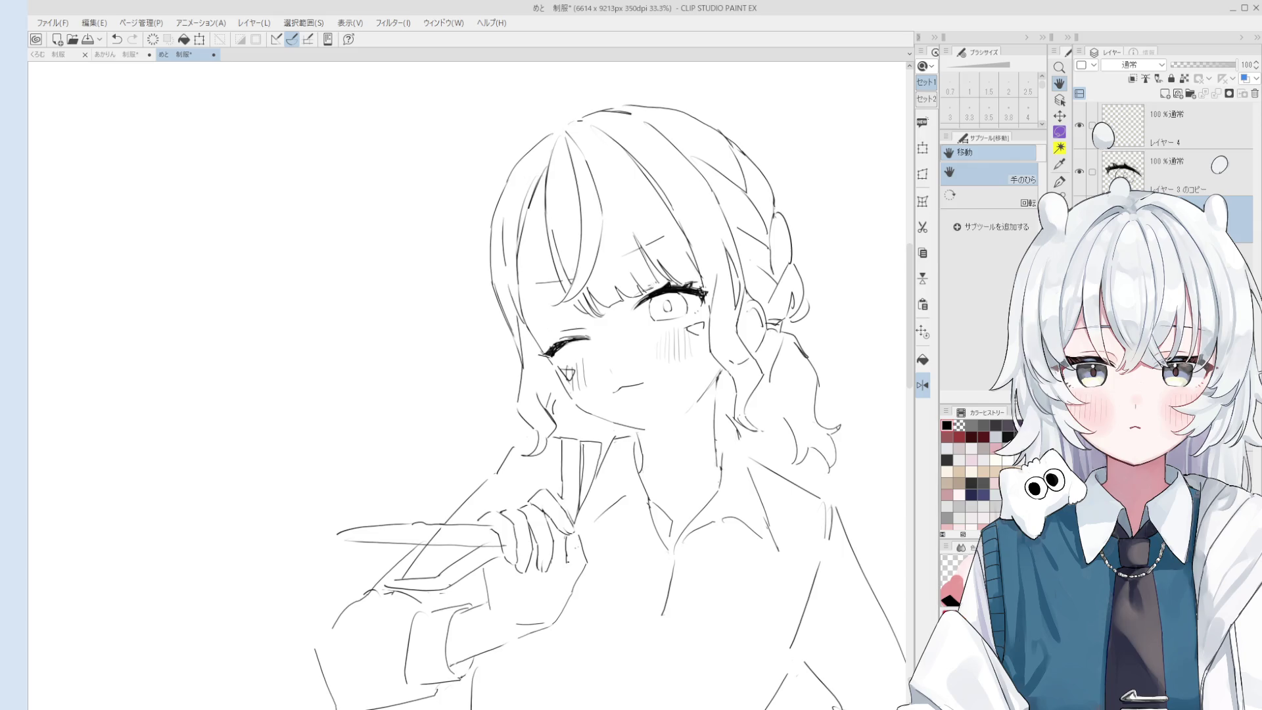
# Turn off the mirrored canvas view and center the girl's face.
pyautogui.scroll(4, 612, 339)
pyautogui.press('e')
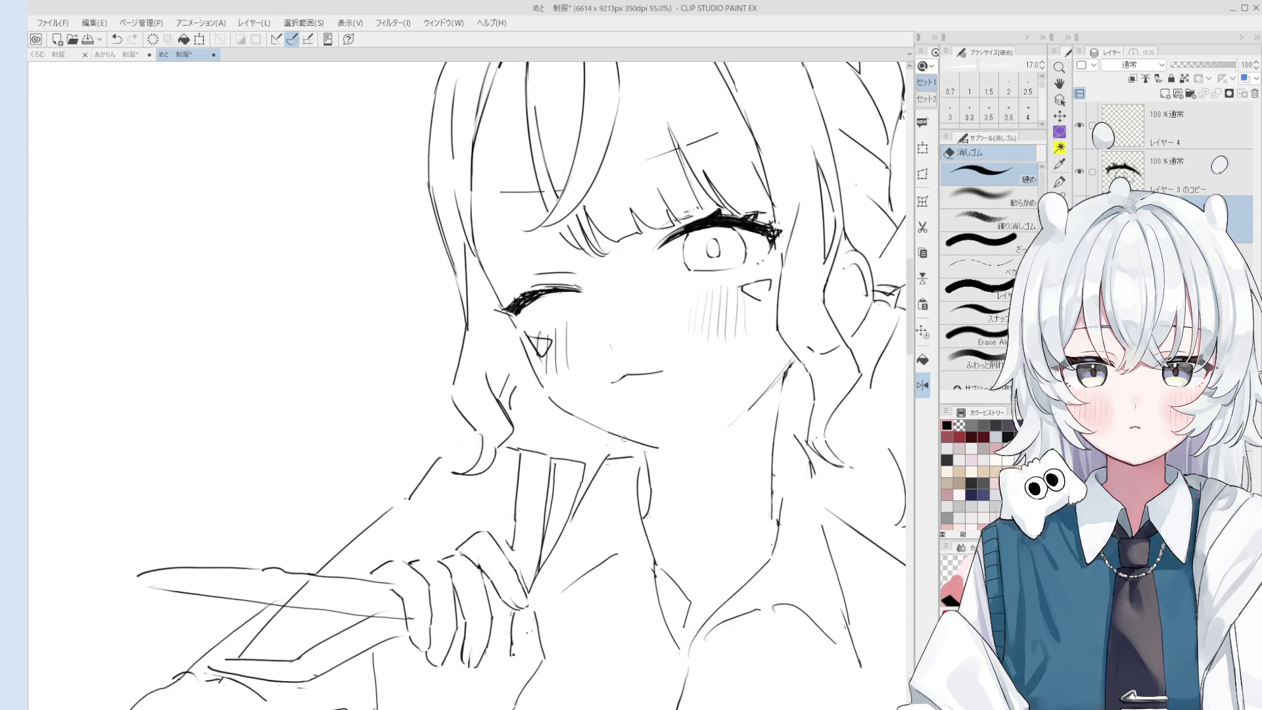
pyautogui.press('p')
pyautogui.scroll(-4, 637, 428)
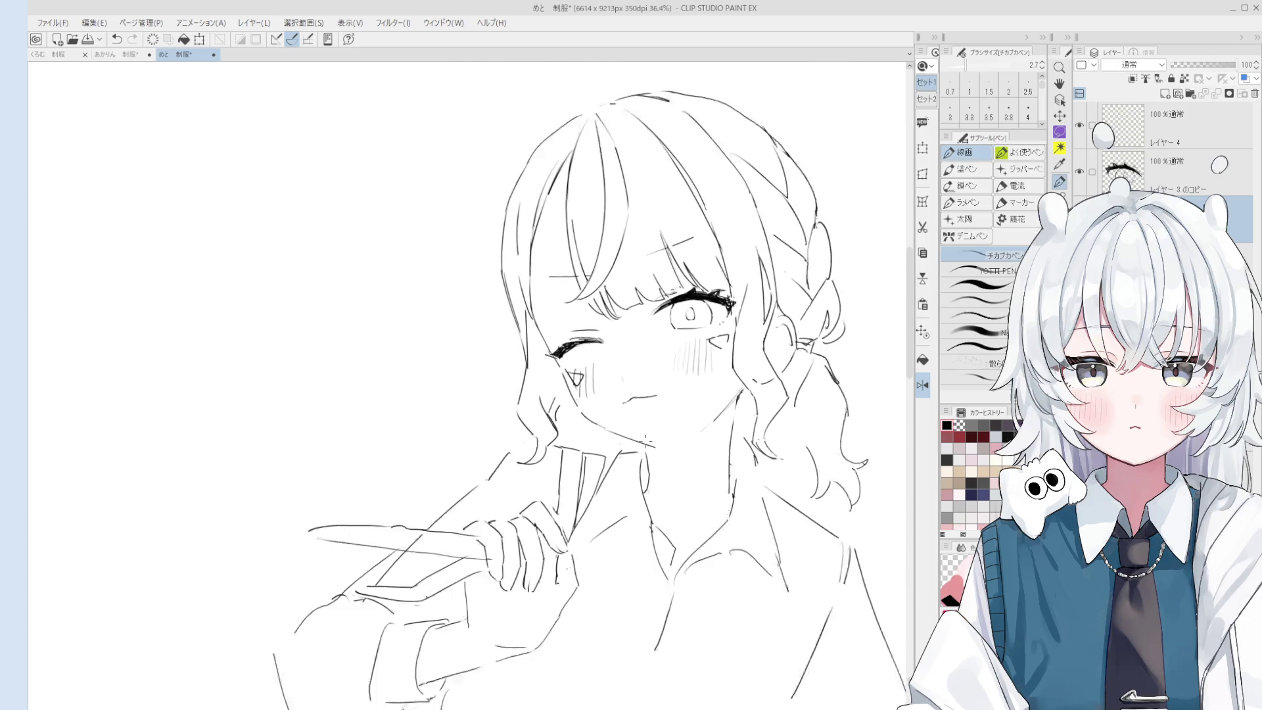
pyautogui.scroll(1, 636, 428)
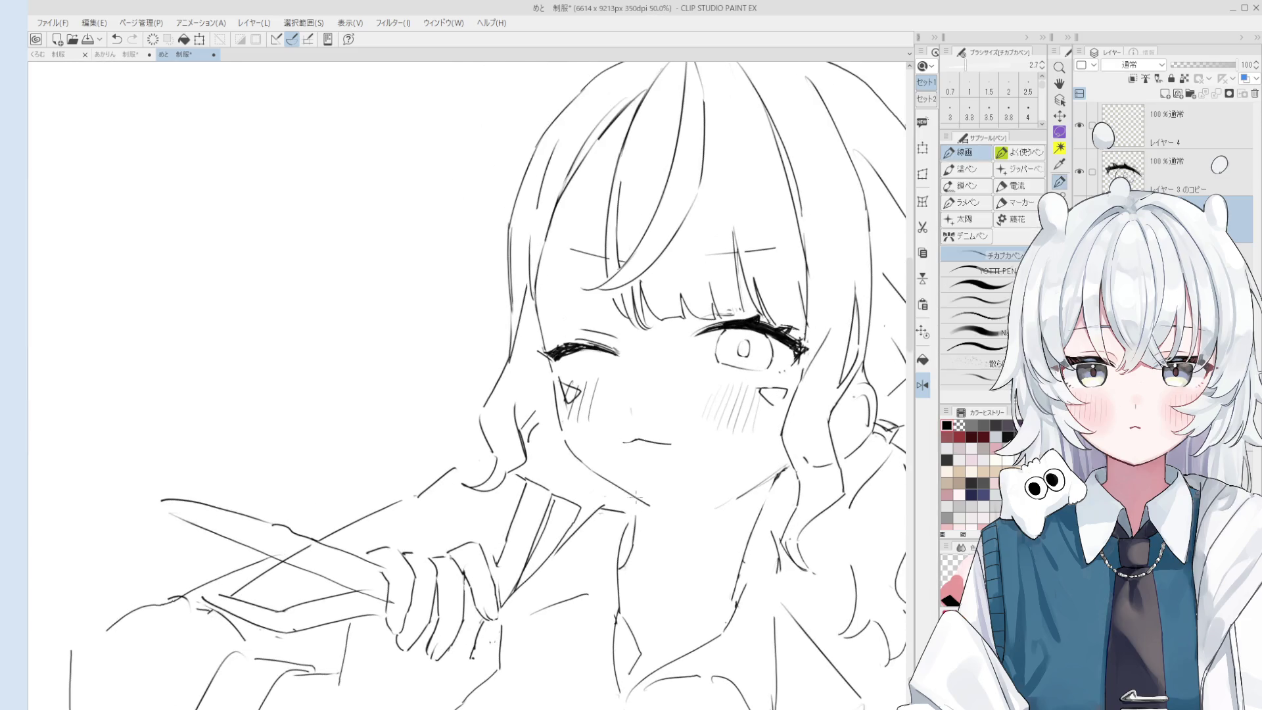
pyautogui.press('h')
pyautogui.press('h')
pyautogui.moveTo(375, 413)
pyautogui.mouseDown()
pyautogui.moveTo(698, 413)
pyautogui.moveTo(686, 401)
pyautogui.mouseUp()
pyautogui.scroll(5, 611, 371)
# Erase the iris circle from the open eye, comparing before and after.
pyautogui.press('e')
pyautogui.moveTo(588, 381); pyautogui.dragTo(562, 372)
pyautogui.scroll(1, 558, 371)
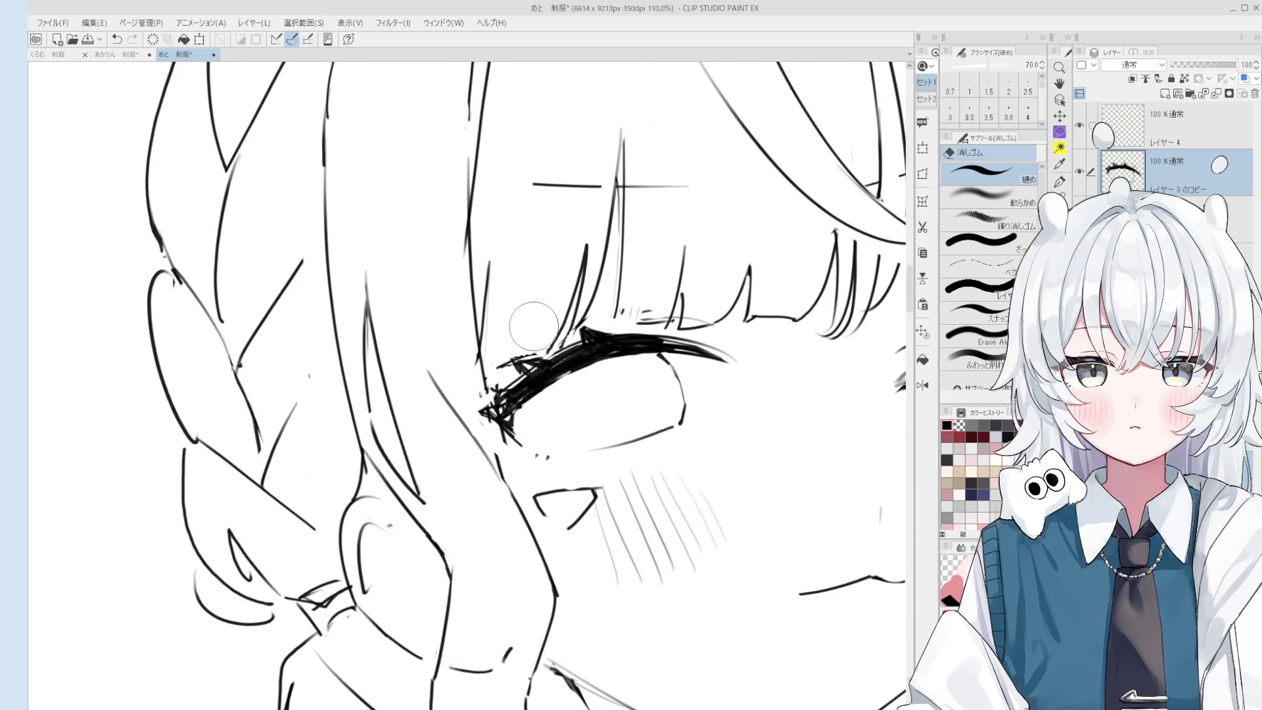
pyautogui.scroll(-4, 505, 339)
pyautogui.hotkey('ctrl', 'z')
pyautogui.hotkey('ctrl', 'z')
pyautogui.hotkey('ctrl', 'y')
pyautogui.press('o')
pyautogui.scroll(2, 535, 394)
pyautogui.press('e')
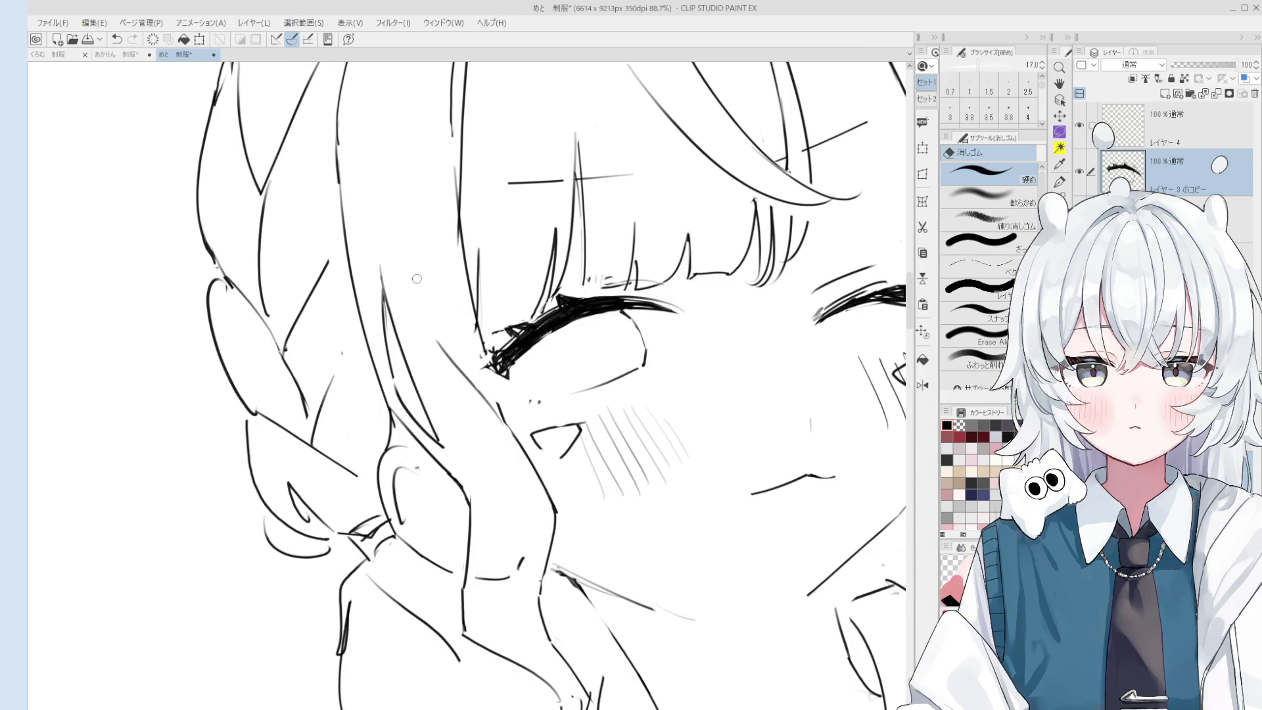
pyautogui.scroll(-2, 460, 355)
# Rotate the view to the lash angle and thicken the open eye's eyelashes.
pyautogui.press('p')
pyautogui.scroll(4, 565, 364)
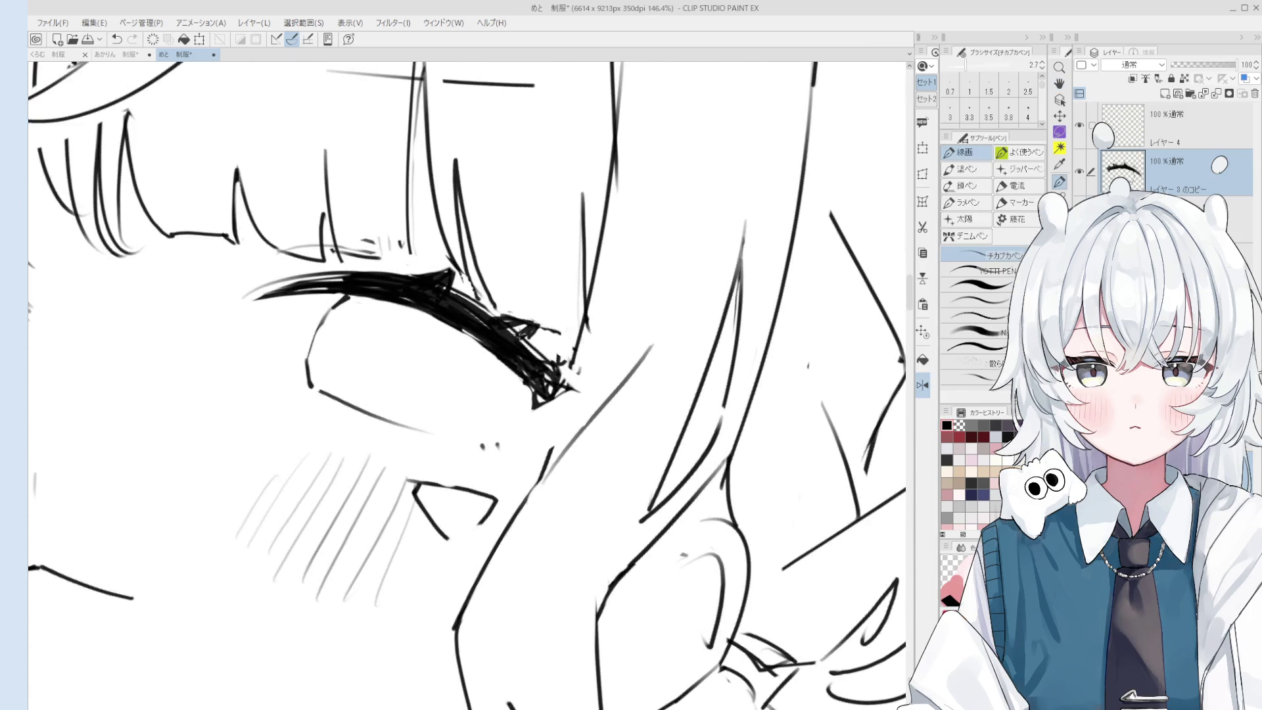
pyautogui.scroll(-3, 565, 368)
pyautogui.press('e')
pyautogui.moveTo(565, 368); pyautogui.dragTo(520, 322)
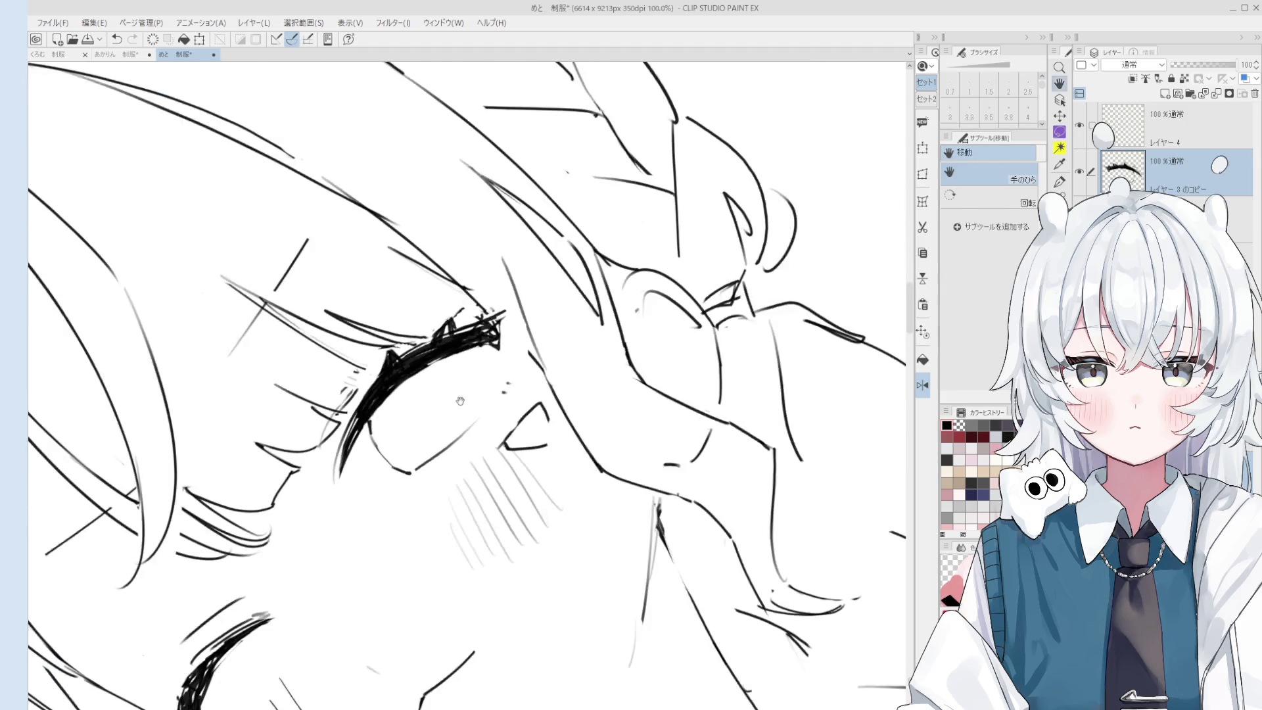
pyautogui.scroll(1, 520, 323)
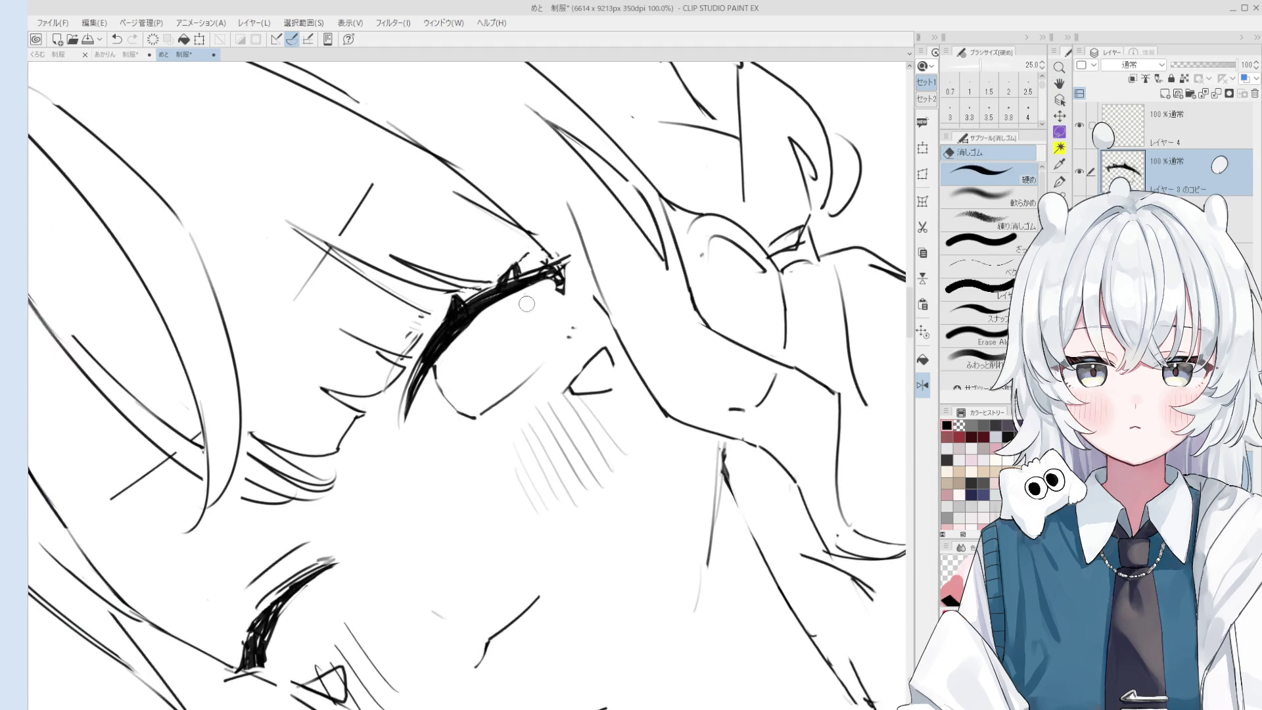
pyautogui.press('p')
pyautogui.moveTo(476, 323)
pyautogui.mouseDown()
pyautogui.moveTo(558, 279)
pyautogui.moveTo(602, 334)
pyautogui.moveTo(594, 302)
pyautogui.moveTo(558, 299)
pyautogui.moveTo(604, 286)
pyautogui.moveTo(589, 337)
pyautogui.mouseUp()
# Switch the pen to the YOTTI PEN brush preset for more lashes.
pyautogui.press('e')
pyautogui.press('p')
pyautogui.scroll(-3, 589, 336)
pyautogui.click(979, 271)
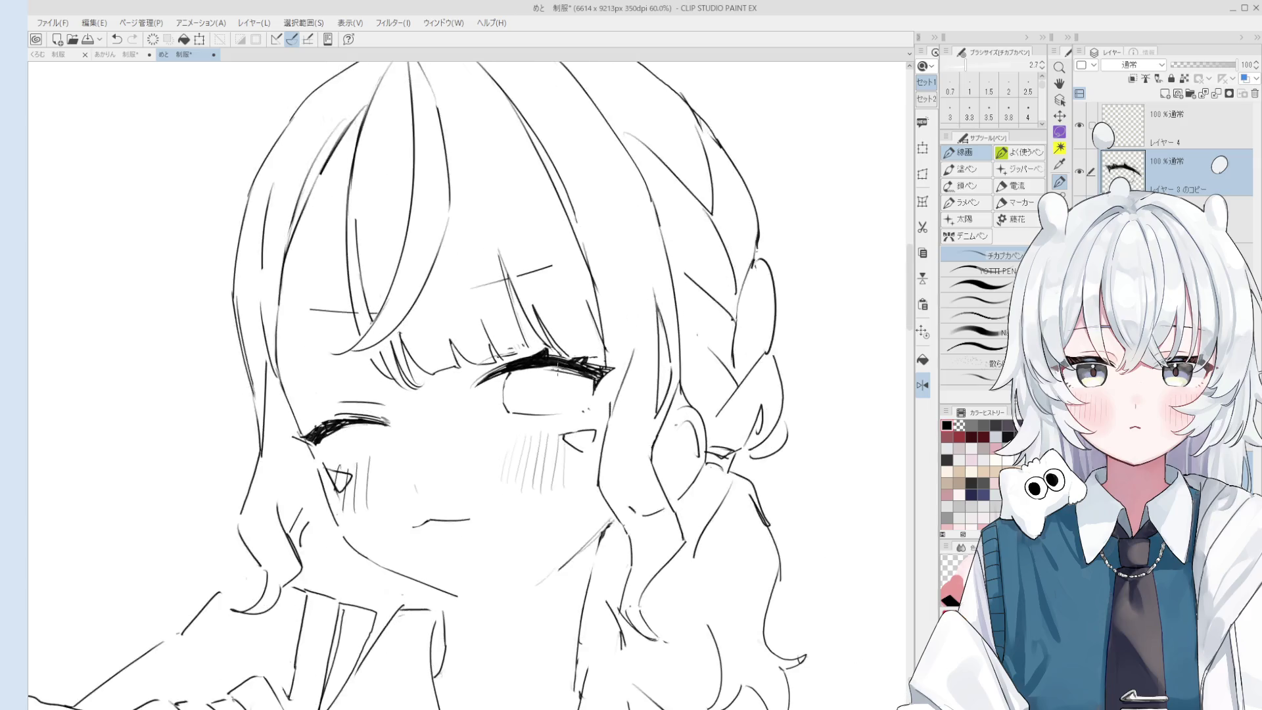
pyautogui.scroll(3, 566, 365)
pyautogui.scroll(-3, 567, 368)
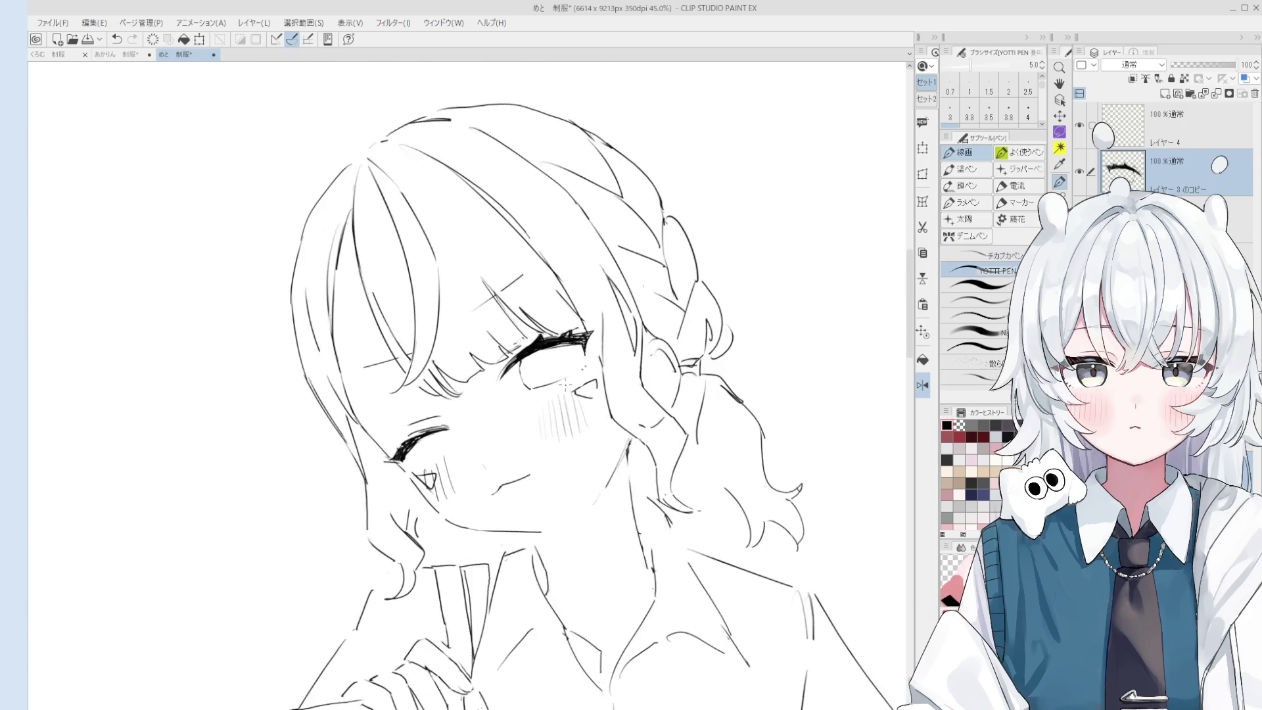
pyautogui.scroll(2, 564, 413)
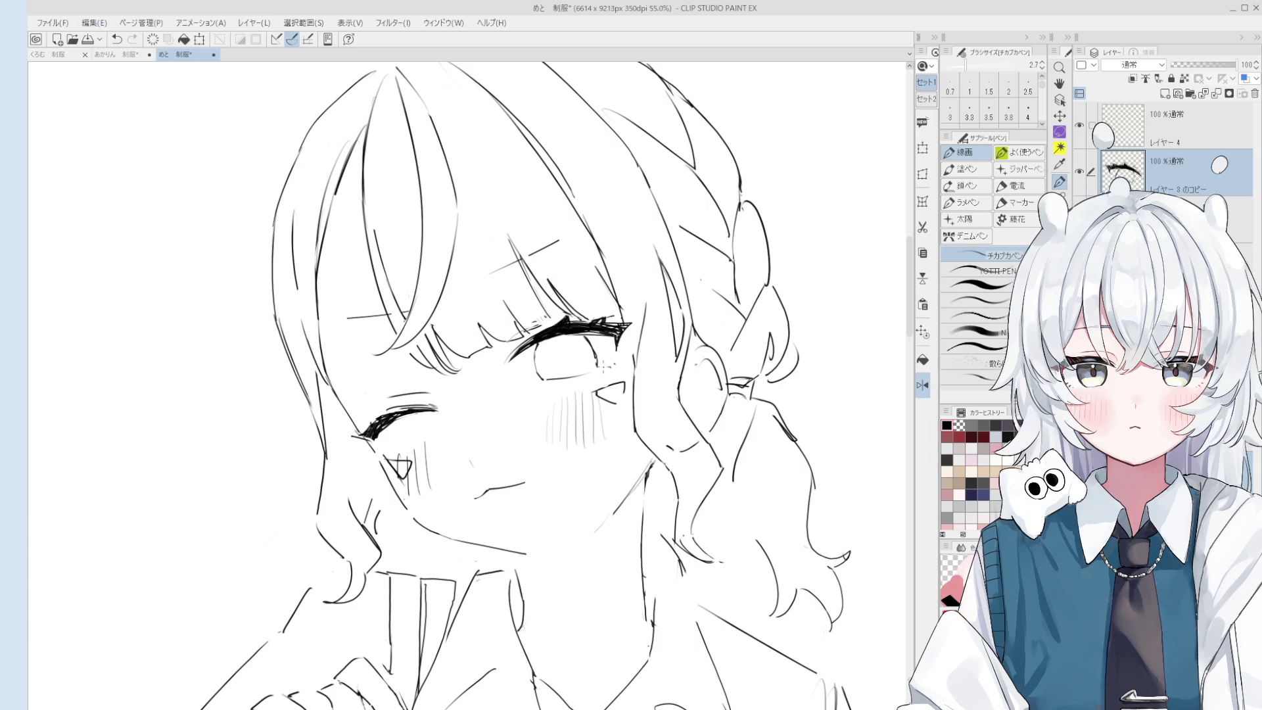
# Add a short line down from the upper eyelid and erase the open eye's lower outline.
pyautogui.press('e')
pyautogui.scroll(1, 588, 351)
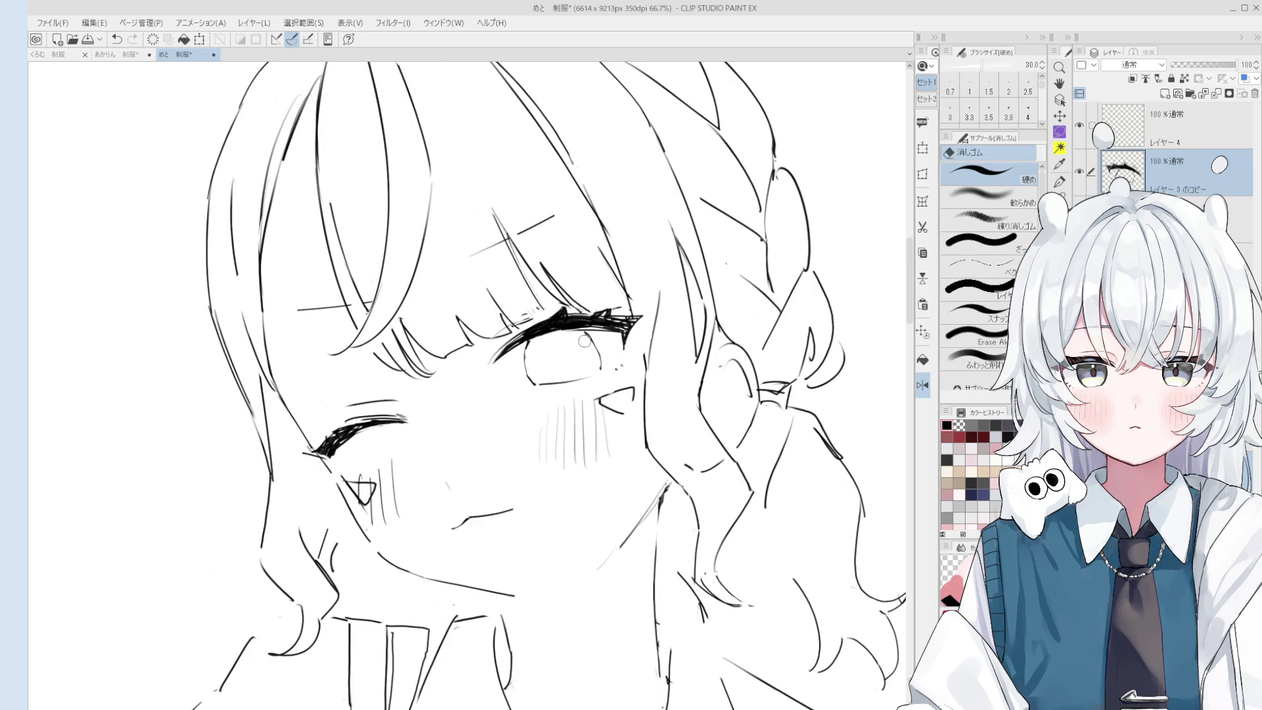
pyautogui.scroll(2, 585, 342)
pyautogui.moveTo(580, 320); pyautogui.dragTo(604, 358)
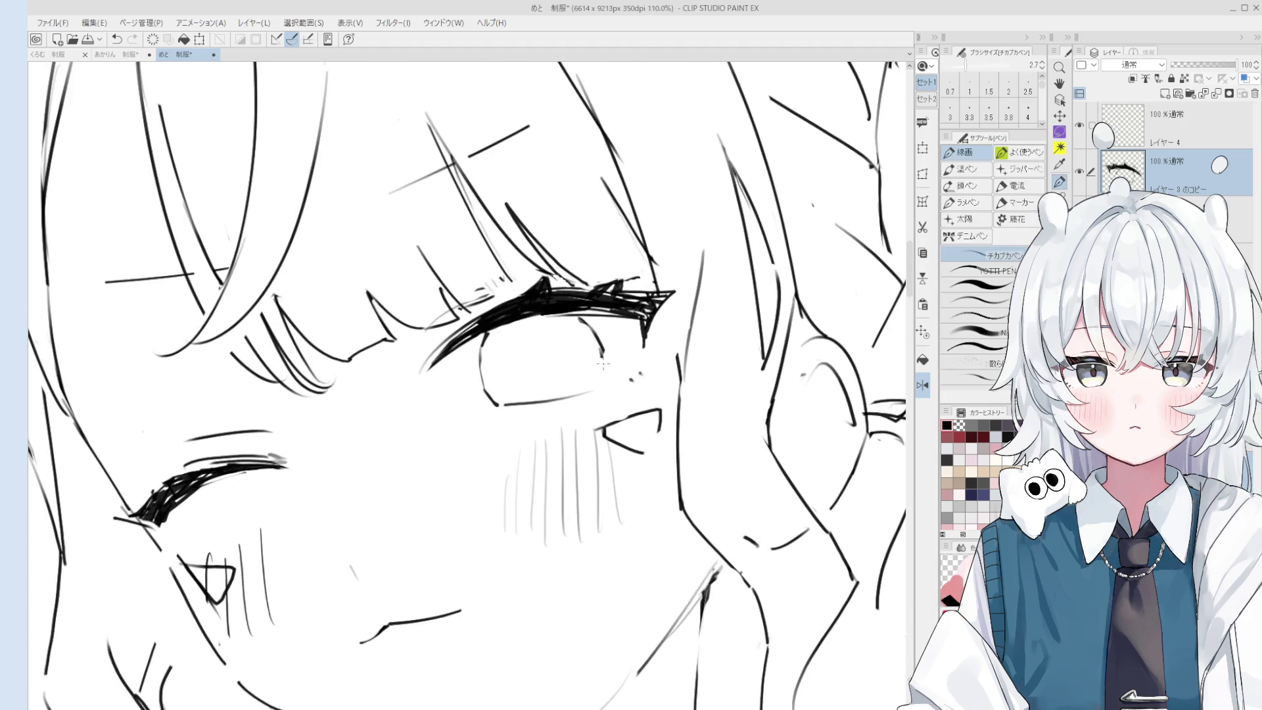
pyautogui.scroll(-2, 608, 360)
pyautogui.moveTo(646, 369)
pyautogui.mouseDown()
pyautogui.moveTo(594, 383)
pyautogui.moveTo(697, 358)
pyautogui.mouseUp()
pyautogui.press('p')
# Rotate and reposition the view so the face sits slightly right.
pyautogui.scroll(-1, 632, 387)
pyautogui.scroll(-1, 631, 394)
pyautogui.moveTo(631, 394)
pyautogui.mouseDown()
pyautogui.moveTo(680, 401)
pyautogui.moveTo(604, 391)
pyautogui.mouseUp()
pyautogui.scroll(1, 604, 390)
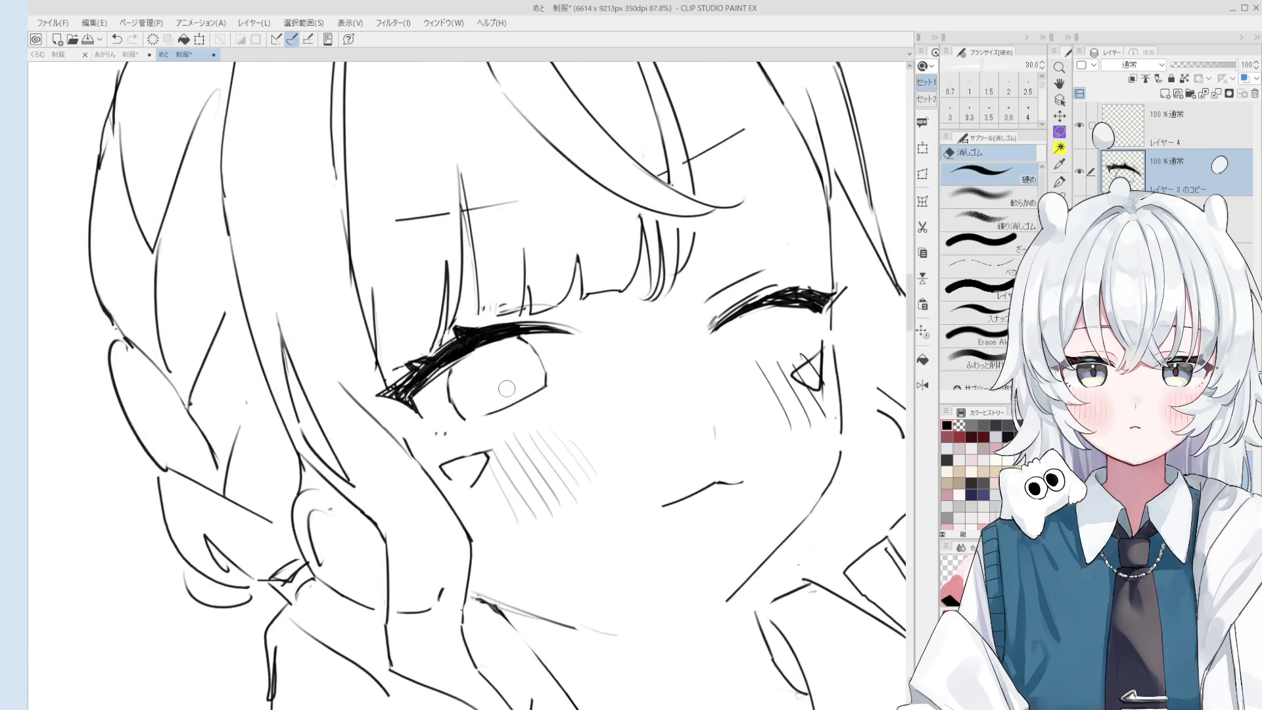
pyautogui.scroll(1, 581, 446)
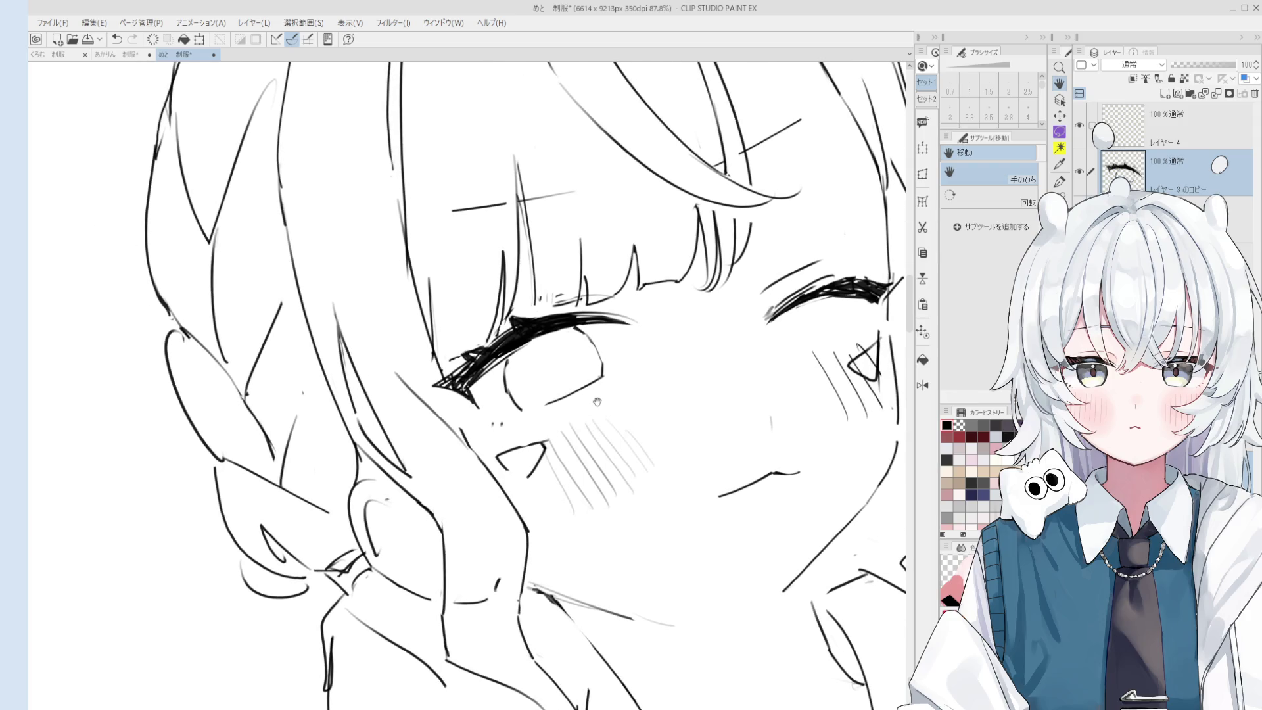
pyautogui.moveTo(605, 393)
pyautogui.mouseDown()
pyautogui.moveTo(549, 425)
pyautogui.moveTo(623, 398)
pyautogui.mouseUp()
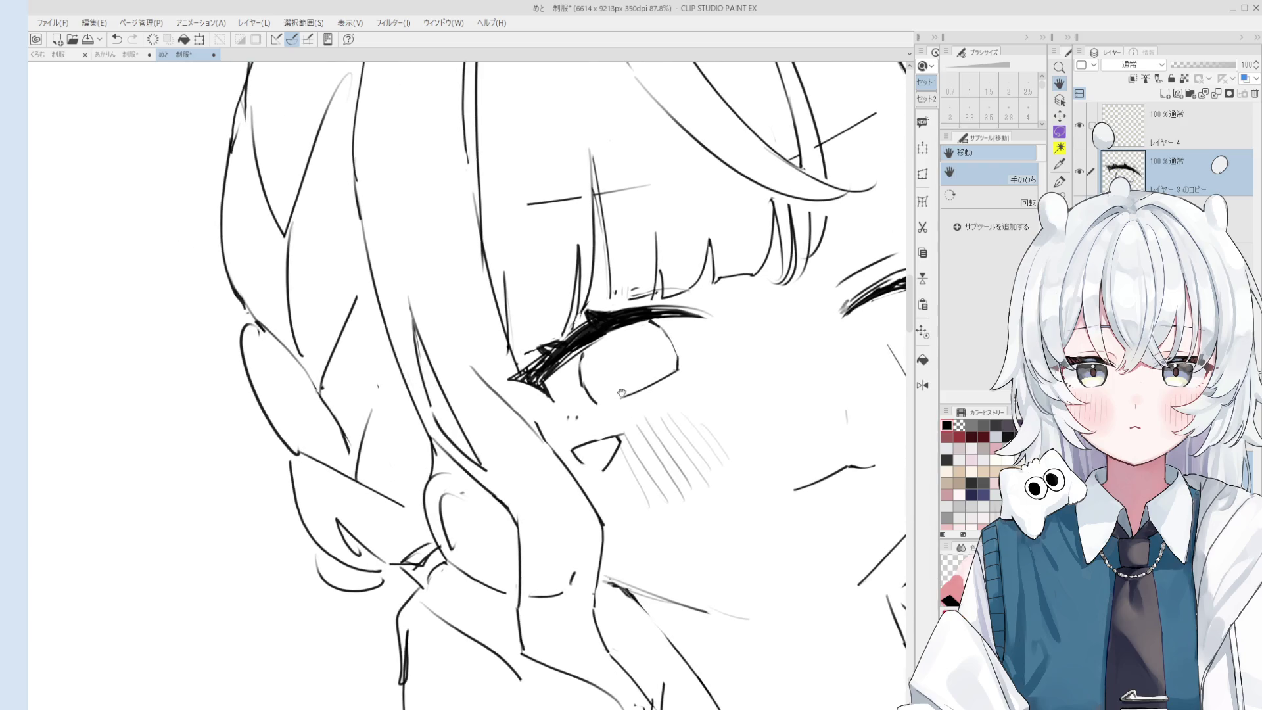
pyautogui.press('p')
pyautogui.scroll(1, 608, 407)
pyautogui.scroll(-3, 609, 406)
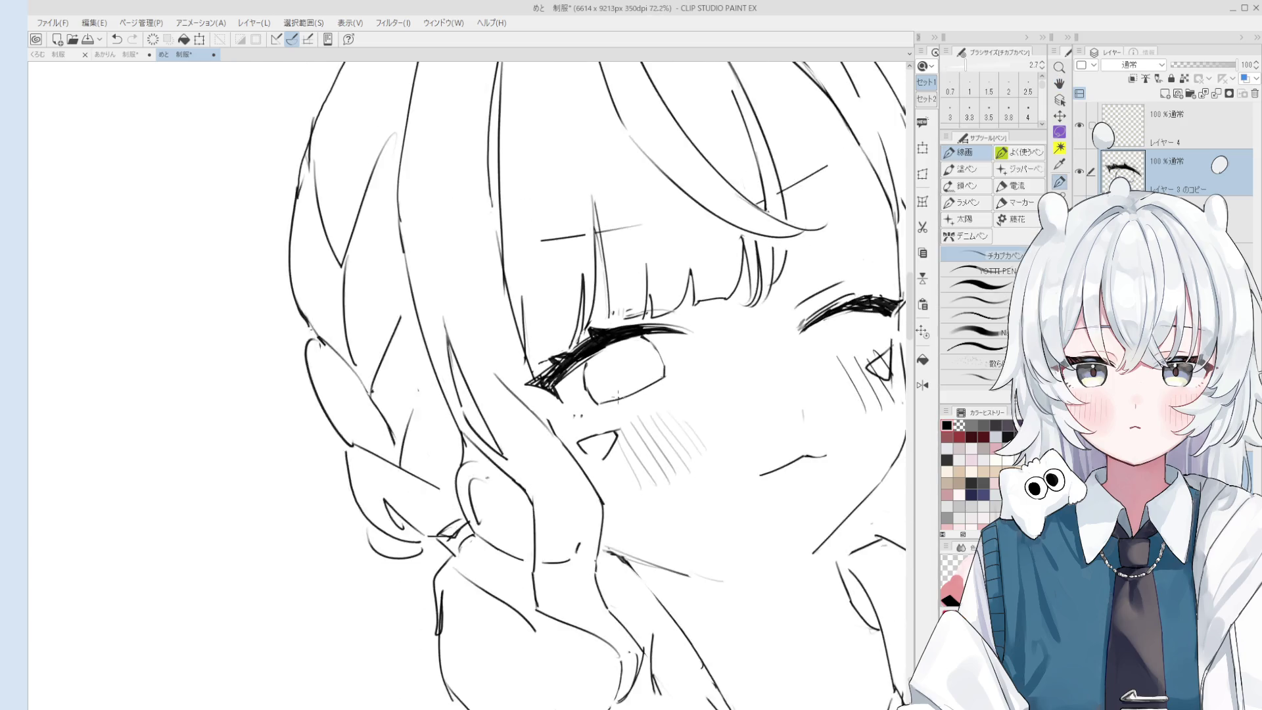
pyautogui.scroll(3, 609, 407)
pyautogui.press('e')
pyautogui.press('h')
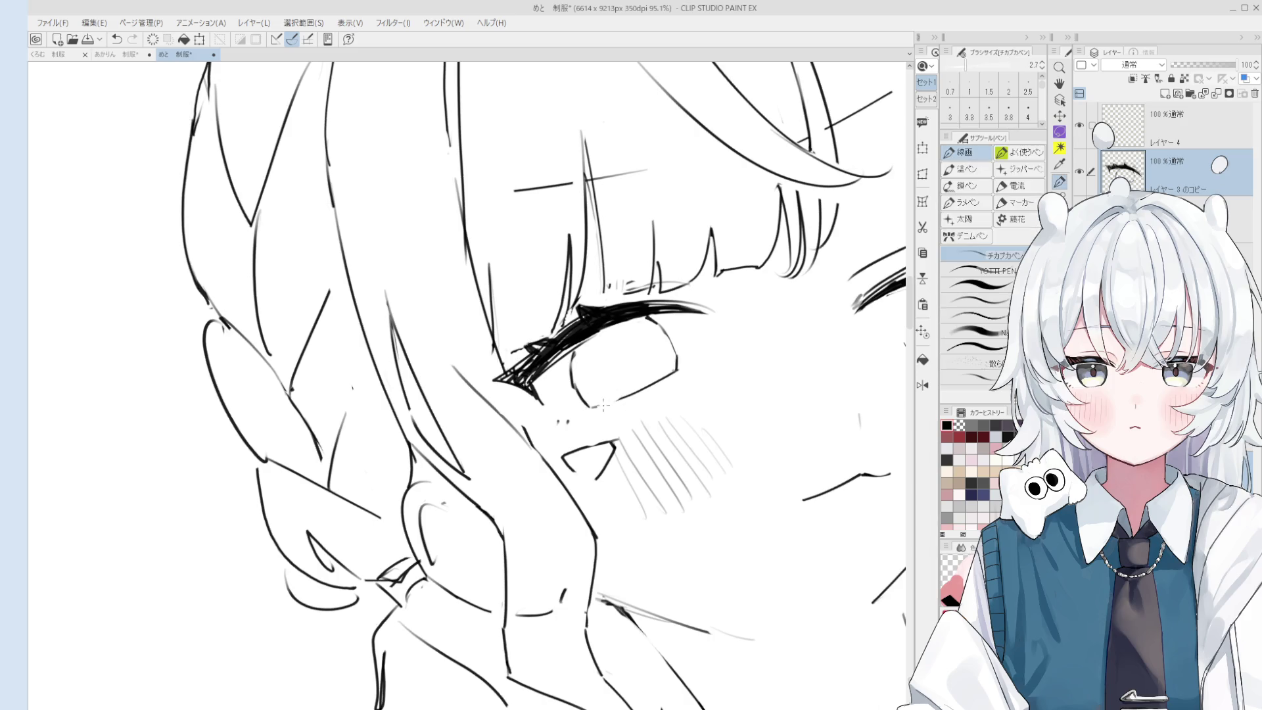
# Draw the winking eyelid strokes, redoing them once for a cleaner line.
pyautogui.scroll(-4, 604, 395)
pyautogui.scroll(5, 747, 333)
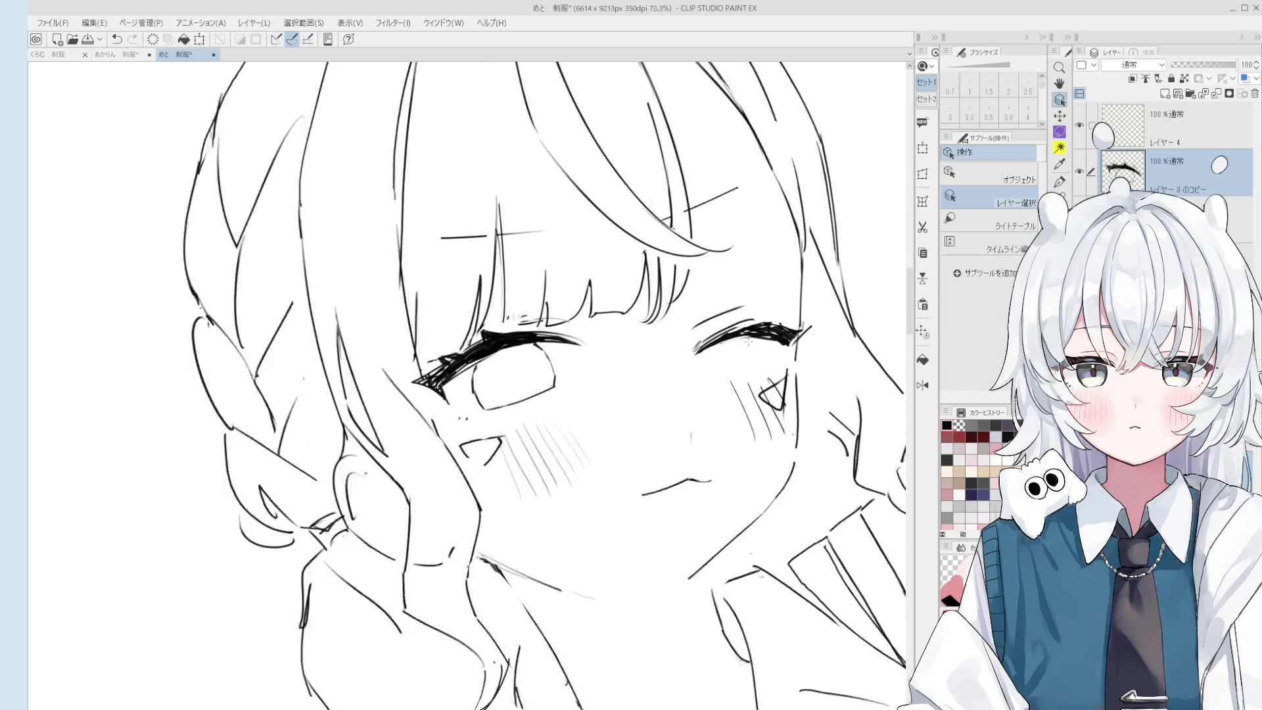
pyautogui.press('p')
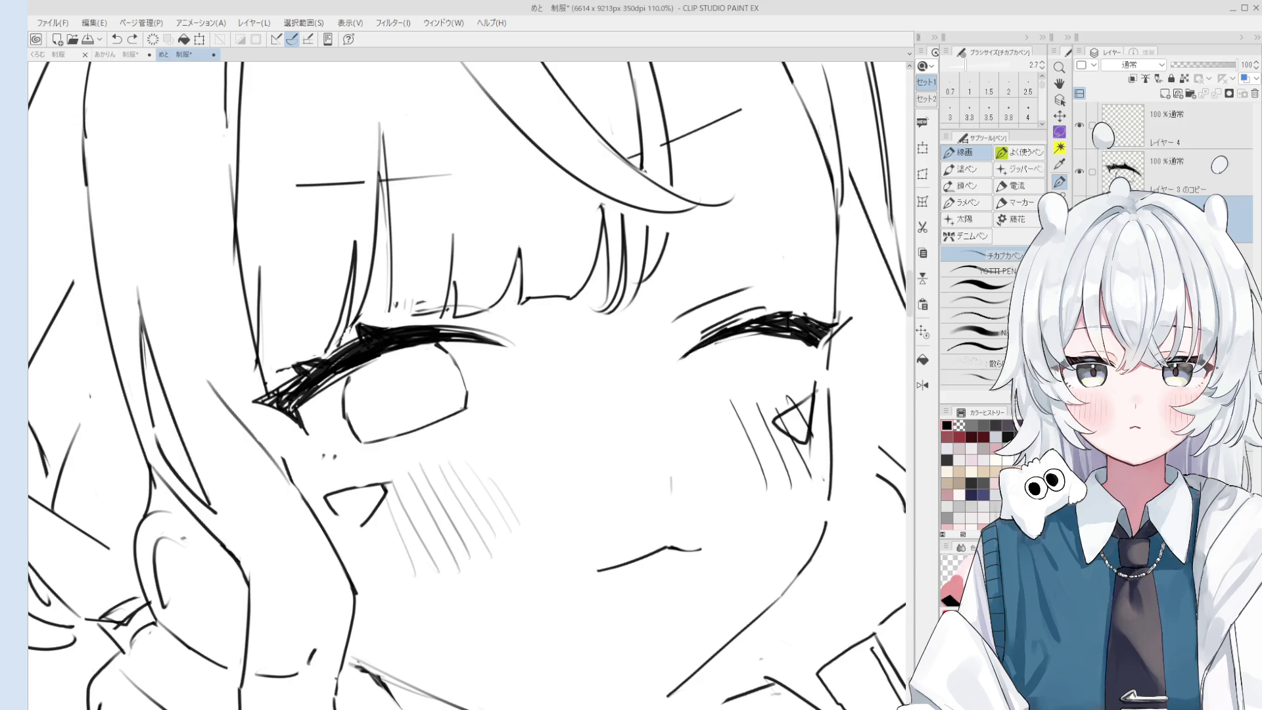
pyautogui.scroll(-3, 706, 338)
pyautogui.scroll(1, 756, 332)
pyautogui.scroll(1, 792, 321)
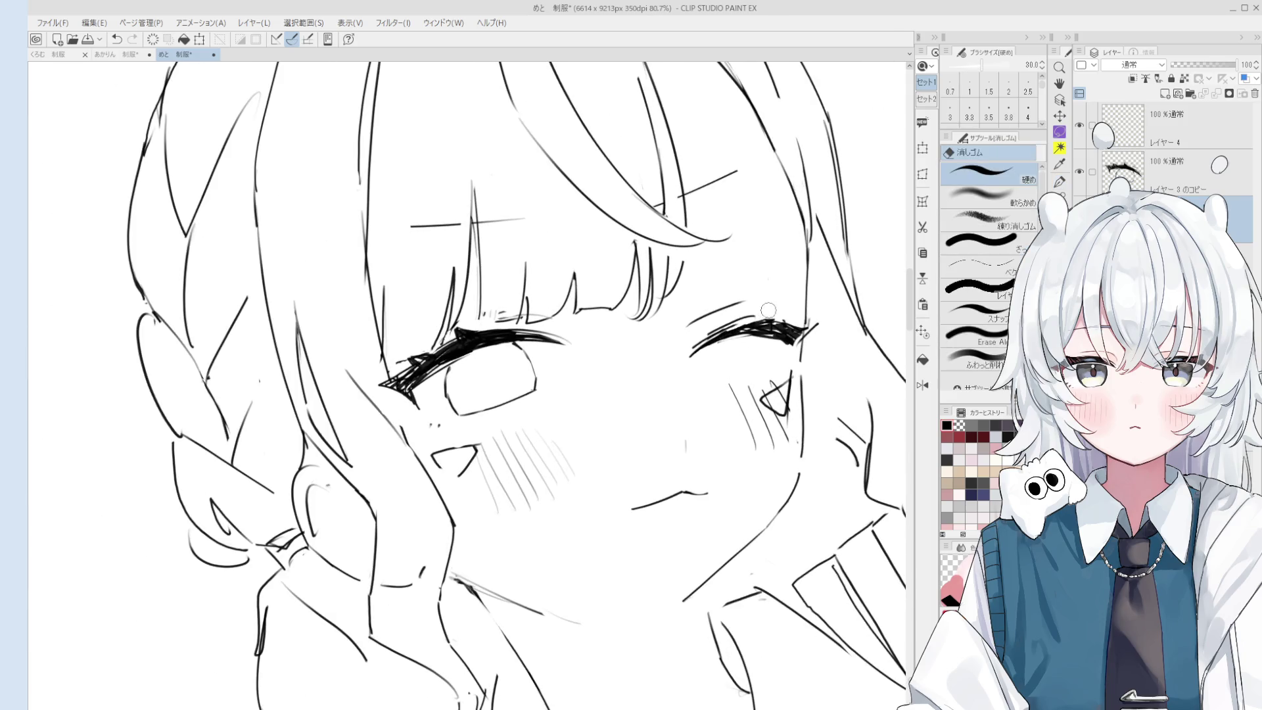
pyautogui.moveTo(711, 339)
pyautogui.mouseDown()
pyautogui.moveTo(765, 318)
pyautogui.moveTo(694, 350)
pyautogui.moveTo(752, 317)
pyautogui.mouseUp()
pyautogui.hotkey('ctrl', 'z')
pyautogui.hotkey('ctrl', 'z')
pyautogui.hotkey('ctrl', 'z')
pyautogui.moveTo(694, 358); pyautogui.dragTo(764, 319)
pyautogui.scroll(-2, 776, 304)
pyautogui.scroll(-1, 775, 303)
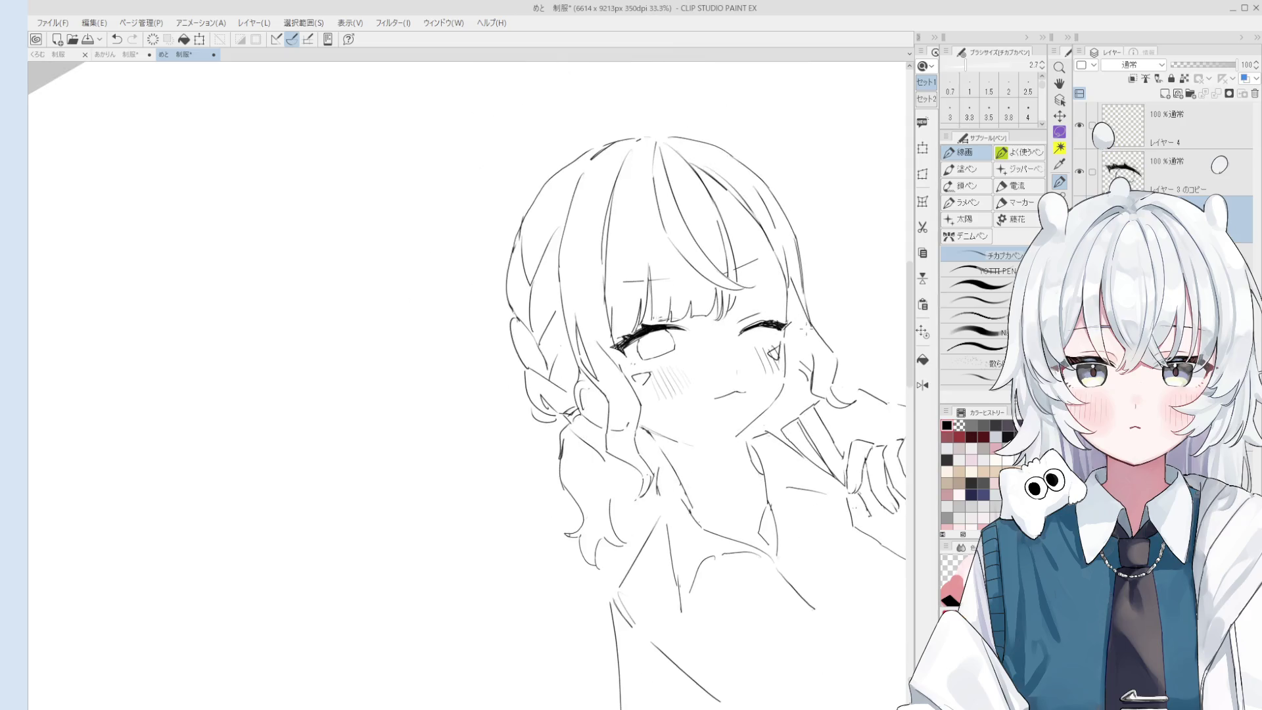
# Erase a stray mark near the winking eyelid and undo the last lash stroke.
pyautogui.press('e')
pyautogui.moveTo(702, 356)
pyautogui.mouseDown()
pyautogui.moveTo(683, 360)
pyautogui.moveTo(700, 291)
pyautogui.mouseUp()
pyautogui.scroll(1, 683, 360)
pyautogui.press('p')
pyautogui.hotkey('ctrl', 'z')
pyautogui.hotkey('ctrl', 'z')
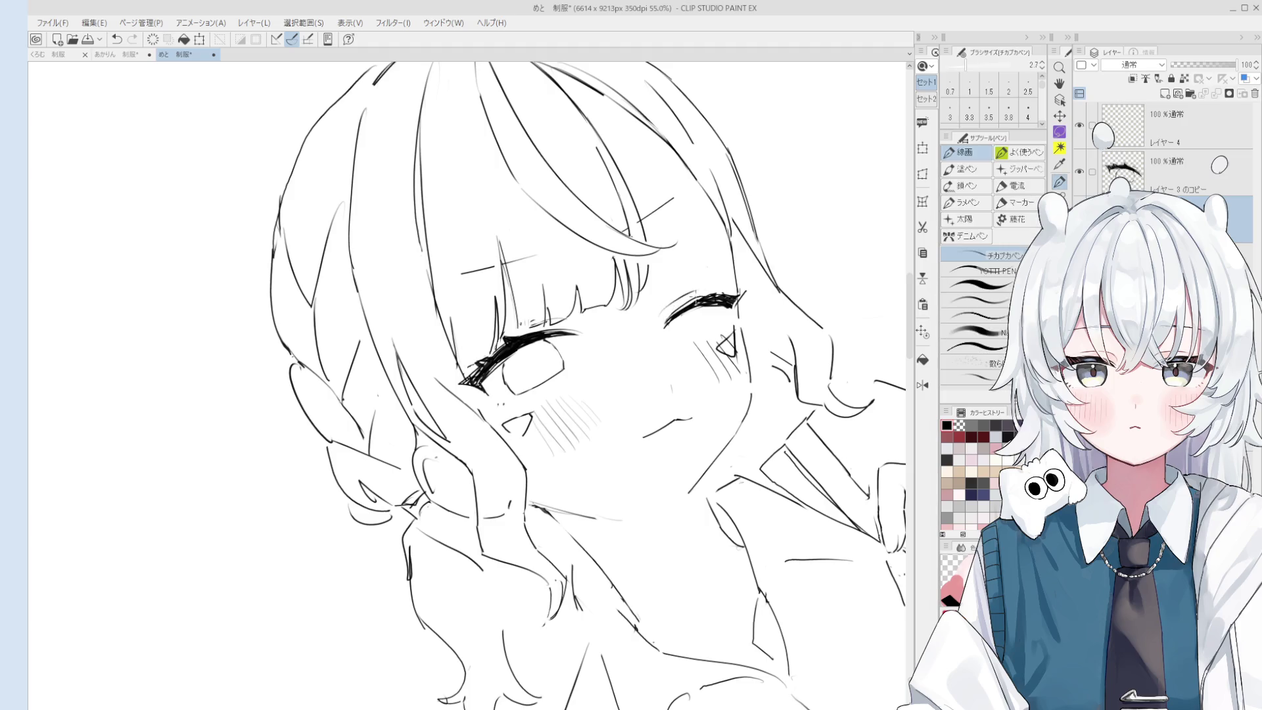
pyautogui.scroll(-1, 684, 302)
pyautogui.scroll(4, 578, 355)
# Shrink the eraser to size 20 and select the copied sketch layer from the canvas.
pyautogui.press('e')
pyautogui.press('[')
pyautogui.press('[')
pyautogui.press('[')
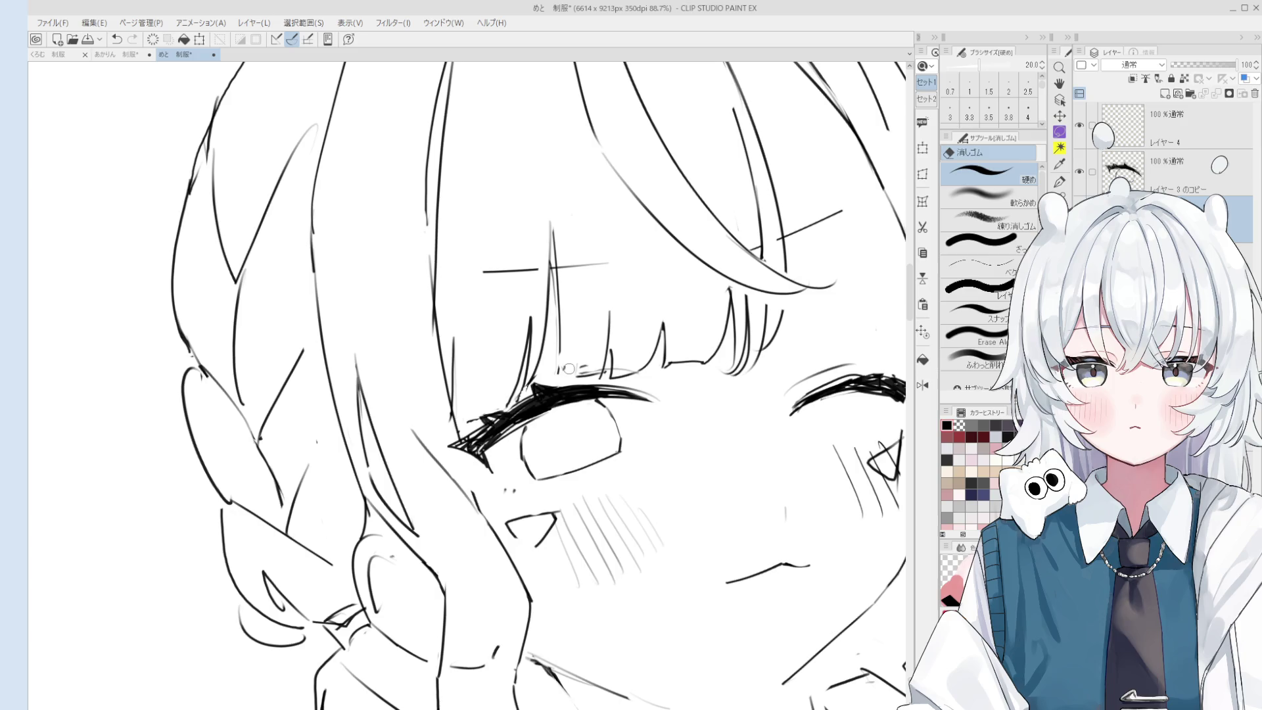
pyautogui.hotkey('alt', ']')
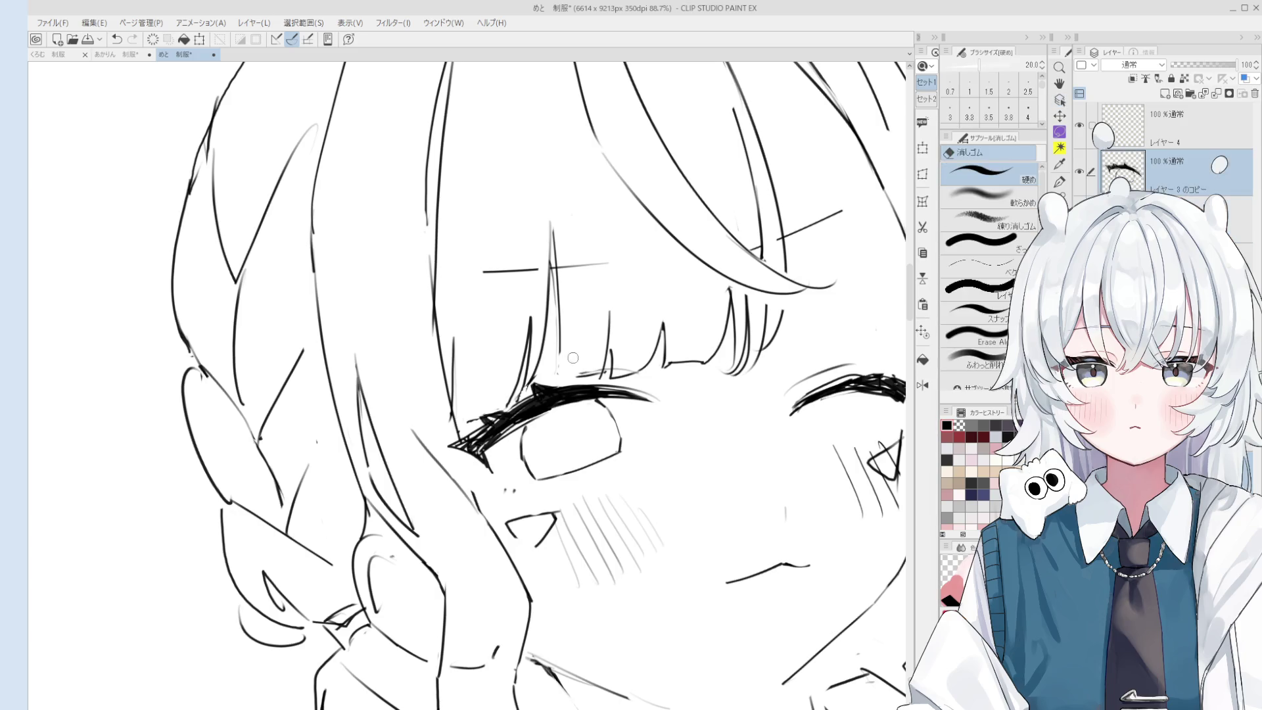
pyautogui.press('o')
pyautogui.scroll(3, 566, 371)
pyautogui.click(552, 342)
pyautogui.press('p')
pyautogui.scroll(-1, 552, 340)
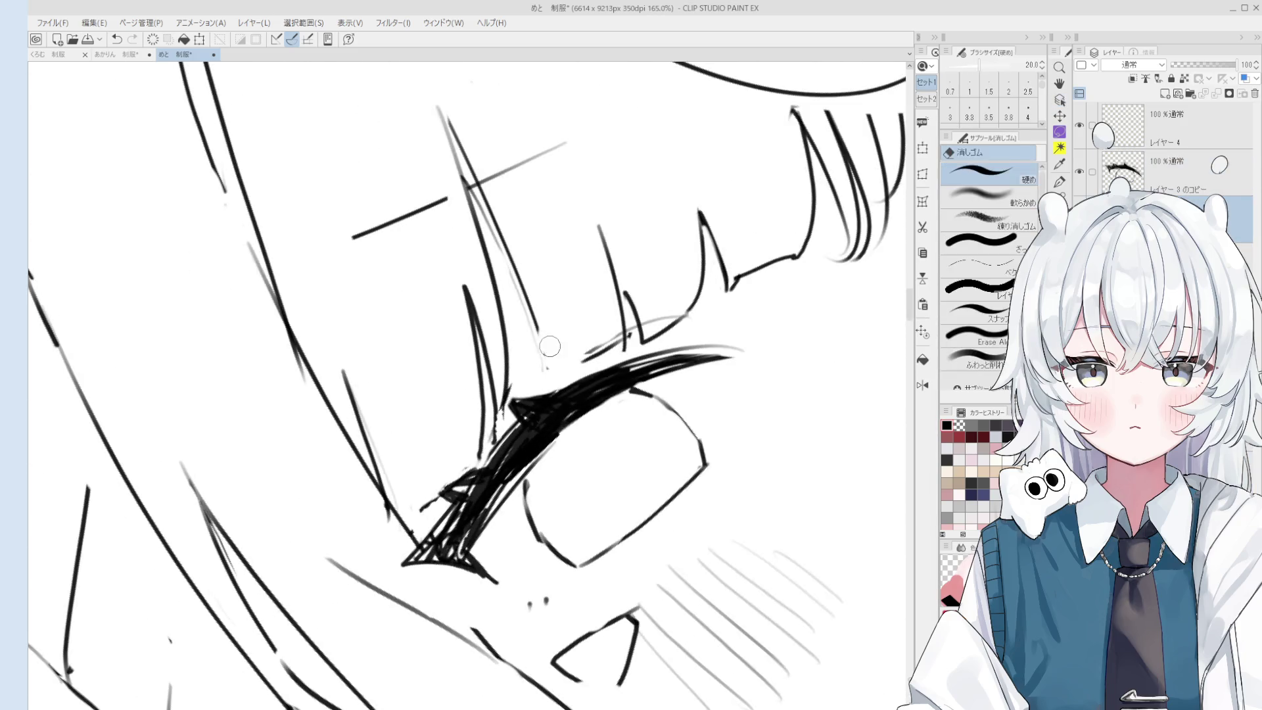
pyautogui.scroll(-2, 554, 363)
pyautogui.scroll(-5, 554, 364)
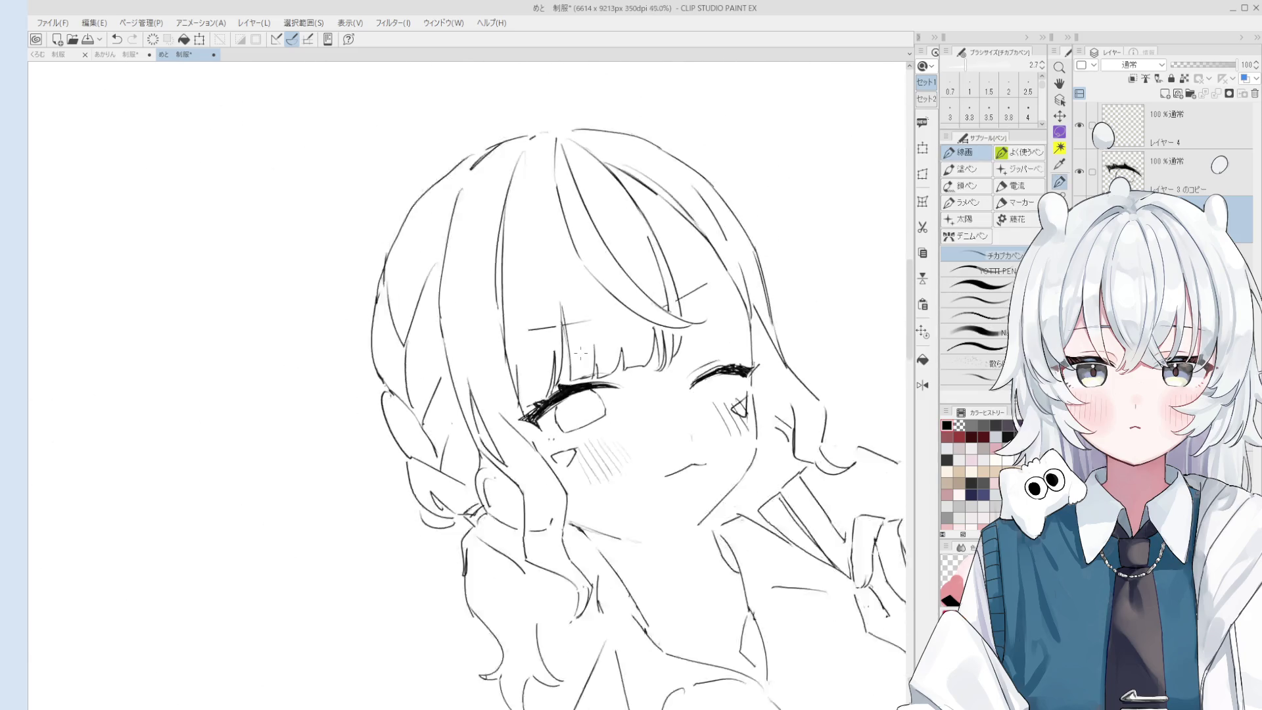
# Lighten the right-side hair lines and redraw the hair's outer edge.
pyautogui.press('e')
pyautogui.moveTo(686, 240); pyautogui.dragTo(732, 355)
pyautogui.press('p')
pyautogui.moveTo(691, 256)
pyautogui.mouseDown()
pyautogui.moveTo(730, 317)
pyautogui.moveTo(732, 368)
pyautogui.moveTo(705, 392)
pyautogui.mouseUp()
pyautogui.hotkey('ctrl', 'z')
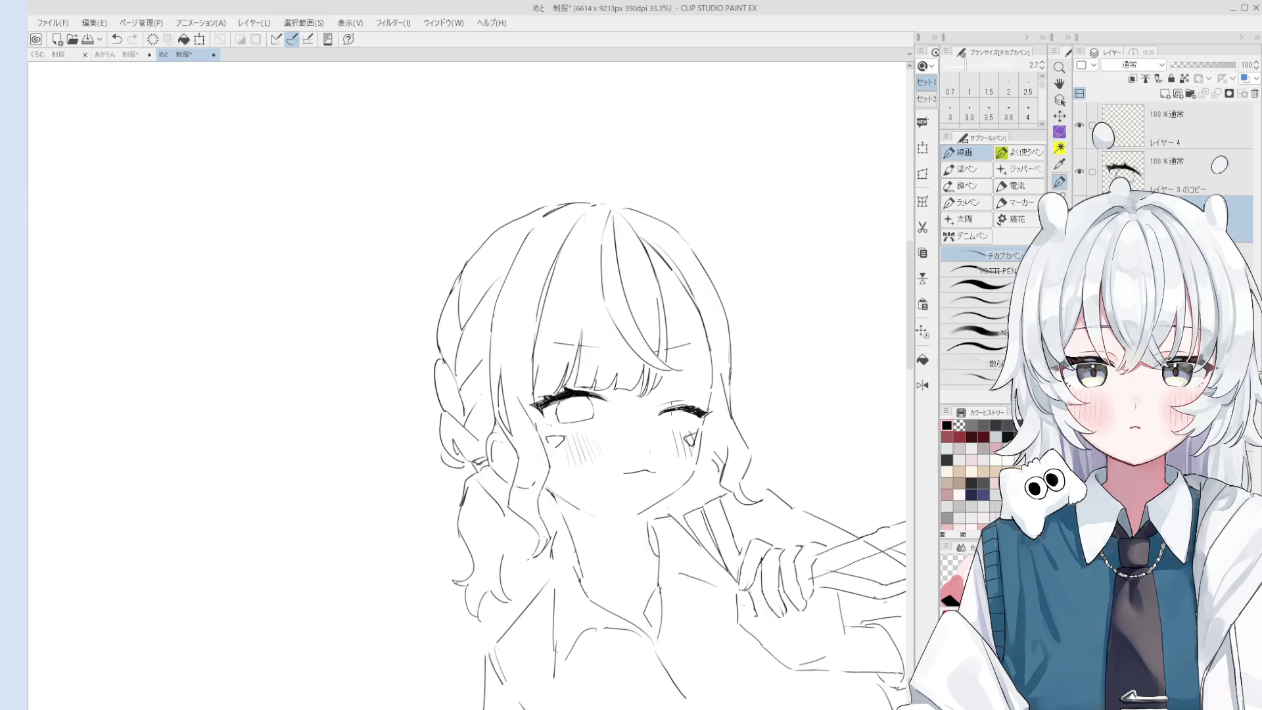
pyautogui.scroll(1, 712, 362)
pyautogui.press('e')
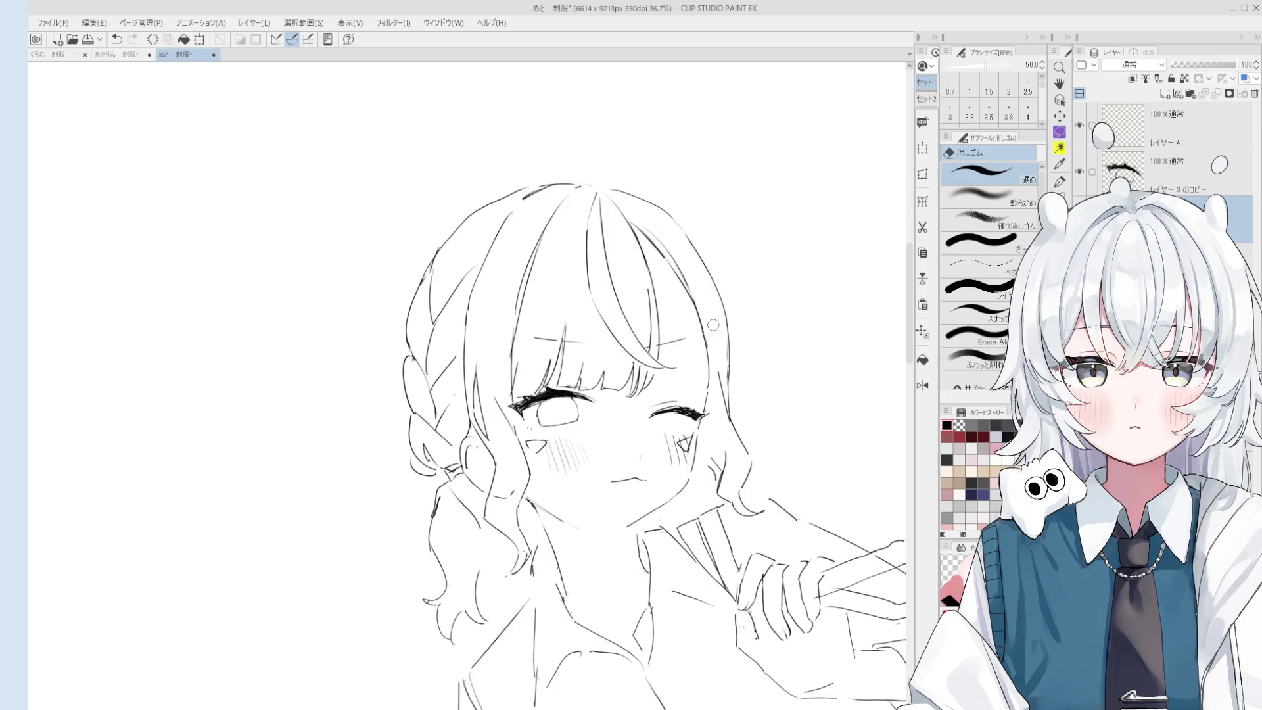
pyautogui.scroll(-2, 712, 363)
pyautogui.moveTo(712, 363)
pyautogui.mouseDown()
pyautogui.moveTo(683, 283)
pyautogui.moveTo(694, 300)
pyautogui.mouseUp()
# Mirror the canvas view horizontally and tilt it back upright.
pyautogui.press('h')
pyautogui.hotkey('ctrl', 'h')
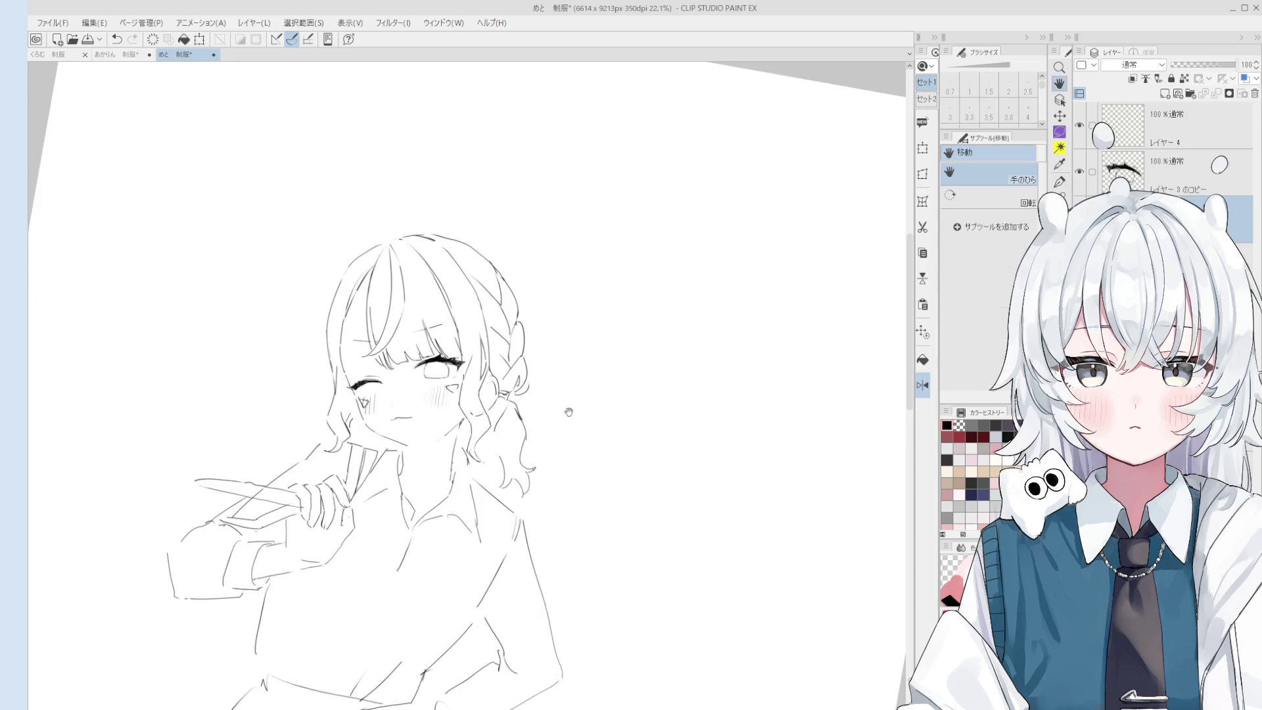
pyautogui.scroll(-2, 466, 316)
pyautogui.scroll(2, 466, 316)
pyautogui.press('p')
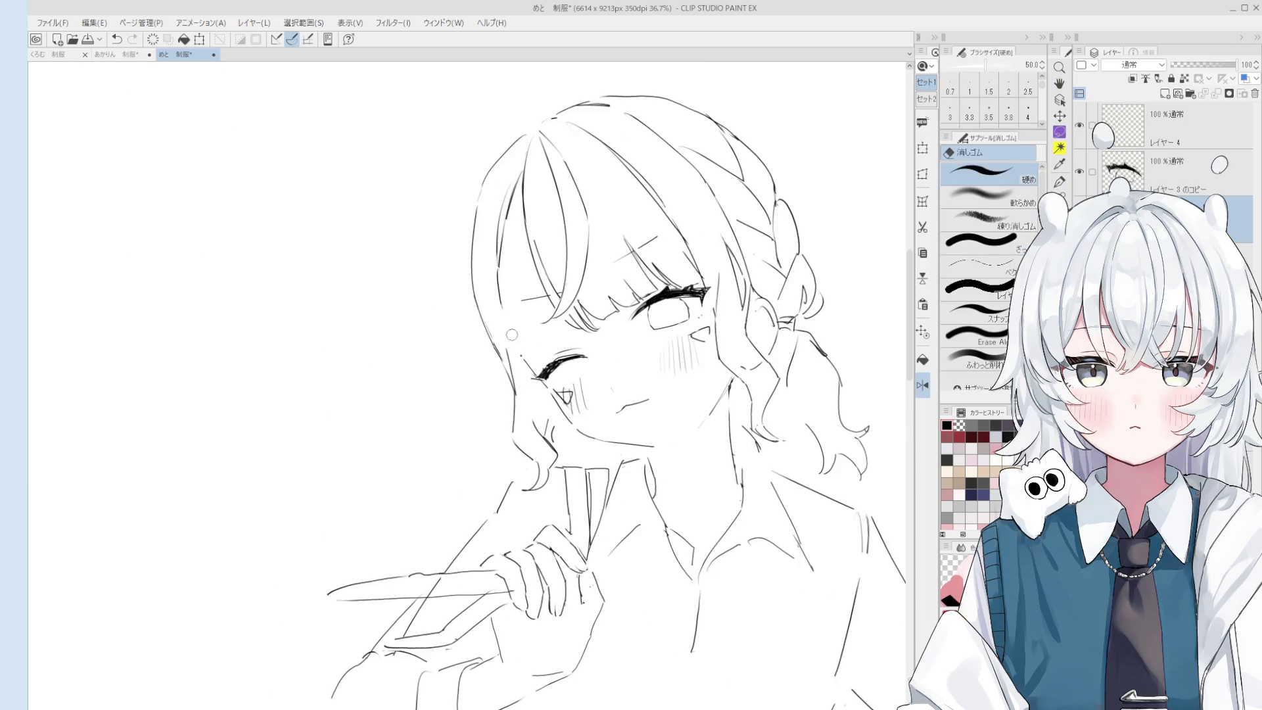
pyautogui.scroll(2, 526, 368)
pyautogui.scroll(-2, 526, 368)
pyautogui.moveTo(533, 374)
pyautogui.mouseDown()
pyautogui.moveTo(636, 389)
pyautogui.moveTo(522, 355)
pyautogui.mouseUp()
pyautogui.moveTo(522, 302); pyautogui.dragTo(539, 342)
pyautogui.moveTo(623, 391); pyautogui.dragTo(552, 270)
# Move the drawing up and left and rotate the view to level the sketch stroke.
pyautogui.press('e')
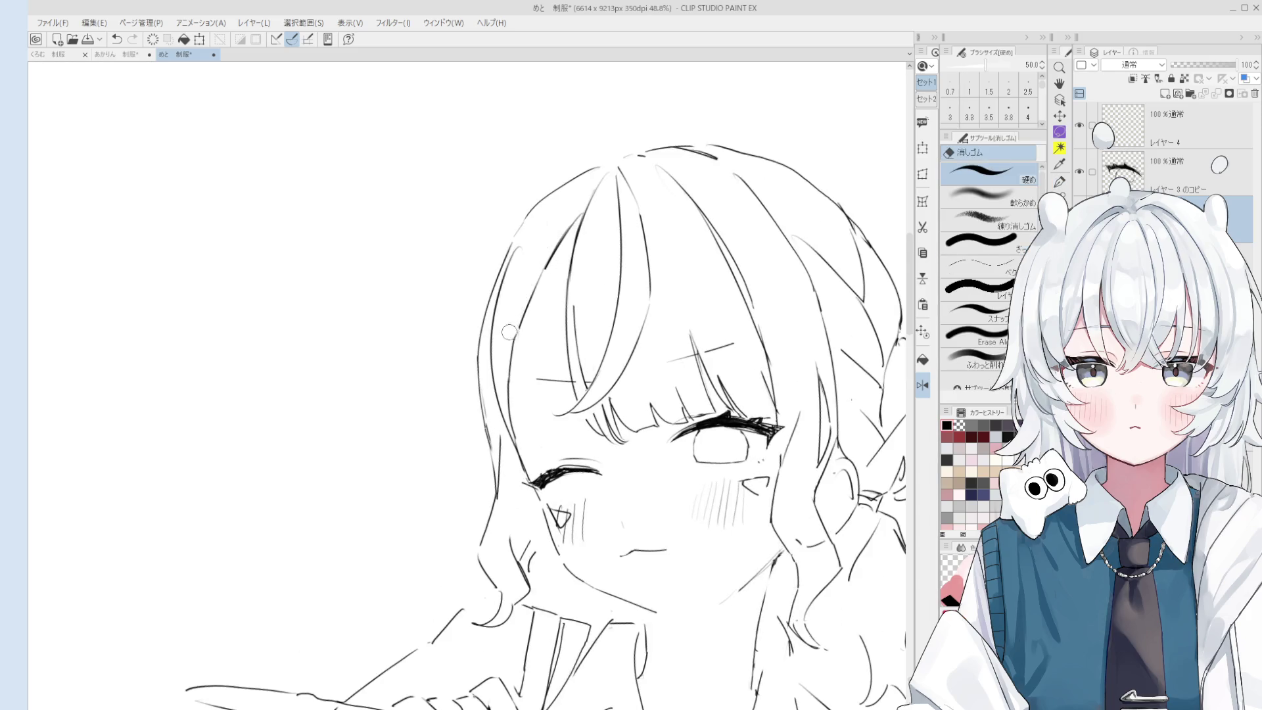
pyautogui.press('p')
pyautogui.scroll(-1, 611, 188)
pyautogui.scroll(-1, 611, 189)
pyautogui.moveTo(693, 293); pyautogui.dragTo(792, 315)
pyautogui.moveTo(791, 358); pyautogui.dragTo(773, 316)
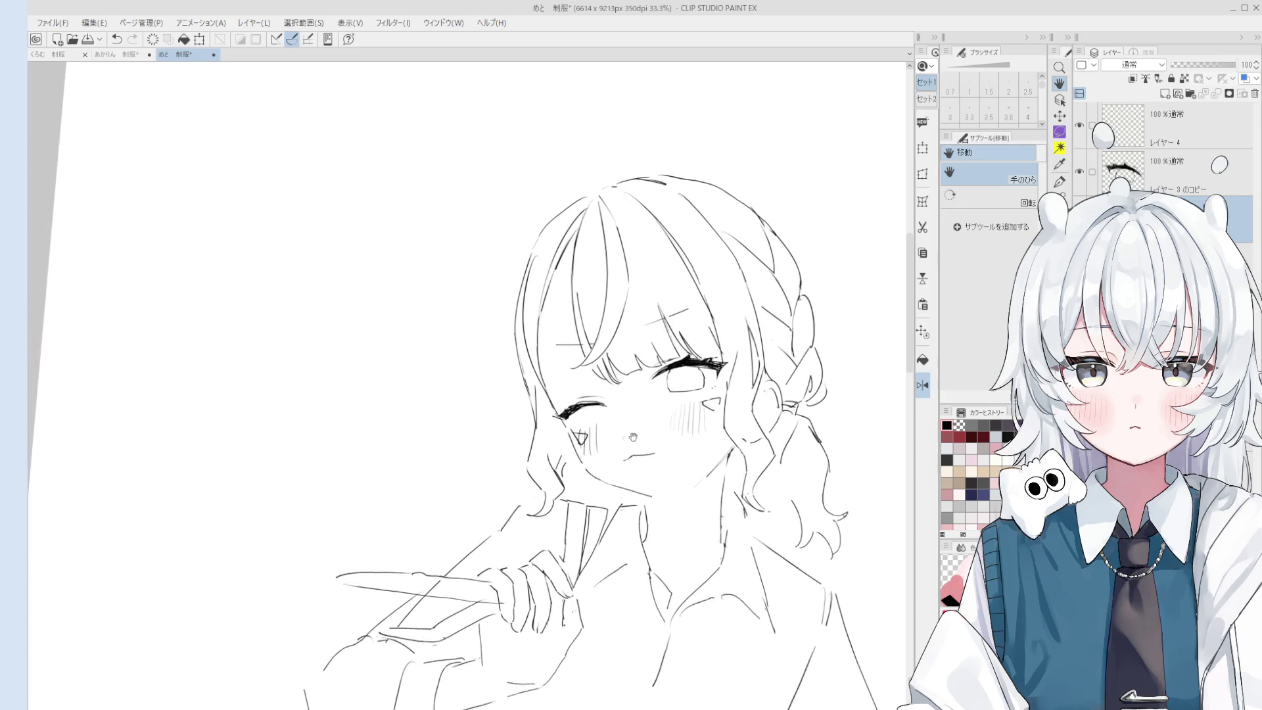
pyautogui.scroll(3, 635, 411)
pyautogui.press('e')
pyautogui.scroll(2, 577, 326)
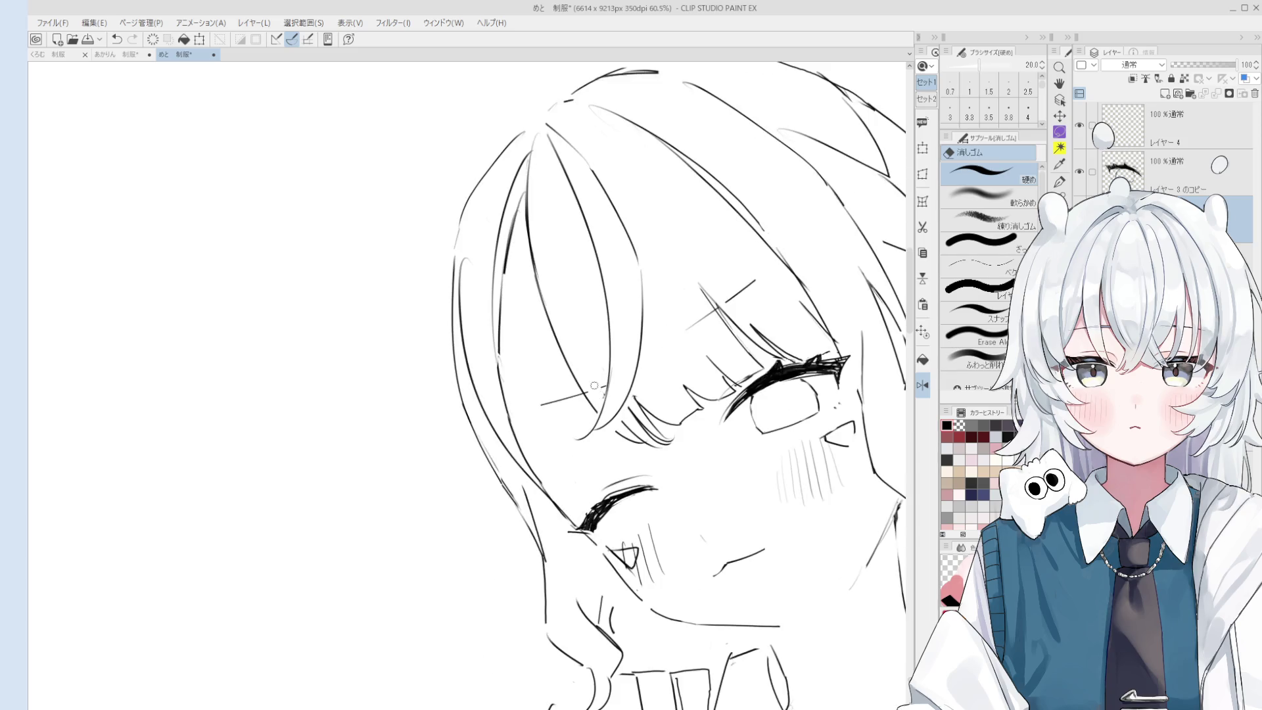
pyautogui.scroll(2, 594, 335)
pyautogui.press('^')
pyautogui.press('p')
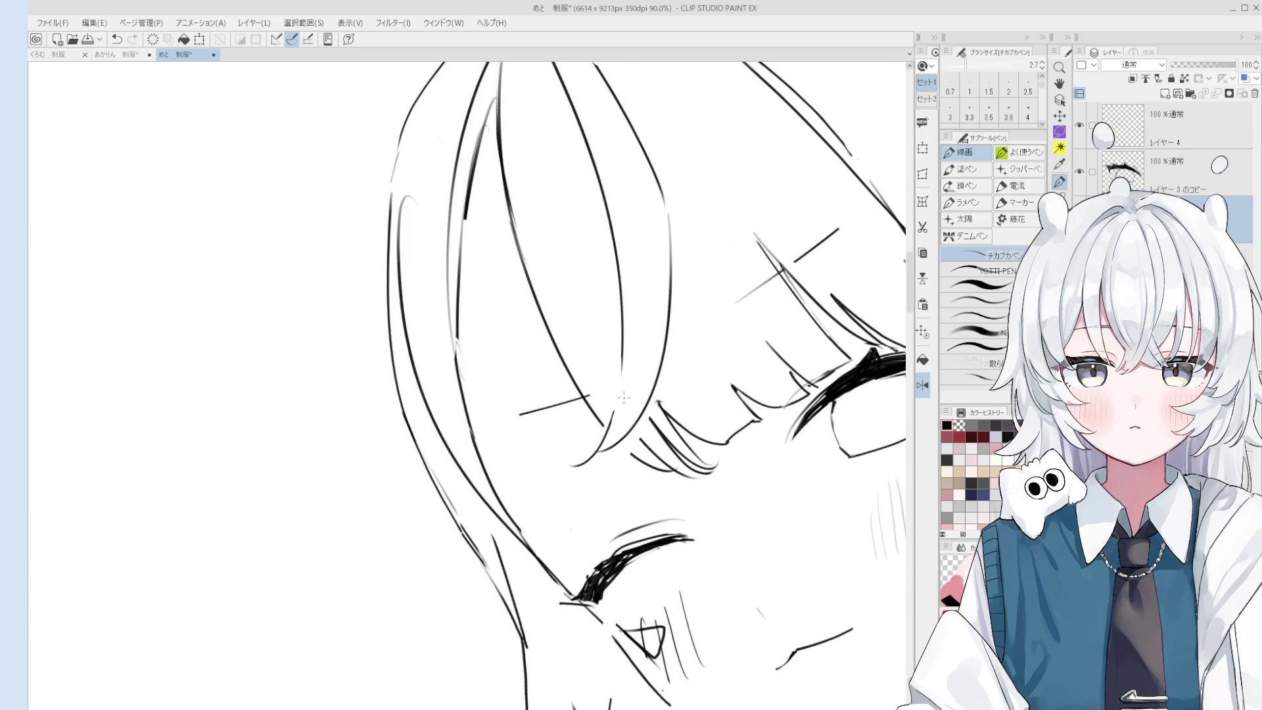
pyautogui.press('^')
# Erase stray hair strokes near the bangs and add small strokes at the bang tips.
pyautogui.press('e')
pyautogui.moveTo(621, 476)
pyautogui.mouseDown()
pyautogui.moveTo(670, 547)
pyautogui.moveTo(670, 477)
pyautogui.moveTo(709, 523)
pyautogui.mouseUp()
pyautogui.press('p')
pyautogui.scroll(-3, 677, 547)
pyautogui.press('e')
pyautogui.press('p')
pyautogui.moveTo(716, 468)
pyautogui.mouseDown()
pyautogui.moveTo(683, 524)
pyautogui.moveTo(711, 524)
pyautogui.moveTo(677, 533)
pyautogui.mouseUp()
pyautogui.scroll(-1, 690, 526)
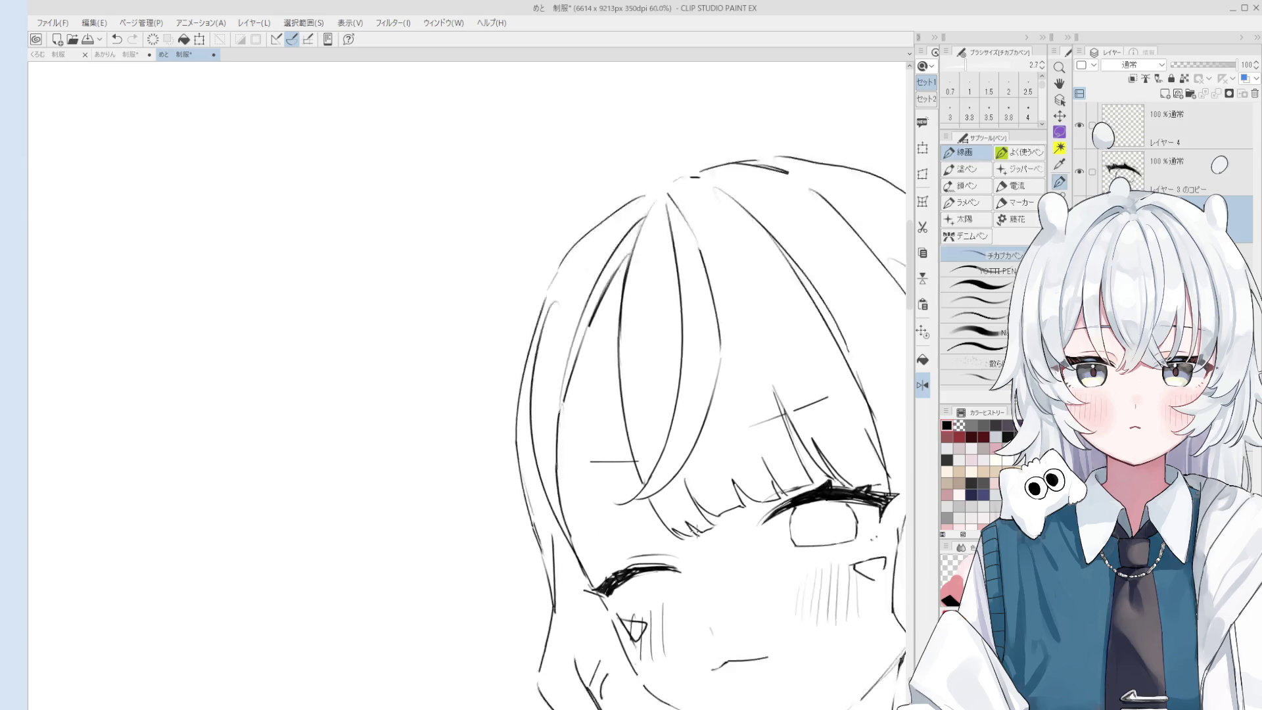
pyautogui.scroll(-1, 673, 478)
# Erase a short stray hair stroke beside the bangs.
pyautogui.press('e')
pyautogui.scroll(2, 673, 477)
pyautogui.moveTo(695, 486); pyautogui.dragTo(720, 480)
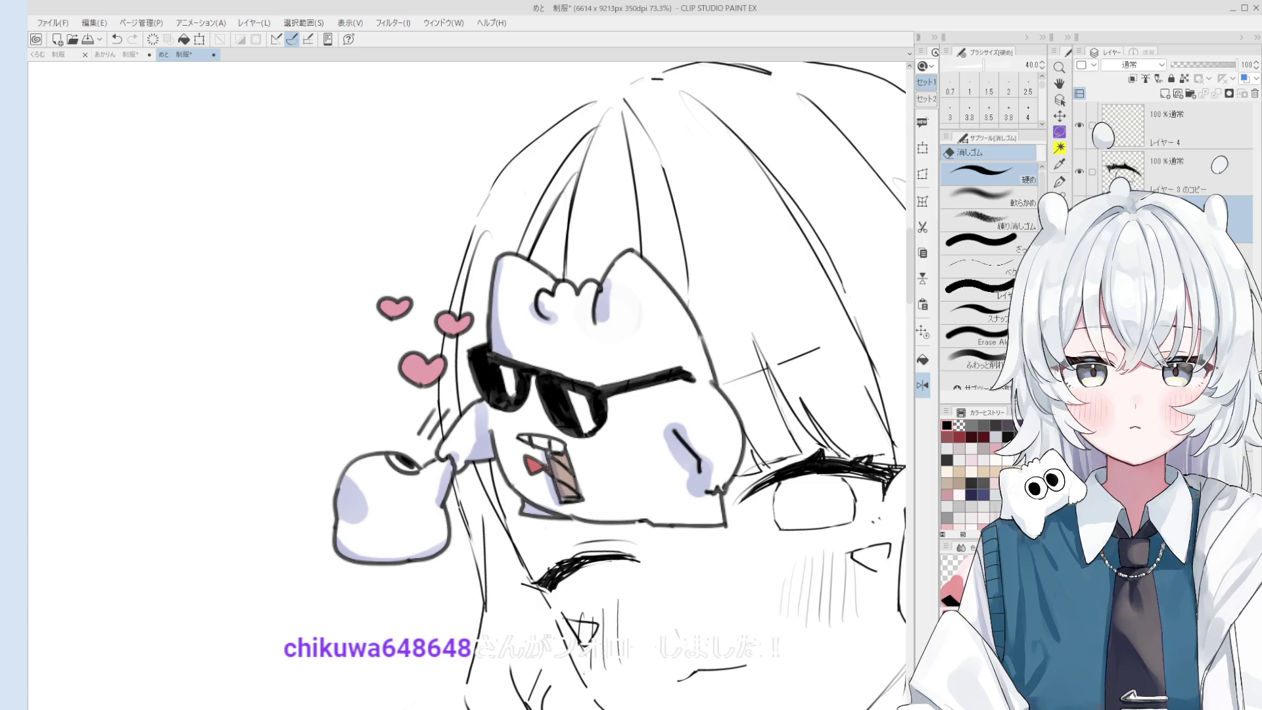
pyautogui.press('p')
pyautogui.press('e')
pyautogui.press('p')
pyautogui.press('e')
pyautogui.scroll(3, 729, 490)
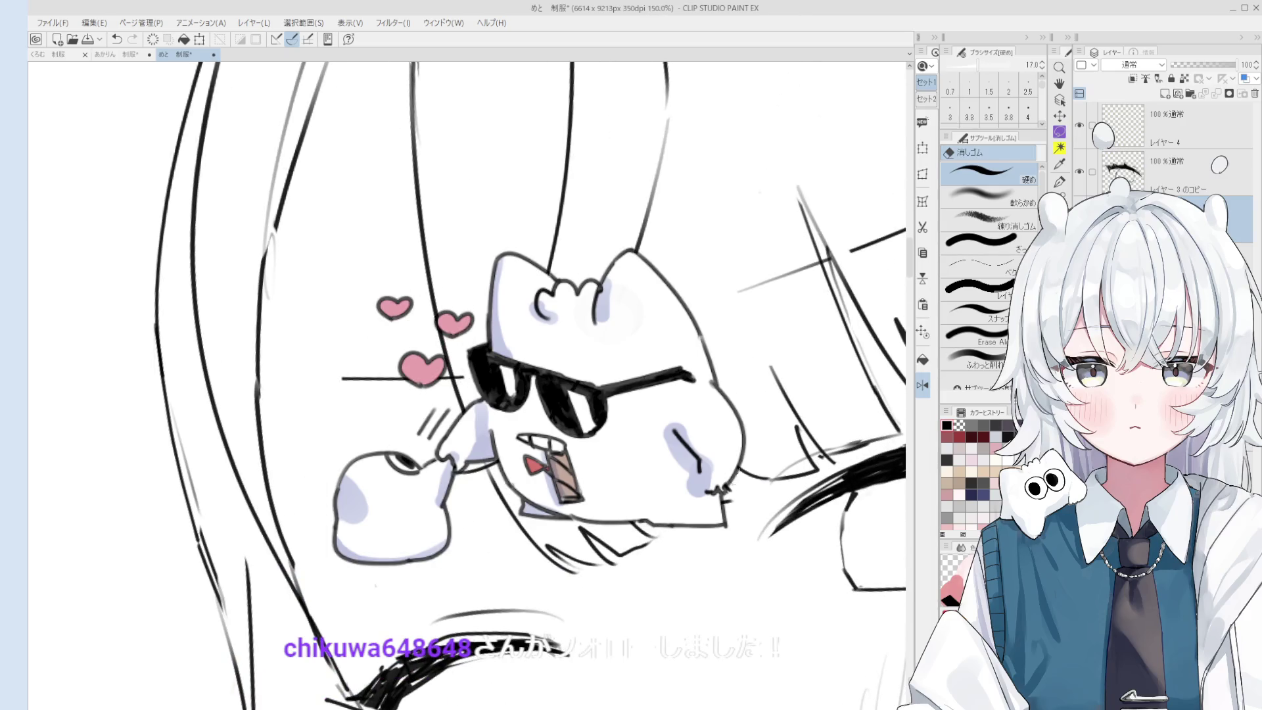
pyautogui.press('p')
pyautogui.scroll(-2, 736, 474)
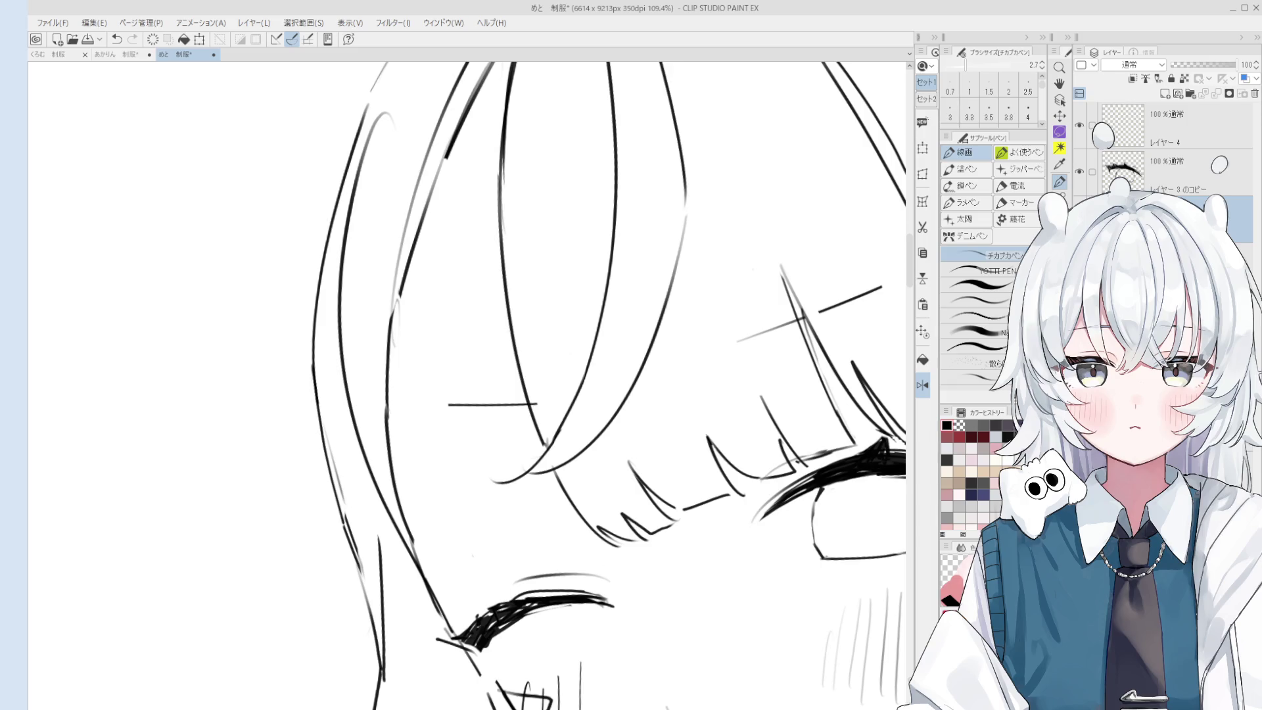
# Extend the hair line beside the bangs down to meet its curve.
pyautogui.scroll(-3, 771, 390)
pyautogui.scroll(5, 574, 473)
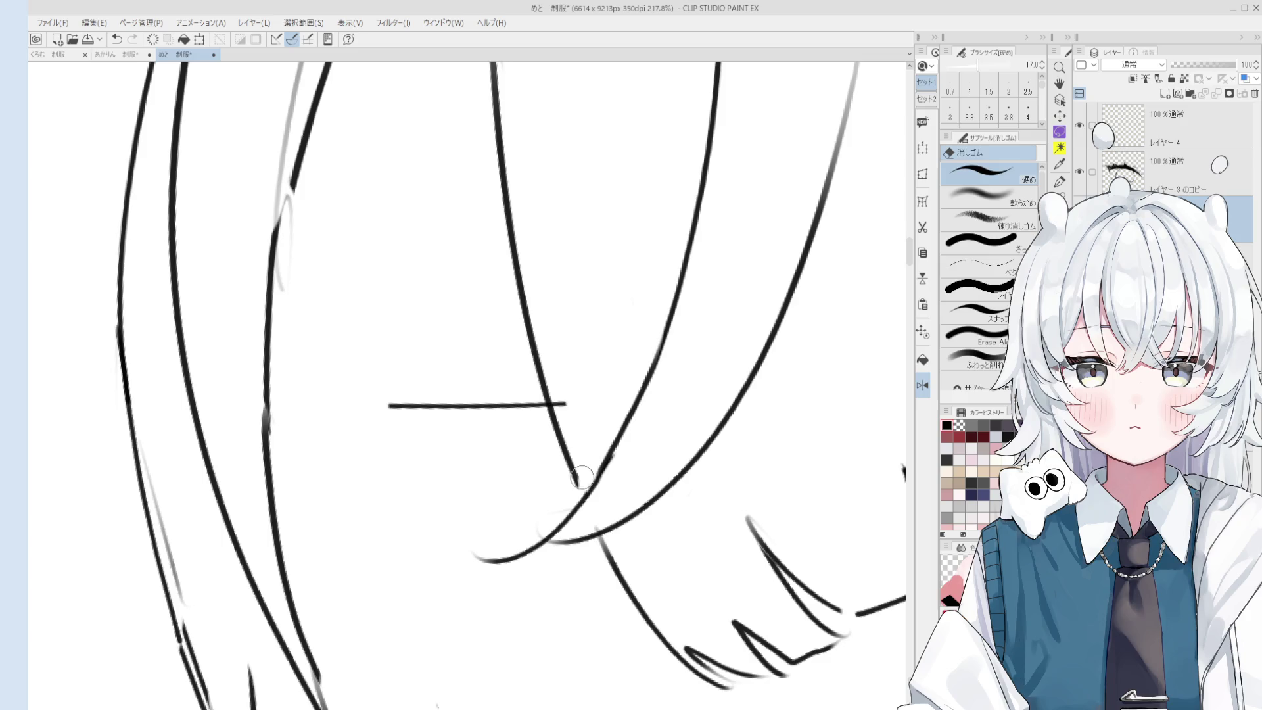
pyautogui.moveTo(569, 465); pyautogui.dragTo(584, 499)
pyautogui.scroll(-2, 583, 496)
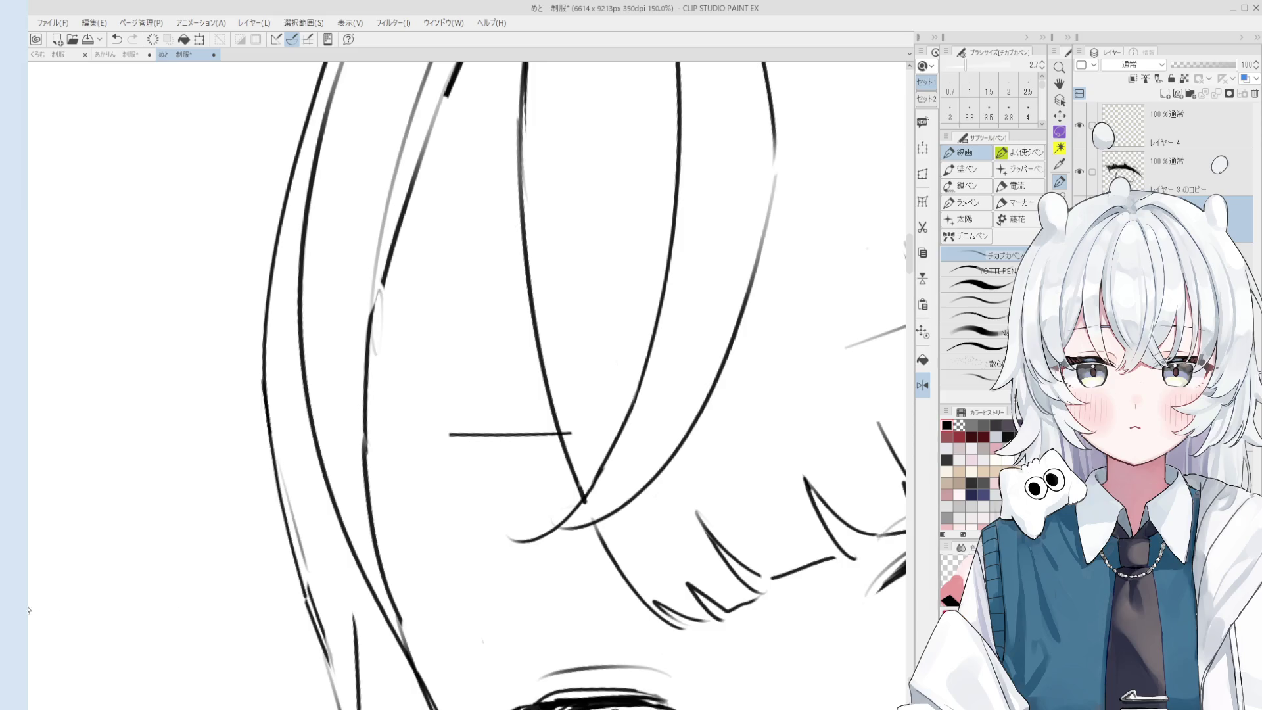
# Erase the faint grey stroke and leftover overlapping hair bits beside the bangs.
pyautogui.press('e')
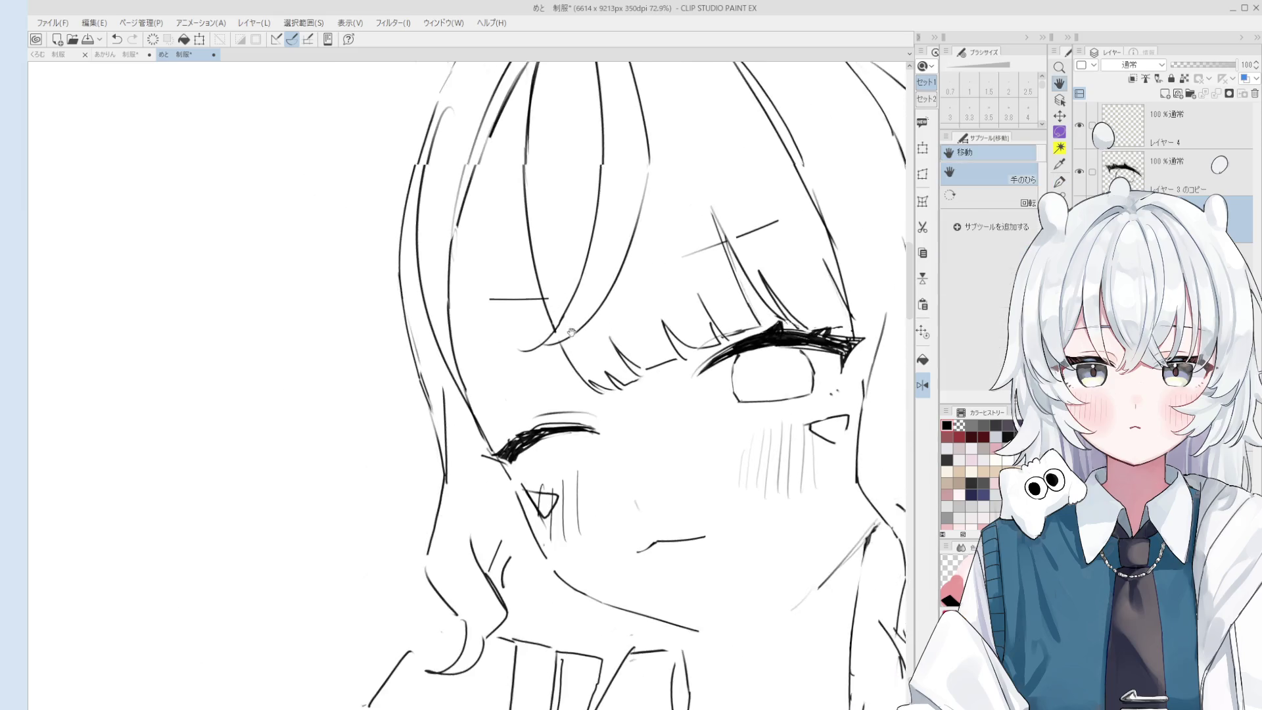
pyautogui.moveTo(440, 289); pyautogui.dragTo(460, 337)
pyautogui.scroll(-1, 460, 338)
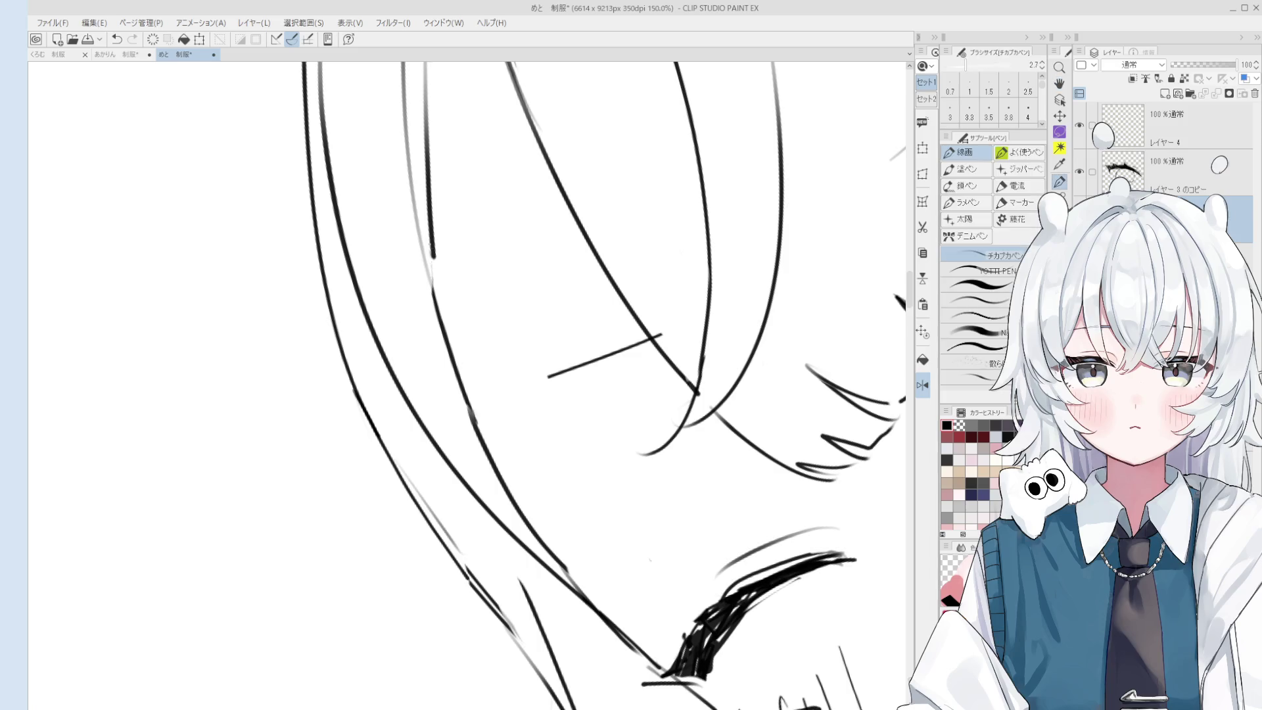
pyautogui.moveTo(417, 242)
pyautogui.mouseDown()
pyautogui.moveTo(435, 329)
pyautogui.moveTo(489, 404)
pyautogui.mouseUp()
pyautogui.press('-')
pyautogui.press('-')
# Draw a replacement hair stroke with the Pen, then undo it to redraw.
pyautogui.press('p')
pyautogui.moveTo(431, 295); pyautogui.dragTo(507, 427)
pyautogui.hotkey('ctrl', 'z')
pyautogui.scroll(-3, 488, 354)
pyautogui.scroll(-2, 601, 280)
pyautogui.press('^')
pyautogui.press('^')
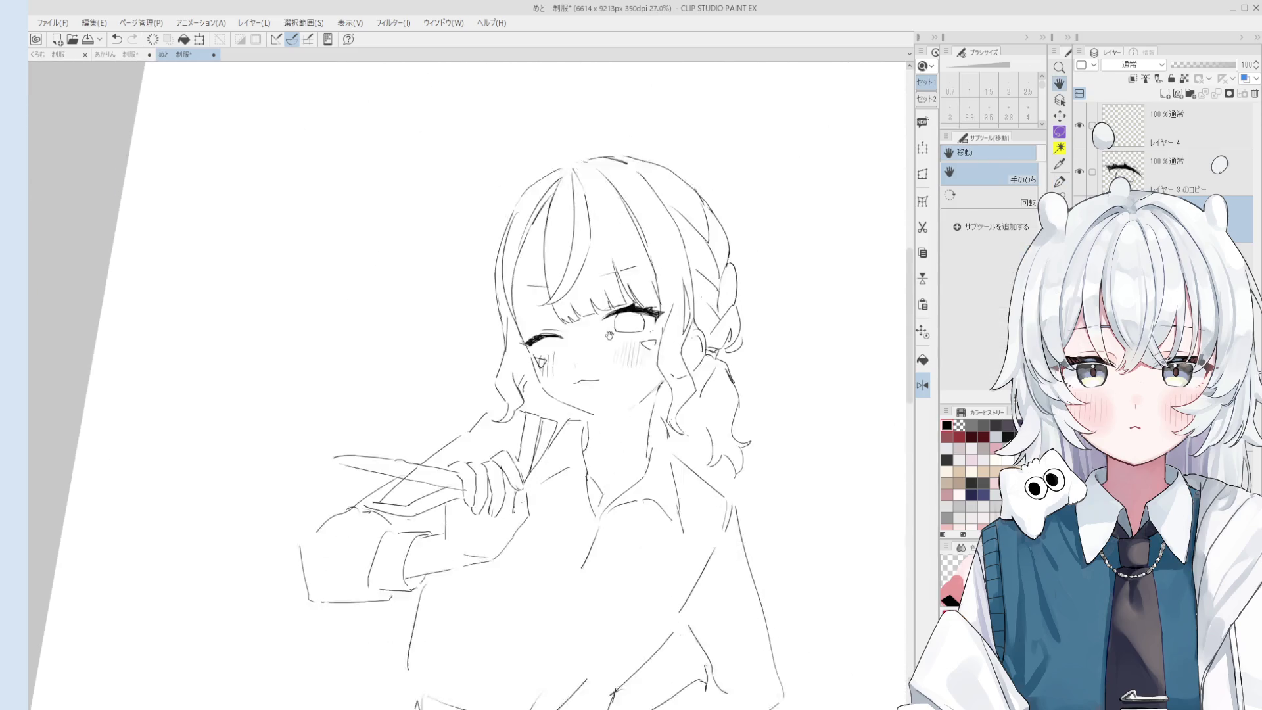
# Enlarge the eraser to 30 and erase the left edge of the eye outline.
pyautogui.scroll(-1, 602, 279)
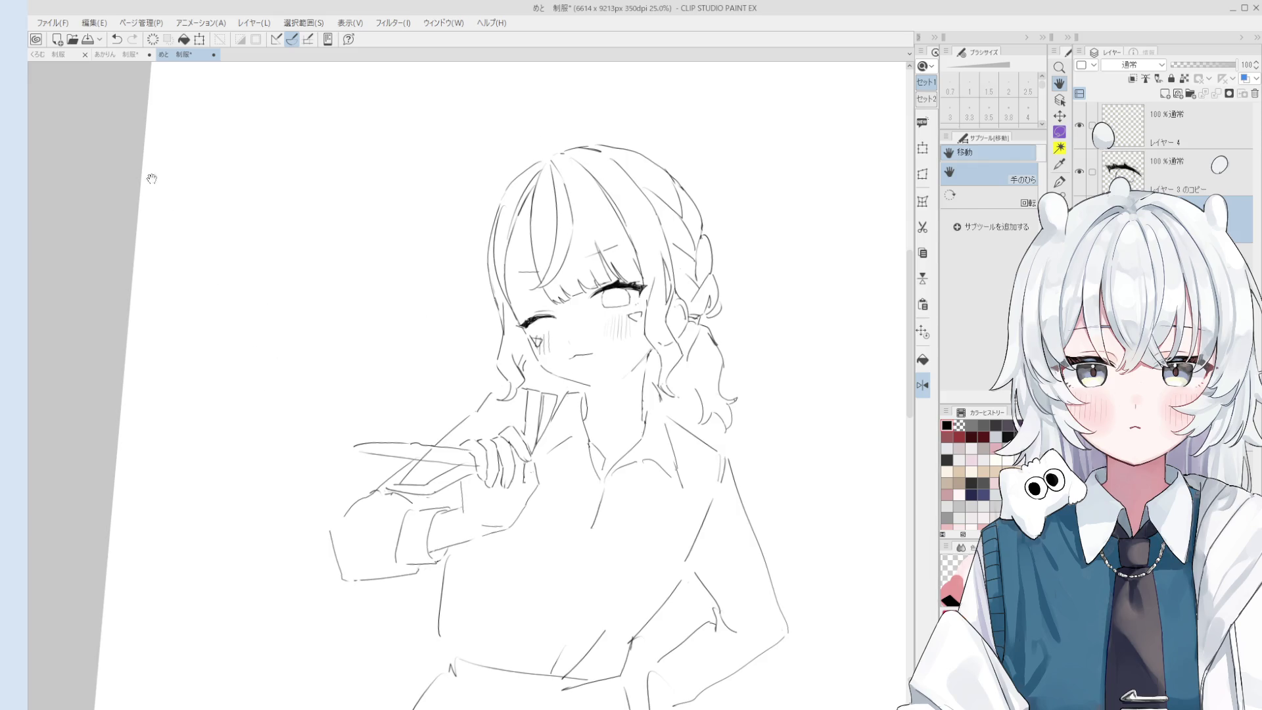
pyautogui.press('e')
pyautogui.scroll(5, 611, 299)
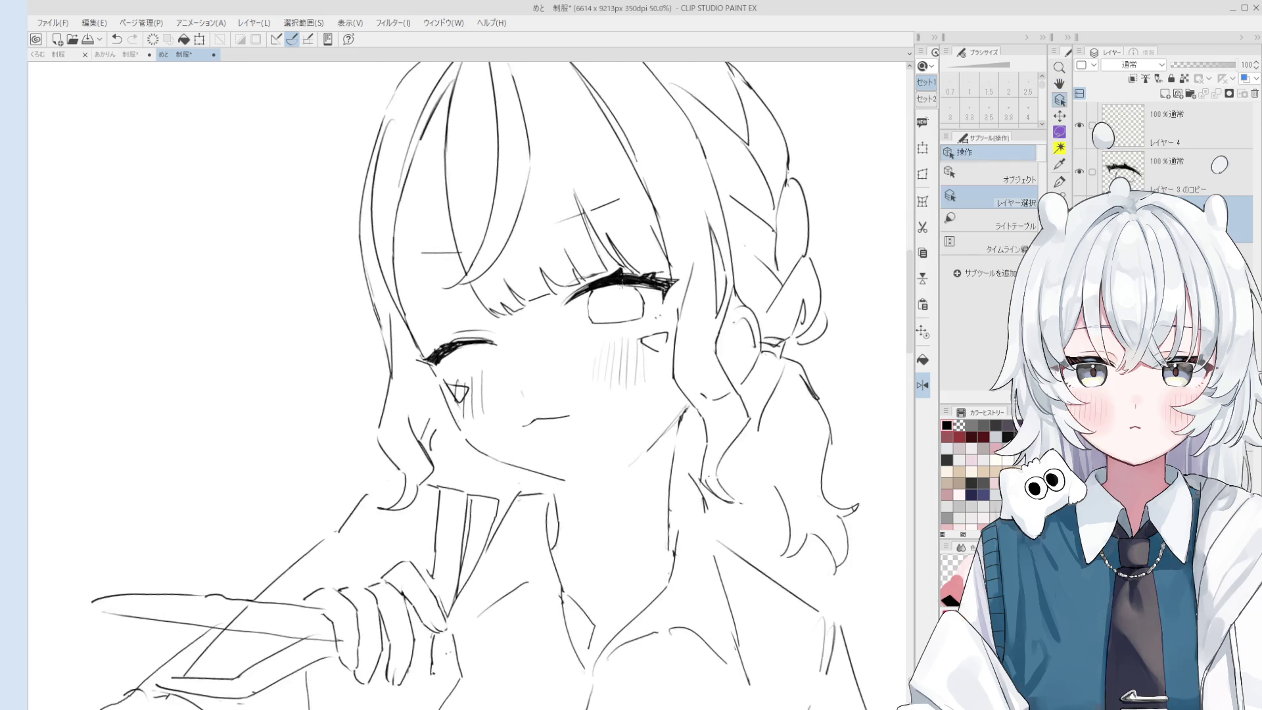
pyautogui.press(']')
pyautogui.press(']')
pyautogui.press(']')
pyautogui.moveTo(573, 279); pyautogui.dragTo(569, 362)
# Redraw the eye outline, undoing its lower part and erasing the right-side stroke.
pyautogui.press('p')
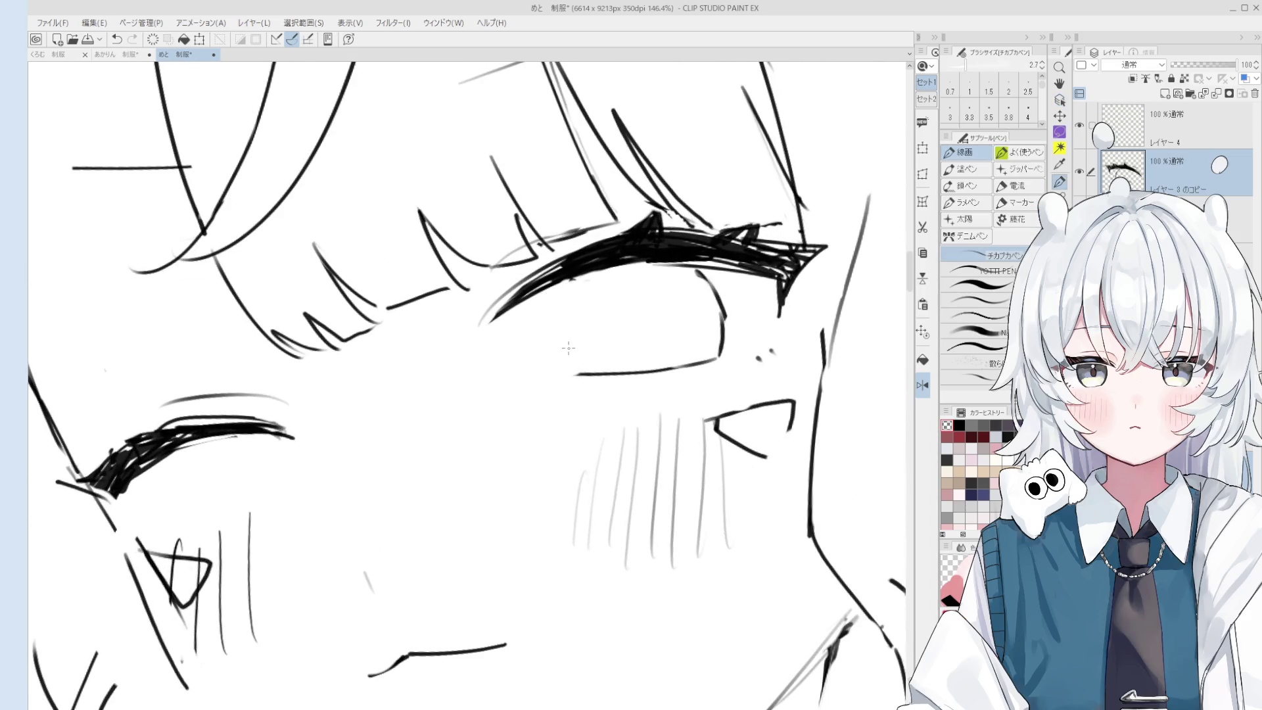
pyautogui.moveTo(563, 267)
pyautogui.mouseDown()
pyautogui.moveTo(571, 343)
pyautogui.moveTo(596, 372)
pyautogui.mouseUp()
pyautogui.hotkey('ctrl', 'z')
pyautogui.scroll(-2, 595, 342)
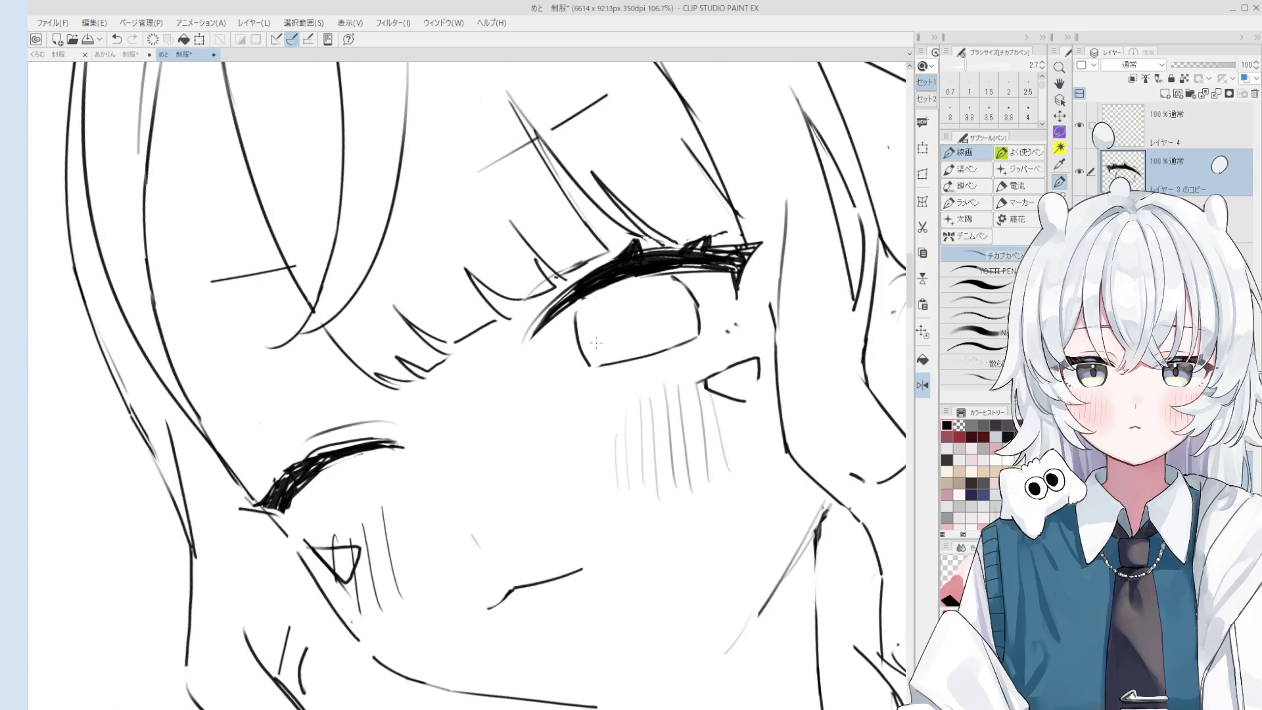
pyautogui.press('e')
pyautogui.moveTo(698, 334); pyautogui.dragTo(686, 299)
pyautogui.press('p')
# Draw a small pupil oval inside the open eye.
pyautogui.scroll(-1, 711, 355)
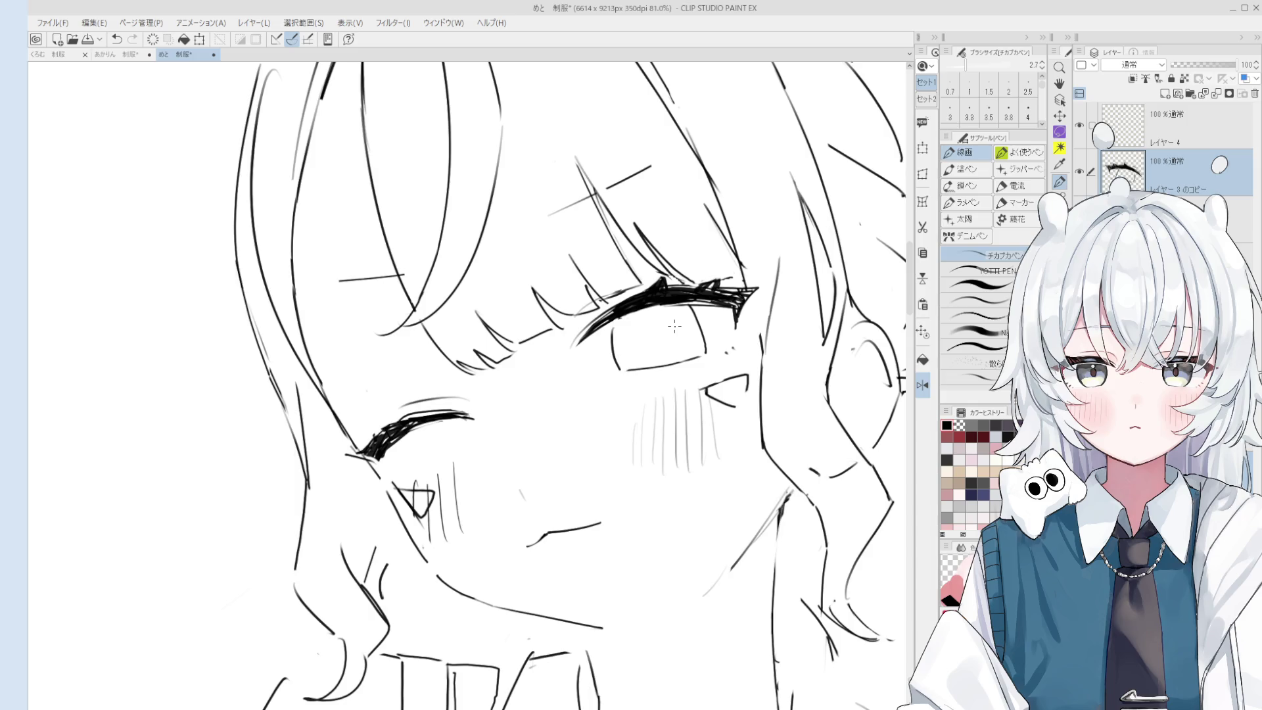
pyautogui.scroll(5, 736, 322)
pyautogui.press('e')
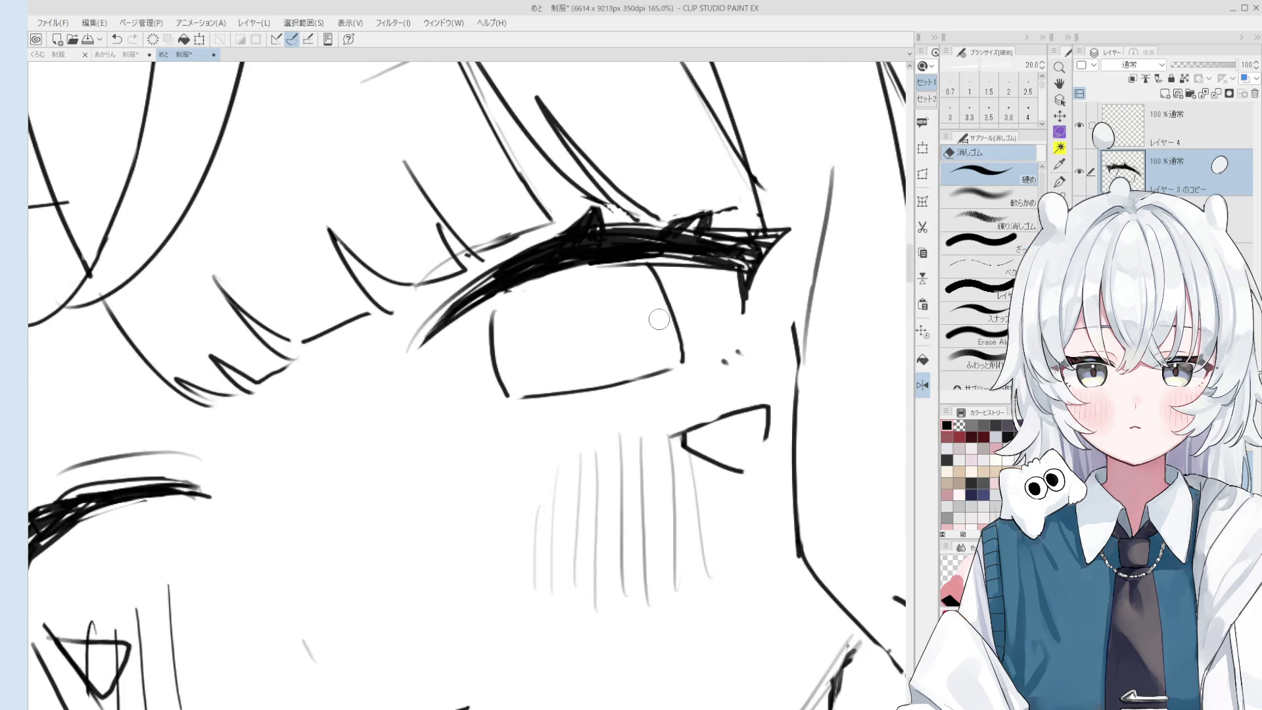
pyautogui.press('h')
pyautogui.scroll(-1, 682, 348)
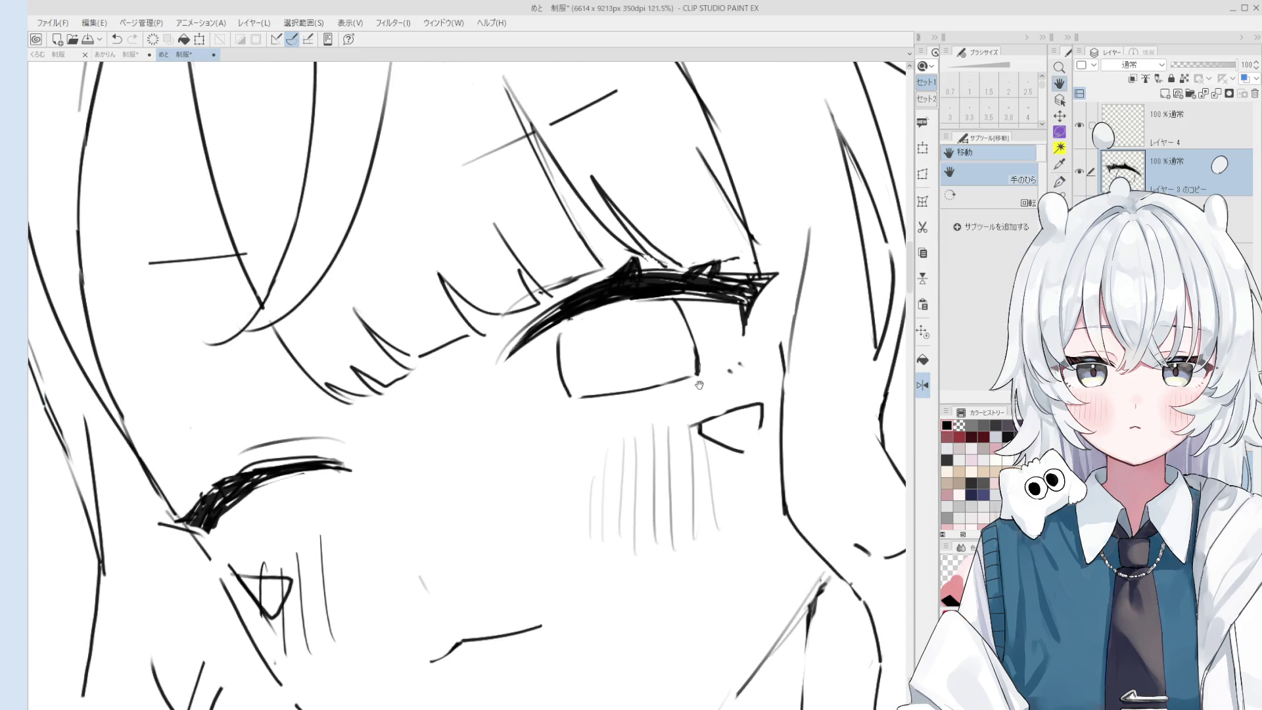
pyautogui.scroll(-1, 665, 398)
pyautogui.press('p')
pyautogui.moveTo(627, 334)
pyautogui.mouseDown()
pyautogui.moveTo(625, 358)
pyautogui.moveTo(651, 335)
pyautogui.moveTo(634, 325)
pyautogui.moveTo(621, 336)
pyautogui.moveTo(634, 341)
pyautogui.moveTo(638, 320)
pyautogui.moveTo(629, 333)
pyautogui.mouseUp()
# Refine the pupil by erasing and redrawing its top arc.
pyautogui.press('e')
pyautogui.press('p')
pyautogui.scroll(-2, 657, 341)
pyautogui.press('e')
pyautogui.scroll(1, 662, 337)
pyautogui.scroll(1, 663, 338)
pyautogui.press('p')
pyautogui.press('e')
pyautogui.press('p')
pyautogui.scroll(-1, 642, 322)
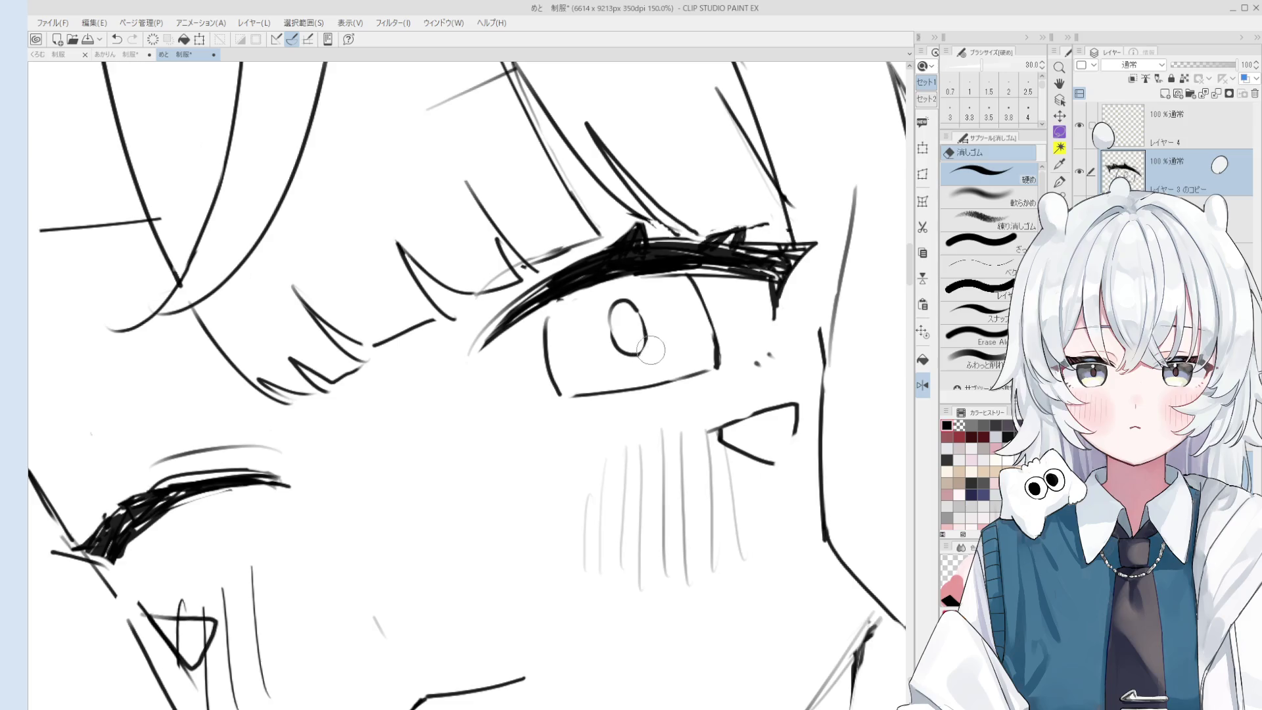
# Pan the view to bring the face up into view.
pyautogui.press('space')
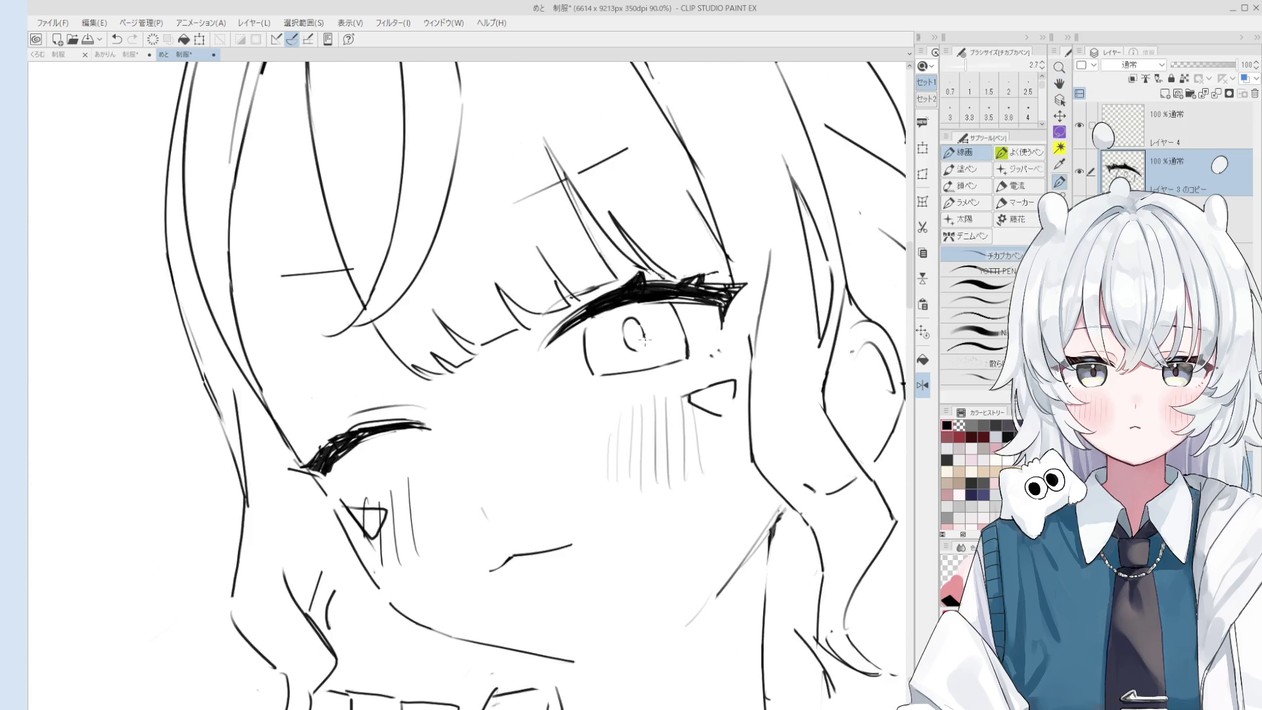
pyautogui.scroll(2, 648, 349)
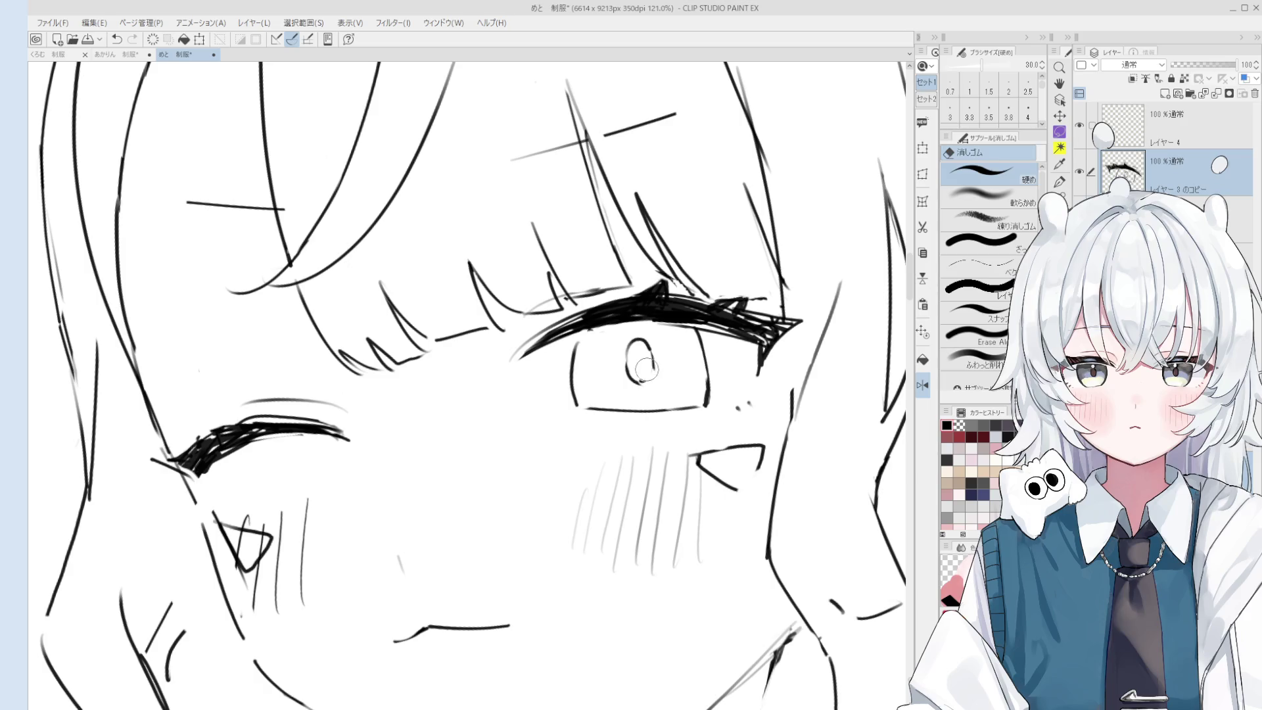
pyautogui.scroll(-5, 649, 380)
pyautogui.press('space')
pyautogui.moveTo(657, 440); pyautogui.dragTo(673, 382)
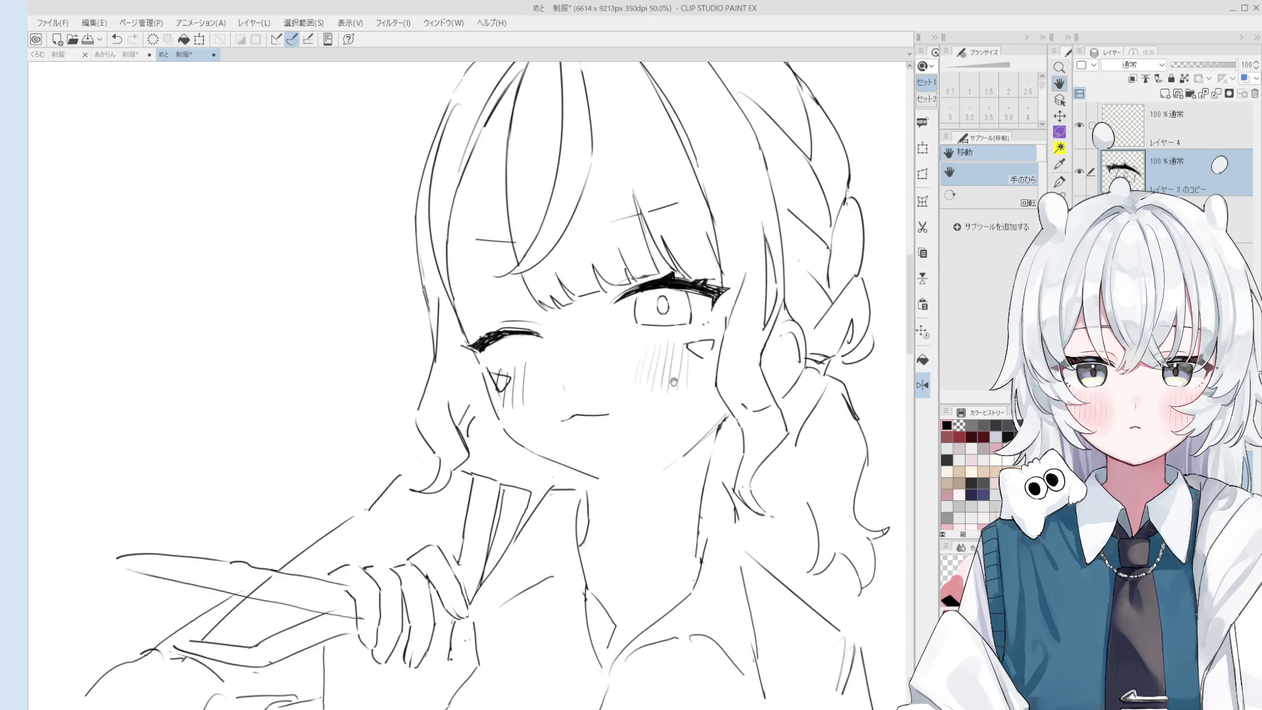
# Lasso the mouth and rotate it slightly clockwise.
pyautogui.press('m')
pyautogui.moveTo(595, 398); pyautogui.dragTo(599, 396)
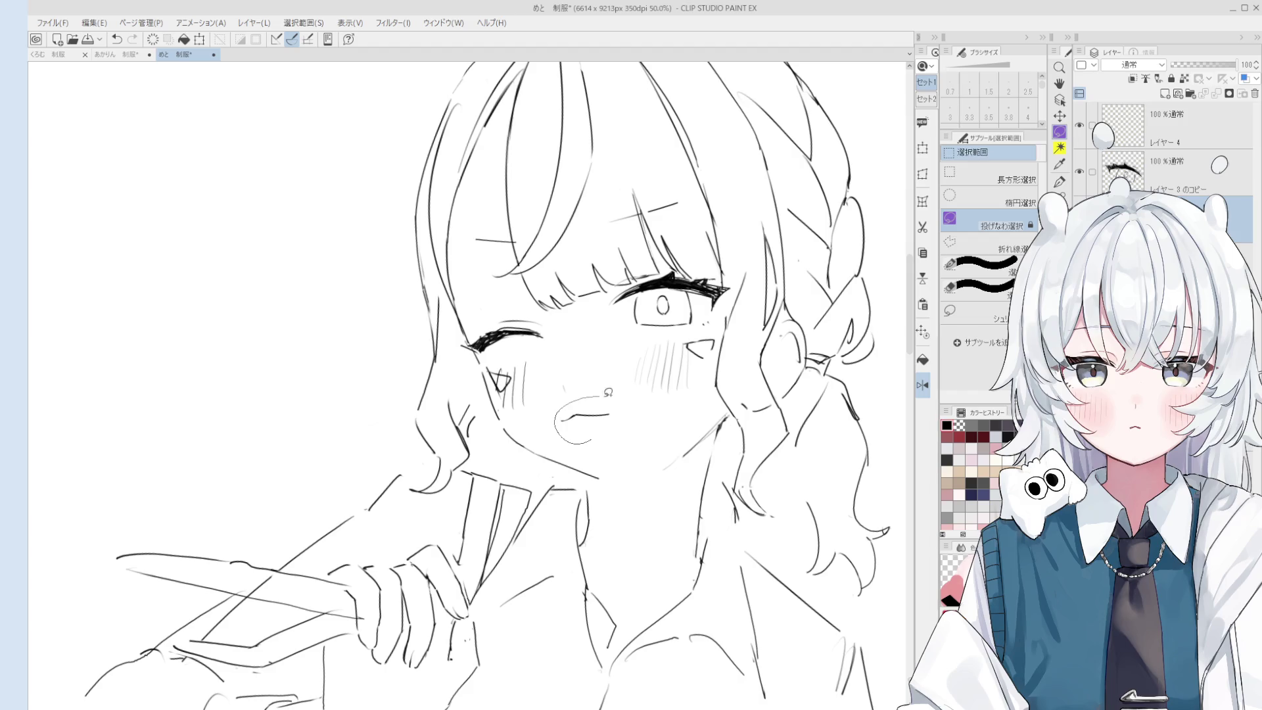
pyautogui.click(631, 469)
pyautogui.moveTo(592, 460); pyautogui.dragTo(578, 446)
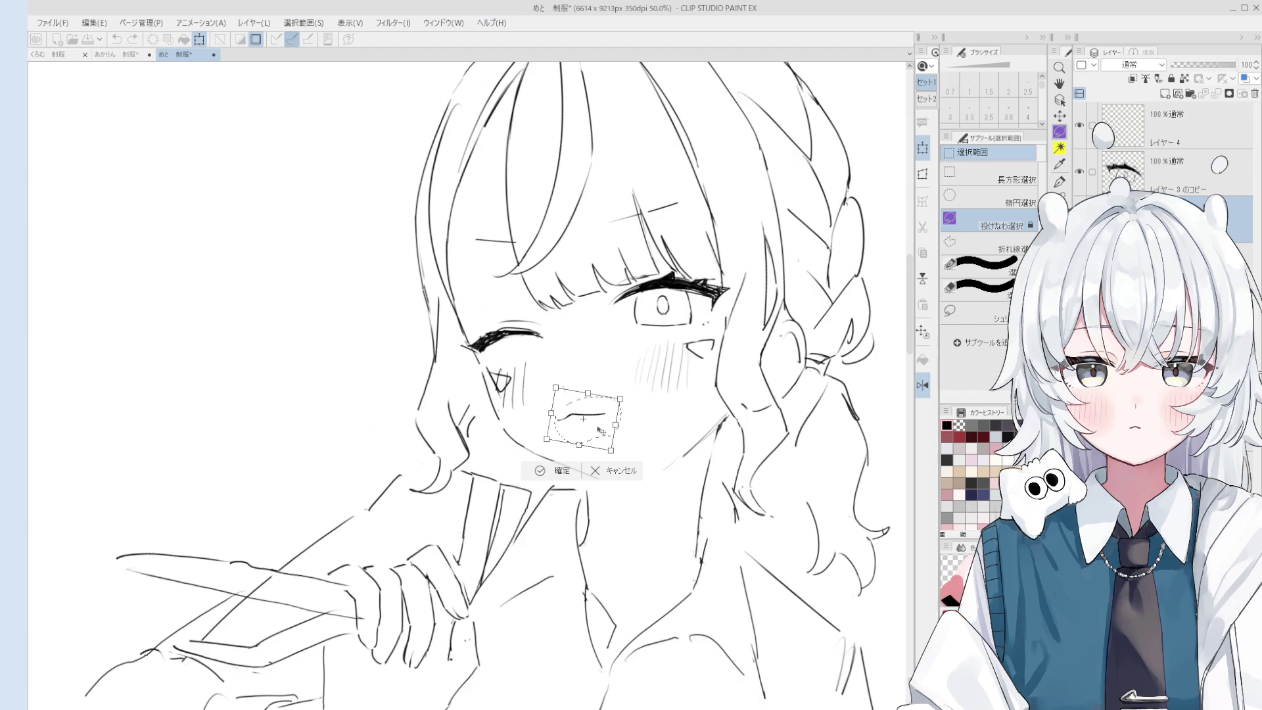
pyautogui.click(560, 471)
pyautogui.click(487, 472)
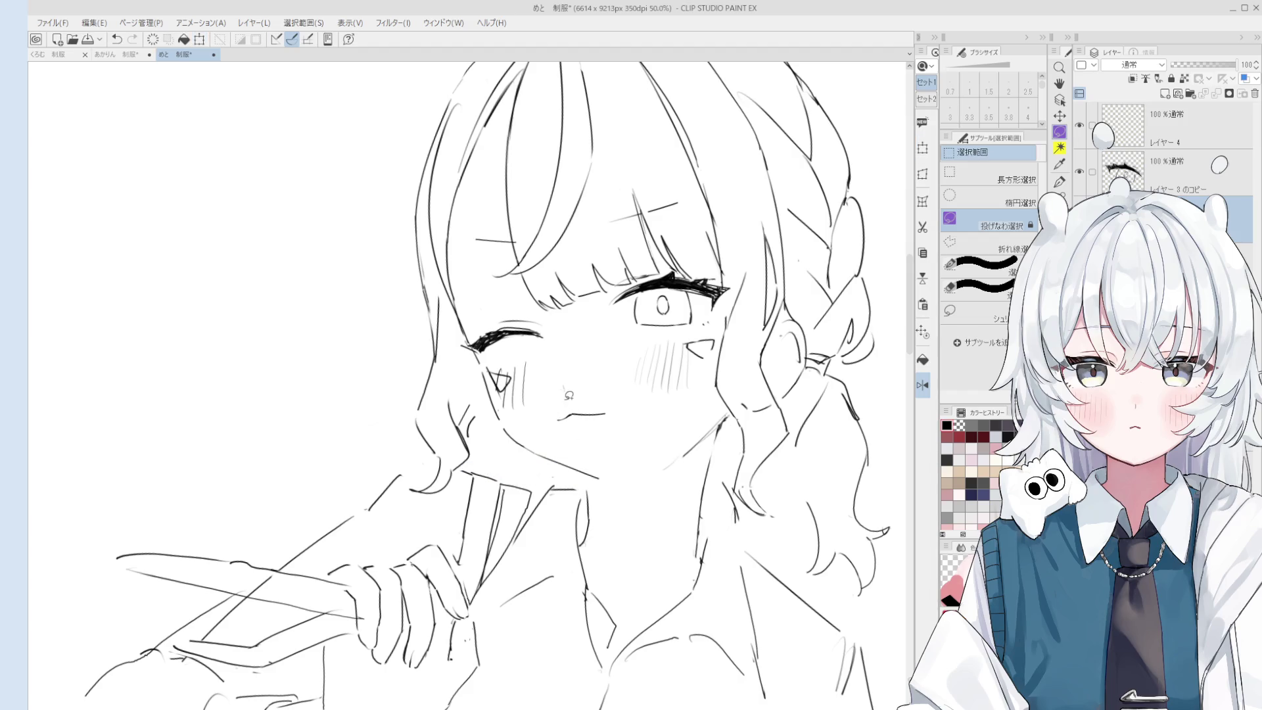
pyautogui.press('o')
# Reselect the mouth, shift it slightly right and up, and deselect.
pyautogui.scroll(1, 560, 395)
pyautogui.press('p')
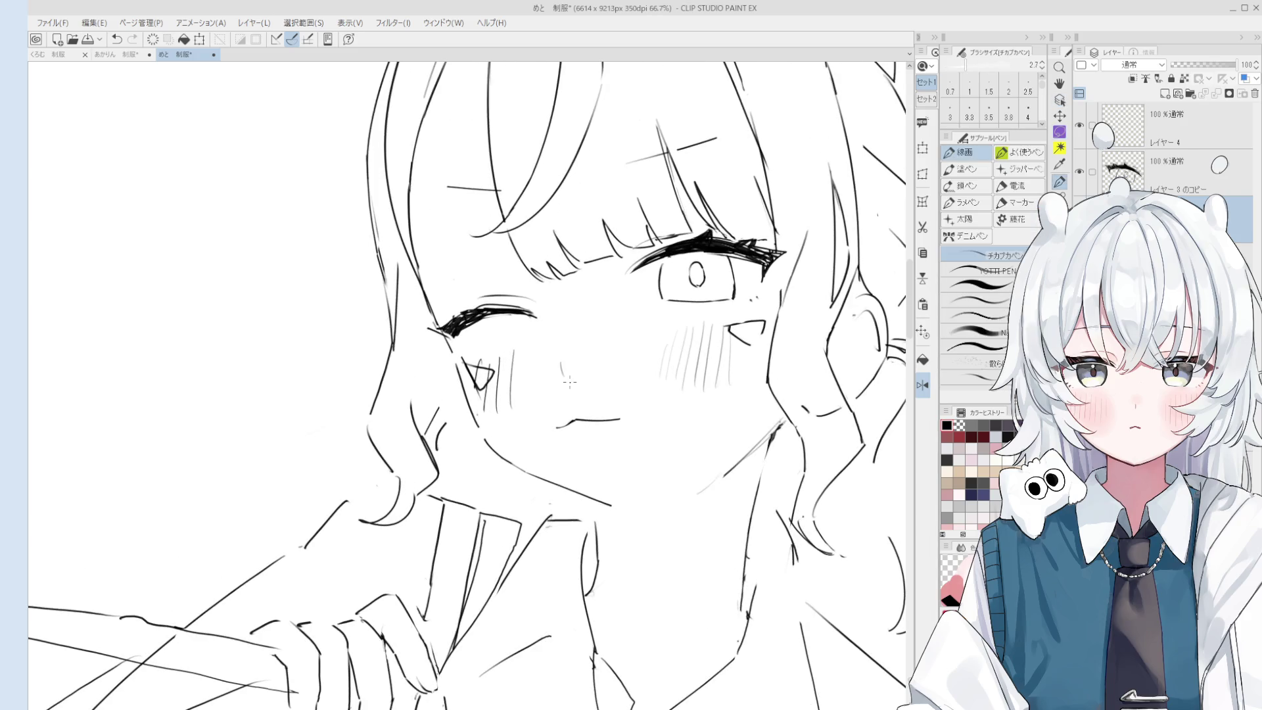
pyautogui.scroll(-2, 565, 375)
pyautogui.press('e')
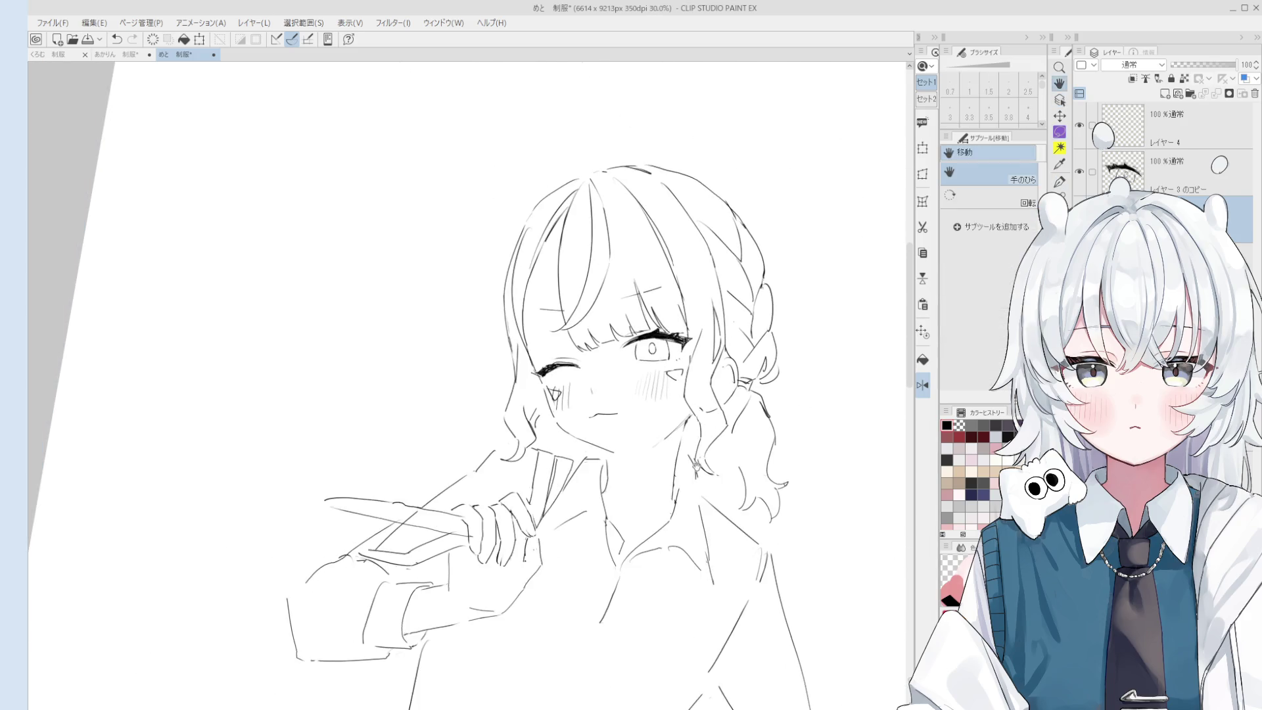
pyautogui.scroll(1, 591, 322)
pyautogui.scroll(1, 591, 321)
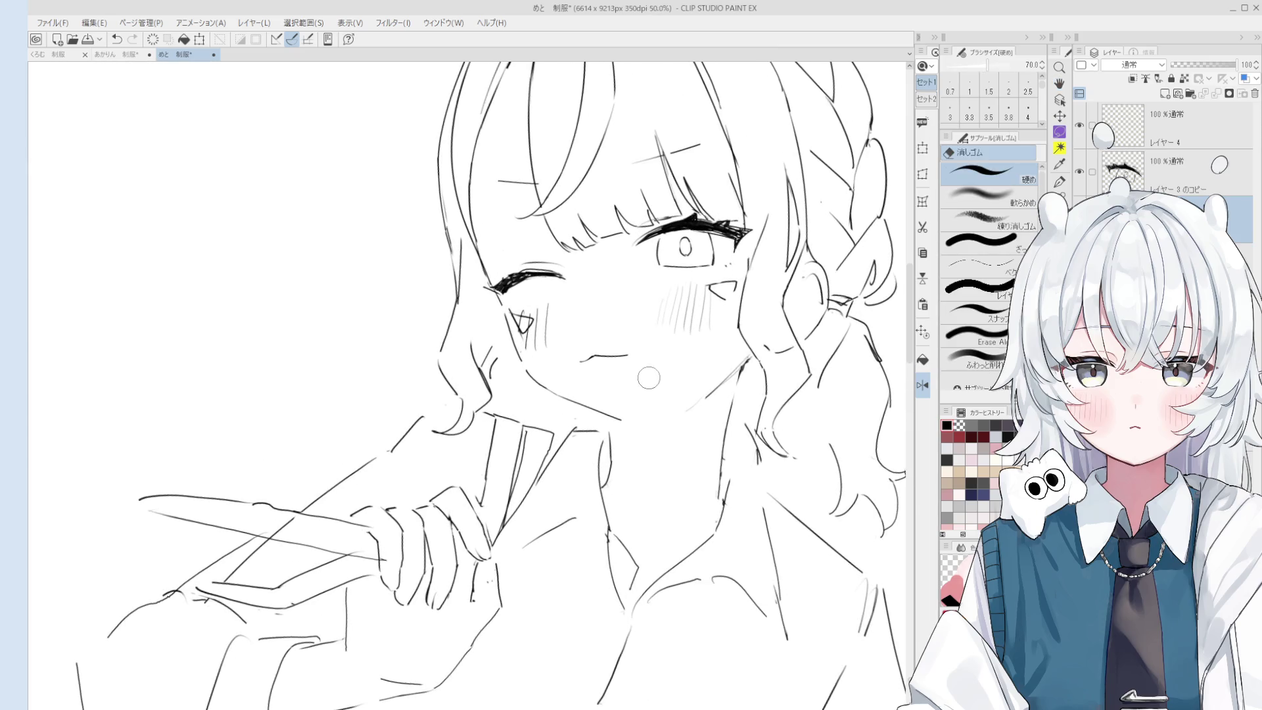
pyautogui.press('m')
pyautogui.moveTo(641, 370); pyautogui.dragTo(612, 350)
pyautogui.click(658, 409)
pyautogui.press('Return')
pyautogui.hotkey('ctrl', 'd')
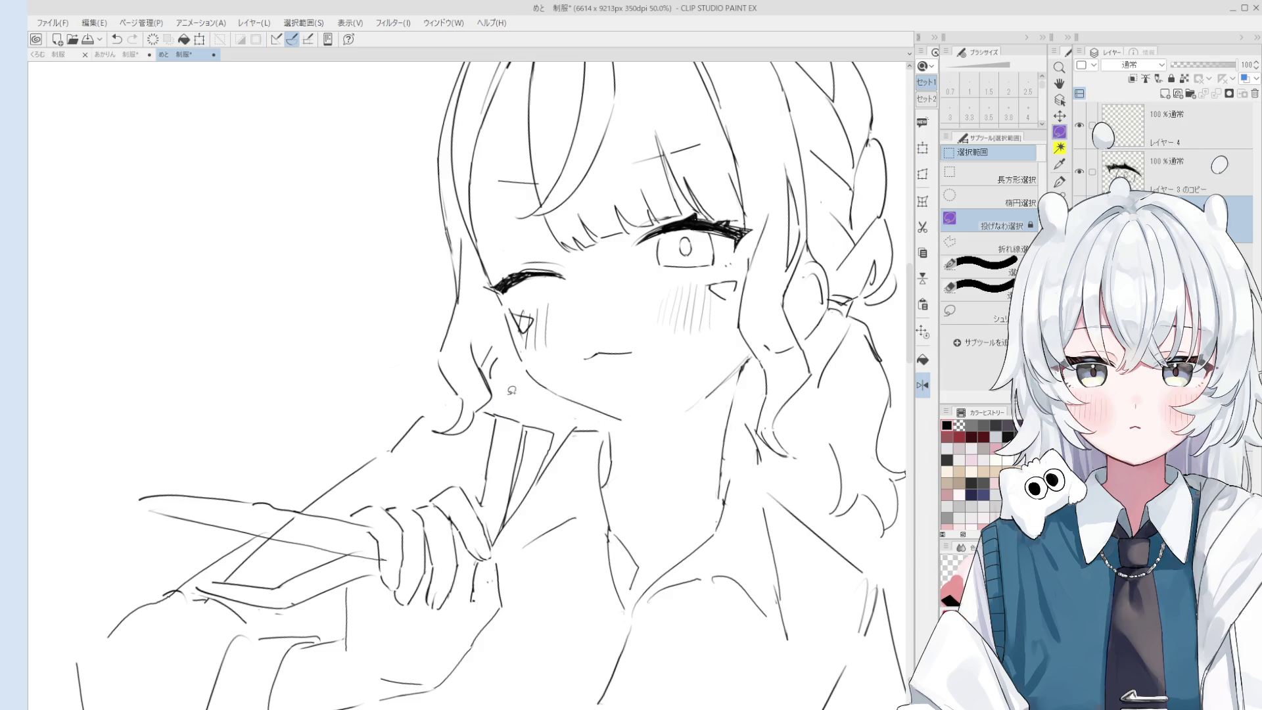
# Erase and redraw the open eye's right-corner line.
pyautogui.press('p')
pyautogui.scroll(2, 586, 327)
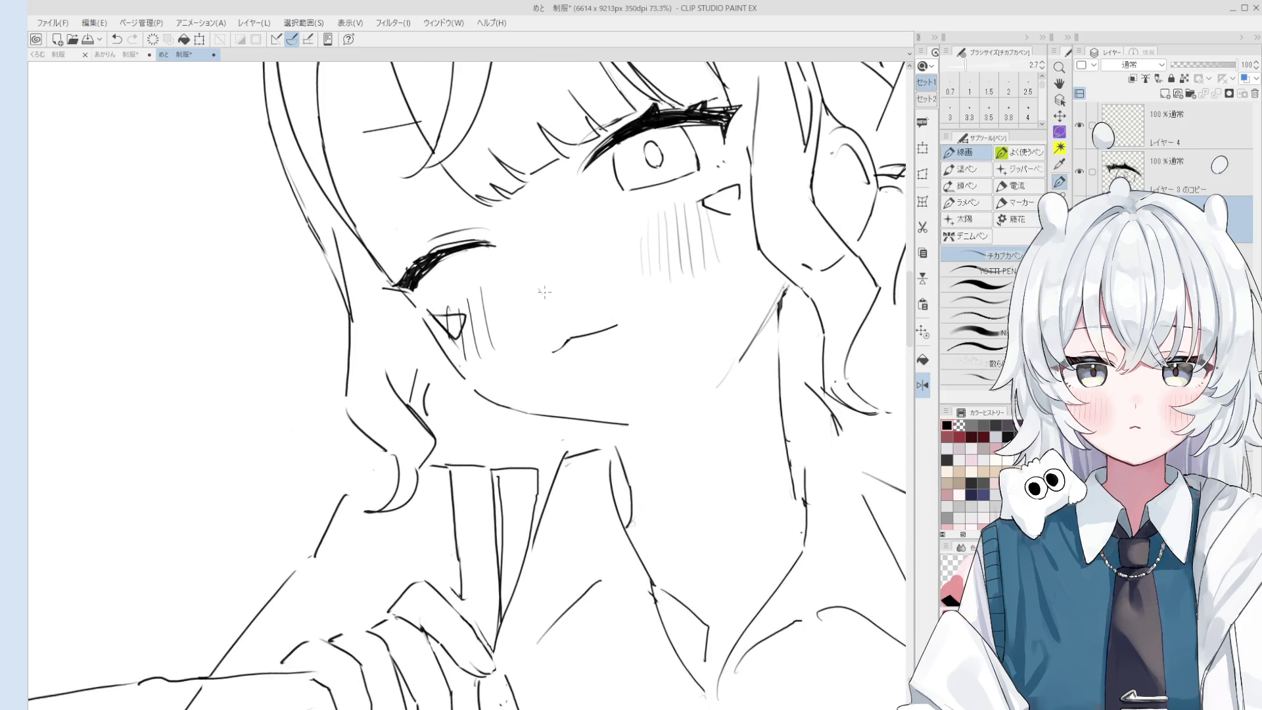
pyautogui.press('h')
pyautogui.scroll(-2, 493, 316)
pyautogui.press('e')
pyautogui.scroll(3, 662, 243)
pyautogui.moveTo(662, 243)
pyautogui.mouseDown()
pyautogui.moveTo(652, 223)
pyautogui.moveTo(656, 248)
pyautogui.mouseUp()
pyautogui.press('p')
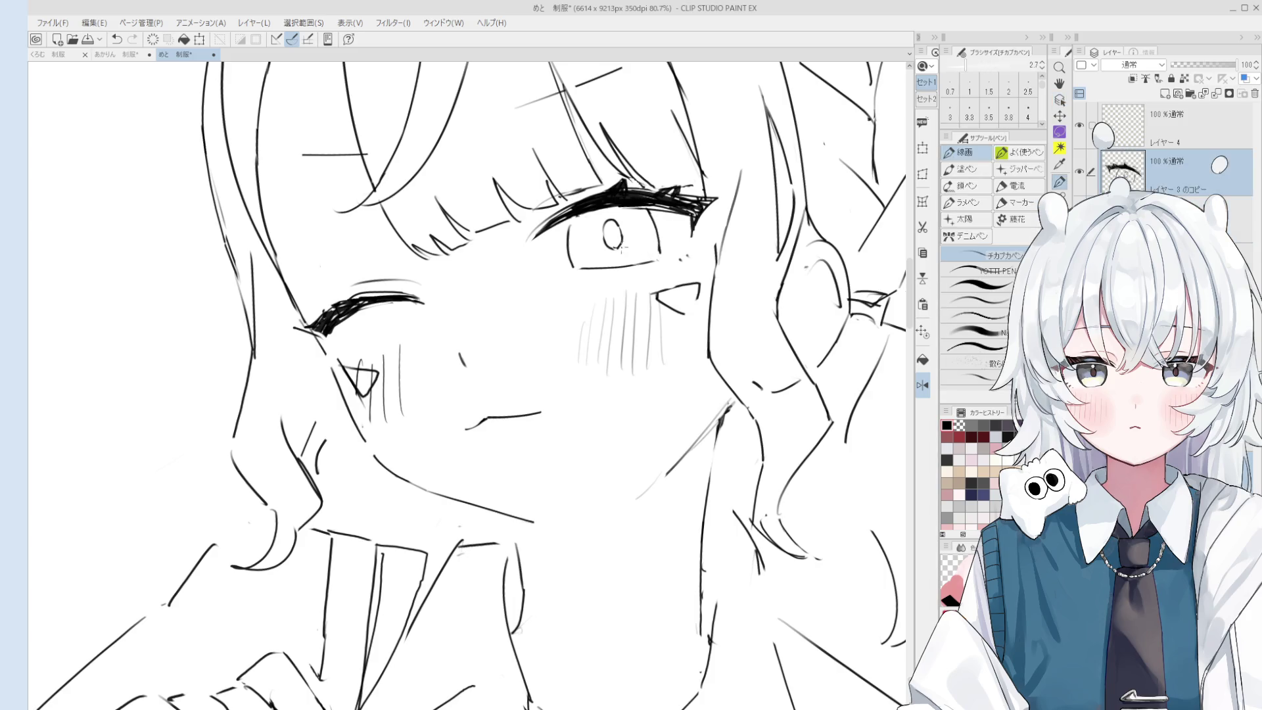
pyautogui.press('e')
pyautogui.press('p')
# Erase the old pupil and redraw it as a clean oval.
pyautogui.press('e')
pyautogui.moveTo(601, 227)
pyautogui.mouseDown()
pyautogui.moveTo(618, 246)
pyautogui.moveTo(607, 228)
pyautogui.mouseUp()
pyautogui.press('p')
pyautogui.scroll(-2, 621, 223)
pyautogui.scroll(-5, 658, 249)
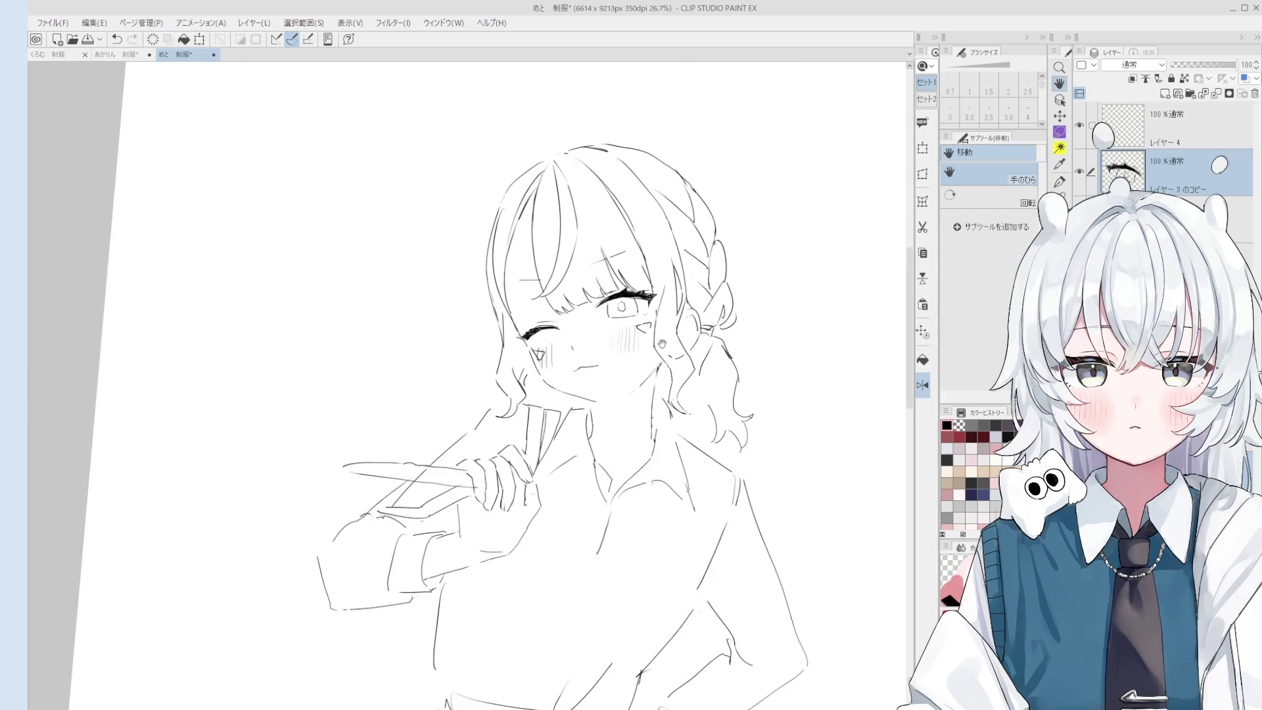
pyautogui.press('e')
pyautogui.scroll(5, 565, 348)
pyautogui.press('p')
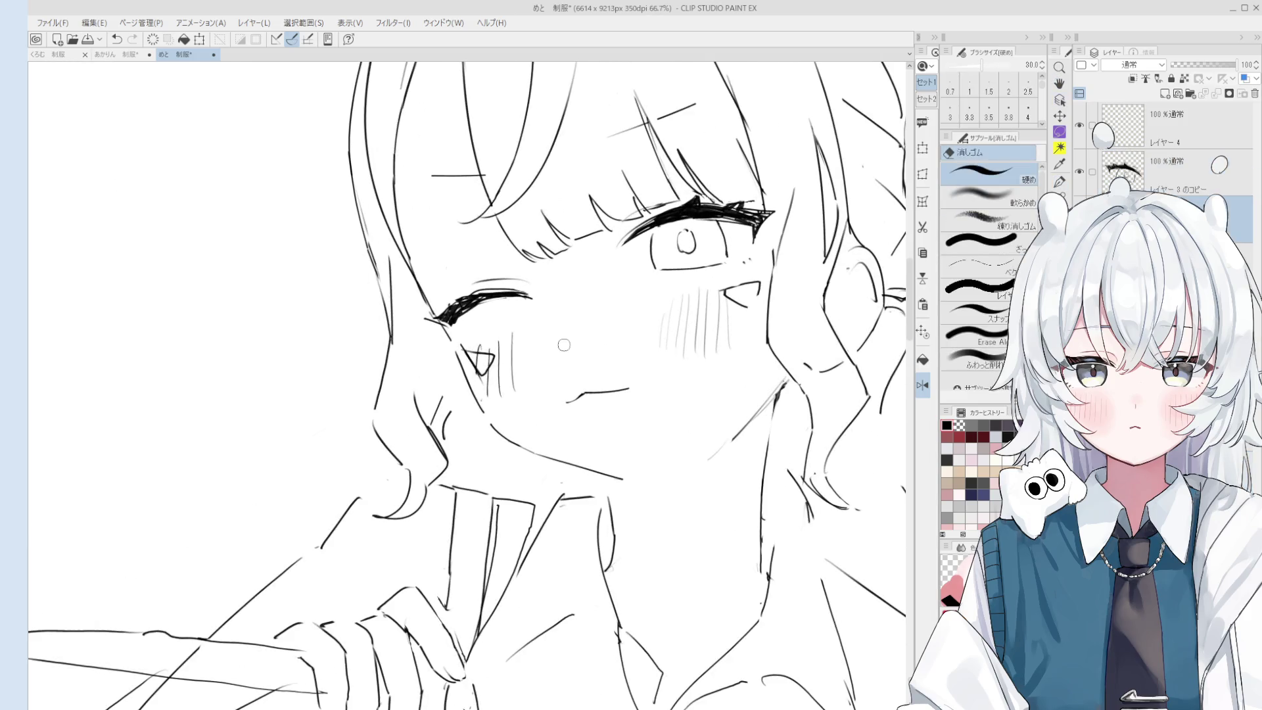
pyautogui.scroll(-6, 569, 344)
# Pan out to bring the whole figure into view.
pyautogui.press('h')
pyautogui.moveTo(519, 450); pyautogui.dragTo(596, 416)
pyautogui.scroll(2, 596, 415)
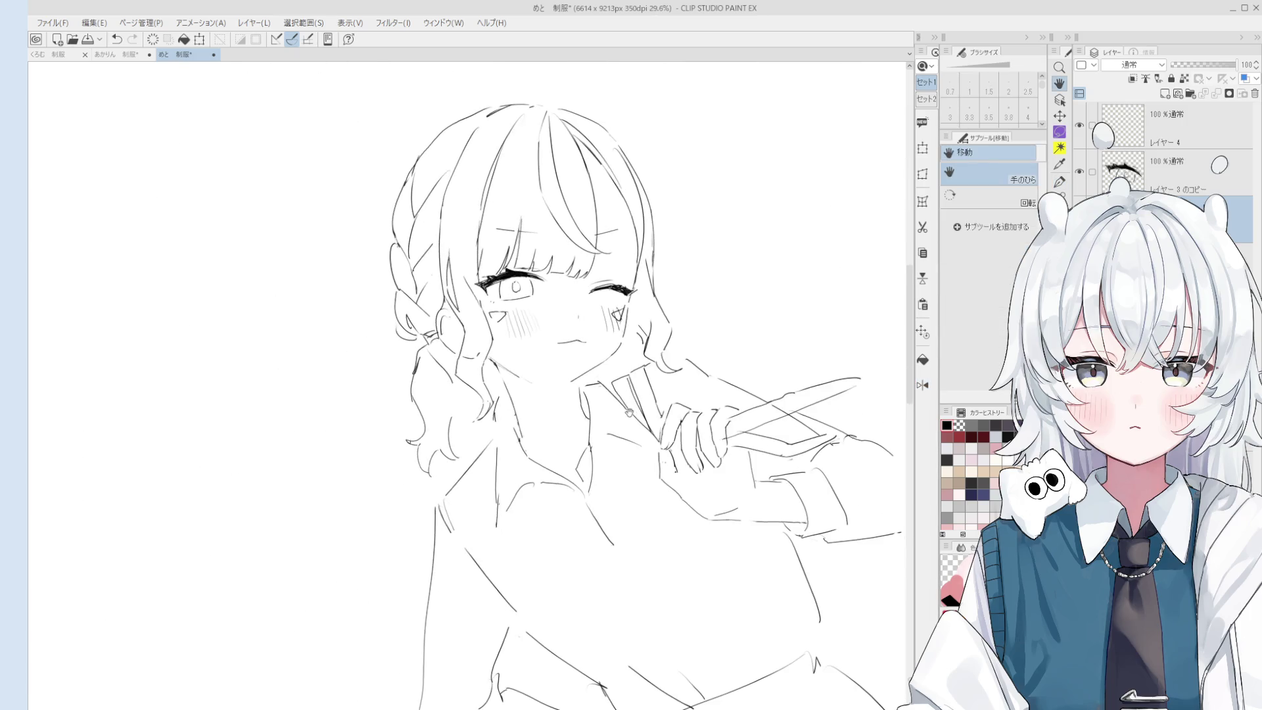
# Tilt the canvas clockwise, zoom out to about 20%, then ease the tilt back slightly.
pyautogui.moveTo(508, 334); pyautogui.dragTo(460, 315)
pyautogui.scroll(4, 453, 319)
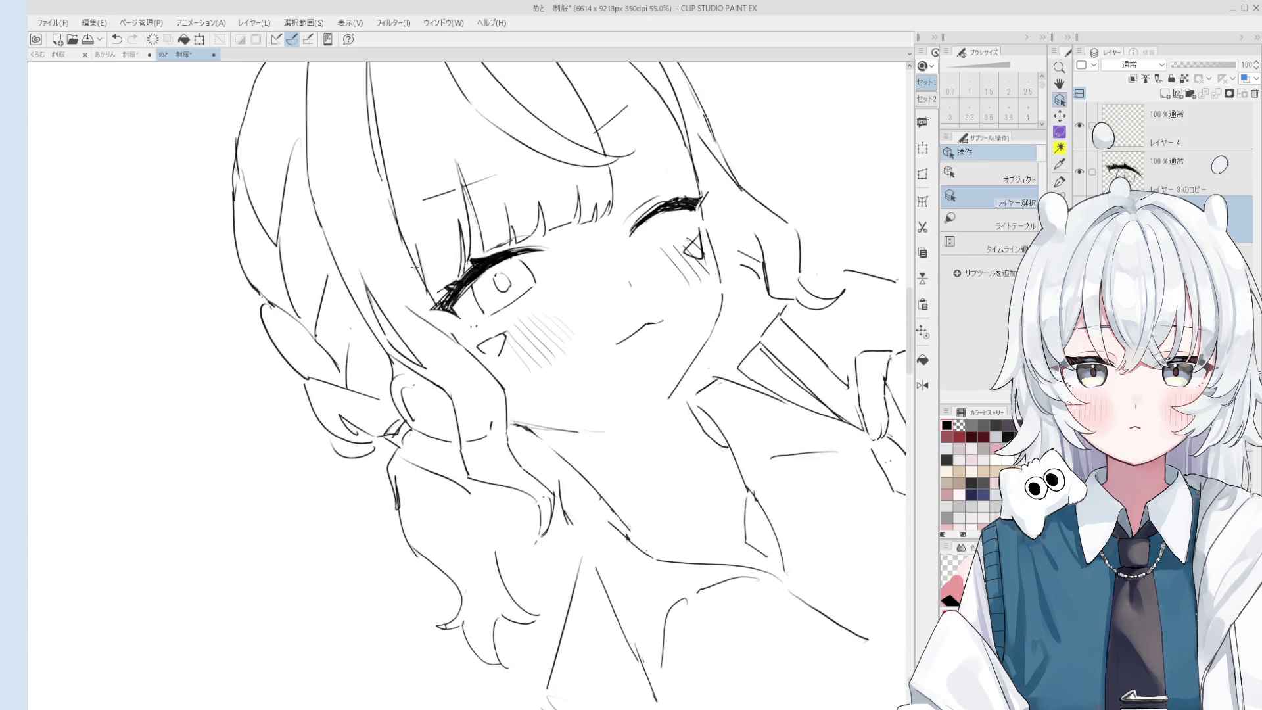
pyautogui.scroll(-6, 449, 322)
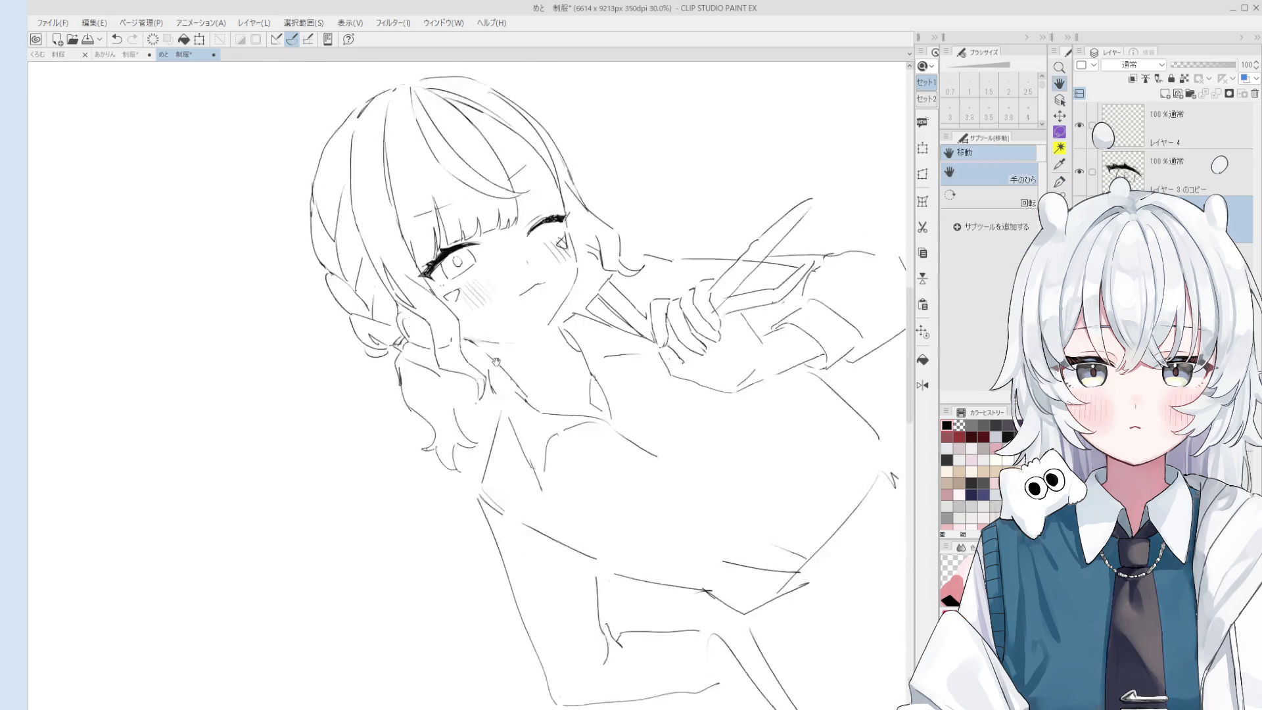
pyautogui.moveTo(449, 249); pyautogui.dragTo(439, 287)
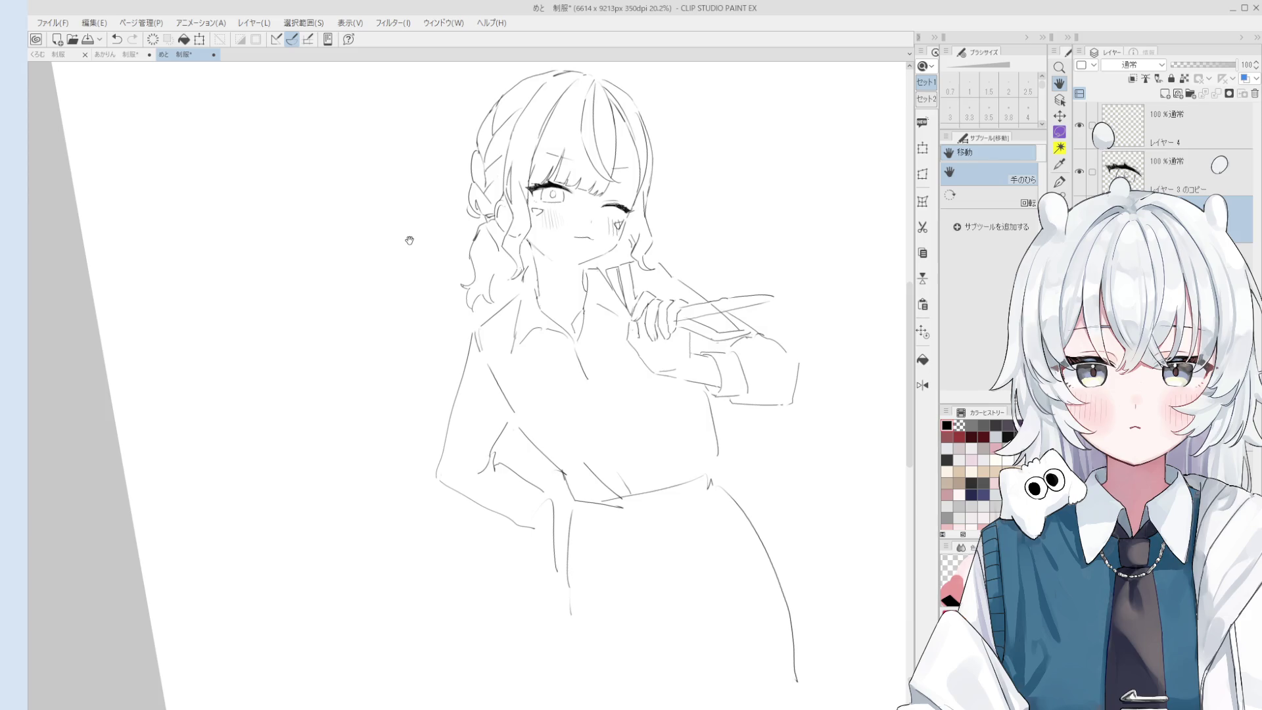
# Flip the canvas horizontally and erase the skirt's left line and waist button.
pyautogui.press('h')
pyautogui.scroll(-3, 671, 575)
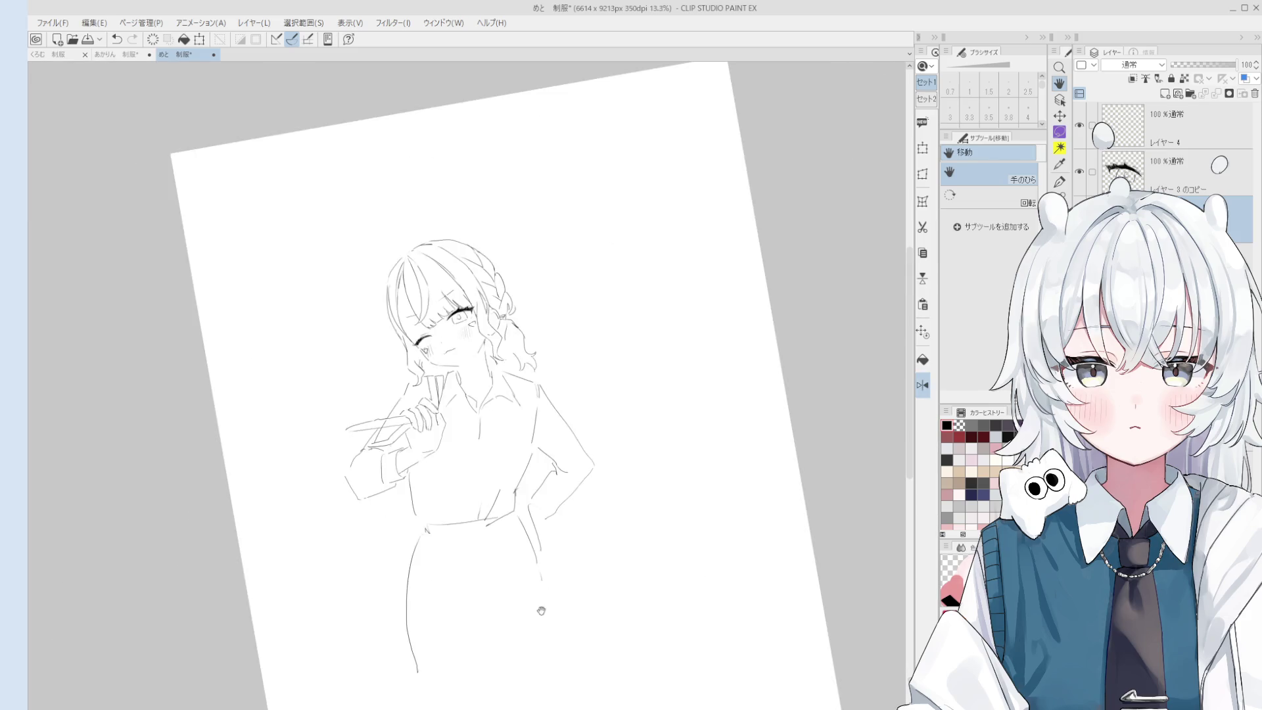
pyautogui.press('e')
pyautogui.moveTo(591, 456)
pyautogui.mouseDown()
pyautogui.moveTo(566, 555)
pyautogui.moveTo(573, 585)
pyautogui.mouseUp()
# Redraw a small button at the skirt waistline, undoing a stray stroke near the cuff.
pyautogui.press('p')
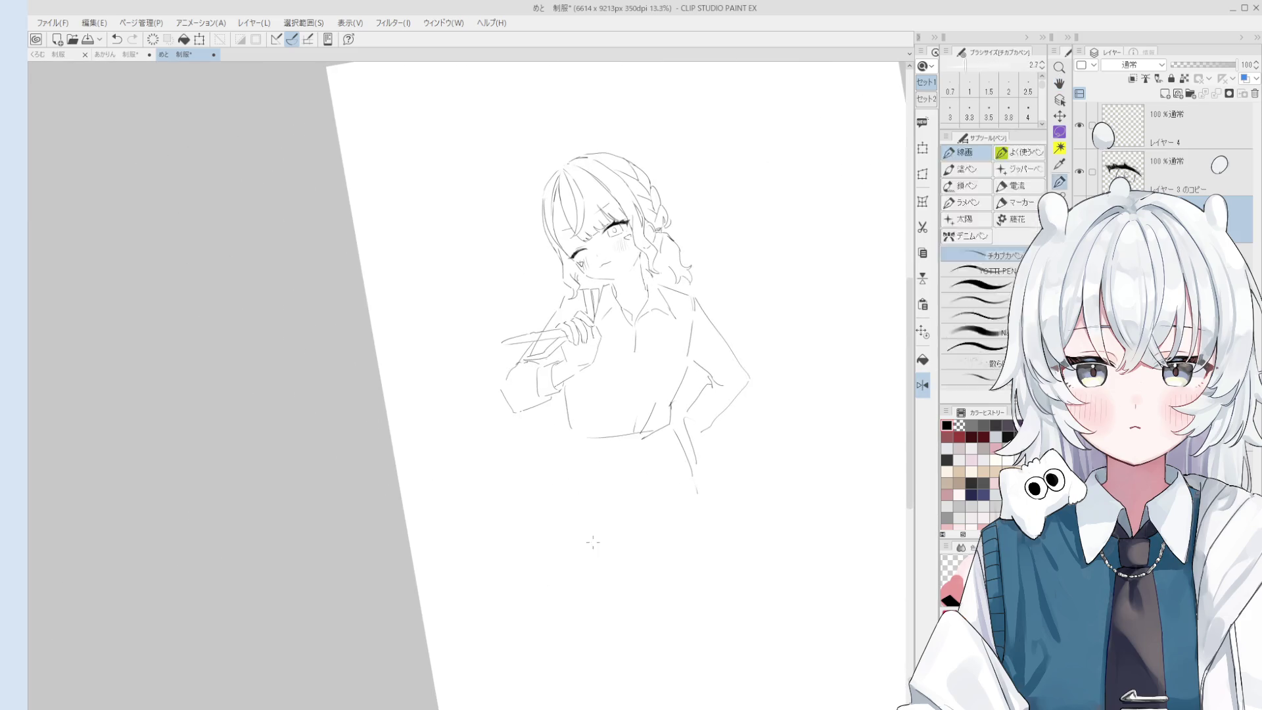
pyautogui.scroll(2, 596, 453)
pyautogui.moveTo(591, 435); pyautogui.dragTo(579, 432)
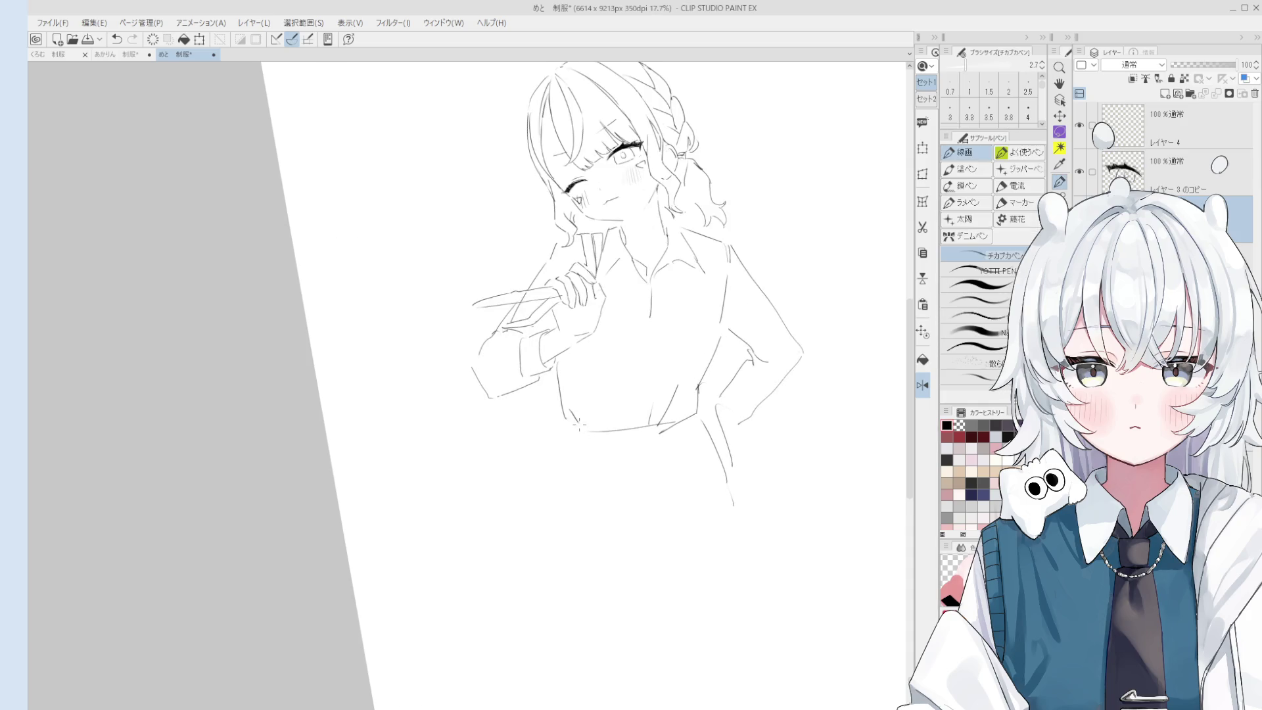
pyautogui.scroll(2, 561, 394)
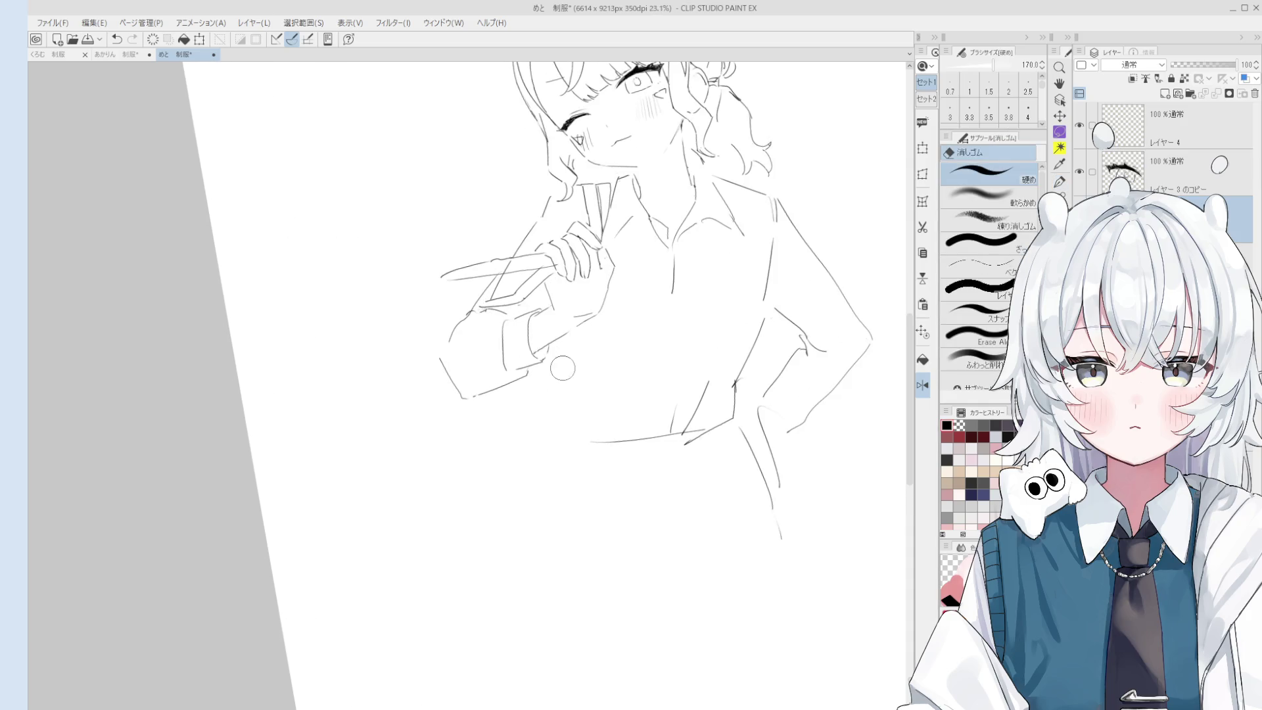
pyautogui.moveTo(551, 356); pyautogui.dragTo(546, 413)
pyautogui.hotkey('ctrl', 'z')
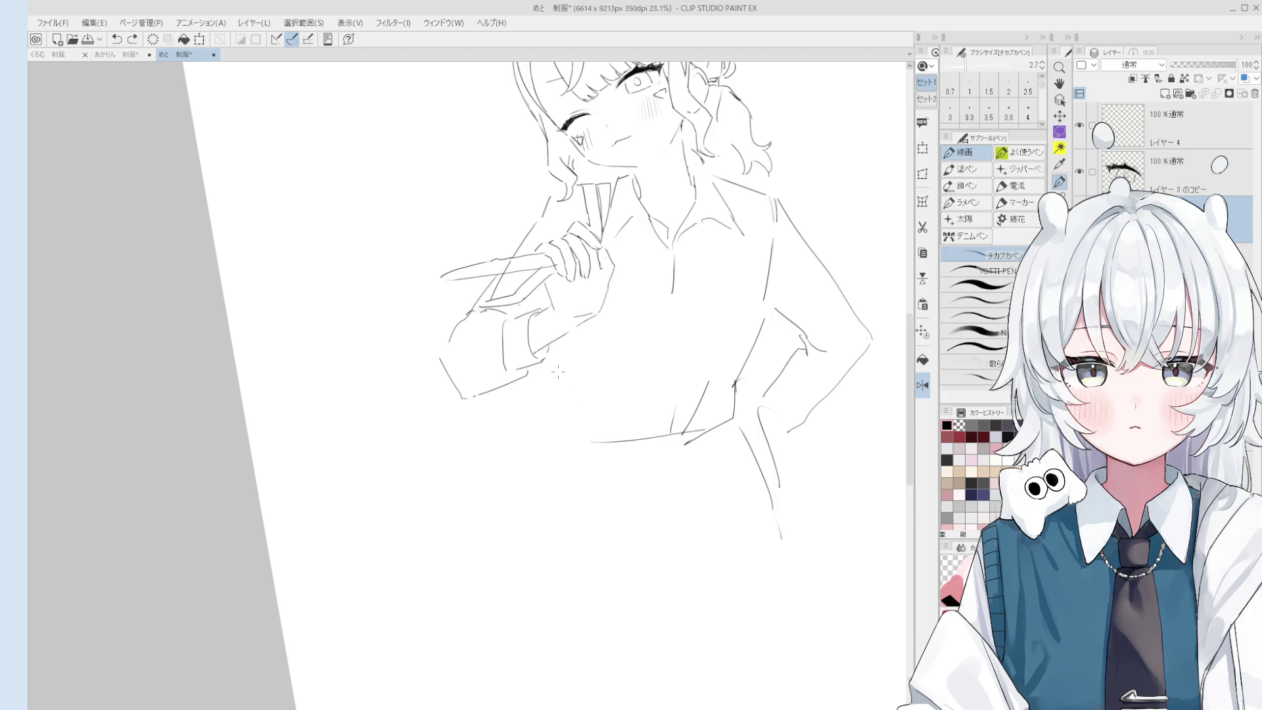
pyautogui.scroll(-2, 550, 412)
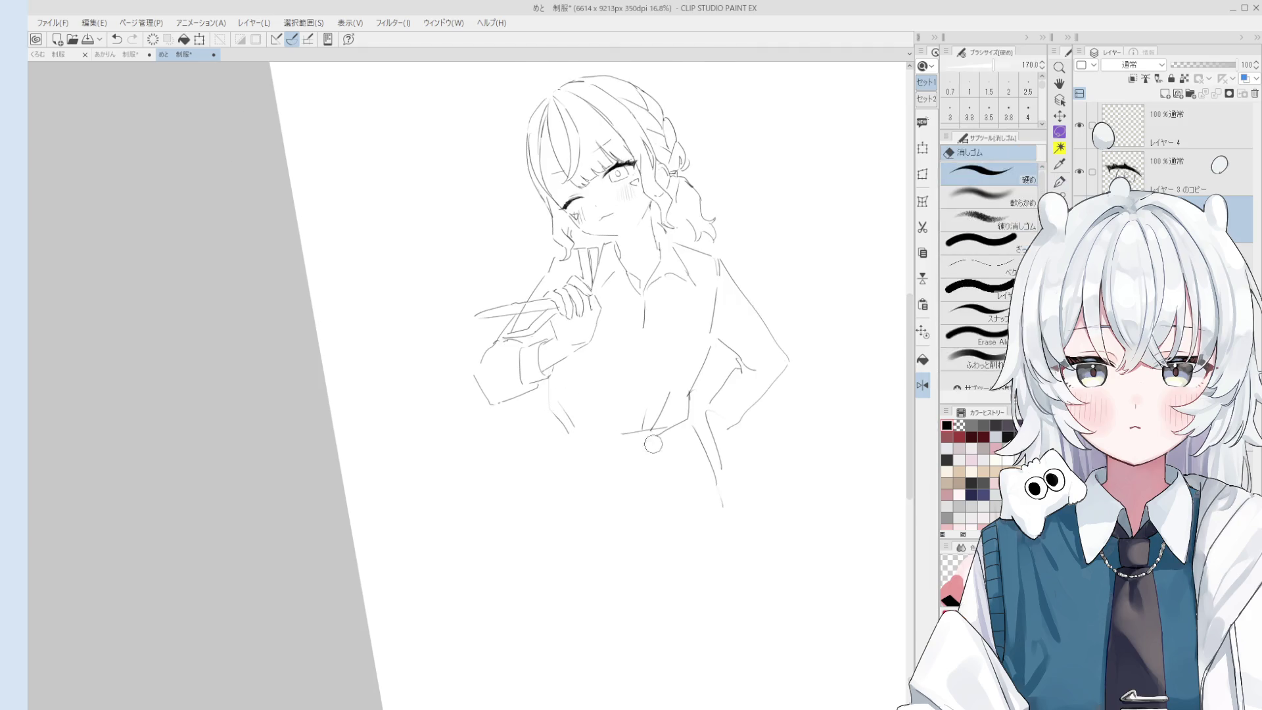
pyautogui.scroll(-1, 616, 433)
# Erase the lower skirt line.
pyautogui.press('e')
pyautogui.press('p')
pyautogui.press('e')
pyautogui.press('p')
pyautogui.press('e')
pyautogui.press('p')
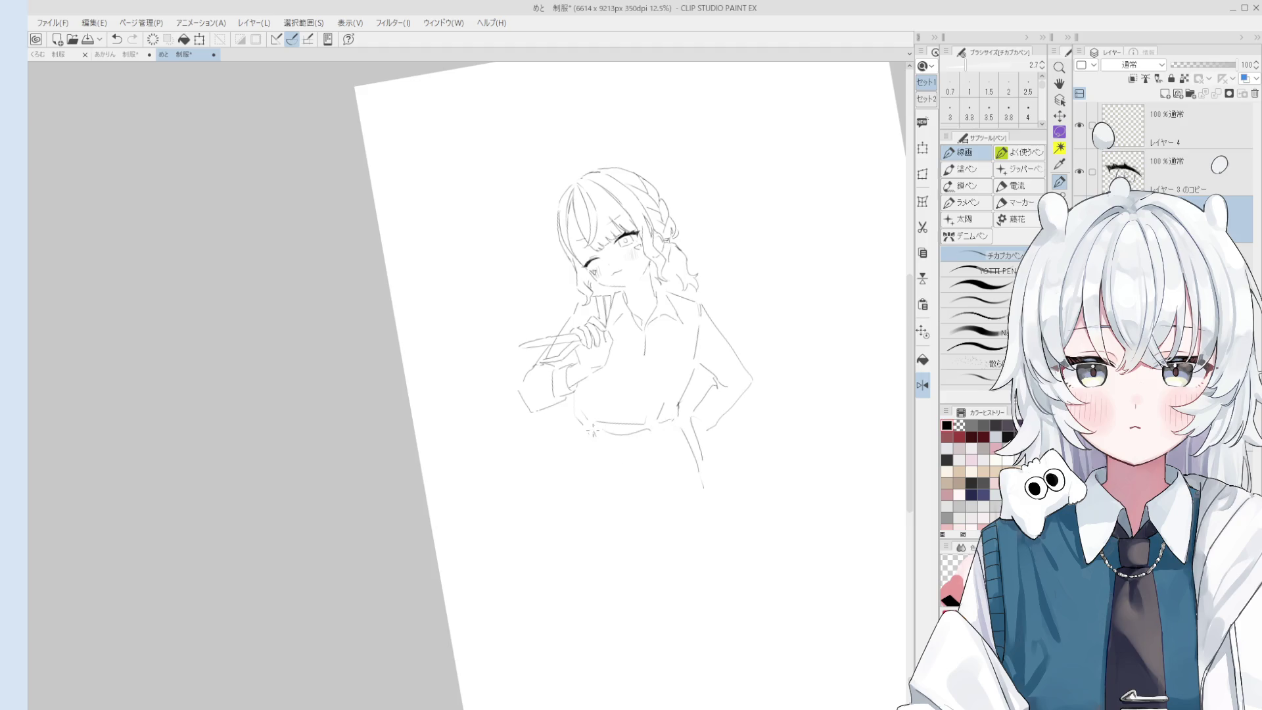
pyautogui.press('e')
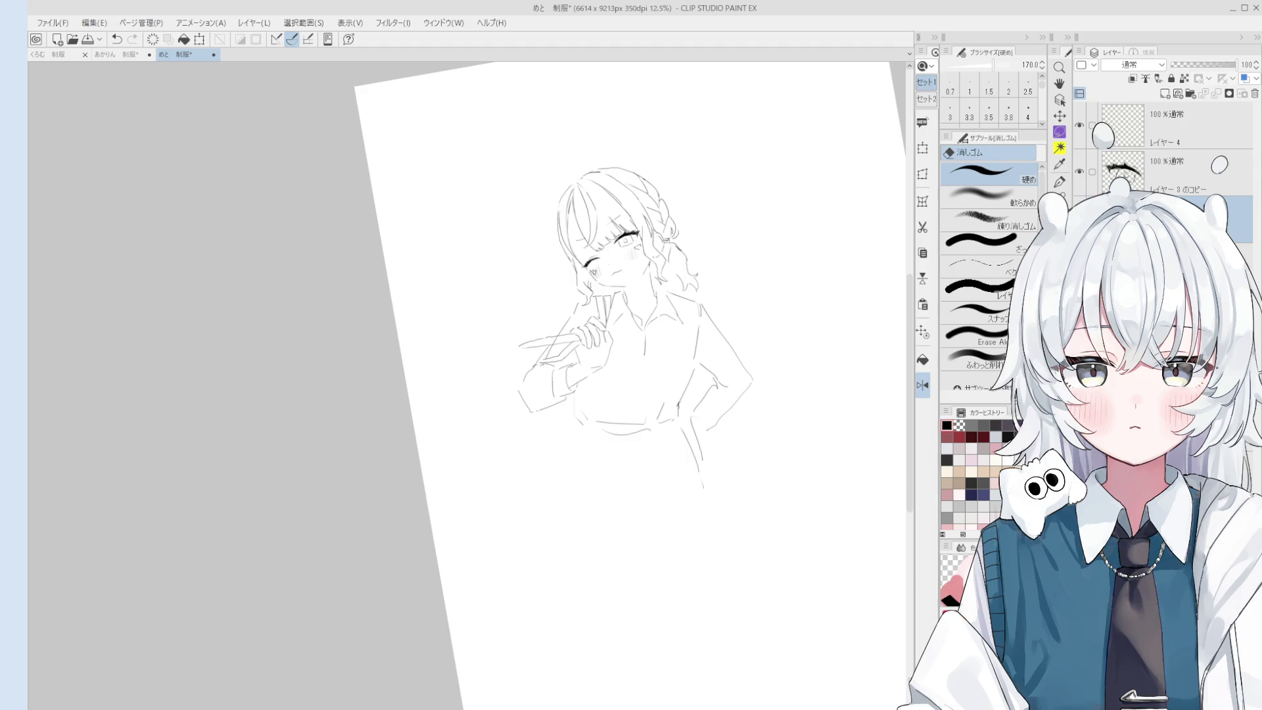
pyautogui.scroll(3, 696, 463)
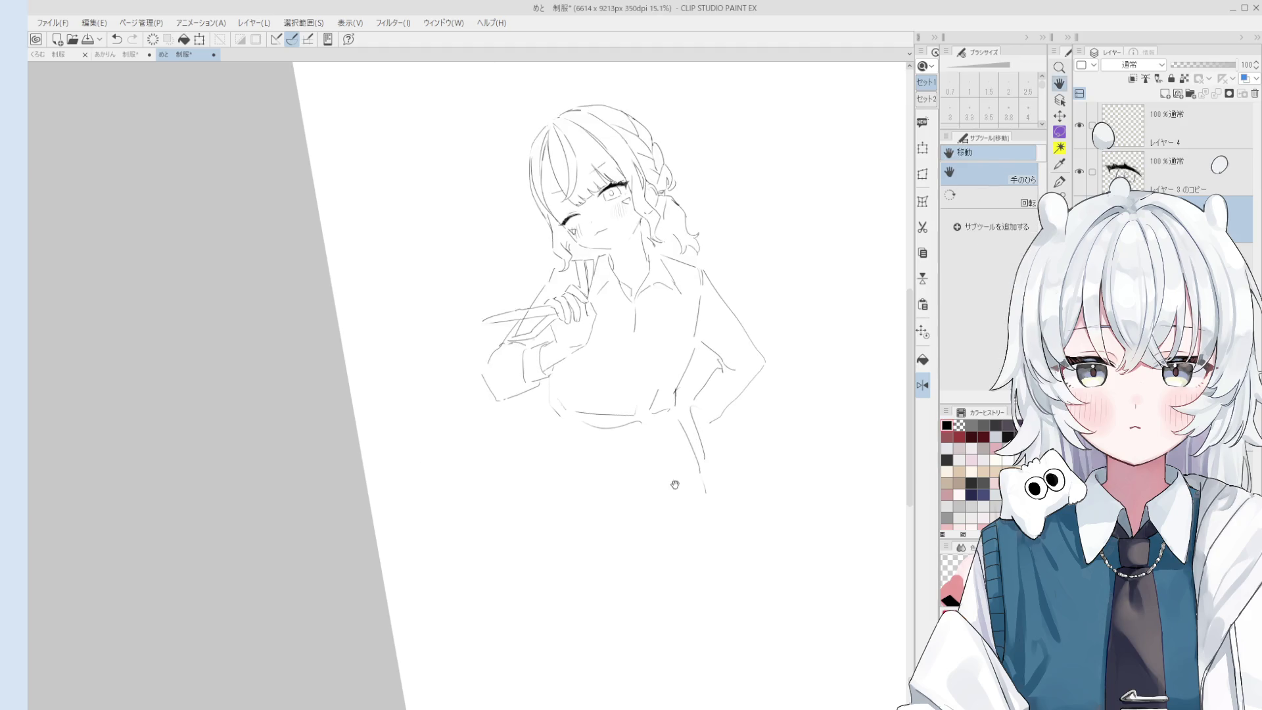
pyautogui.press('p')
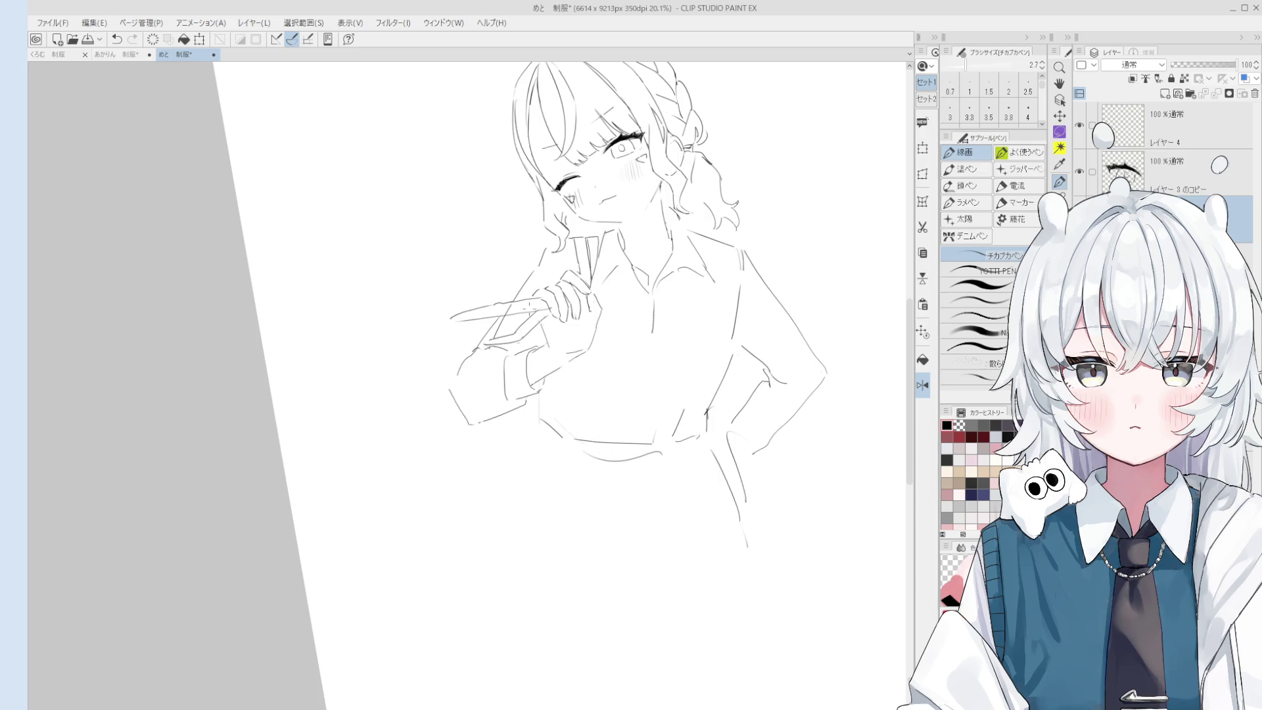
pyautogui.press('e')
pyautogui.moveTo(578, 460)
pyautogui.mouseDown()
pyautogui.moveTo(700, 456)
pyautogui.moveTo(672, 433)
pyautogui.moveTo(696, 427)
pyautogui.moveTo(707, 452)
pyautogui.mouseUp()
# Pan the canvas over the waist area and return to the Pen.
pyautogui.press('p')
pyautogui.press('e')
pyautogui.press('p')
pyautogui.press('e')
pyautogui.press('h')
pyautogui.scroll(-3, 700, 453)
pyautogui.press('p')
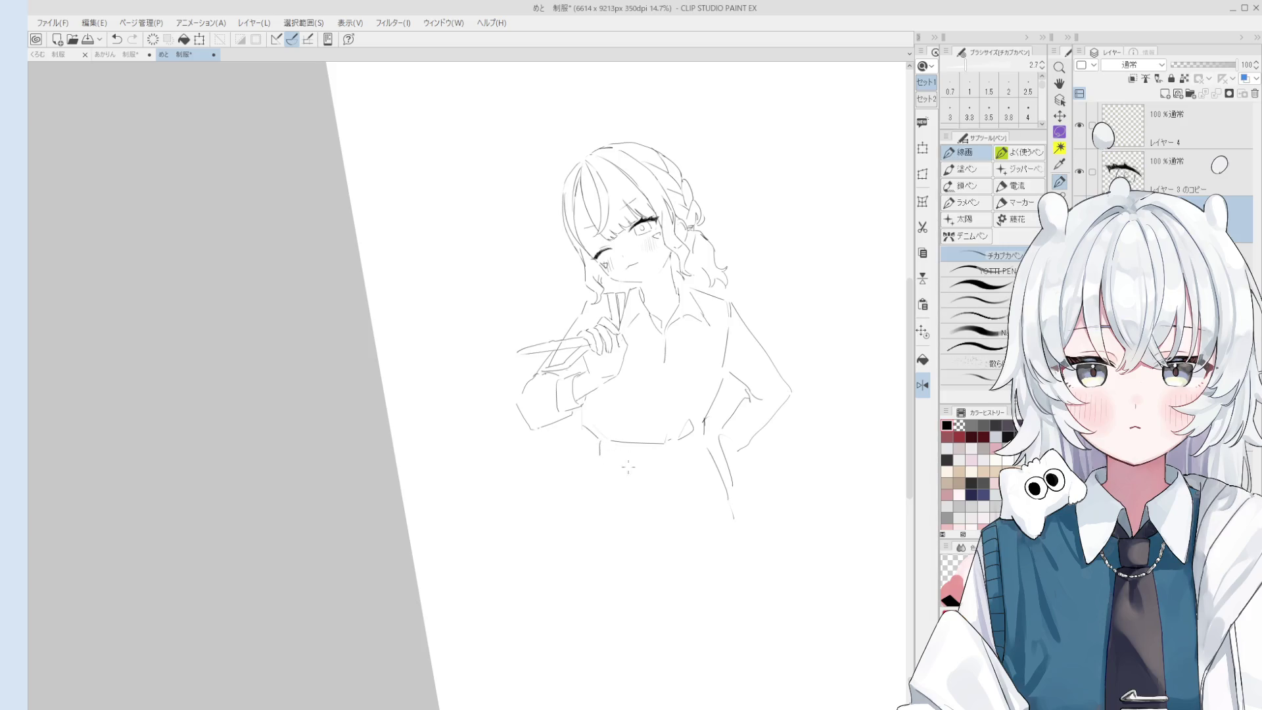
# Pan the sketch up and right and undo the lower waist stroke.
pyautogui.moveTo(702, 508)
pyautogui.mouseDown()
pyautogui.moveTo(762, 459)
pyautogui.moveTo(664, 404)
pyautogui.mouseUp()
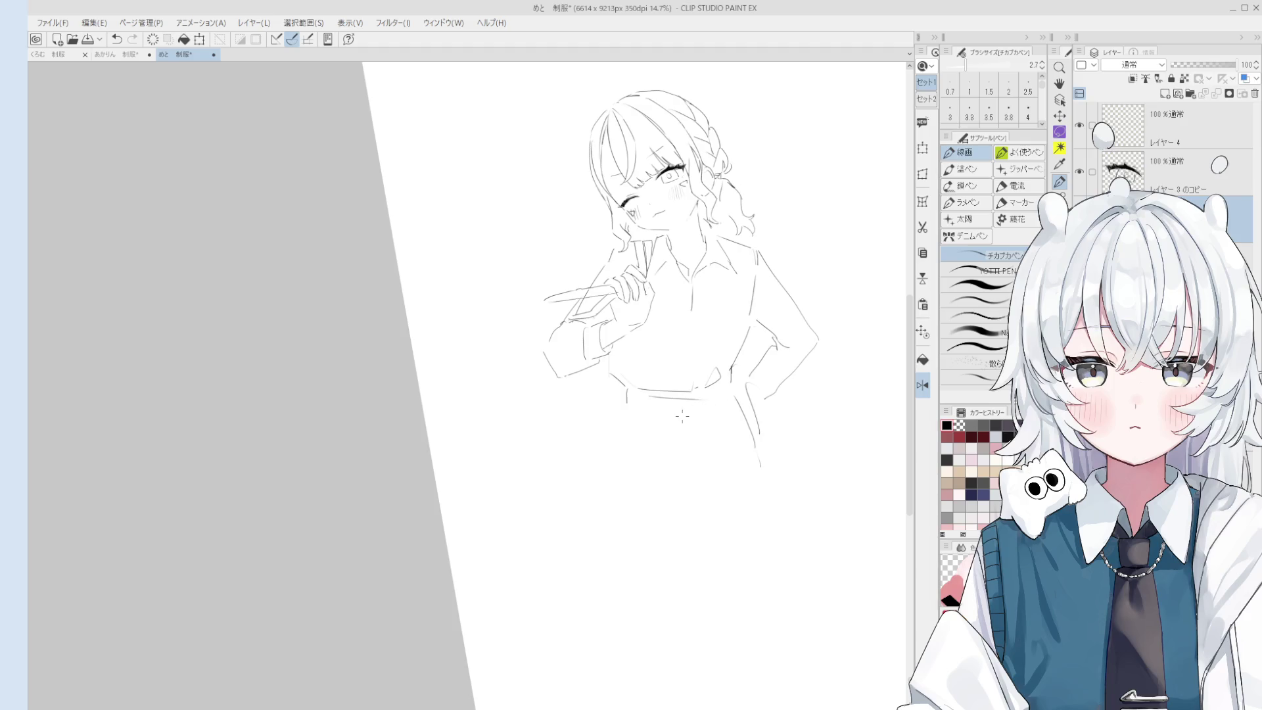
pyautogui.scroll(-1, 682, 415)
pyautogui.hotkey('ctrl', 'z')
pyautogui.hotkey('ctrl', 'z')
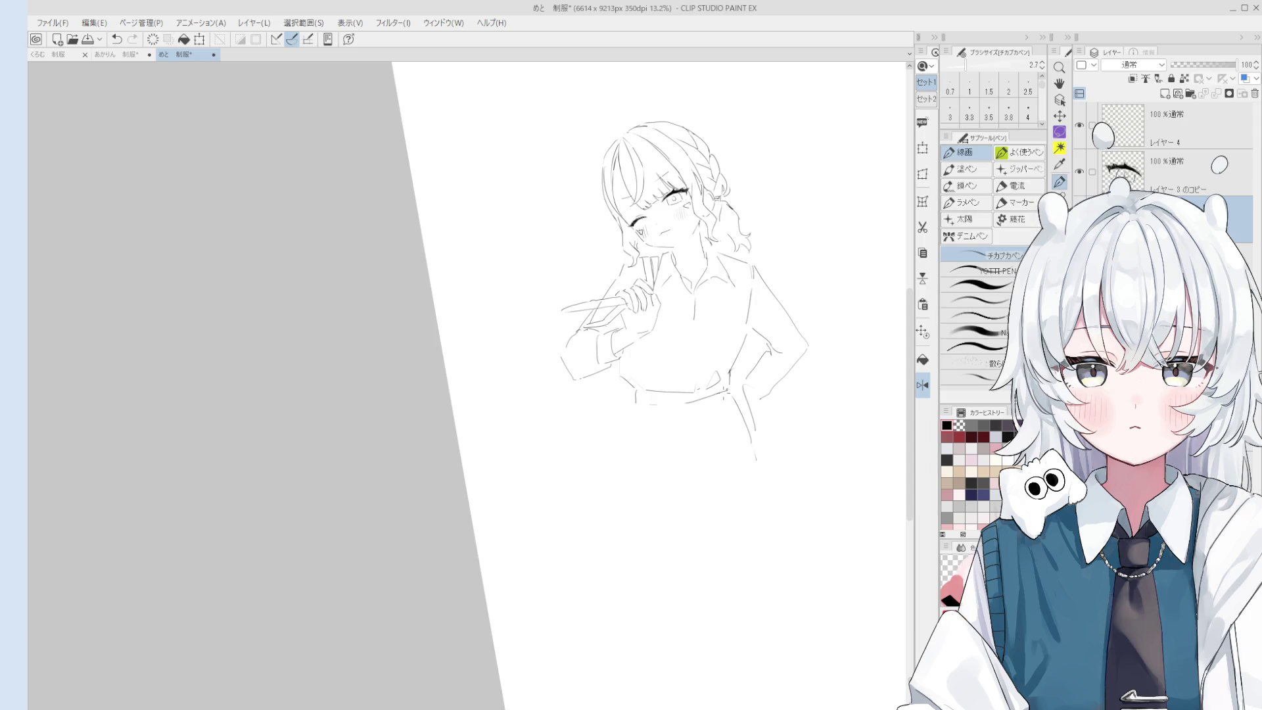
# Erase the old lines at the right hip and undo the short slanted waist stroke.
pyautogui.press('e')
pyautogui.scroll(4, 764, 332)
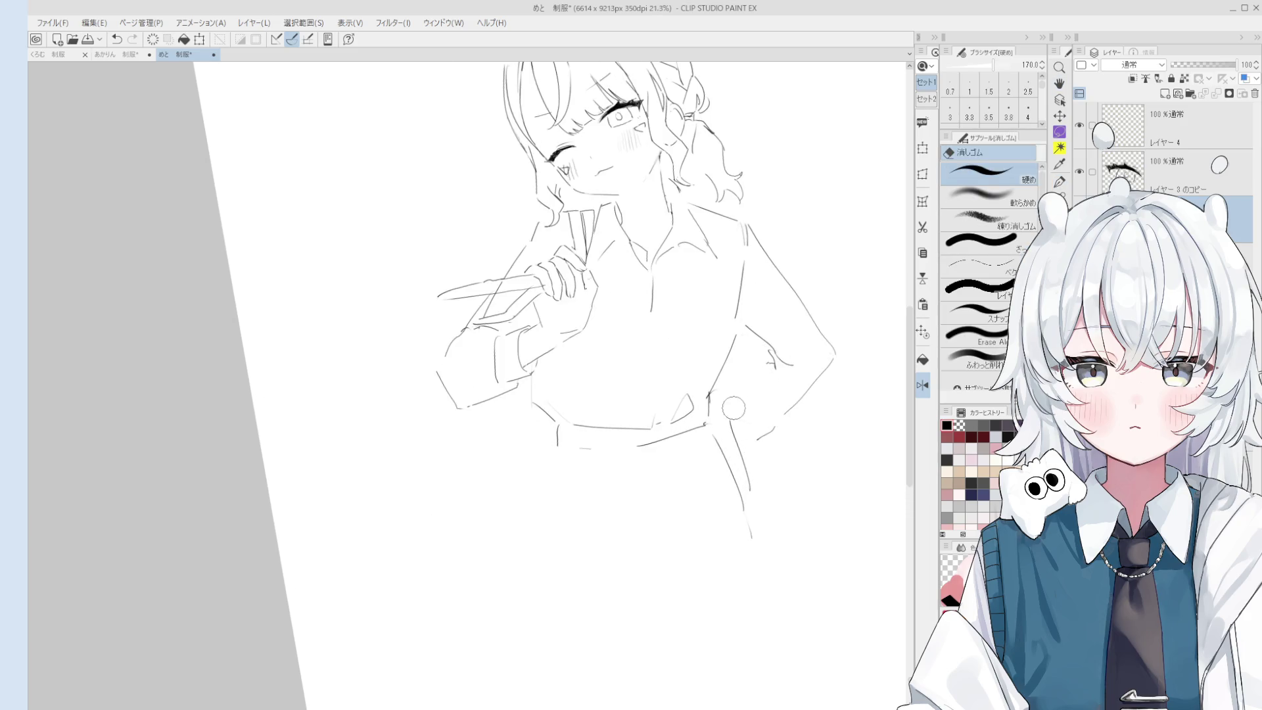
pyautogui.moveTo(758, 437)
pyautogui.mouseDown()
pyautogui.moveTo(833, 361)
pyautogui.moveTo(780, 400)
pyautogui.mouseUp()
pyautogui.press('p')
pyautogui.press('e')
pyautogui.press('space')
pyautogui.moveTo(767, 435); pyautogui.dragTo(731, 437)
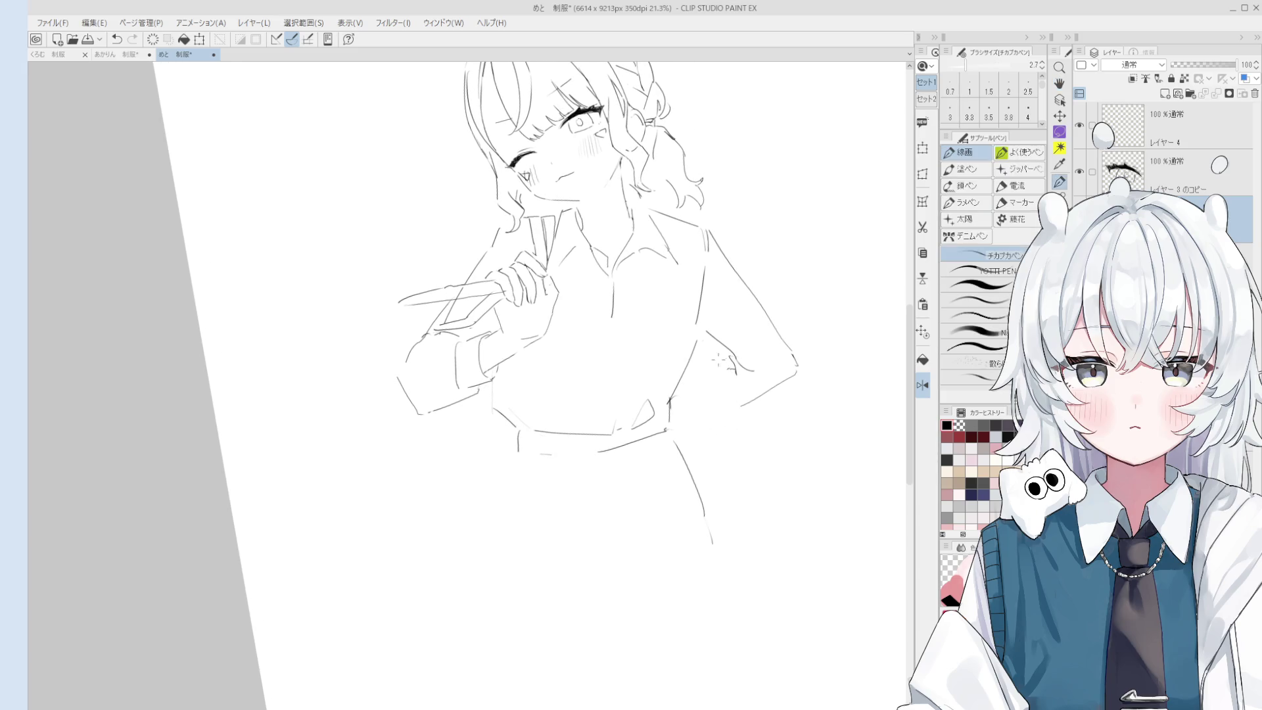
pyautogui.hotkey('ctrl', 'z')
pyautogui.hotkey('ctrl', 'z')
pyautogui.click(683, 394)
# Erase the stray strokes around the hip and elbow, then redraw the hip curve leading into the forearm.
pyautogui.scroll(-1, 749, 411)
pyautogui.press('e')
pyautogui.moveTo(738, 403)
pyautogui.mouseDown()
pyautogui.moveTo(703, 398)
pyautogui.moveTo(723, 417)
pyautogui.moveTo(748, 405)
pyautogui.mouseUp()
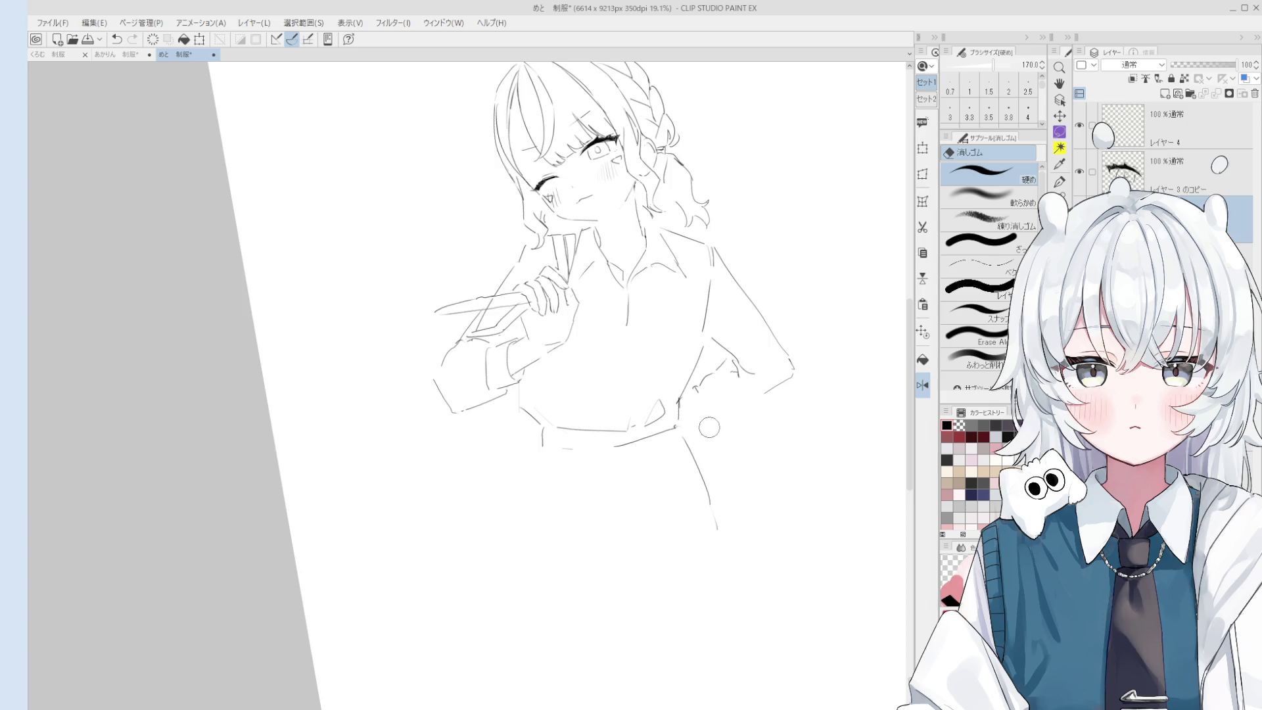
pyautogui.press('e')
pyautogui.scroll(1, 695, 405)
pyautogui.press('p')
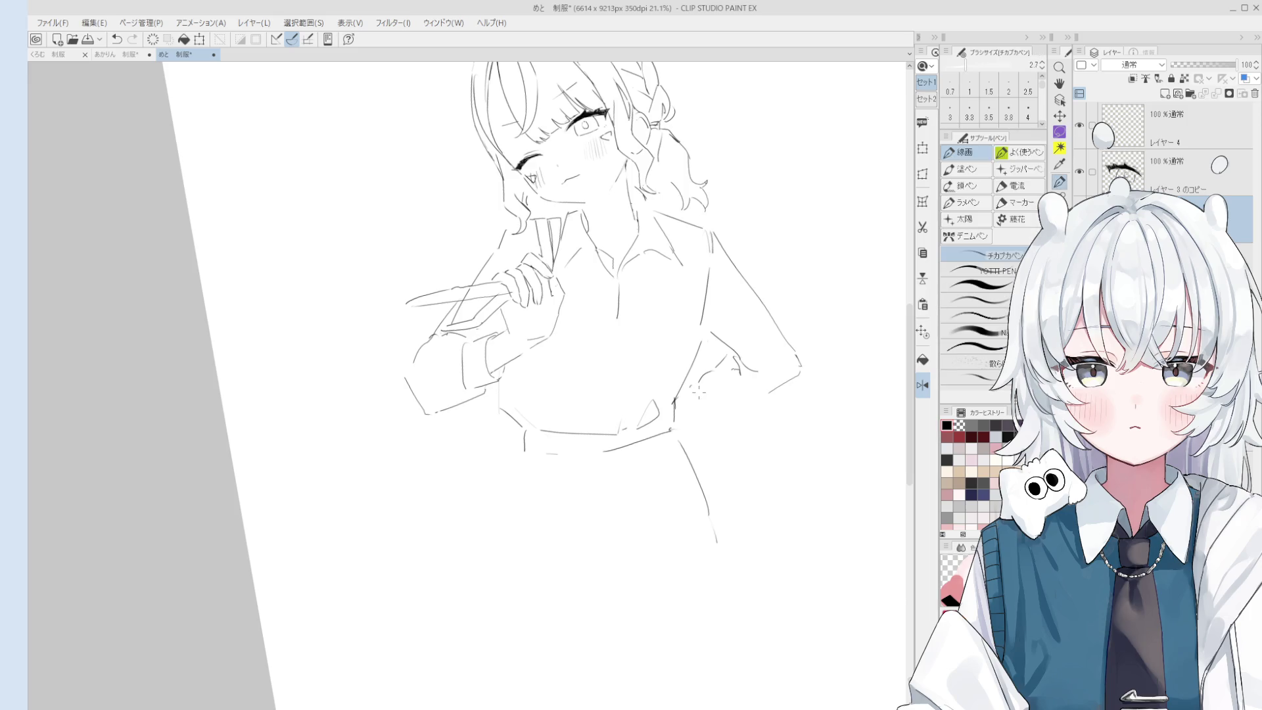
pyautogui.hotkey('ctrl', 'z')
pyautogui.moveTo(701, 395)
pyautogui.mouseDown()
pyautogui.moveTo(706, 421)
pyautogui.moveTo(760, 392)
pyautogui.mouseUp()
# Erase the small stroke near the right forearm and the old right forearm contour.
pyautogui.press('e')
pyautogui.press('p')
pyautogui.press('e')
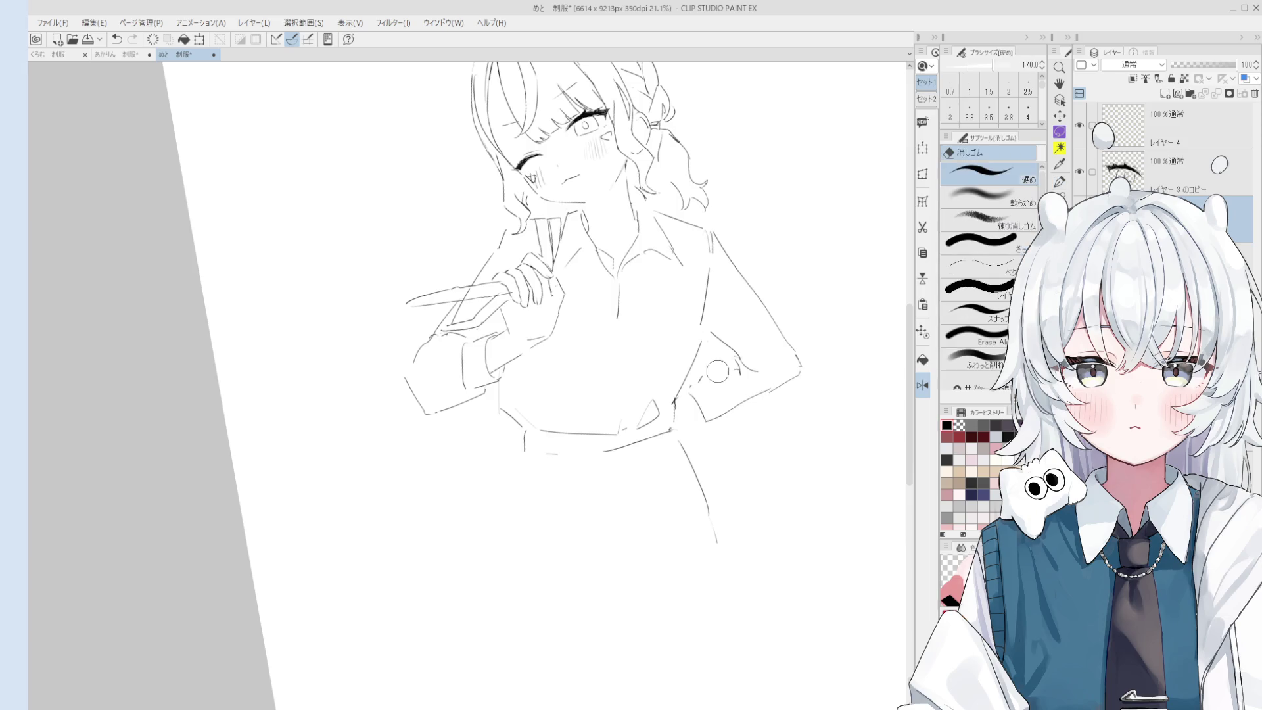
pyautogui.press('p')
pyautogui.press('e')
pyautogui.moveTo(741, 355); pyautogui.dragTo(755, 368)
pyautogui.press('p')
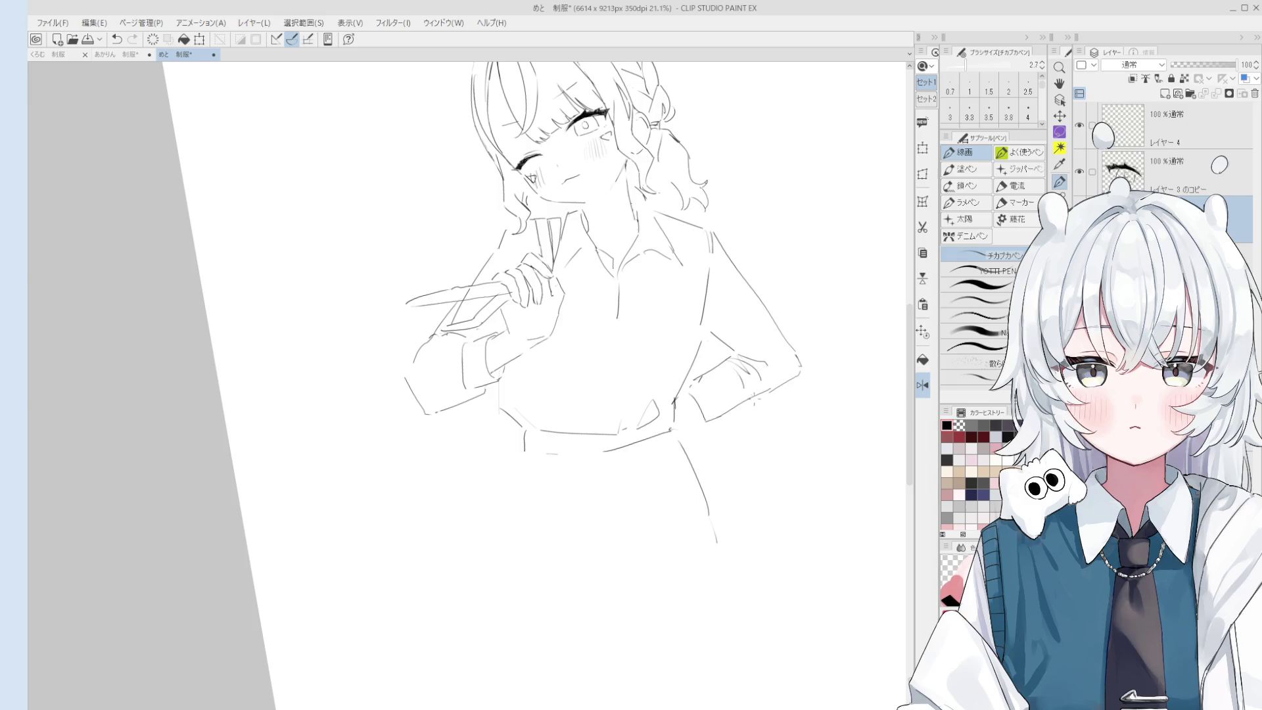
pyautogui.press('e')
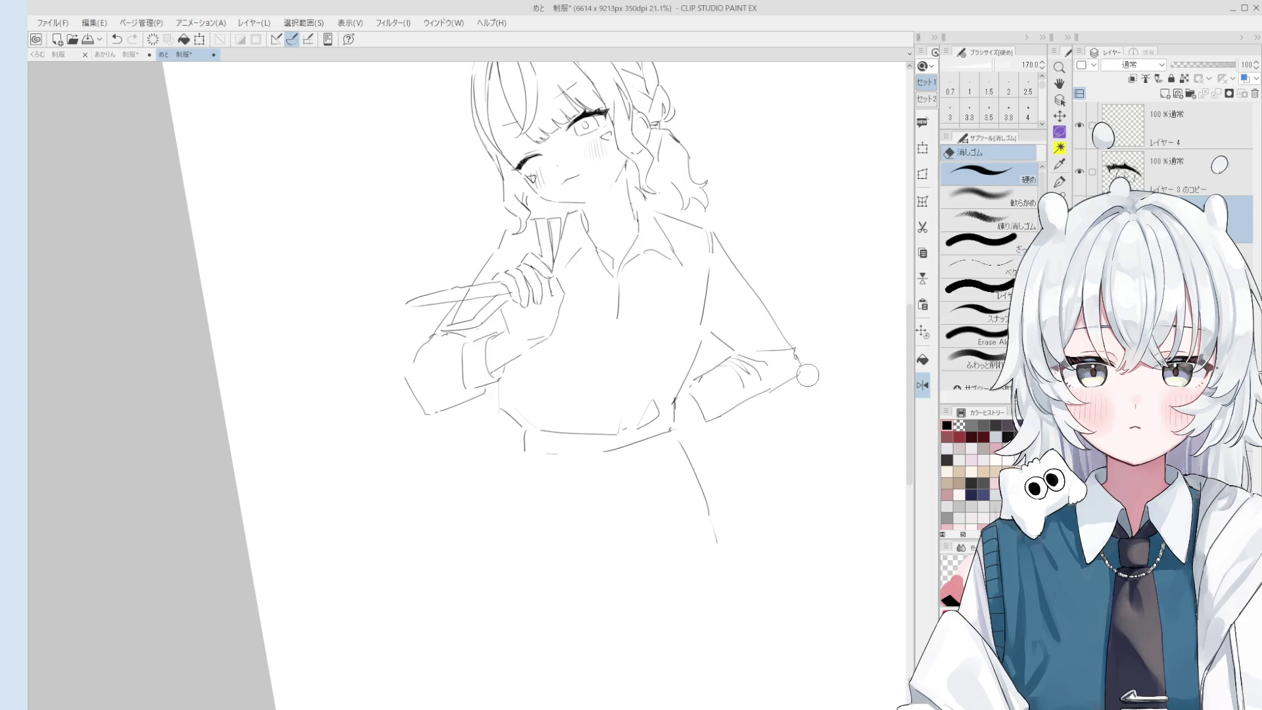
pyautogui.moveTo(803, 362); pyautogui.dragTo(765, 393)
# Draw a new line along the right arm, then reset the canvas rotation and zoom in.
pyautogui.press('p')
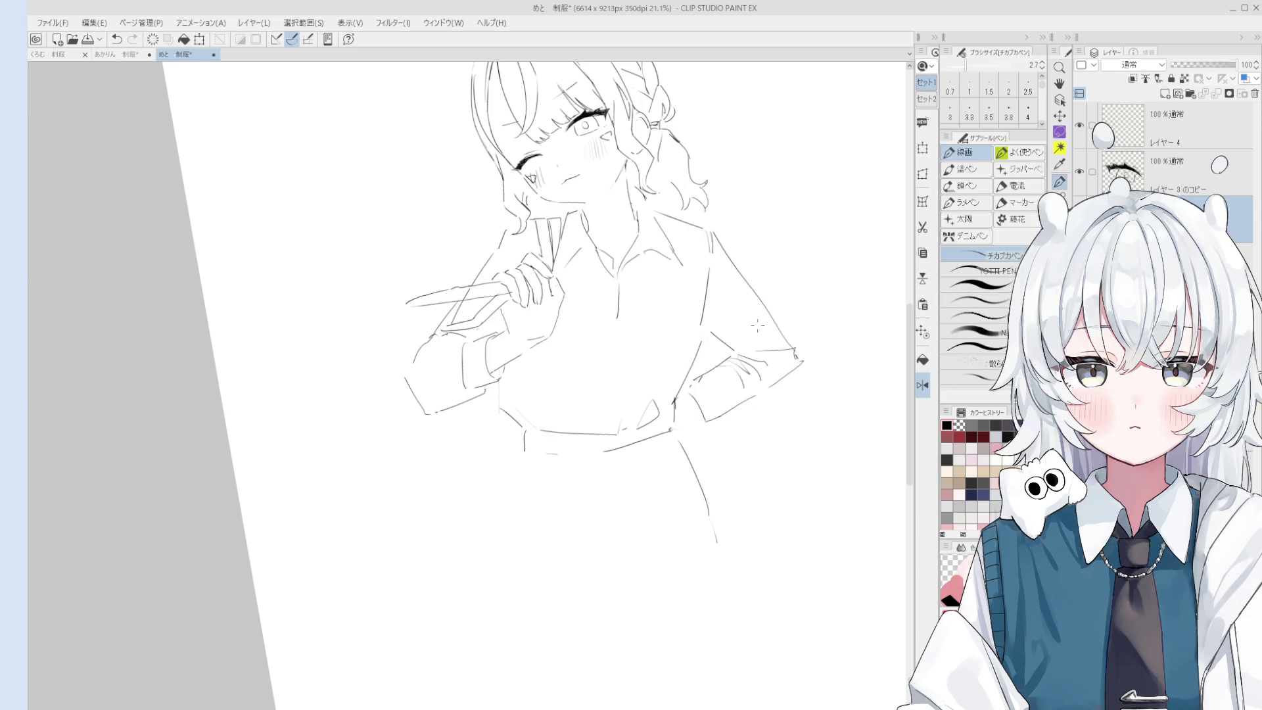
pyautogui.moveTo(705, 308); pyautogui.dragTo(740, 356)
pyautogui.scroll(-2, 783, 459)
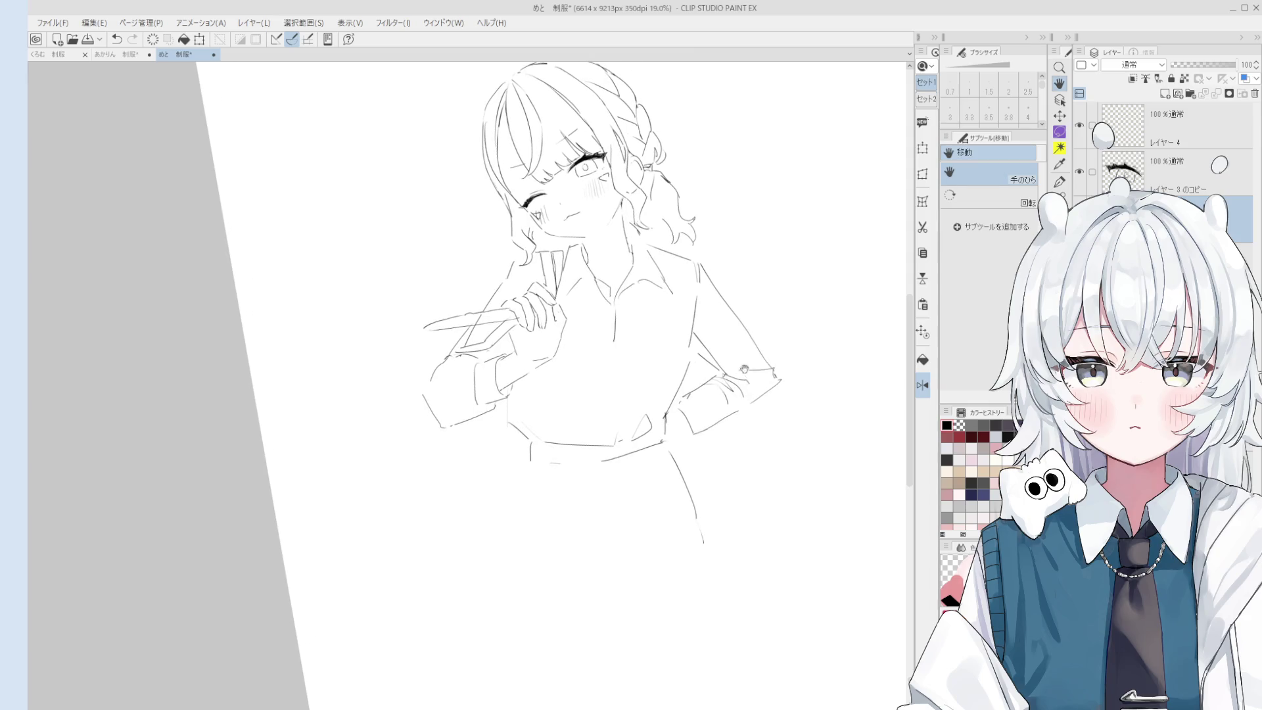
pyautogui.moveTo(775, 427)
pyautogui.mouseDown()
pyautogui.moveTo(789, 506)
pyautogui.moveTo(726, 345)
pyautogui.mouseUp()
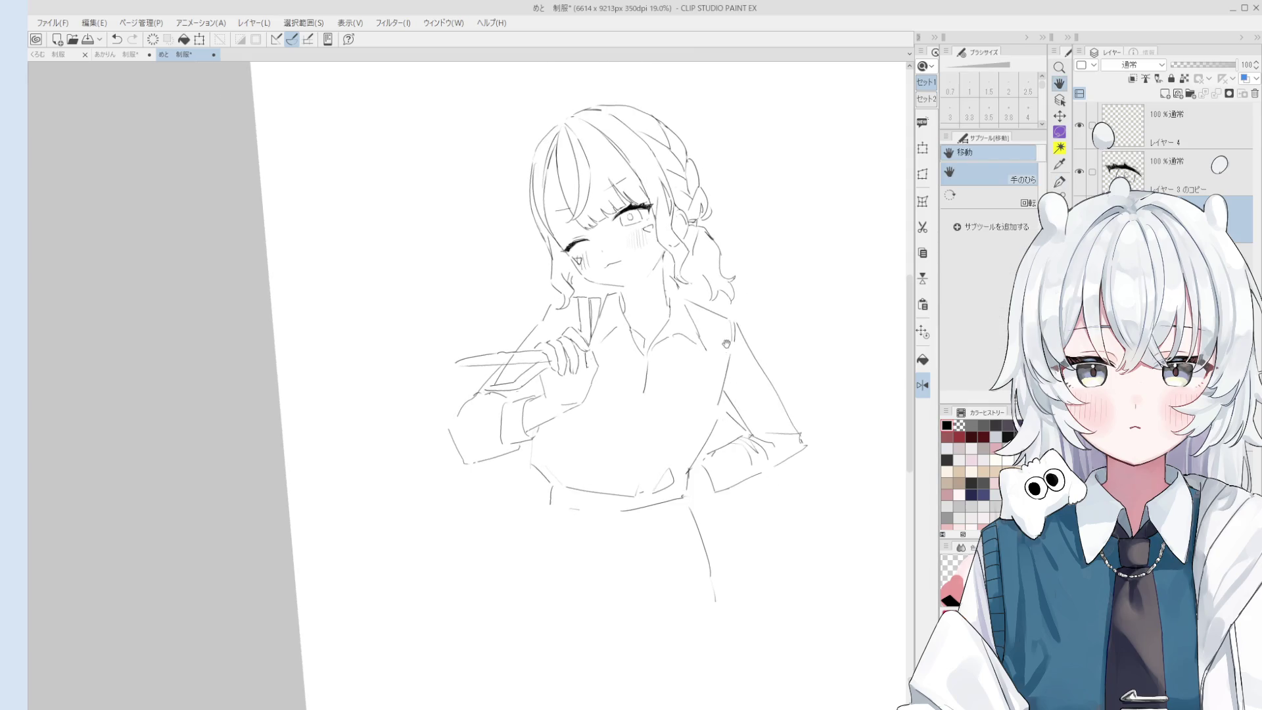
pyautogui.scroll(5, 667, 318)
pyautogui.press('p')
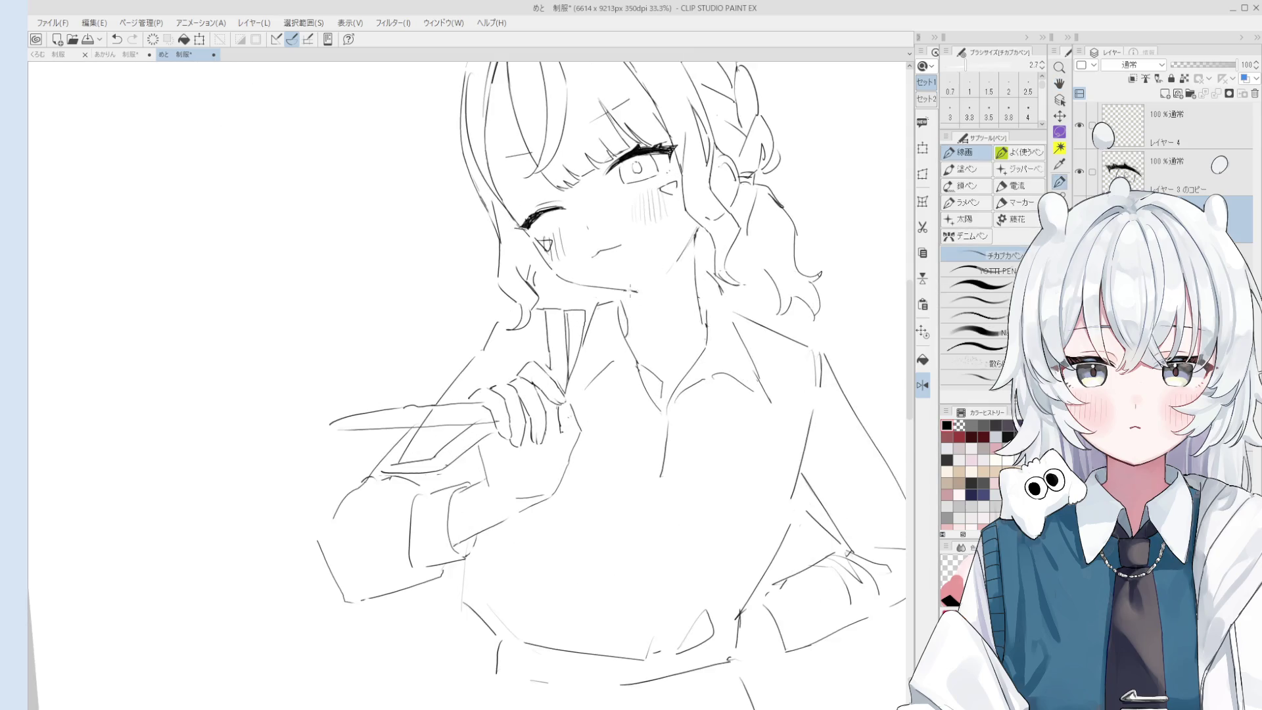
pyautogui.press('e')
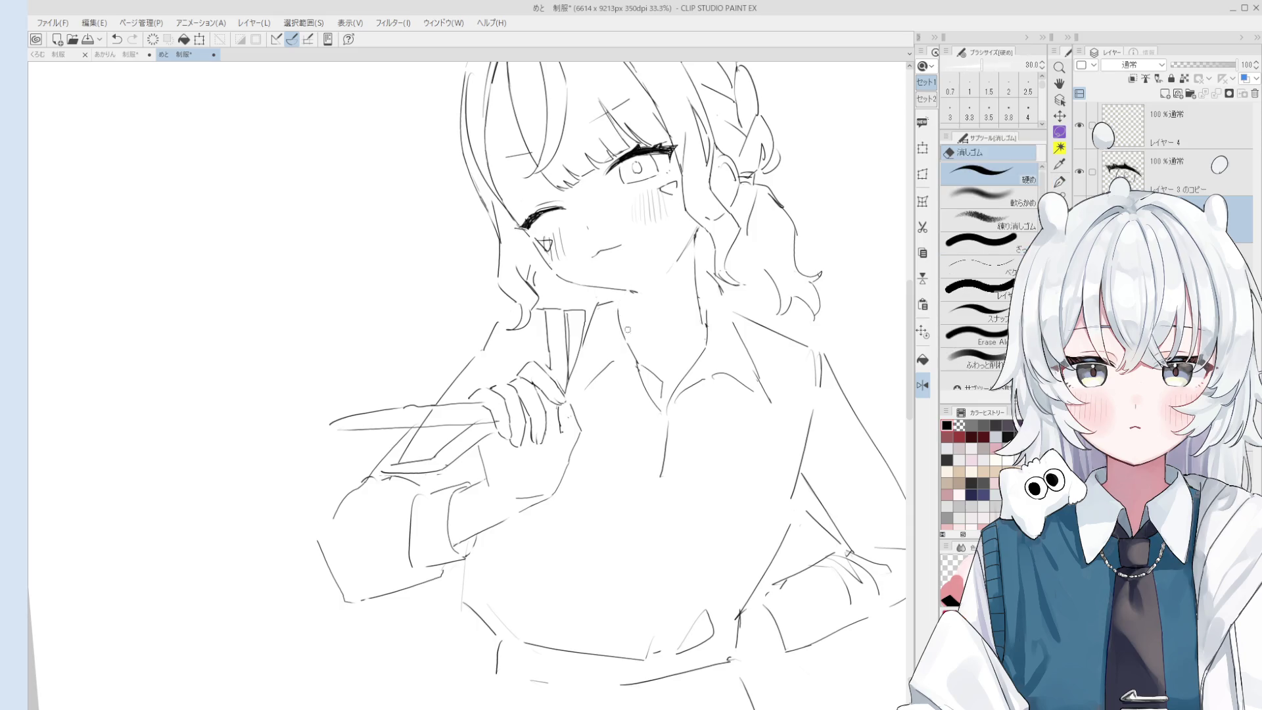
pyautogui.press('p')
pyautogui.scroll(-2, 630, 313)
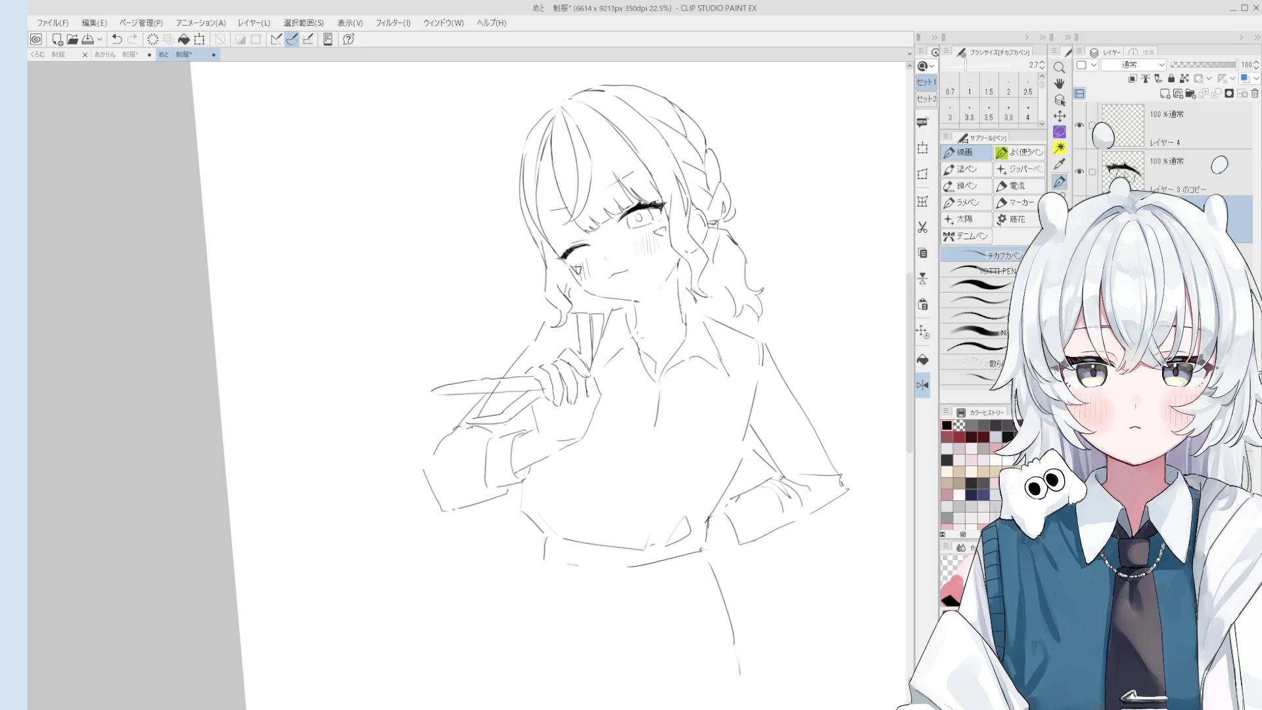
pyautogui.press('e')
pyautogui.press('p')
pyautogui.press('e')
pyautogui.press('p')
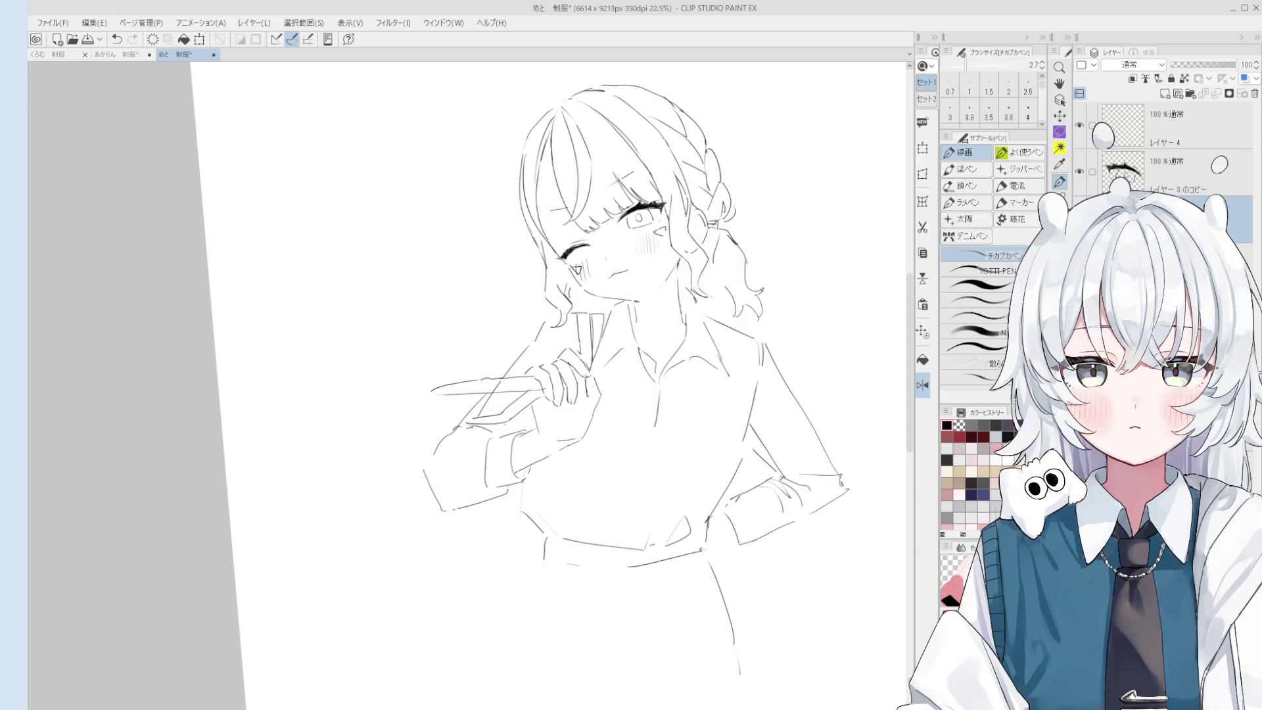
# Resize pen and eraser, zoom in on the eye, and try then undo a stroke on its left edge.
pyautogui.press(']')
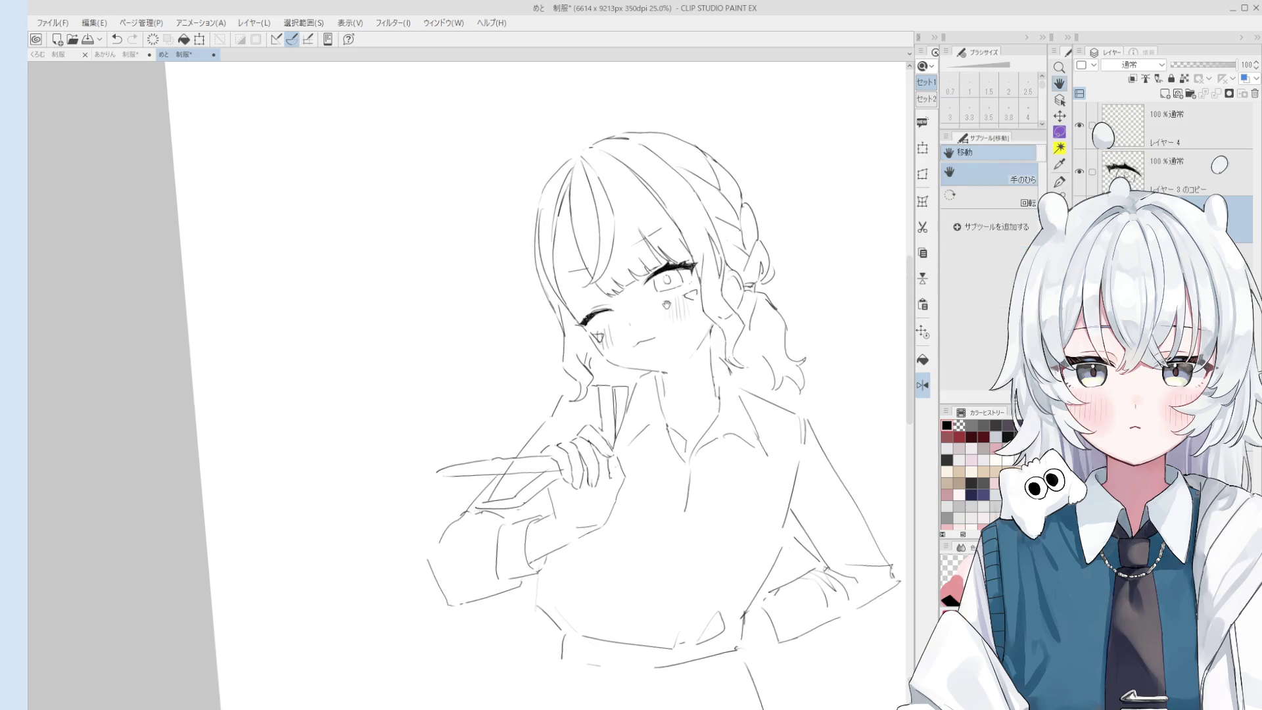
pyautogui.press('e')
pyautogui.scroll(4, 662, 283)
pyautogui.scroll(1, 663, 284)
pyautogui.press('[')
pyautogui.press('[')
pyautogui.press('[')
pyautogui.press('p')
pyautogui.moveTo(632, 276); pyautogui.dragTo(634, 310)
pyautogui.hotkey('ctrl', 'z')
# Thin the pen and erase the grey patch beside the eye.
pyautogui.scroll(-1, 644, 318)
pyautogui.scroll(-2, 644, 318)
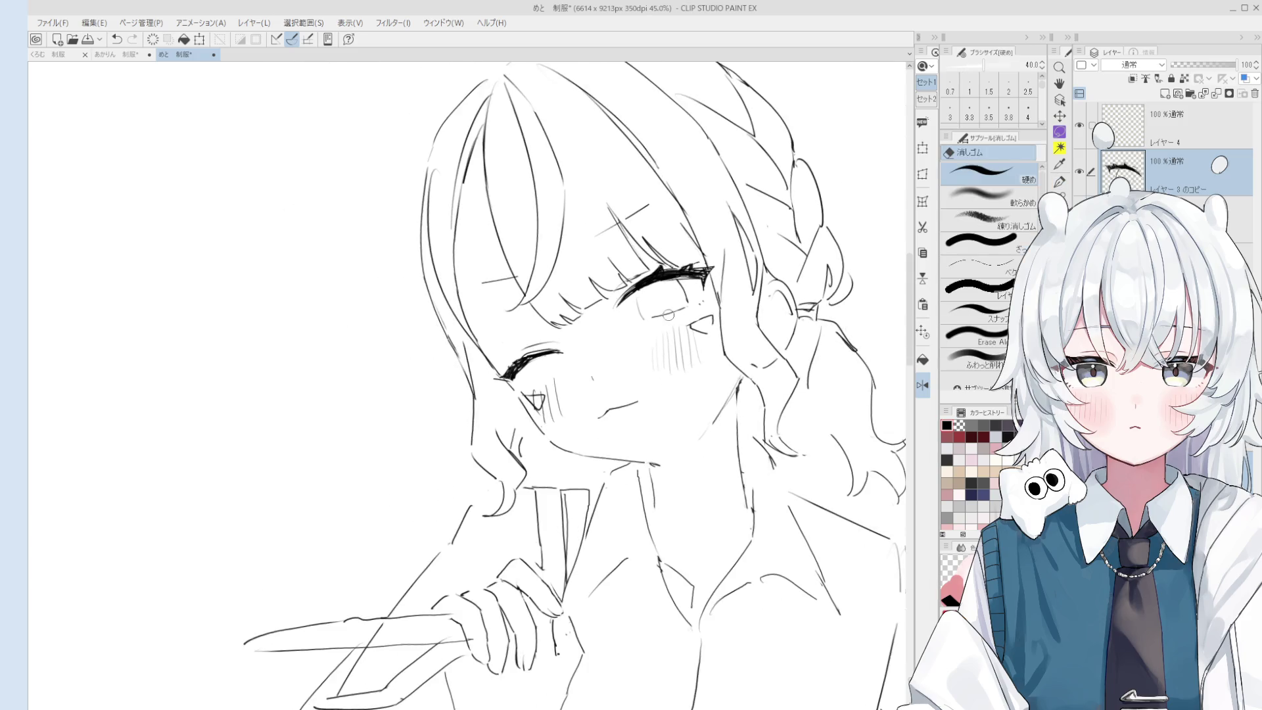
pyautogui.scroll(1, 647, 319)
pyautogui.press('[')
pyautogui.press('e')
pyautogui.press('p')
pyautogui.press('e')
pyautogui.scroll(1, 676, 283)
pyautogui.moveTo(677, 283); pyautogui.dragTo(629, 307)
pyautogui.press('p')
# Keep cleaning the eye lines, alternating between eraser and pen.
pyautogui.scroll(-1, 670, 269)
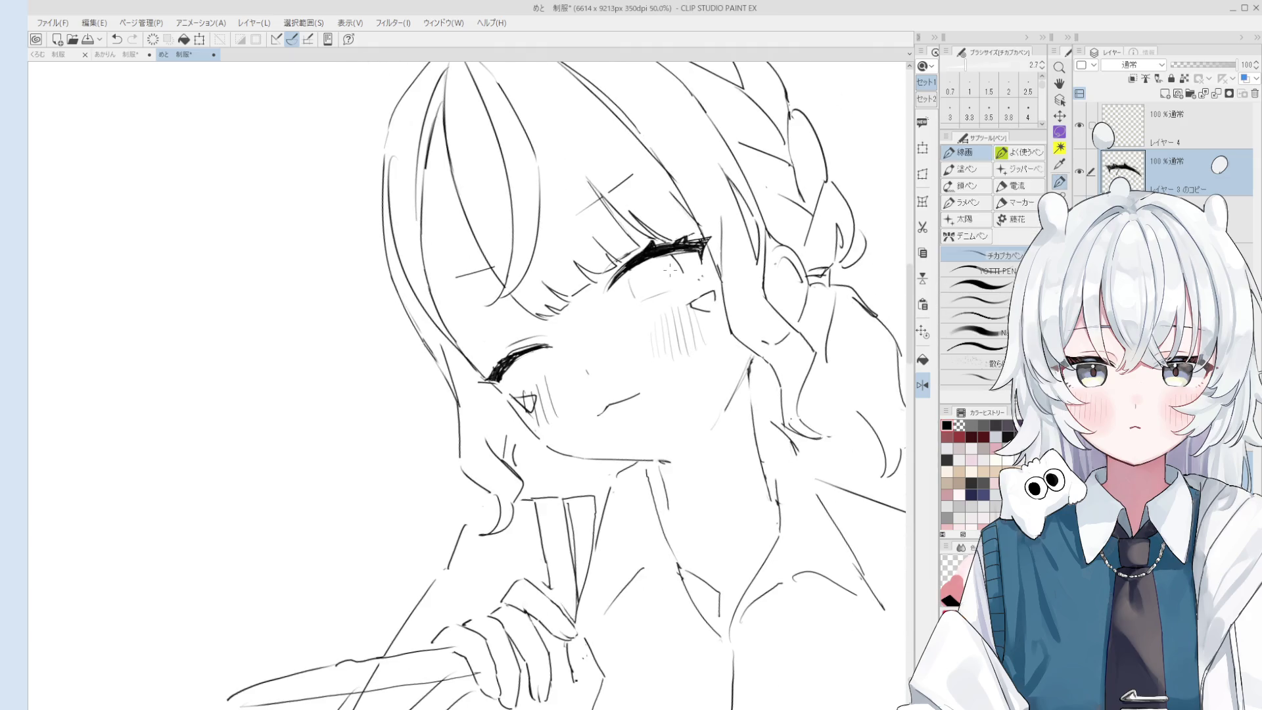
pyautogui.press('e')
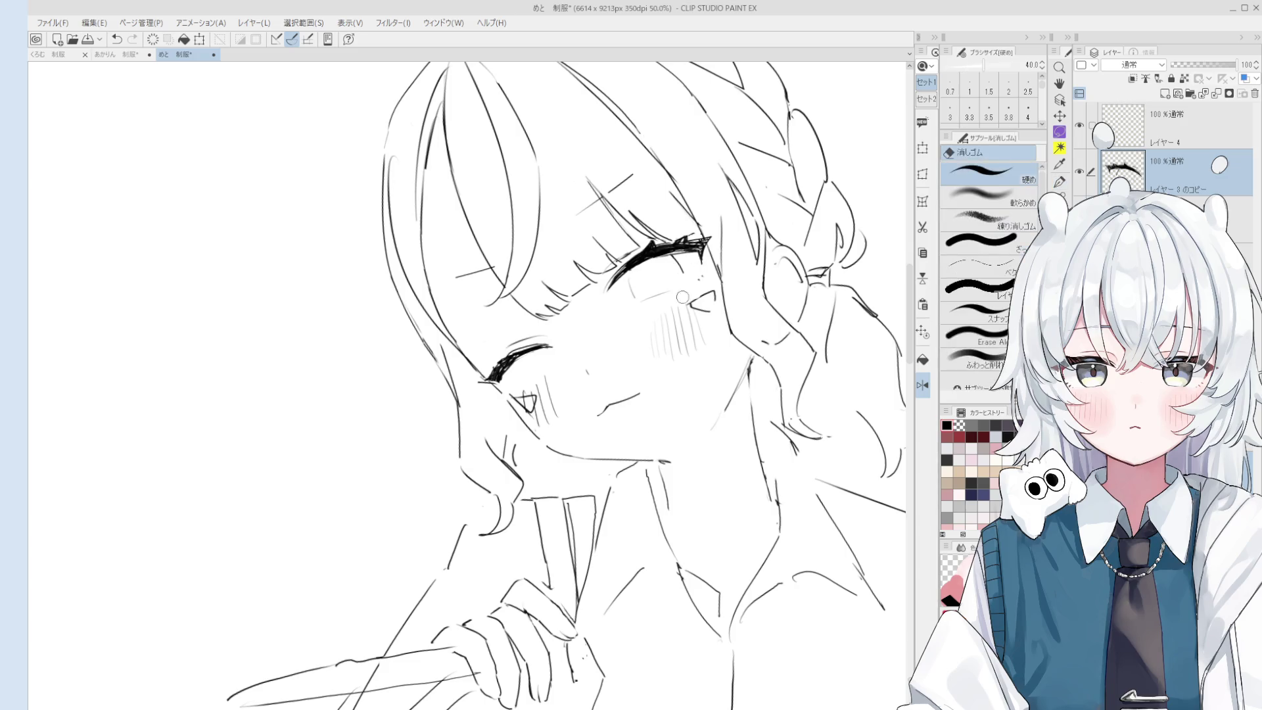
pyautogui.scroll(1, 674, 272)
pyautogui.press('p')
pyautogui.press('e')
pyautogui.press('p')
pyautogui.press('e')
pyautogui.press('p')
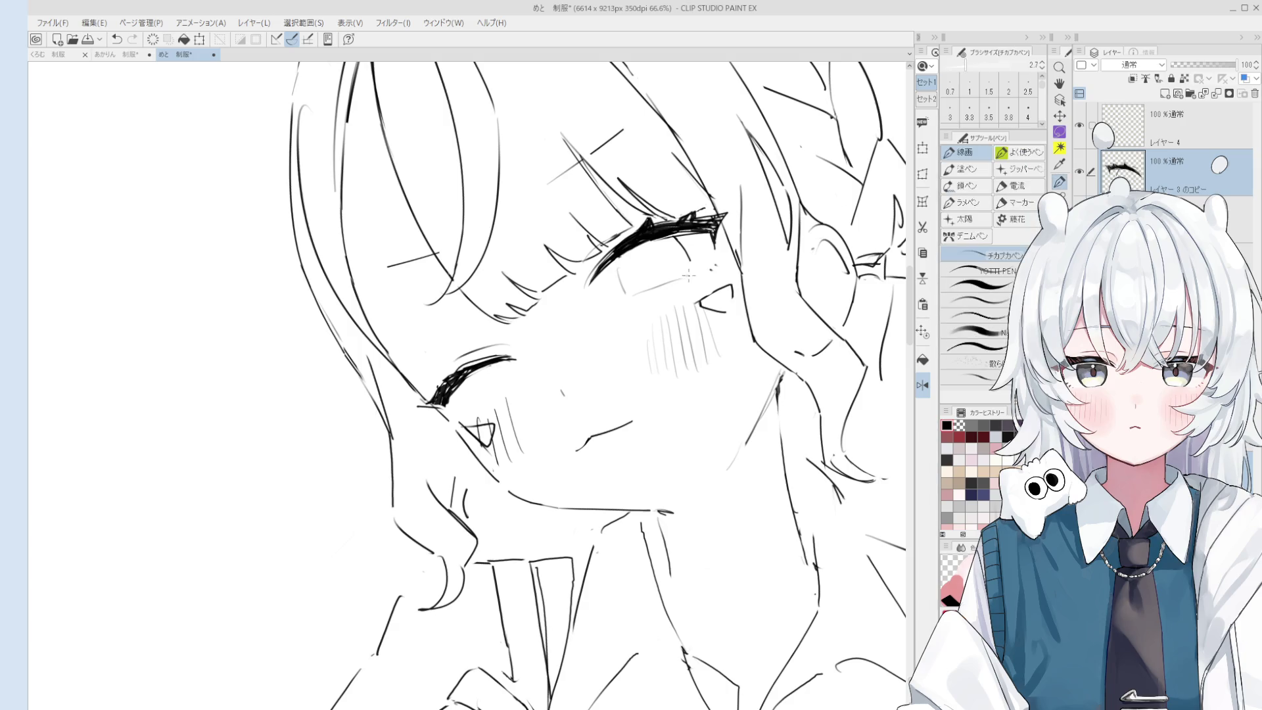
pyautogui.press('e')
pyautogui.moveTo(692, 271); pyautogui.dragTo(659, 291)
pyautogui.press('p')
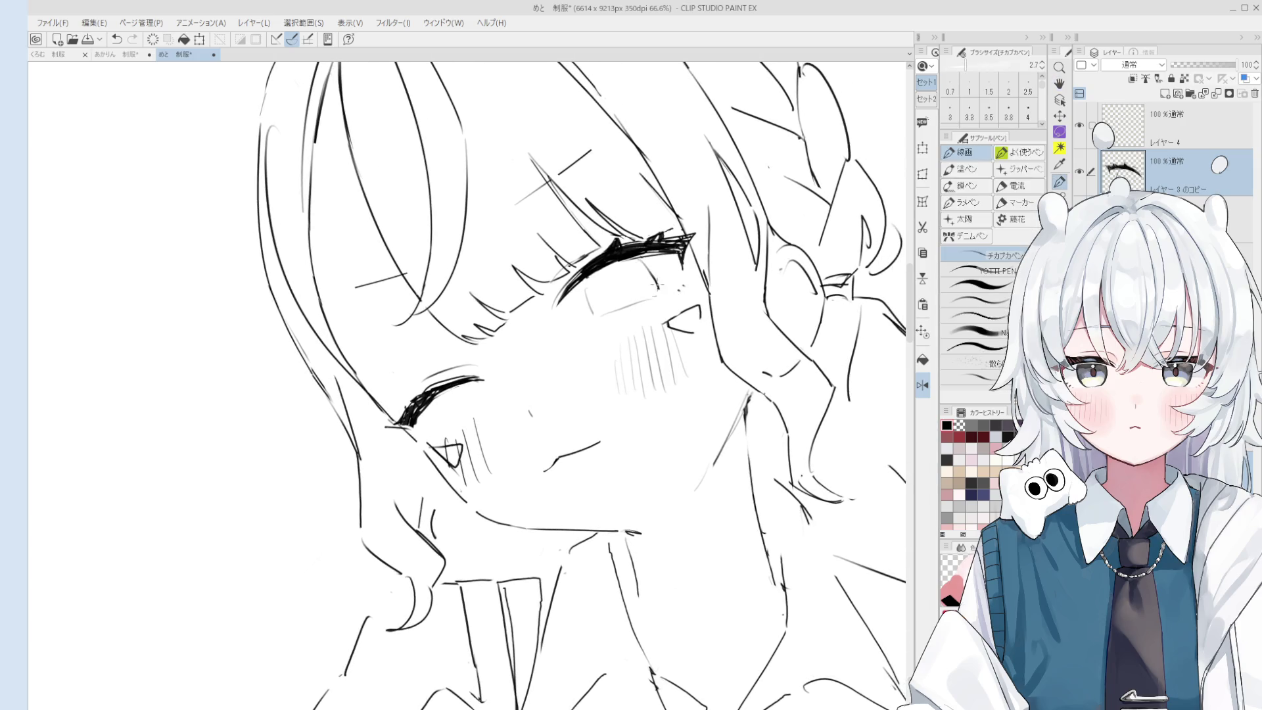
pyautogui.scroll(-3, 646, 266)
# Pan and zoom out to bring the whole figure back into view.
pyautogui.press('h')
pyautogui.scroll(4, 615, 430)
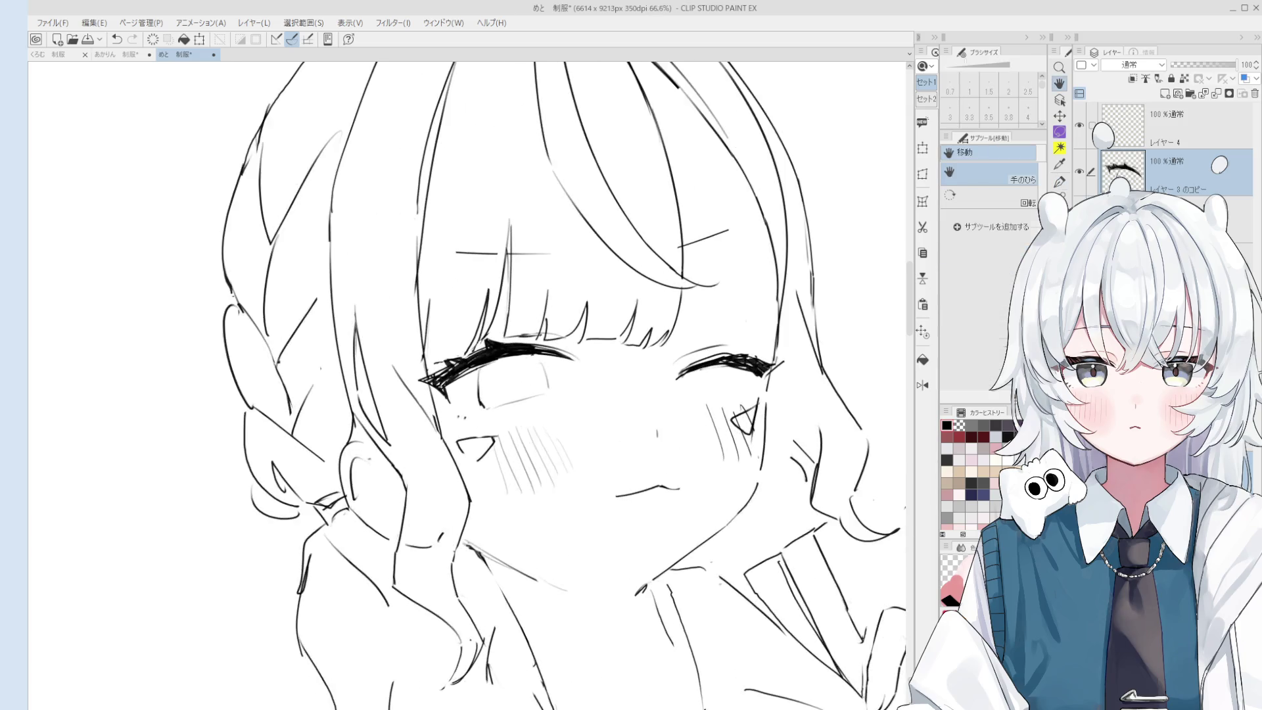
pyautogui.press('p')
pyautogui.press('e')
pyautogui.press('p')
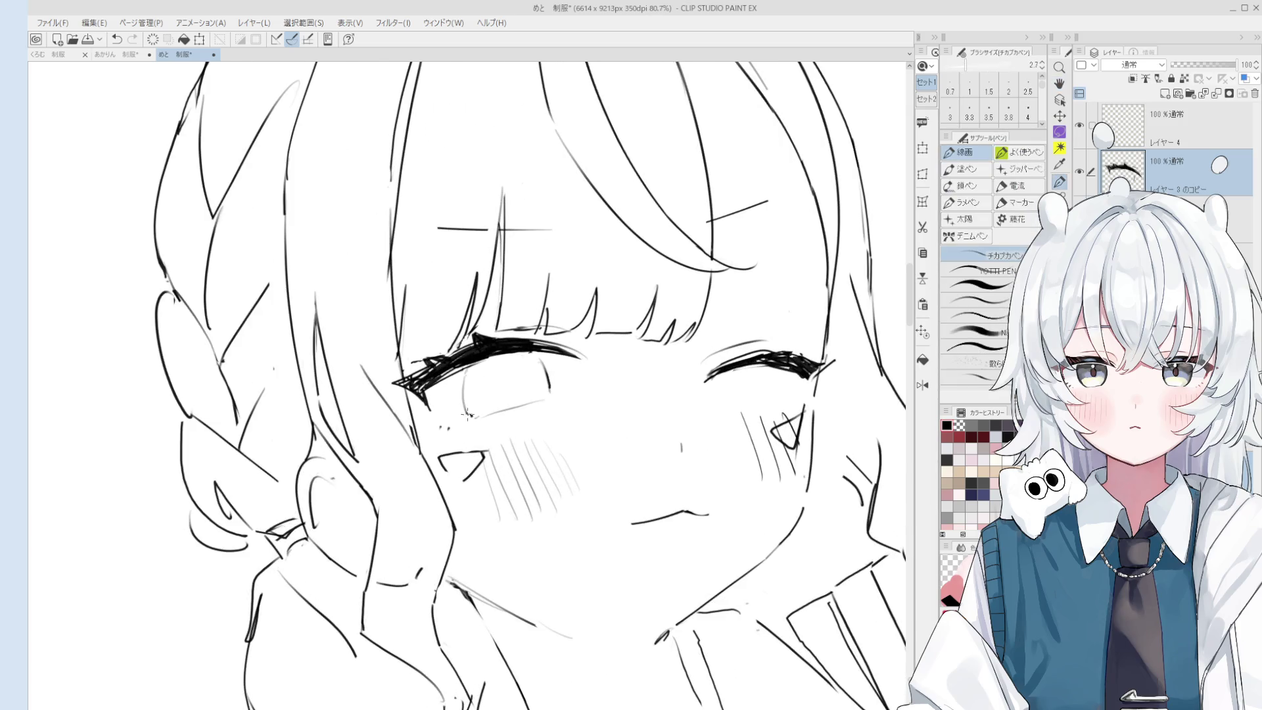
pyautogui.scroll(-2, 531, 434)
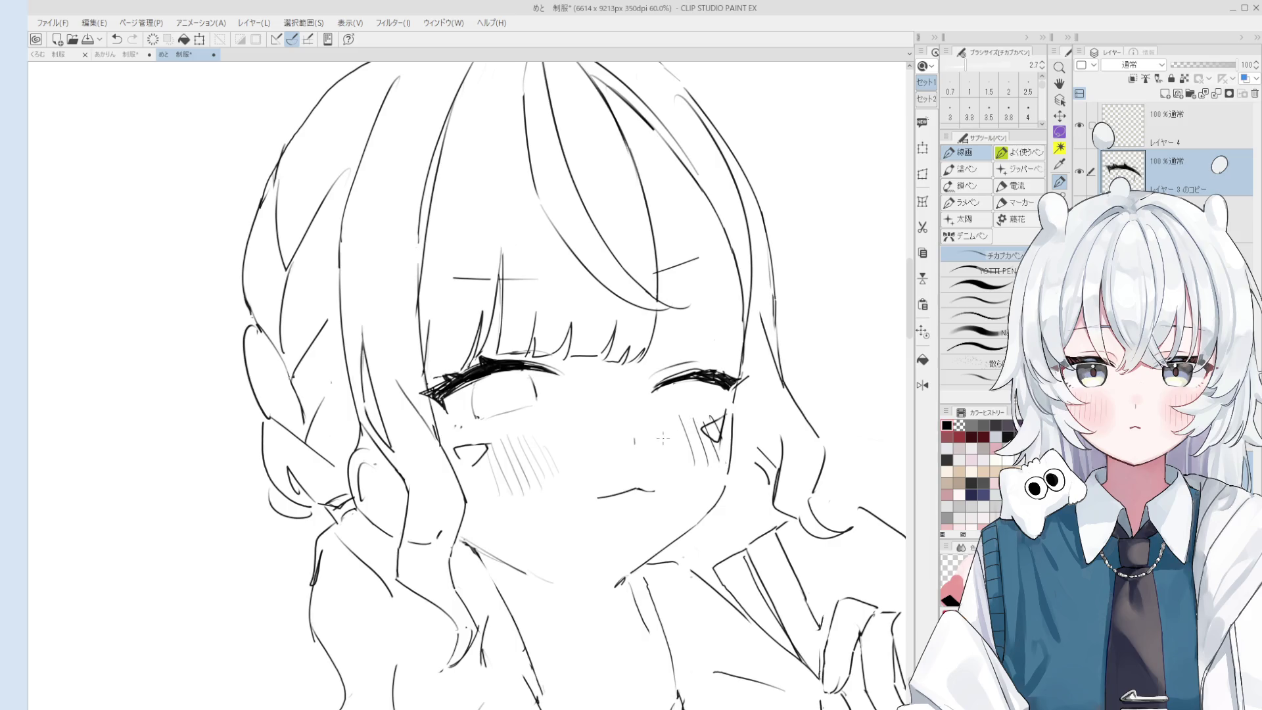
pyautogui.scroll(-4, 662, 438)
pyautogui.press('h')
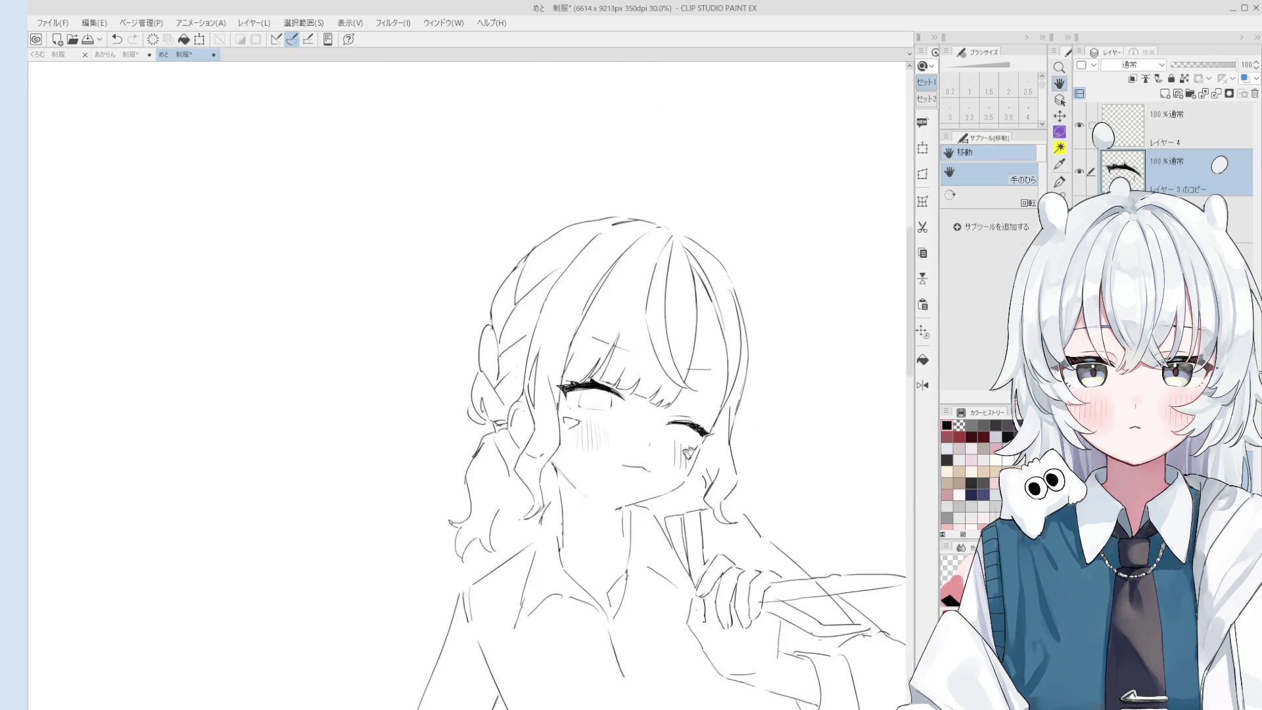
pyautogui.moveTo(689, 452); pyautogui.dragTo(683, 316)
pyautogui.scroll(-2, 667, 332)
# Erase the stray line at the shirt's lower right with the large hard eraser.
pyautogui.press('p')
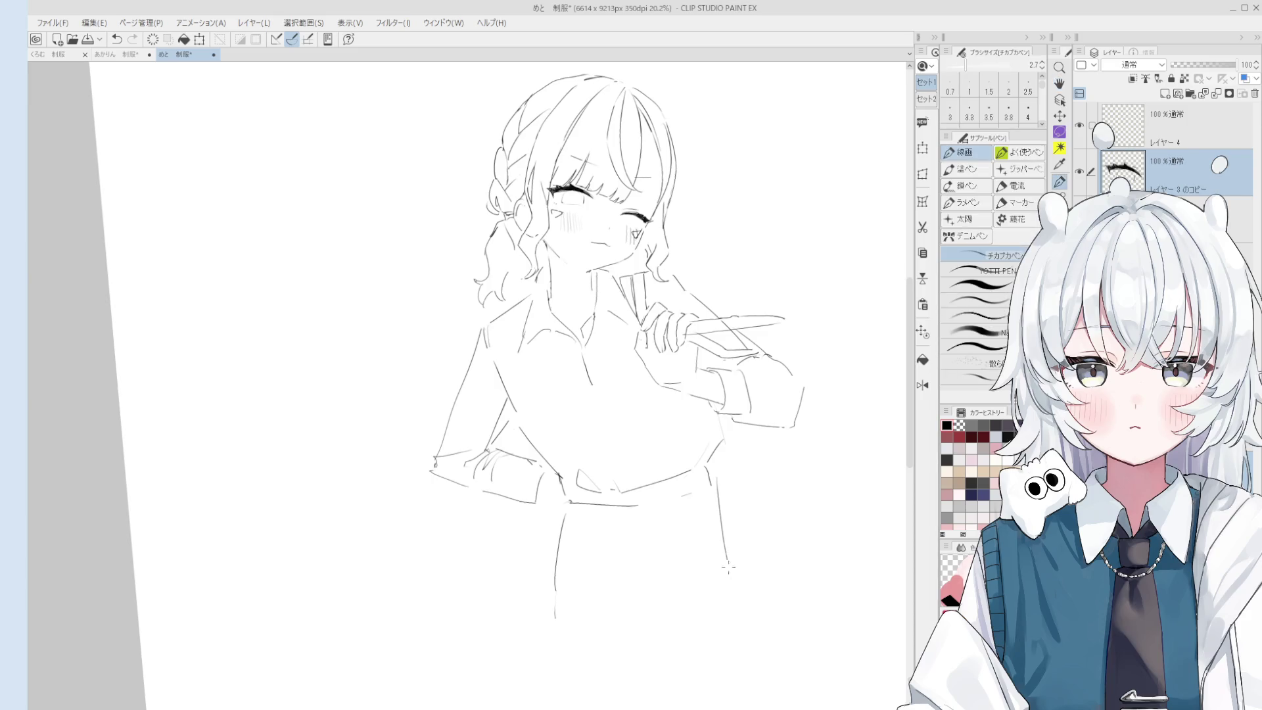
pyautogui.press('e')
pyautogui.moveTo(734, 598); pyautogui.dragTo(726, 489)
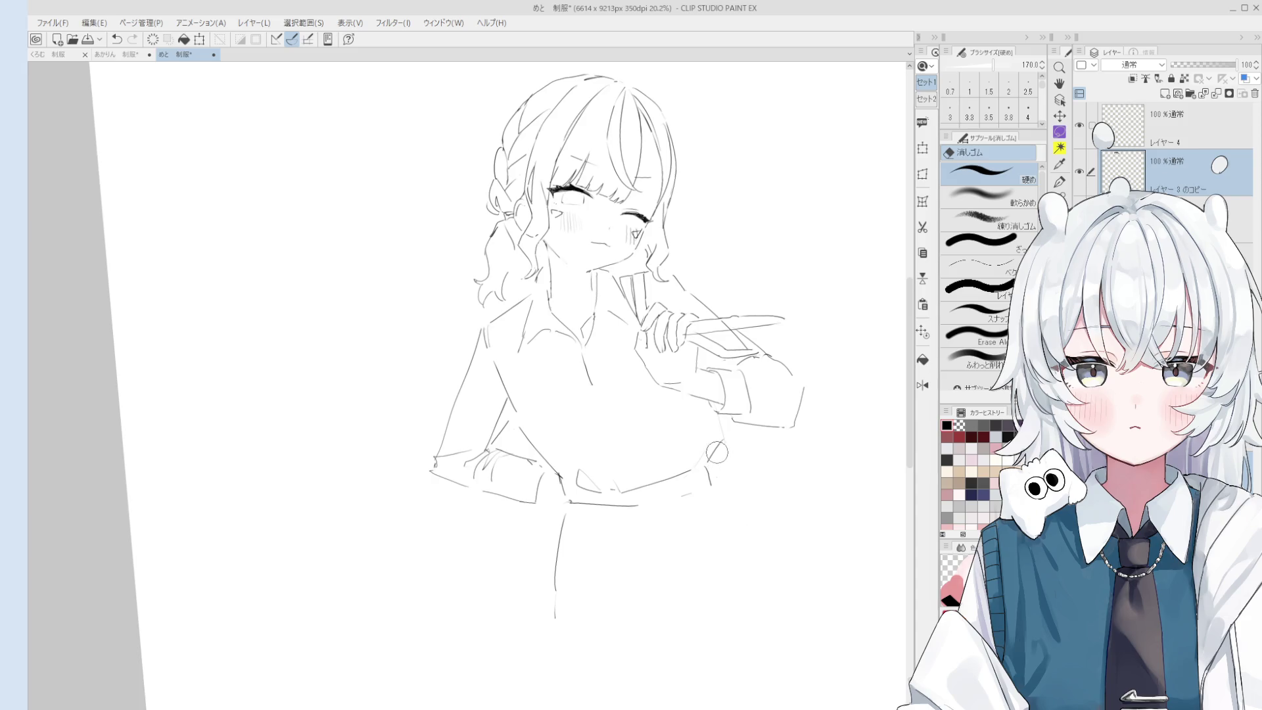
pyautogui.press('e')
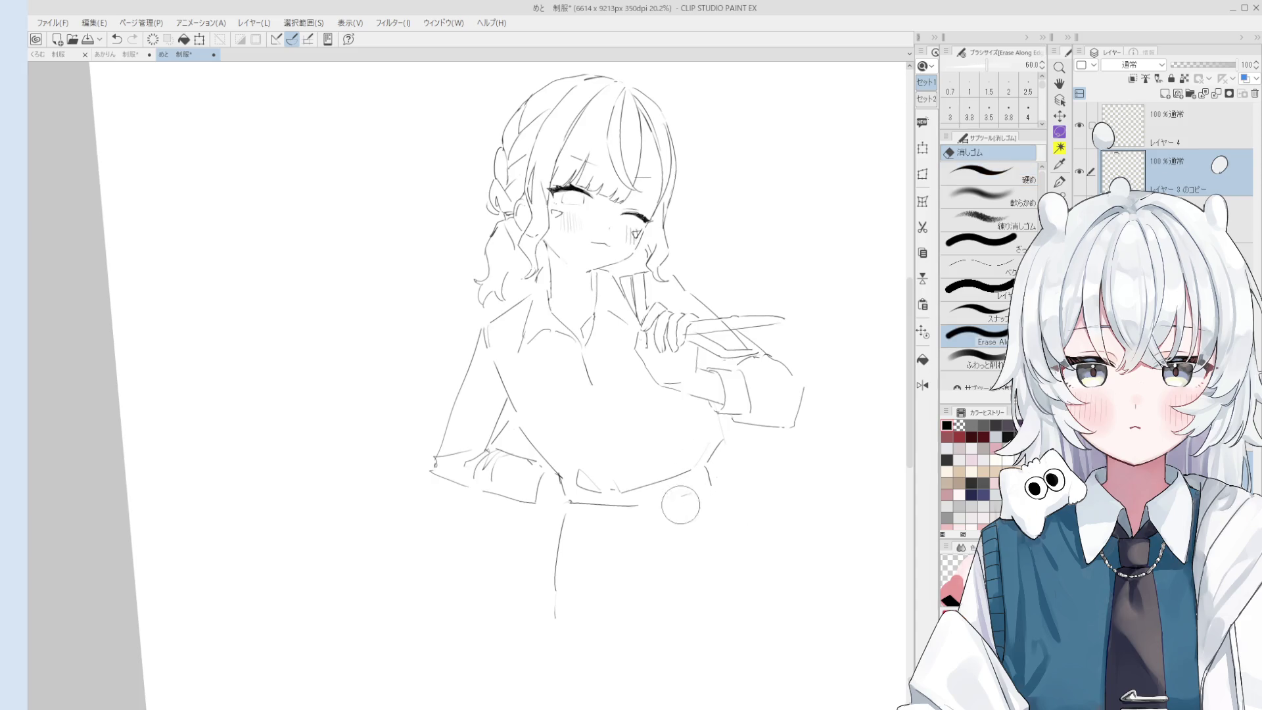
pyautogui.scroll(1, 690, 500)
pyautogui.press('e')
pyautogui.scroll(4, 699, 501)
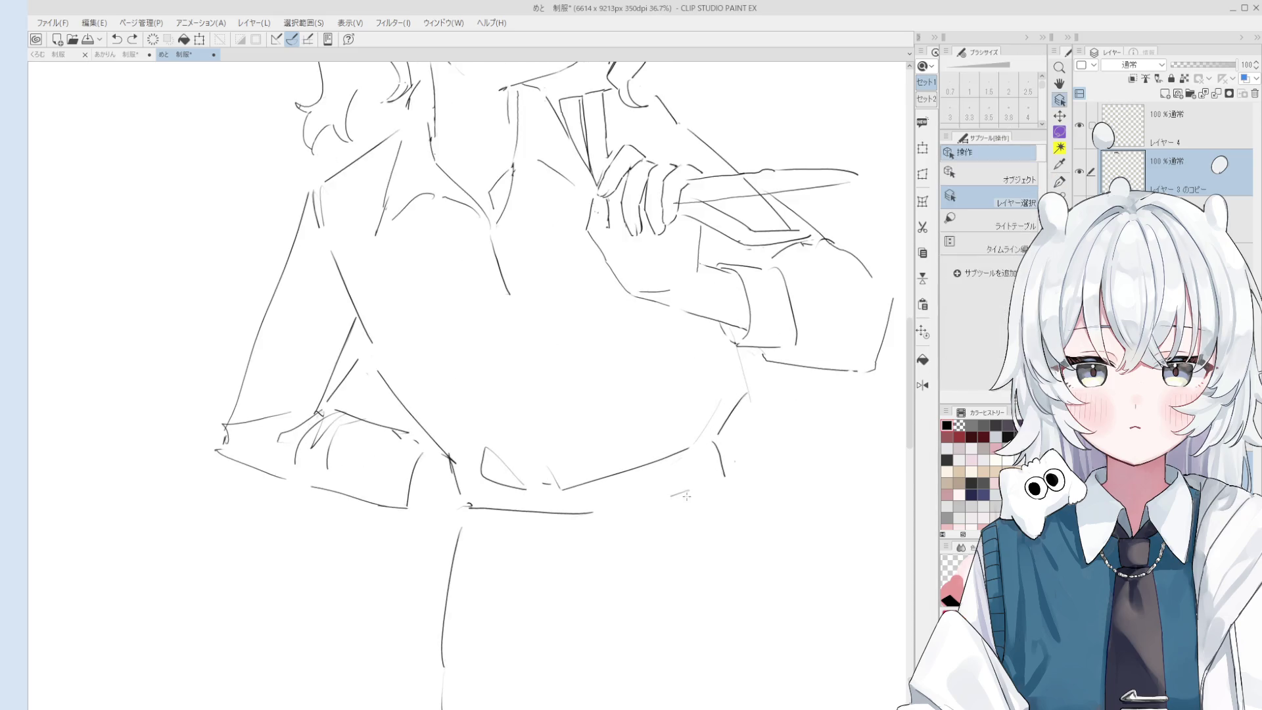
pyautogui.hotkey('alt', '[')
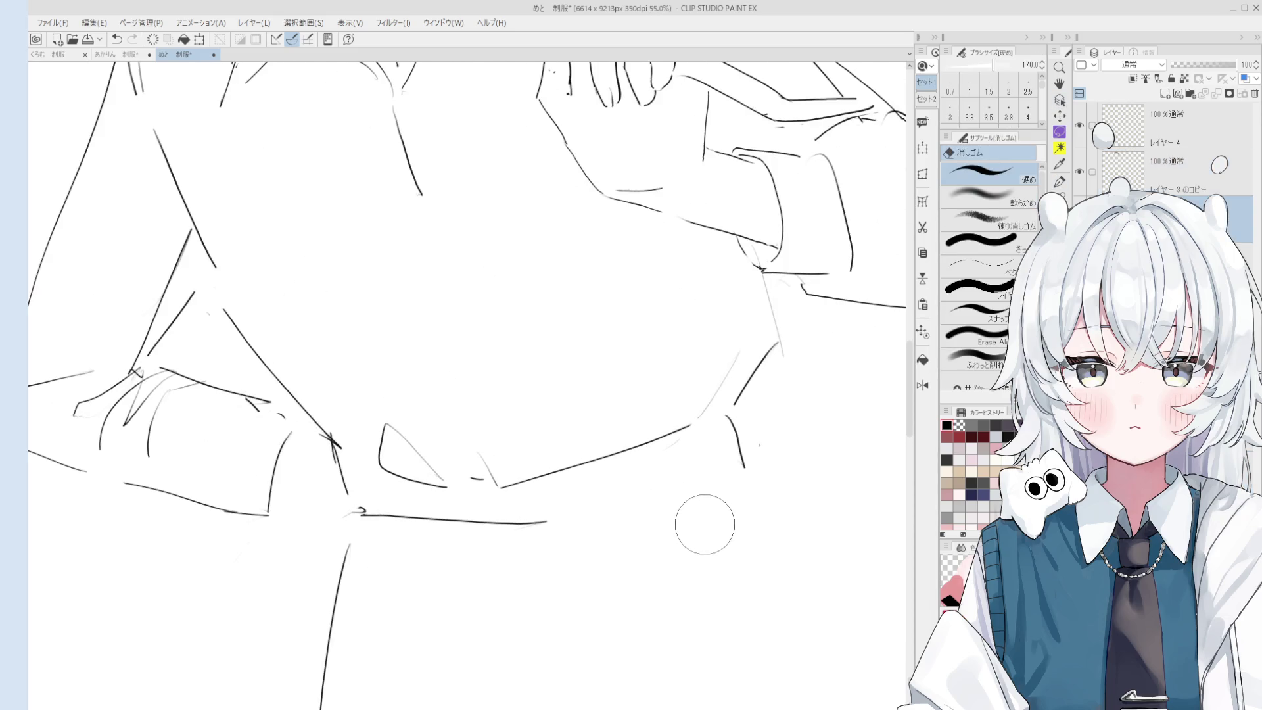
# Re-centre the view on the waist and tilt the canvas slightly counter-clockwise.
pyautogui.press('p')
pyautogui.scroll(-1, 741, 427)
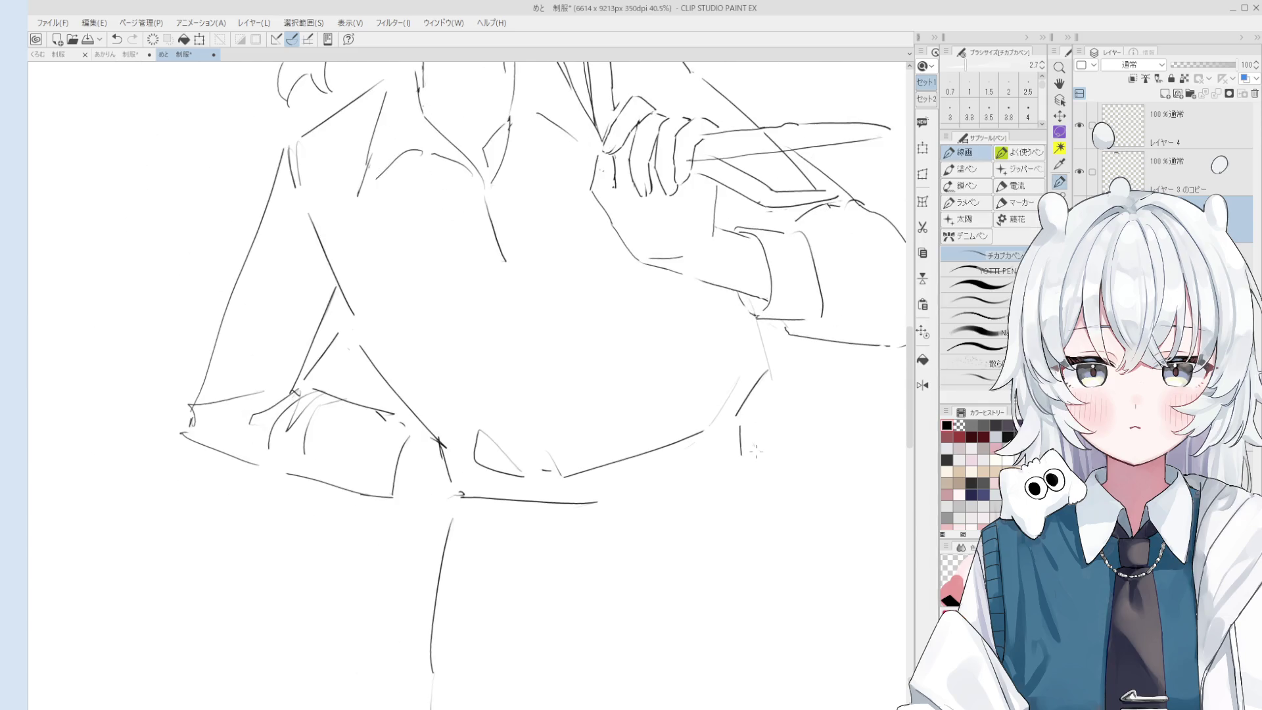
pyautogui.press('e')
pyautogui.press('p')
pyautogui.moveTo(640, 523)
pyautogui.mouseDown()
pyautogui.moveTo(715, 648)
pyautogui.moveTo(645, 535)
pyautogui.mouseUp()
pyautogui.moveTo(750, 531); pyautogui.dragTo(749, 508)
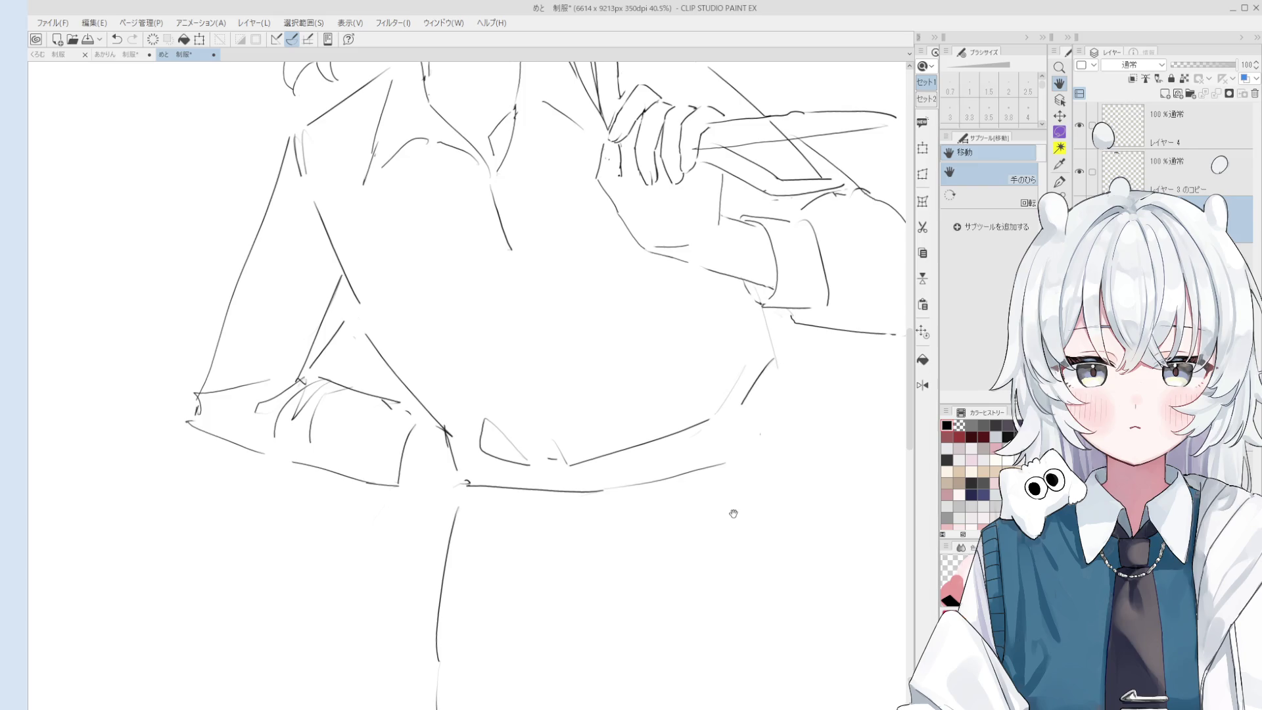
pyautogui.moveTo(731, 514); pyautogui.dragTo(734, 508)
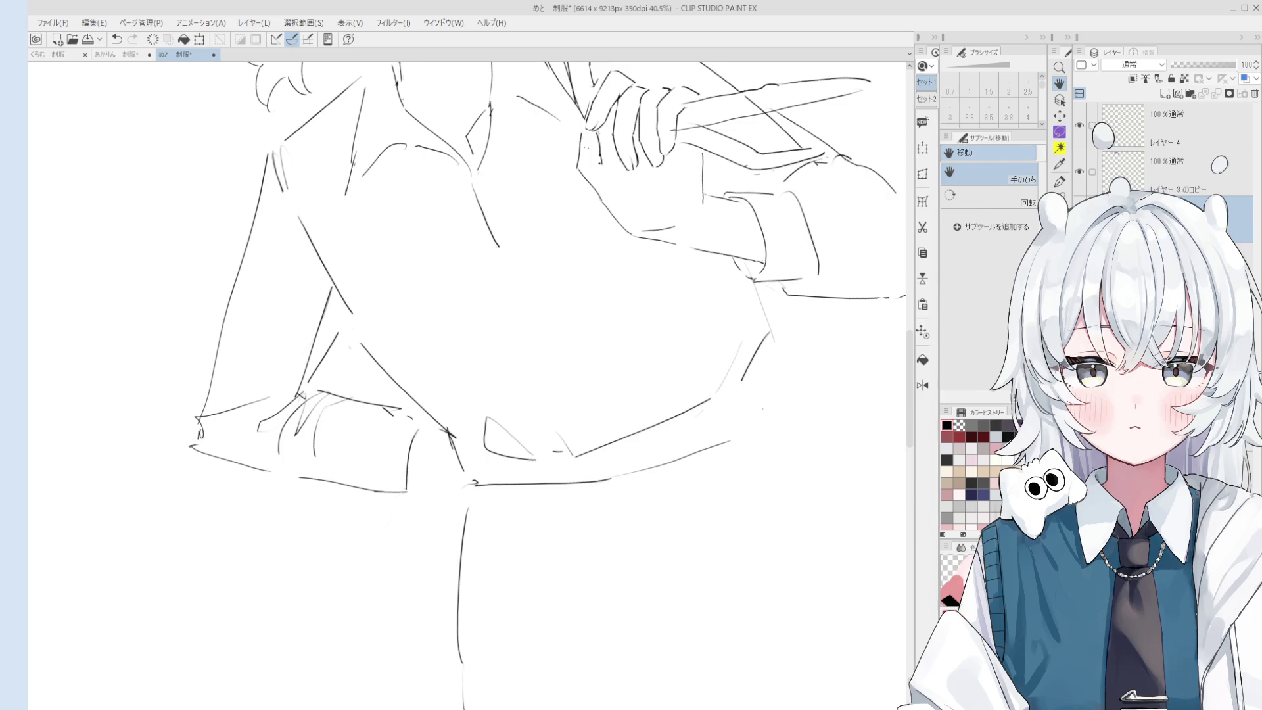
pyautogui.scroll(-4, 725, 404)
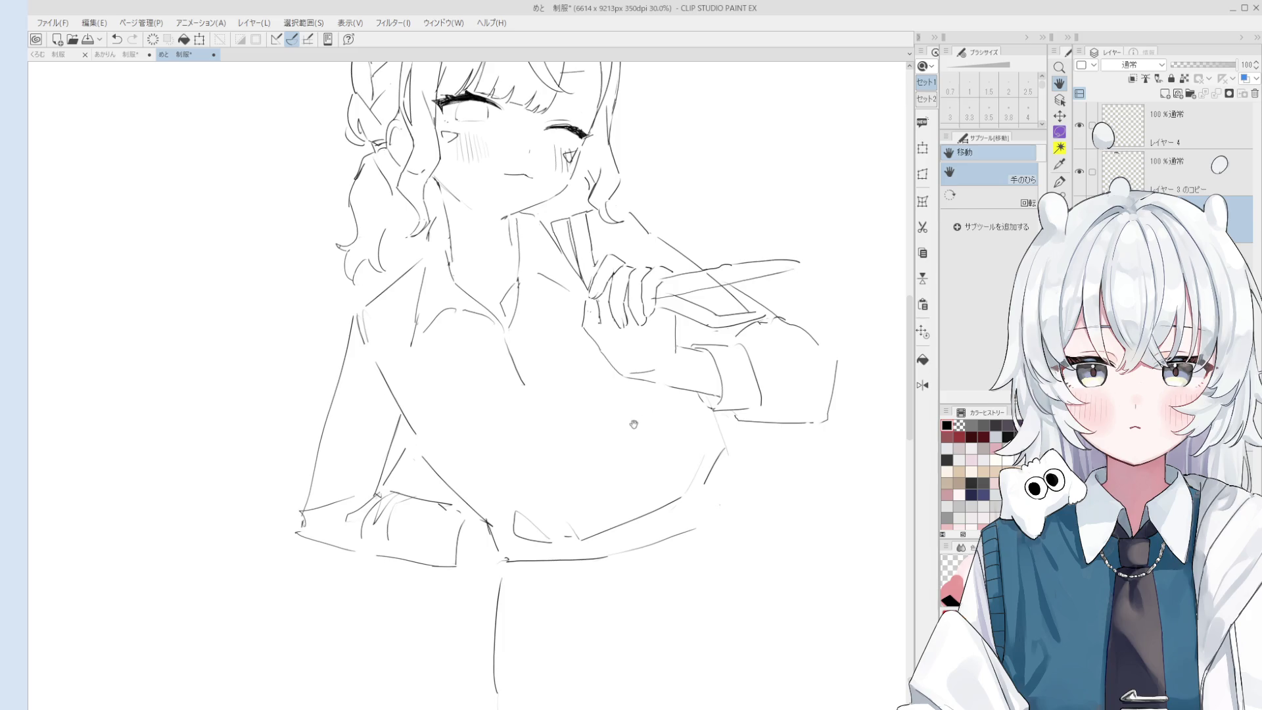
# Draw a short vertical stroke at the shirt's lower right by the waist.
pyautogui.press('e')
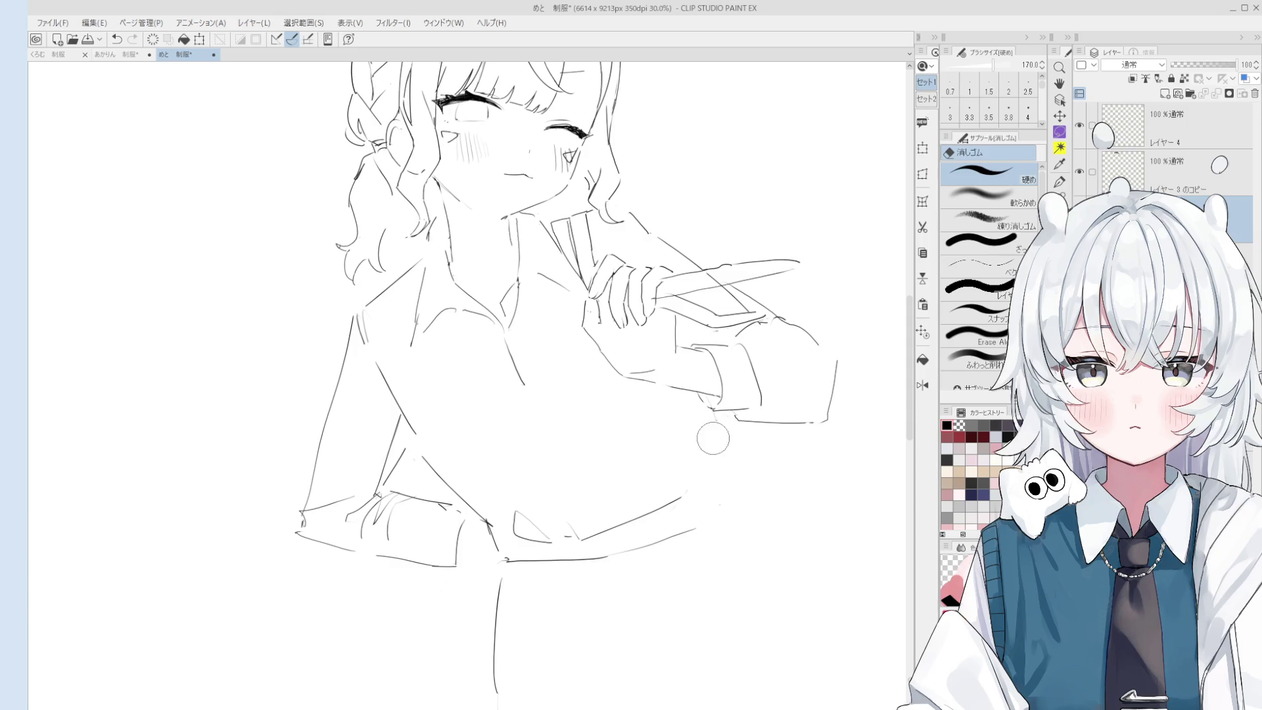
pyautogui.press('p')
pyautogui.moveTo(705, 436); pyautogui.dragTo(702, 478)
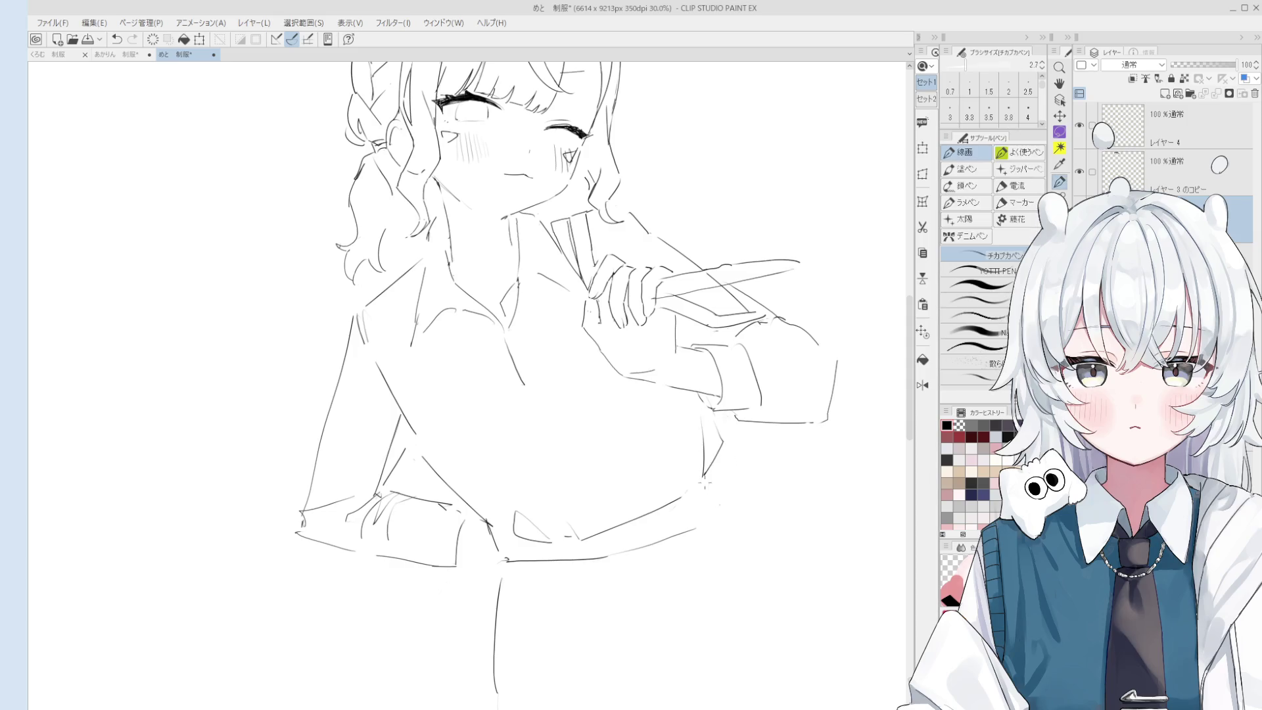
pyautogui.scroll(-2, 704, 485)
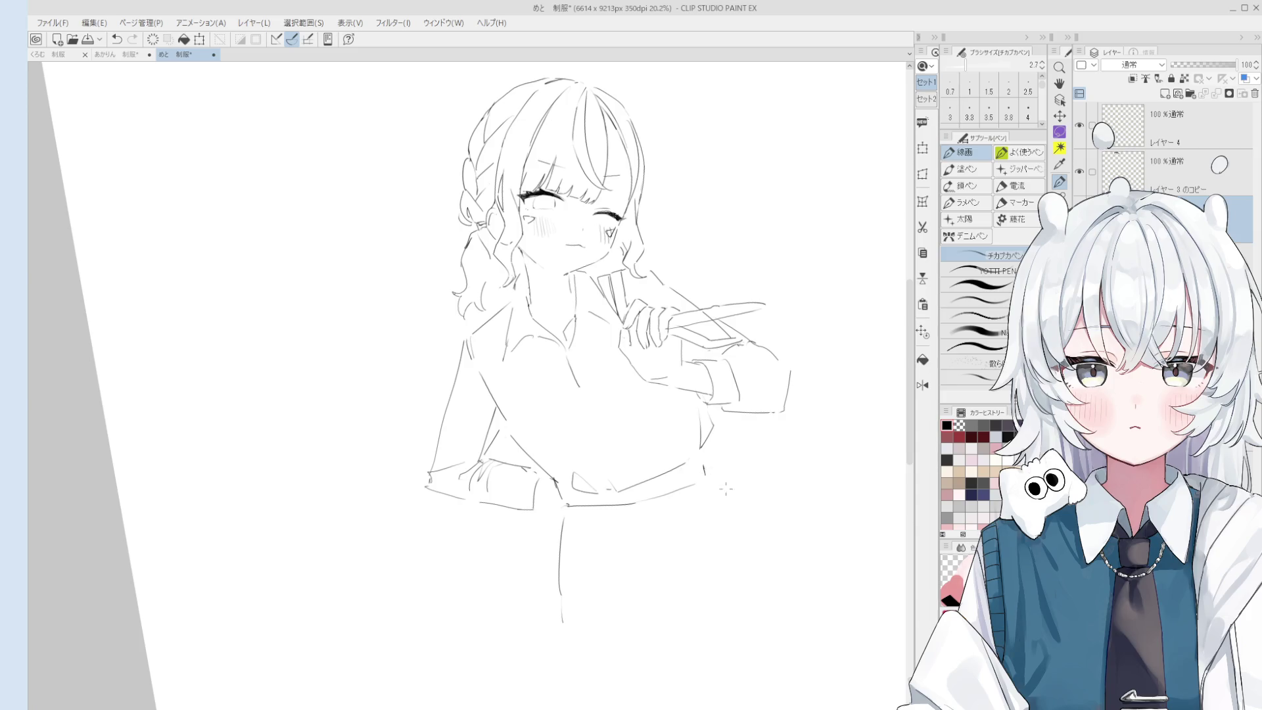
# Try a diagonal line down the skirt's right side, then undo it and trim the hem.
pyautogui.moveTo(709, 469); pyautogui.dragTo(777, 563)
pyautogui.hotkey('ctrl', 'z')
pyautogui.hotkey('ctrl', 'z')
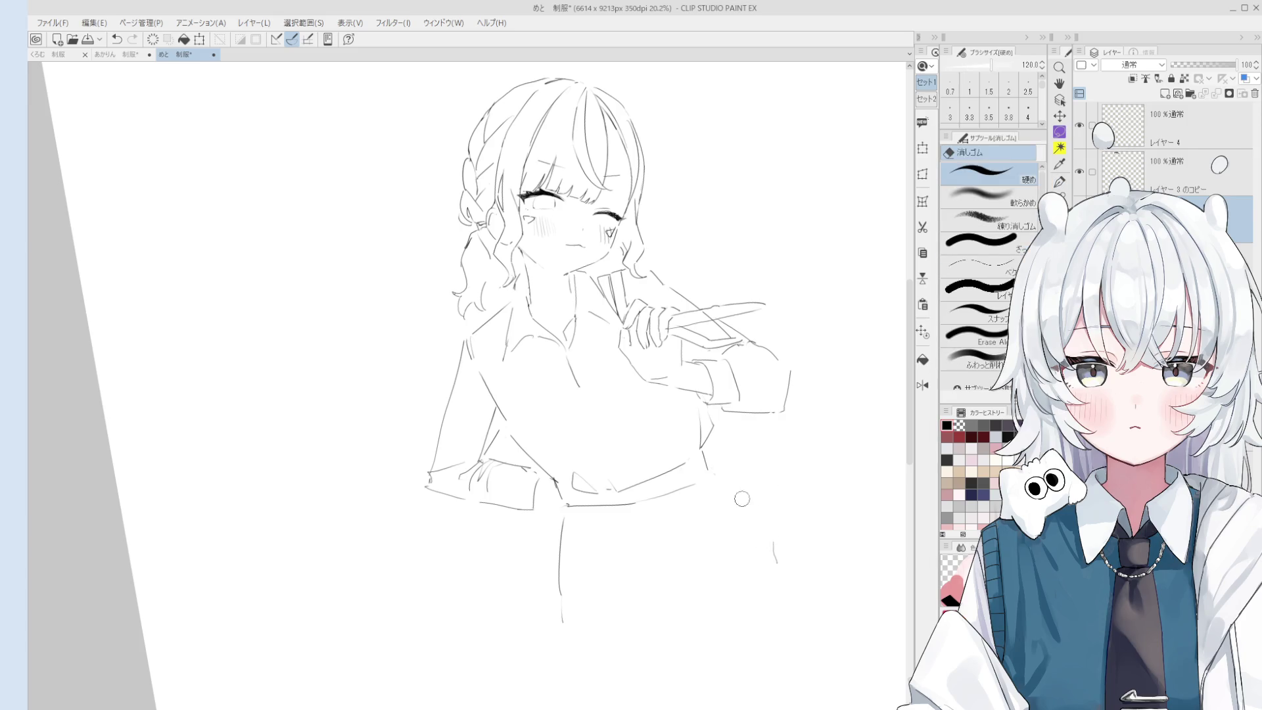
pyautogui.press('e')
pyautogui.moveTo(703, 487)
pyautogui.mouseDown()
pyautogui.moveTo(642, 507)
pyautogui.moveTo(705, 478)
pyautogui.mouseUp()
pyautogui.press('p')
pyautogui.press('e')
pyautogui.press('p')
pyautogui.hotkey('ctrl', 'z')
# Draw the skirt's right edge down from the waist.
pyautogui.press('e')
pyautogui.scroll(-1, 738, 510)
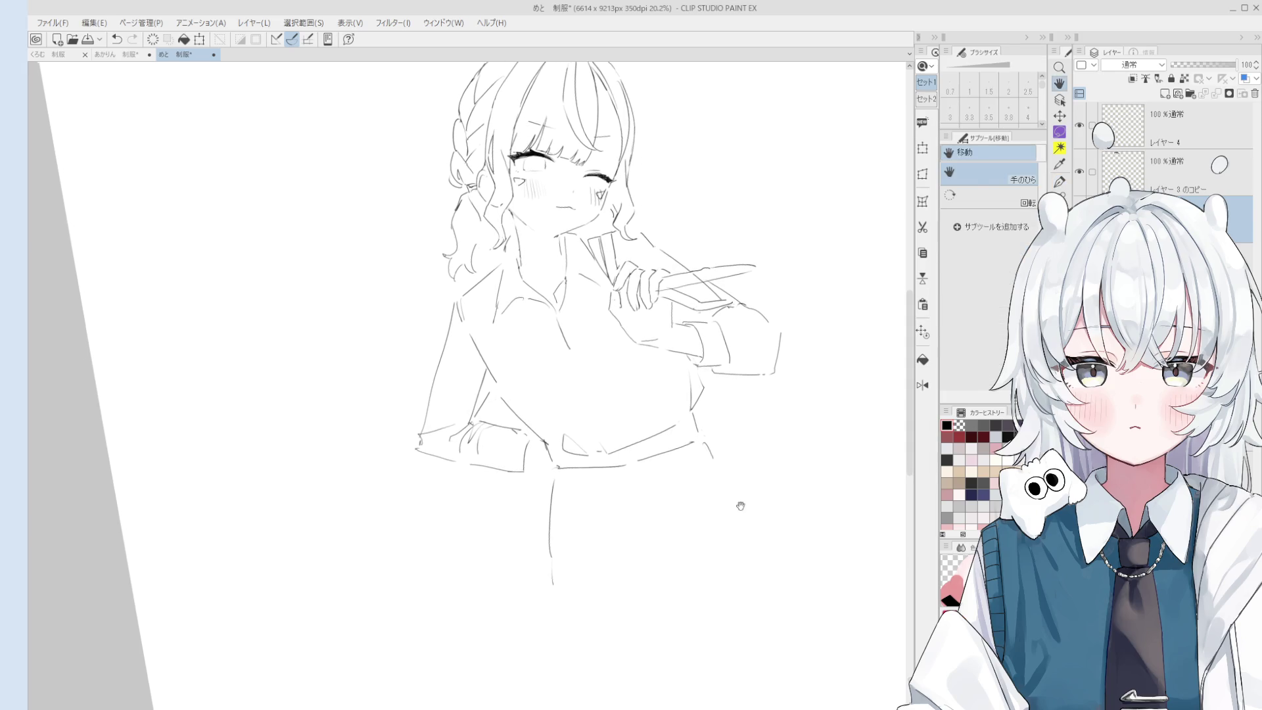
pyautogui.scroll(-1, 698, 446)
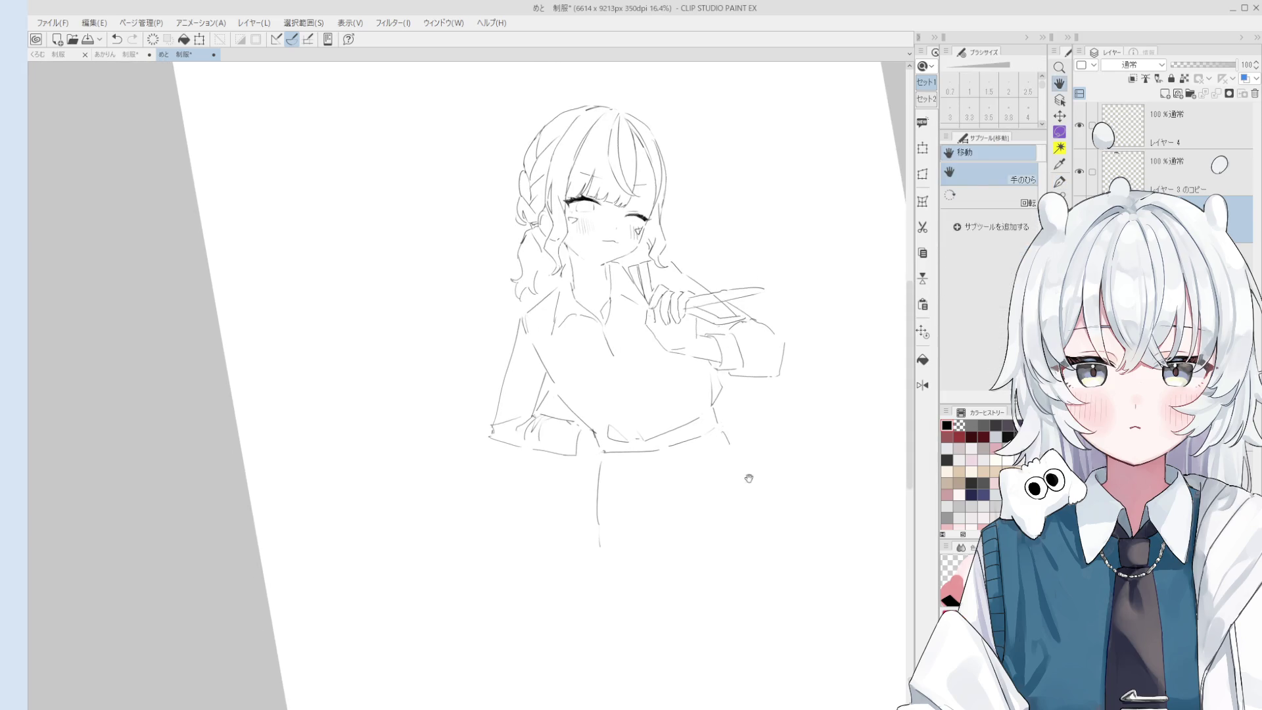
pyautogui.press('p')
pyautogui.moveTo(722, 428); pyautogui.dragTo(763, 509)
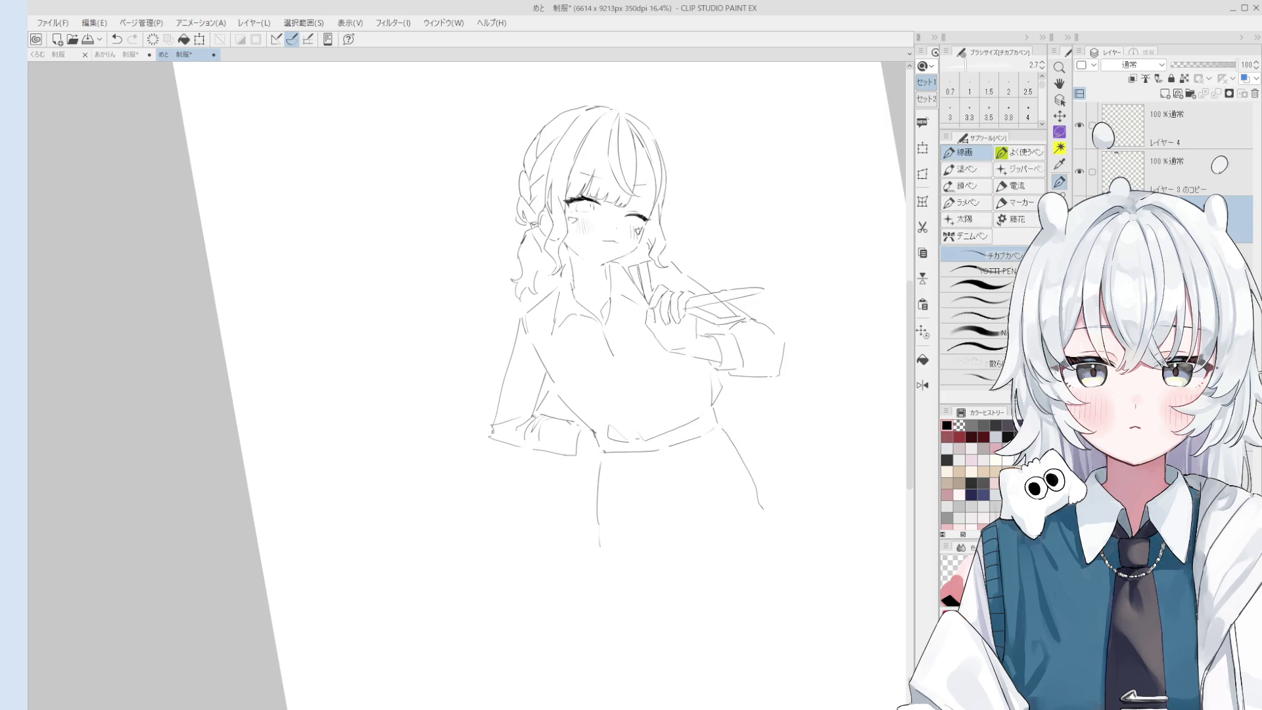
pyautogui.scroll(3, 642, 306)
pyautogui.scroll(-1, 642, 306)
# Rotate and enlarge the view, then redraw a short stroke across the top of the head.
pyautogui.press('h')
pyautogui.moveTo(642, 306); pyautogui.dragTo(667, 274)
pyautogui.moveTo(631, 188); pyautogui.dragTo(621, 189)
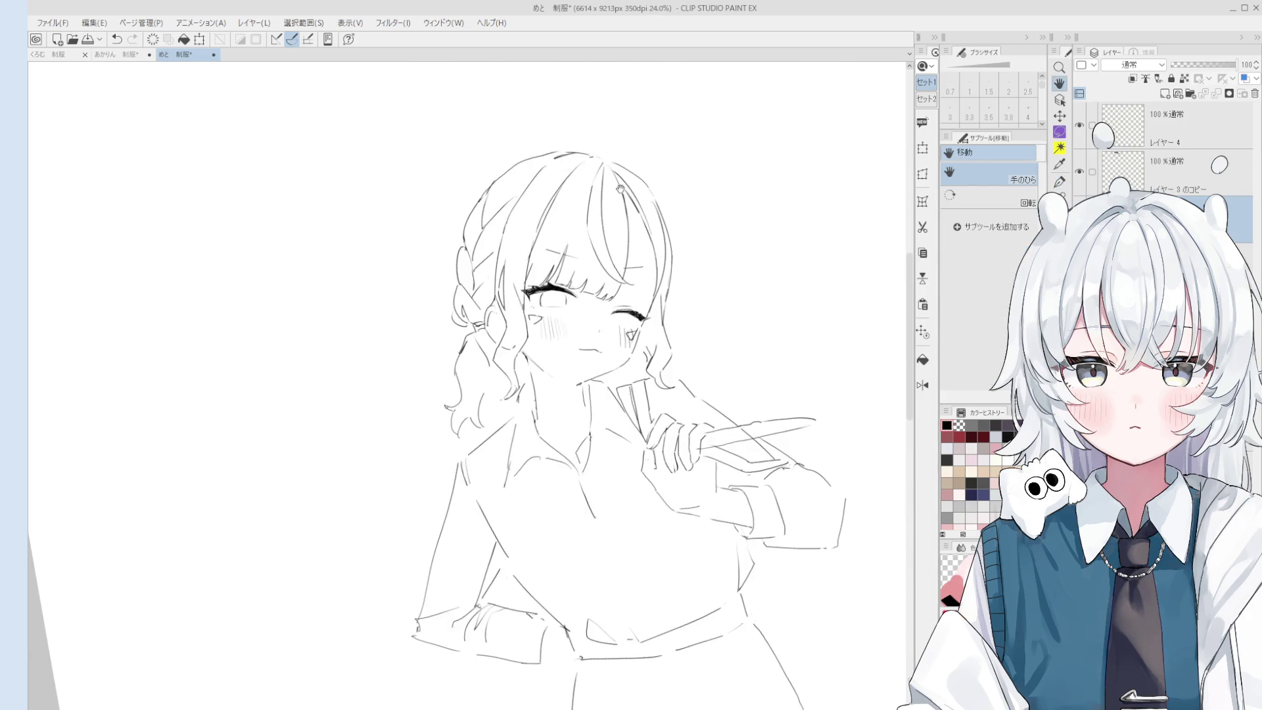
pyautogui.press('p')
pyautogui.hotkey('ctrl', 'z')
pyautogui.moveTo(599, 161); pyautogui.dragTo(587, 177)
pyautogui.press('e')
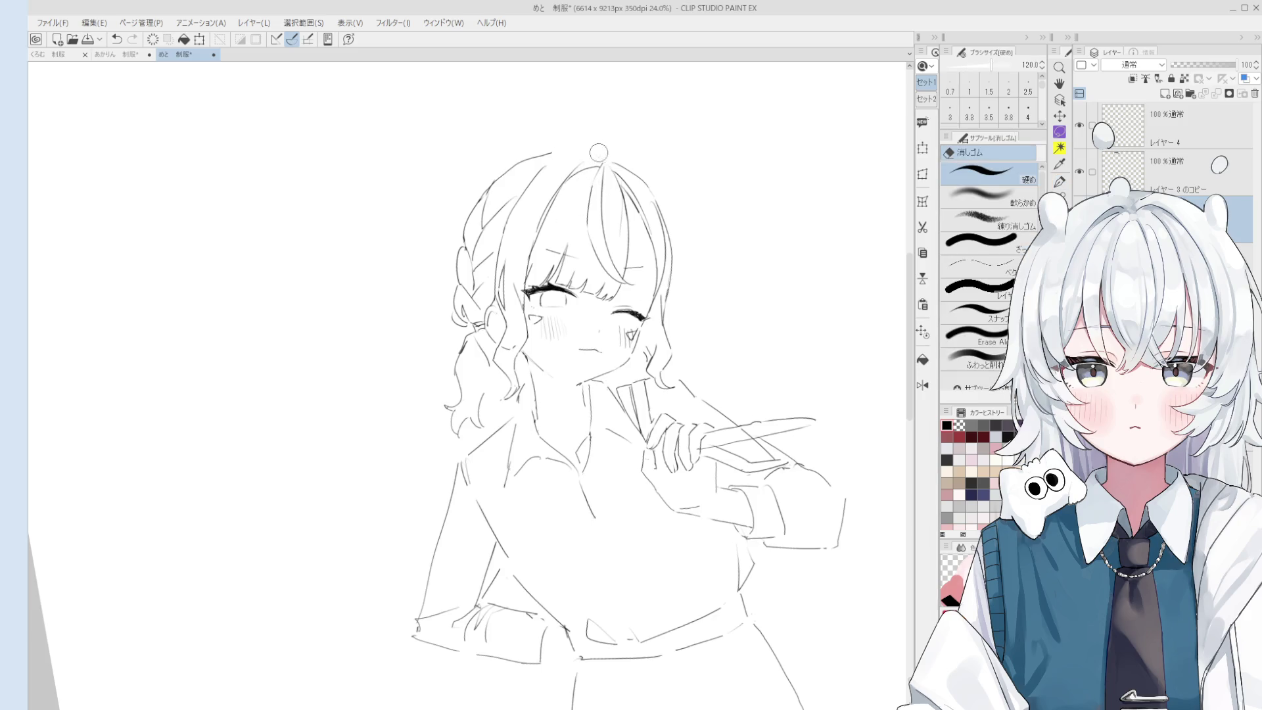
pyautogui.press('p')
pyautogui.scroll(-2, 595, 152)
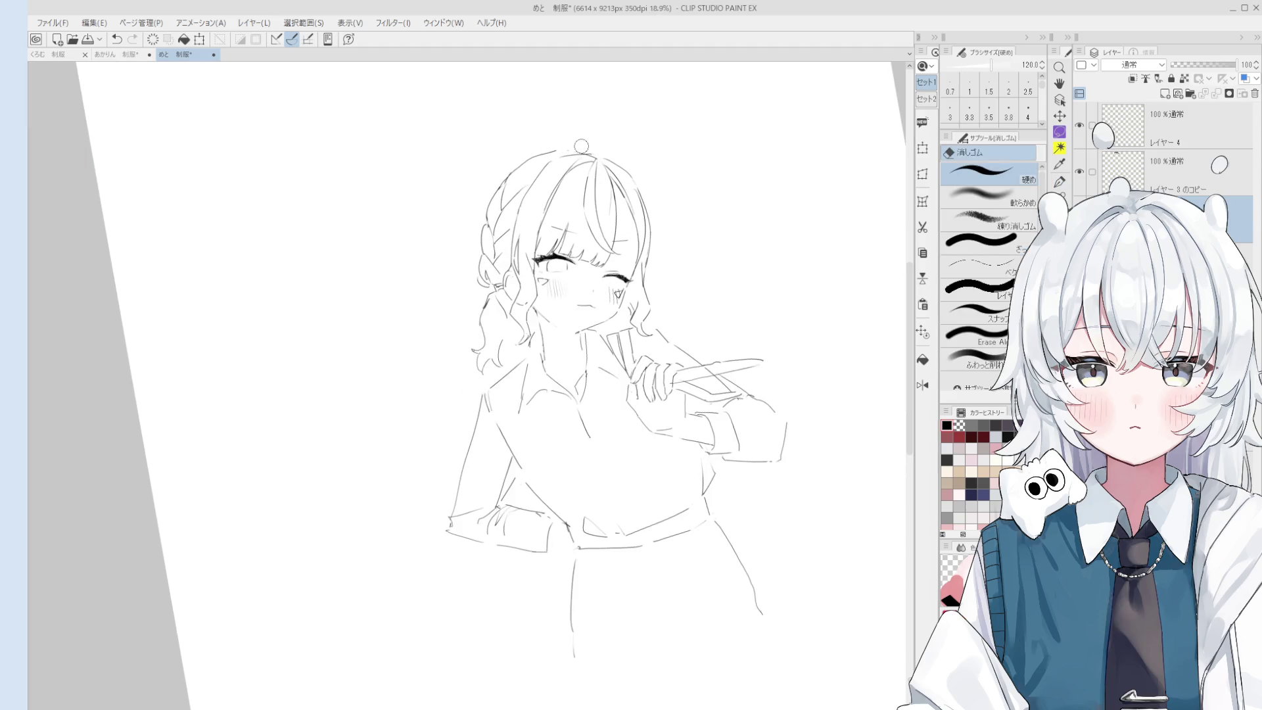
pyautogui.hotkey('ctrl', 'z')
pyautogui.moveTo(566, 154); pyautogui.dragTo(594, 152)
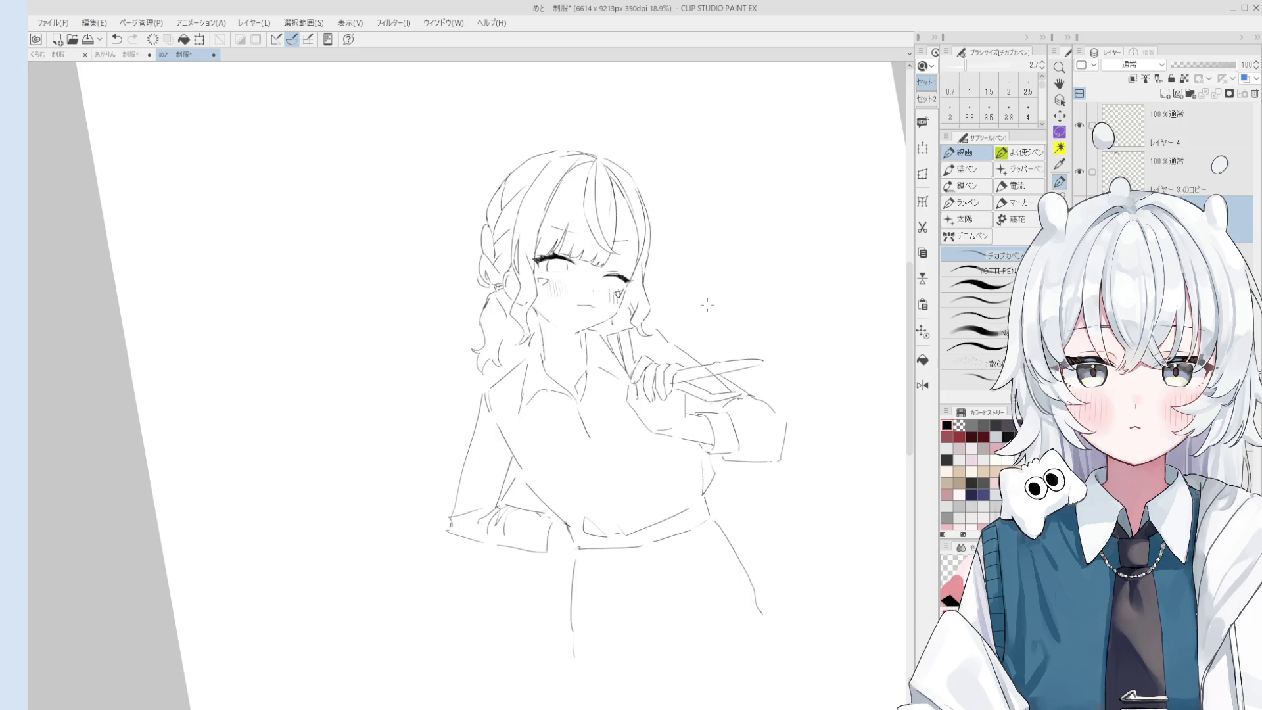
# Shift the sketch in view and replace the last stroke with a short line beside the hair.
pyautogui.press('space')
pyautogui.moveTo(569, 355)
pyautogui.mouseDown()
pyautogui.moveTo(642, 382)
pyautogui.moveTo(628, 368)
pyautogui.mouseUp()
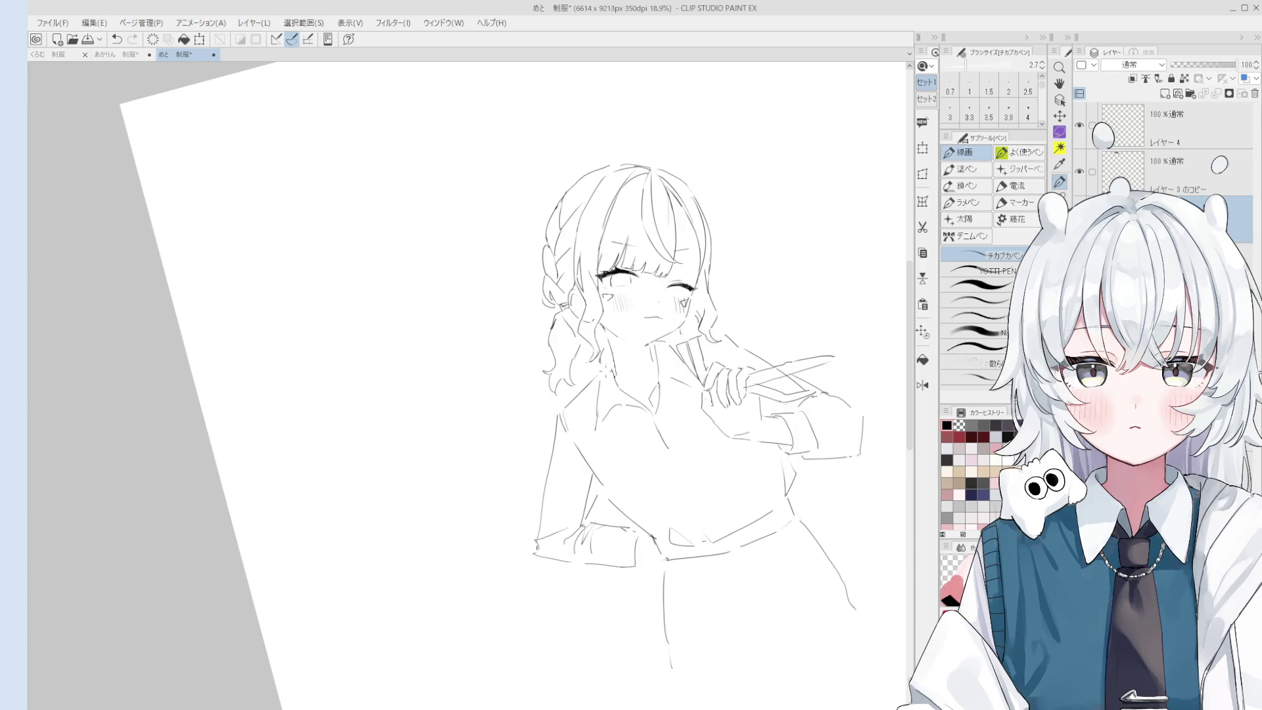
pyautogui.press('e')
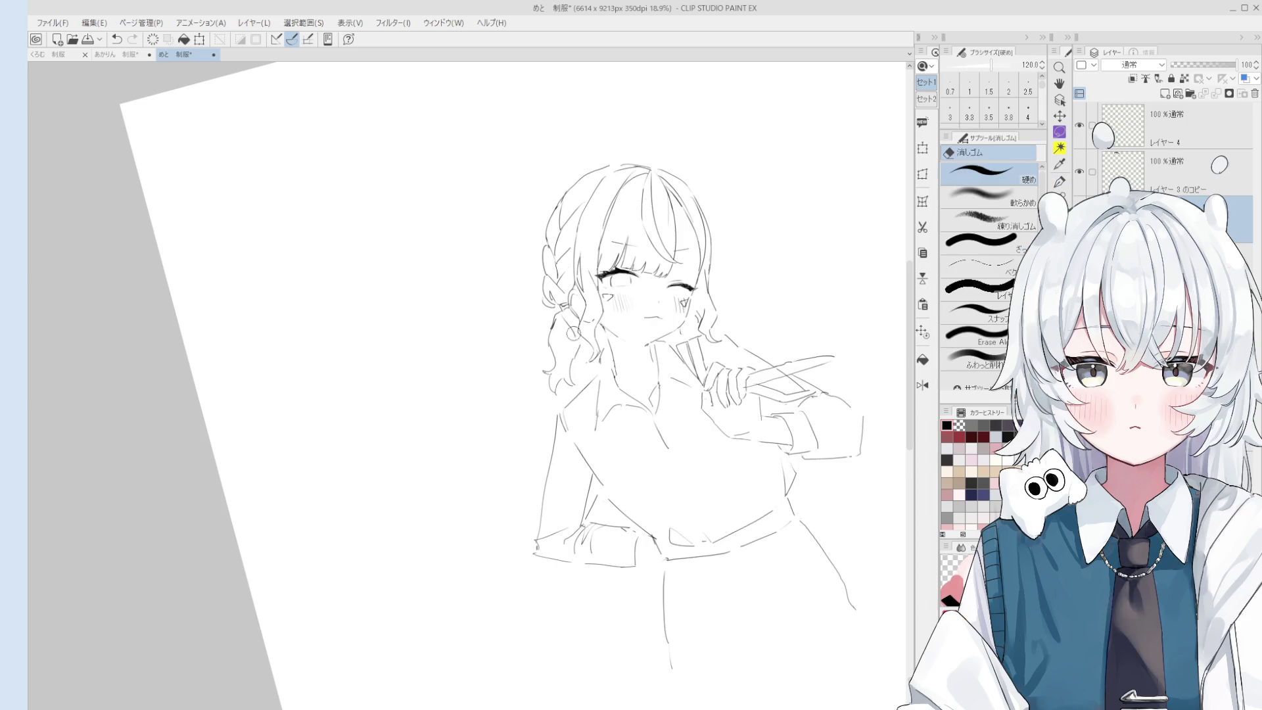
pyautogui.press('p')
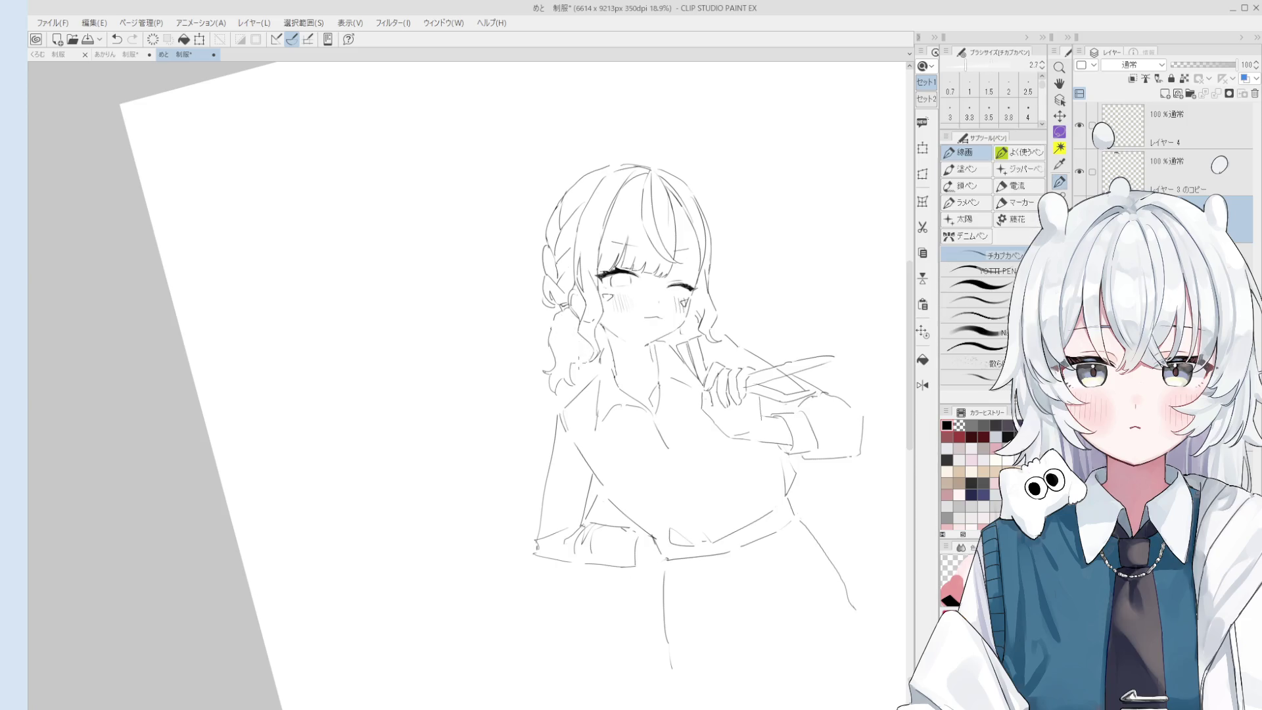
pyautogui.hotkey('ctrl', 'z')
pyautogui.moveTo(578, 358)
pyautogui.mouseDown()
pyautogui.moveTo(588, 338)
pyautogui.moveTo(563, 355)
pyautogui.moveTo(575, 341)
pyautogui.mouseUp()
# Draw a line near the ear and hair.
pyautogui.scroll(5, 567, 309)
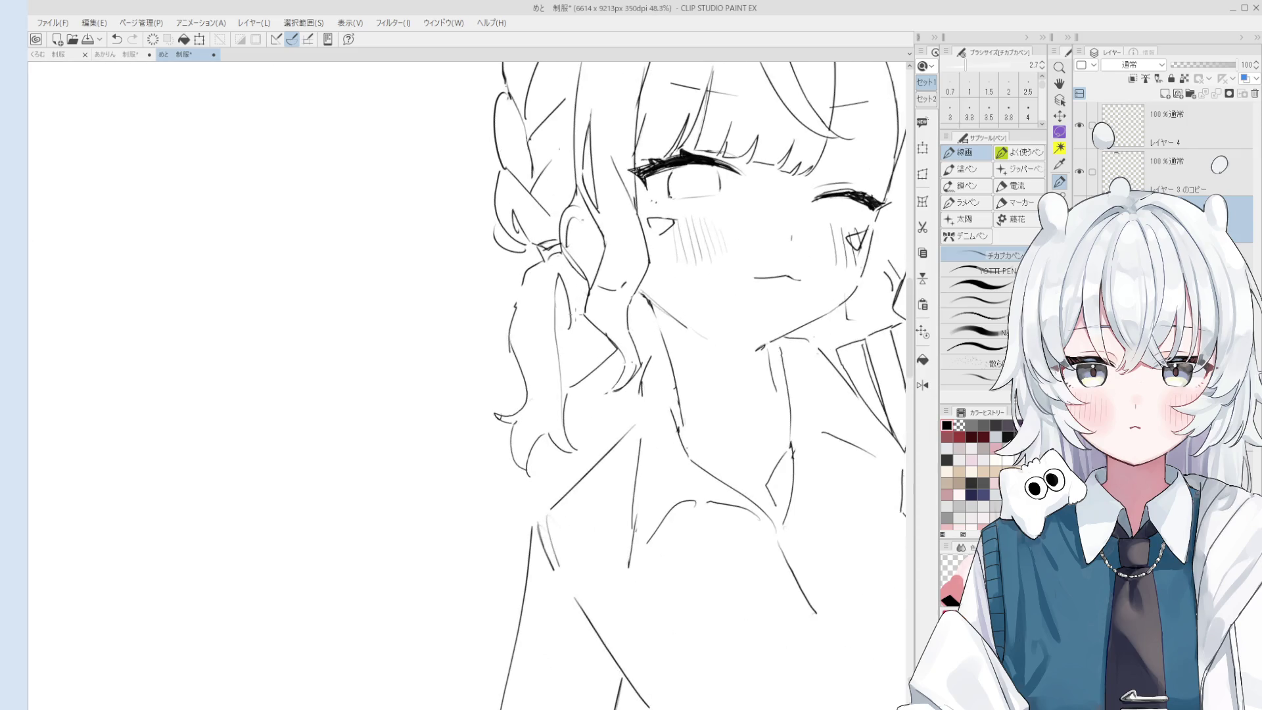
pyautogui.press('e')
pyautogui.press('p')
pyautogui.moveTo(562, 258); pyautogui.dragTo(587, 302)
pyautogui.scroll(-2, 583, 369)
pyautogui.scroll(-2, 592, 368)
# Zoom and rotate the view so the figure stands upright.
pyautogui.press('h')
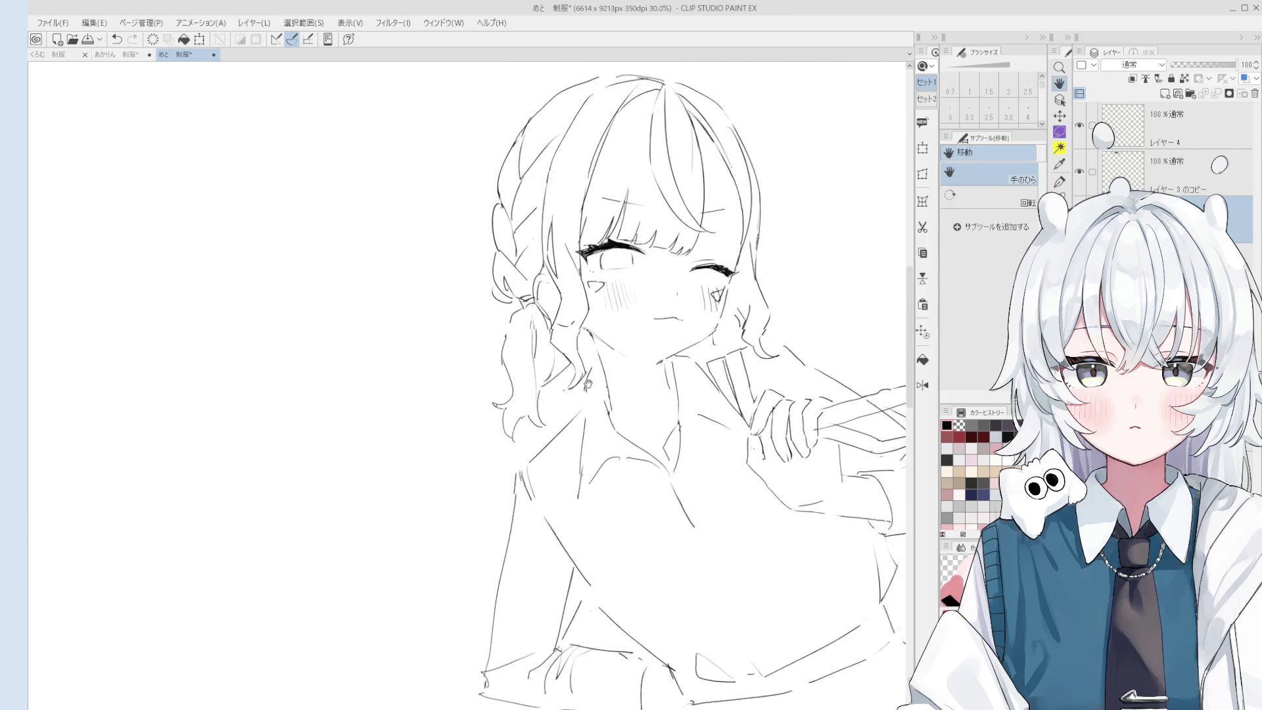
pyautogui.scroll(-1, 634, 371)
pyautogui.press('p')
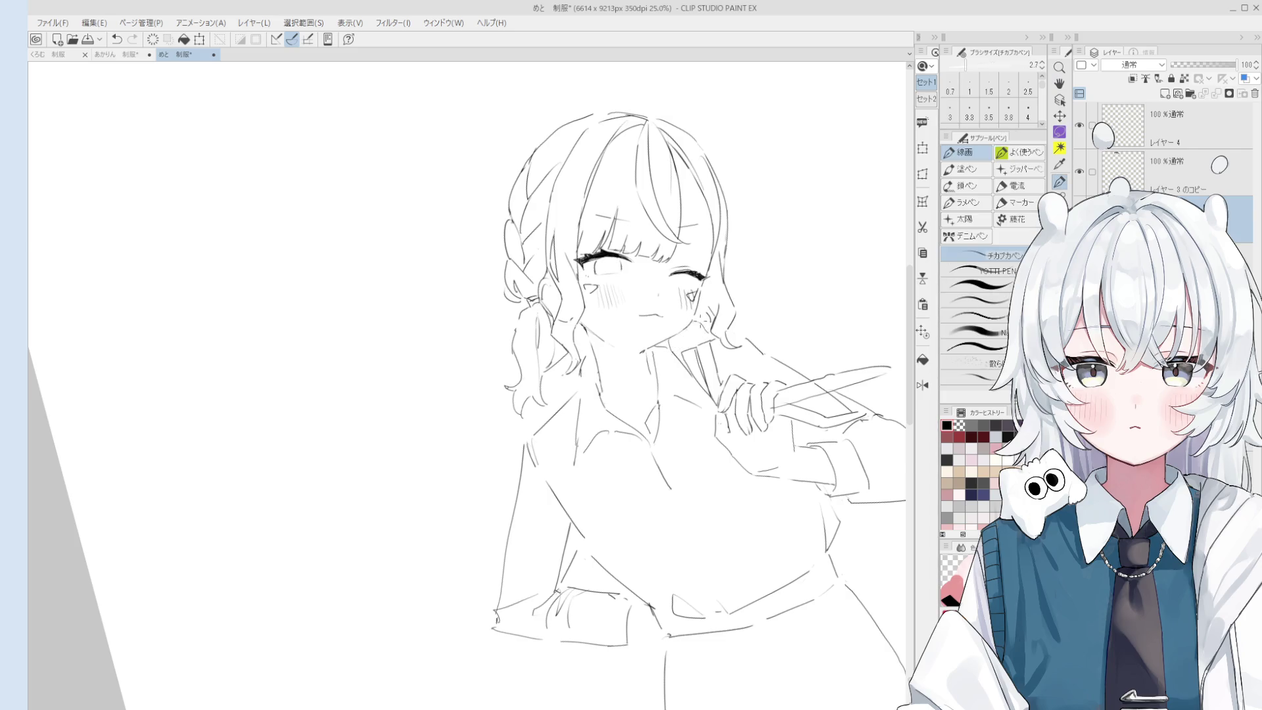
pyautogui.scroll(-1, 697, 322)
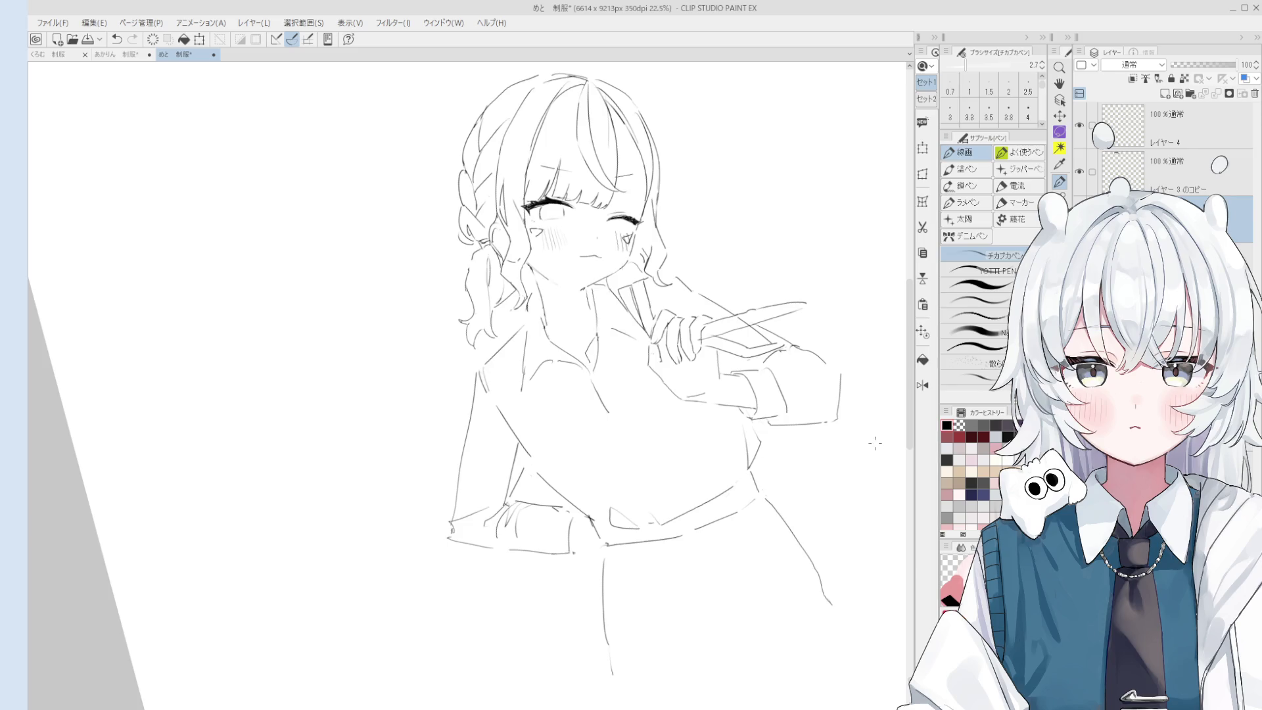
pyautogui.scroll(2, 870, 485)
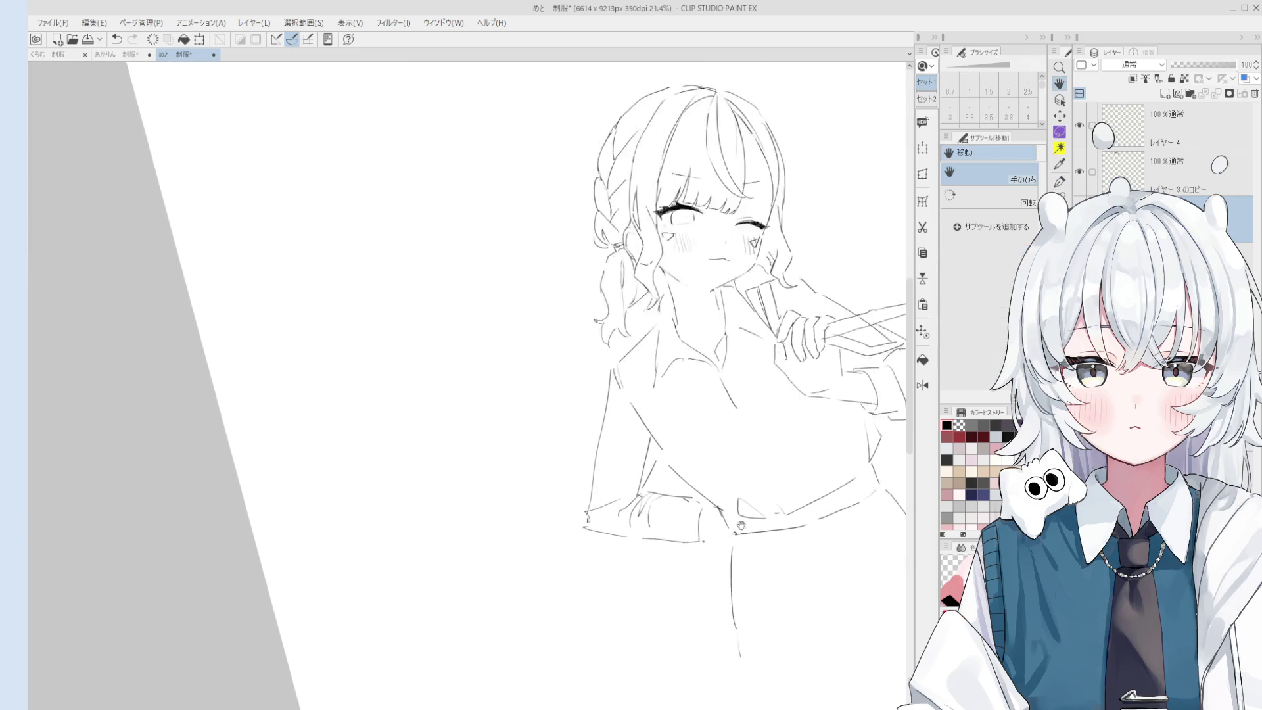
pyautogui.press('e')
pyautogui.press('p')
pyautogui.scroll(3, 708, 541)
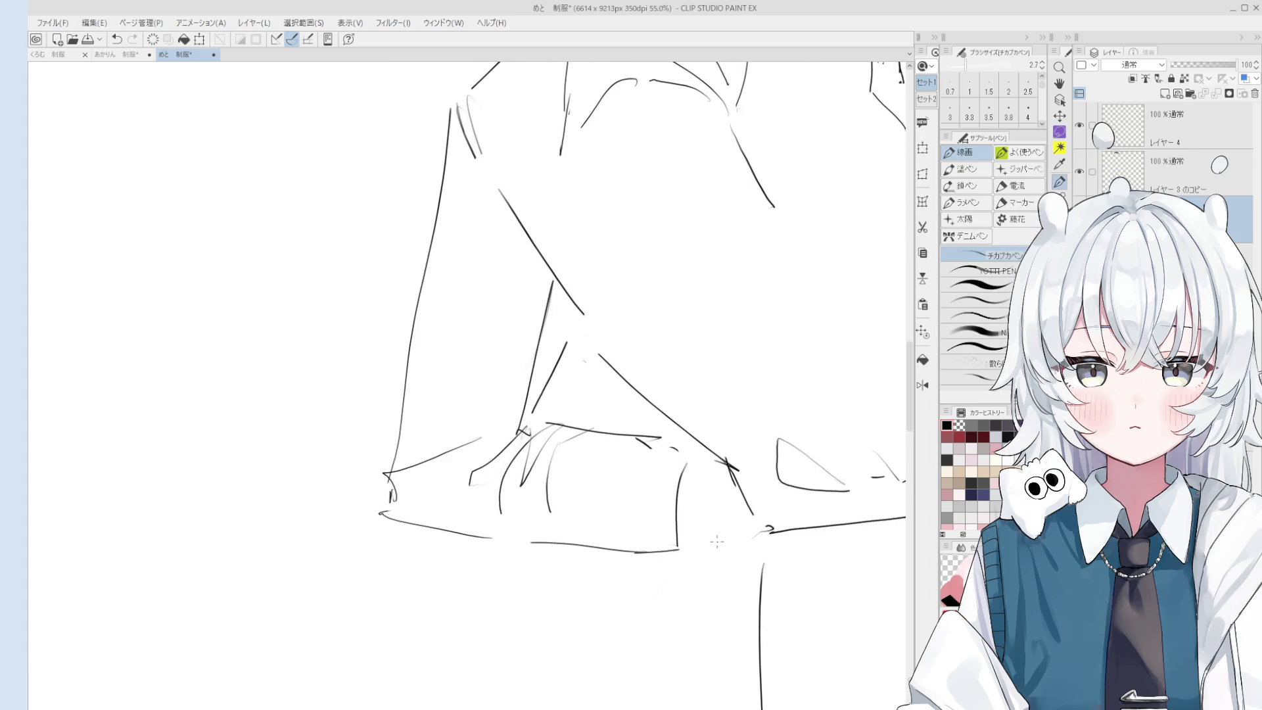
pyautogui.press('e')
pyautogui.press('p')
pyautogui.scroll(-2, 664, 526)
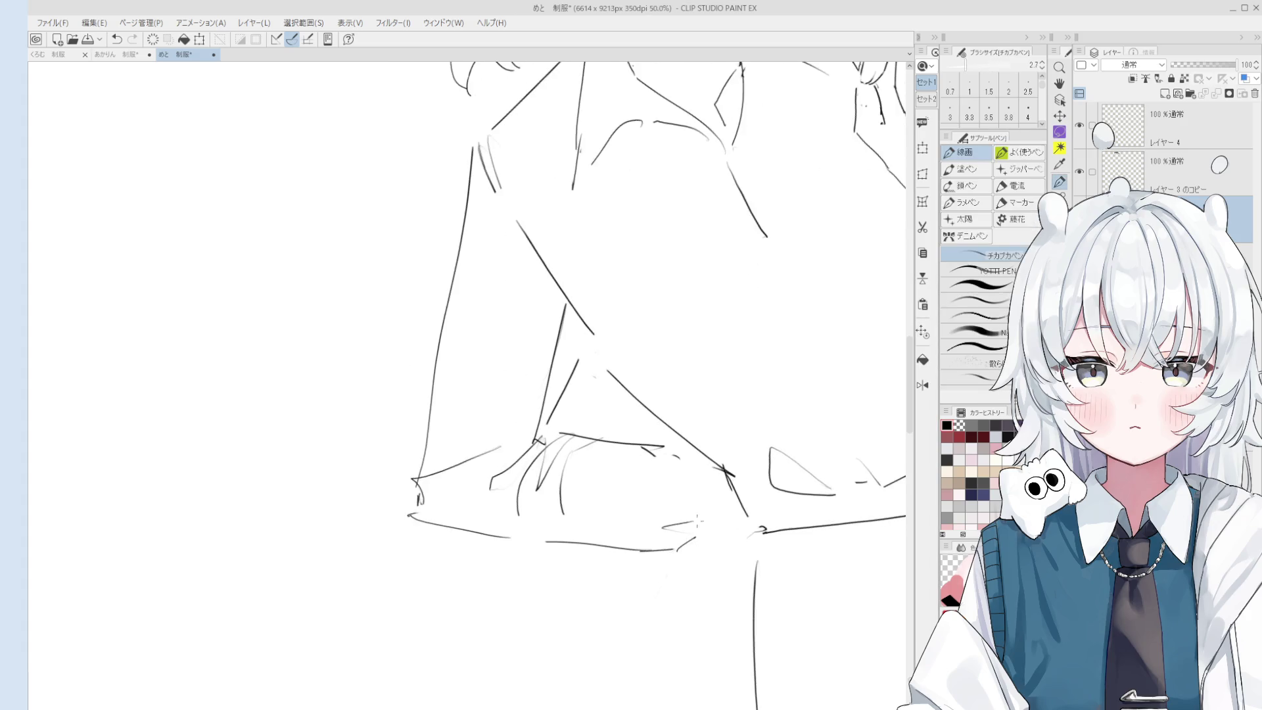
pyautogui.scroll(-2, 661, 524)
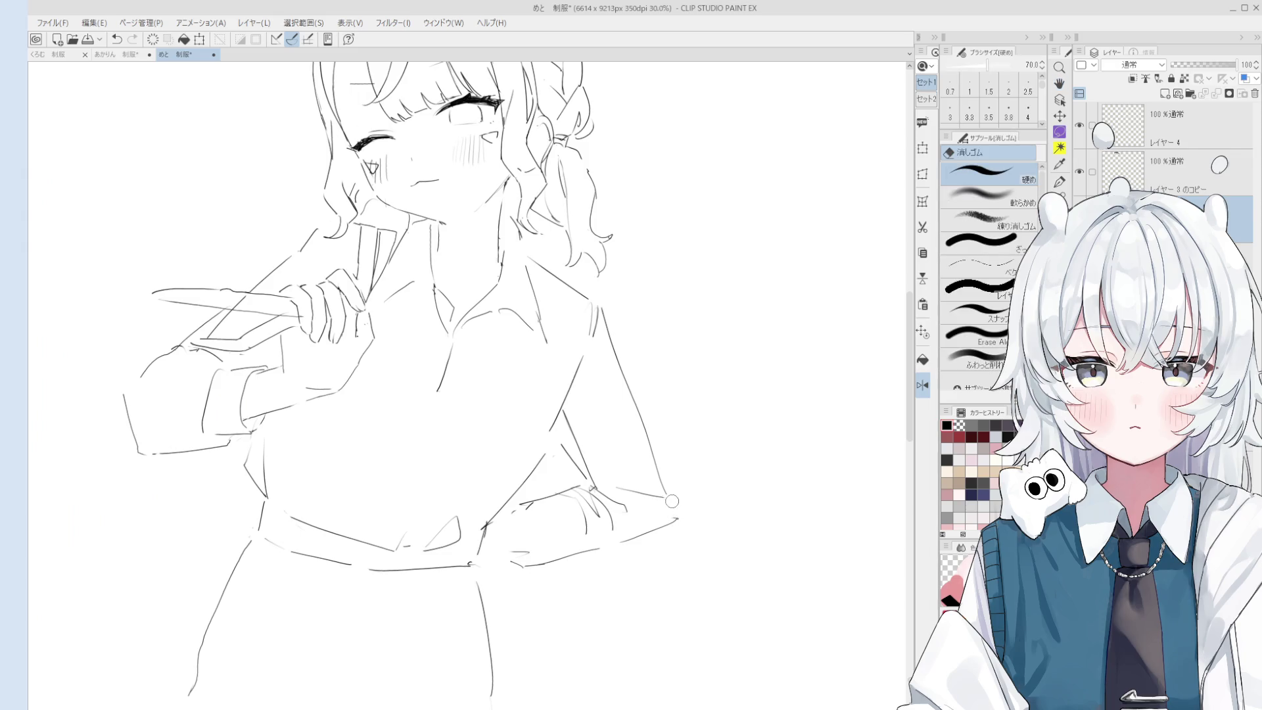
pyautogui.press('-')
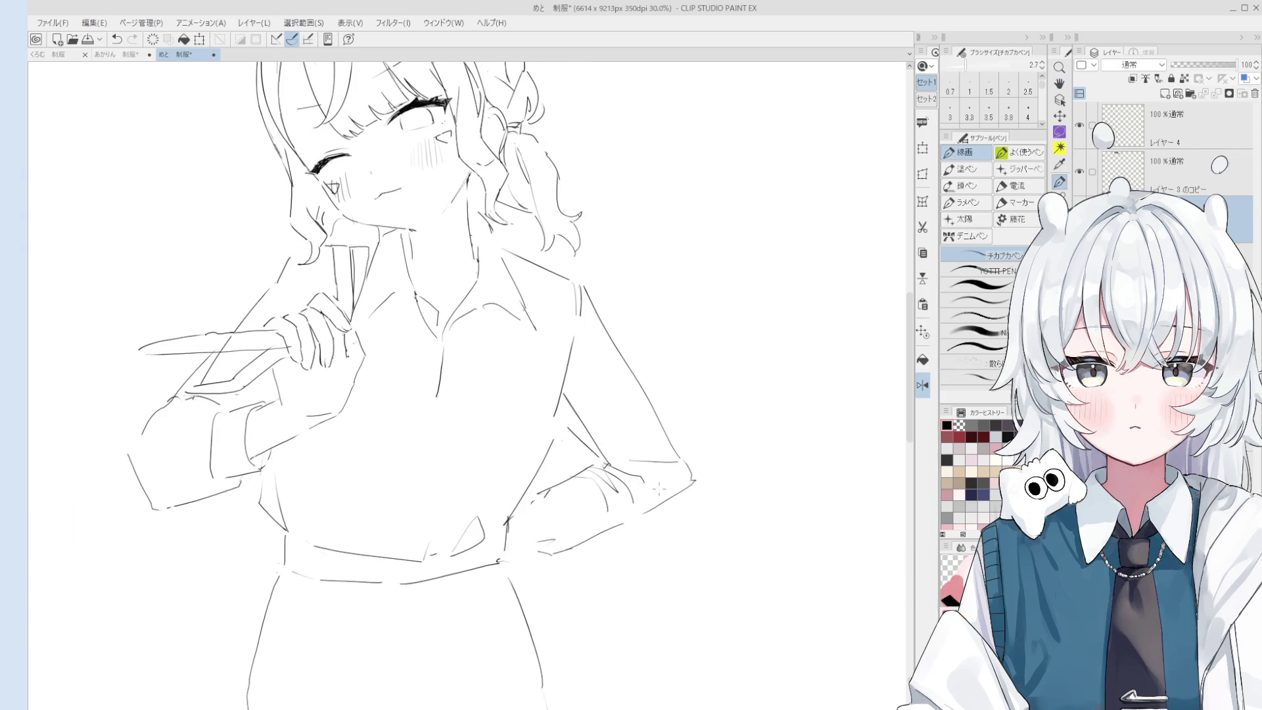
pyautogui.scroll(1, 643, 467)
# Pan and rotate toward the arm on the hip, then erase stray shirt lines near it.
pyautogui.press('e')
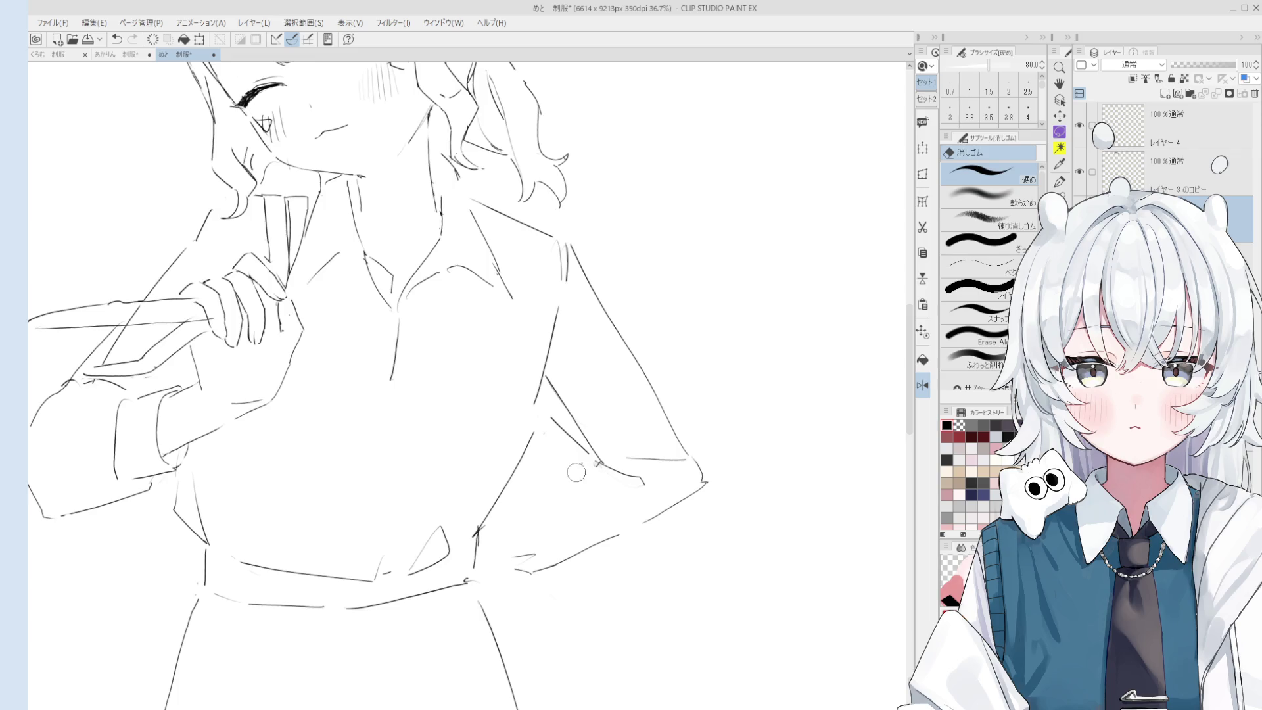
pyautogui.press('p')
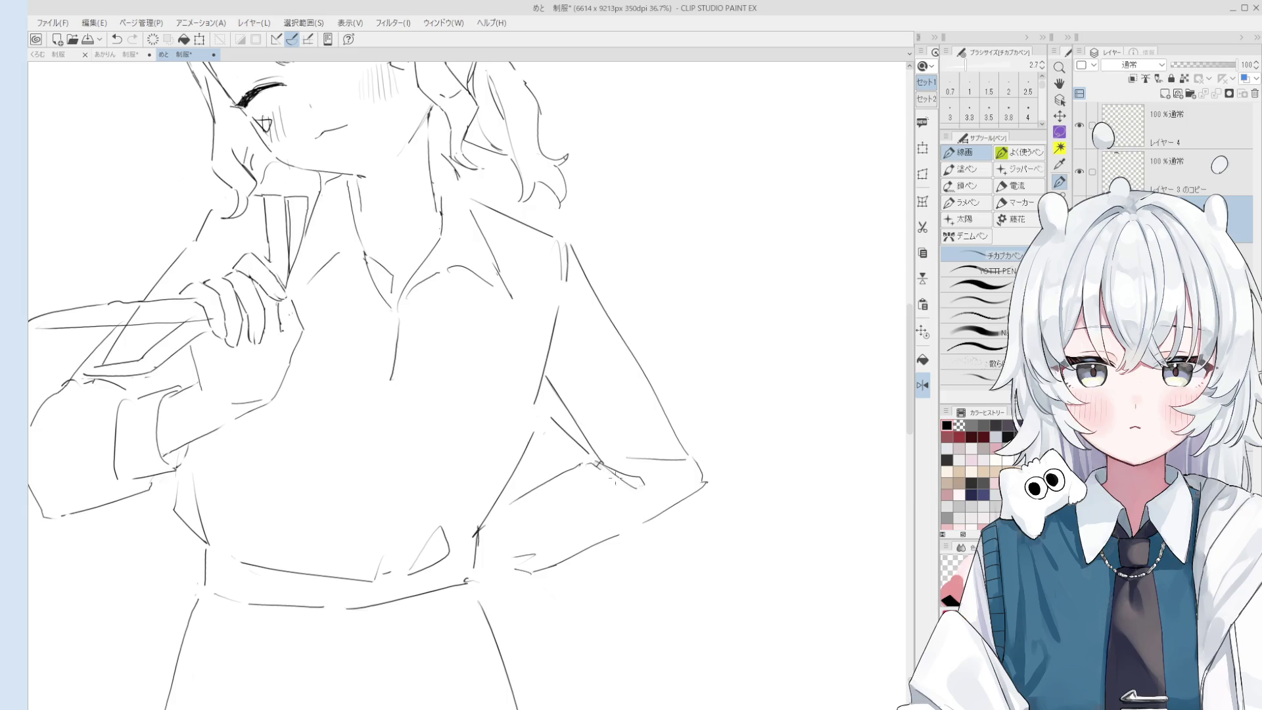
pyautogui.press('e')
pyautogui.press('space')
pyautogui.moveTo(559, 392); pyautogui.dragTo(598, 414)
pyautogui.press('p')
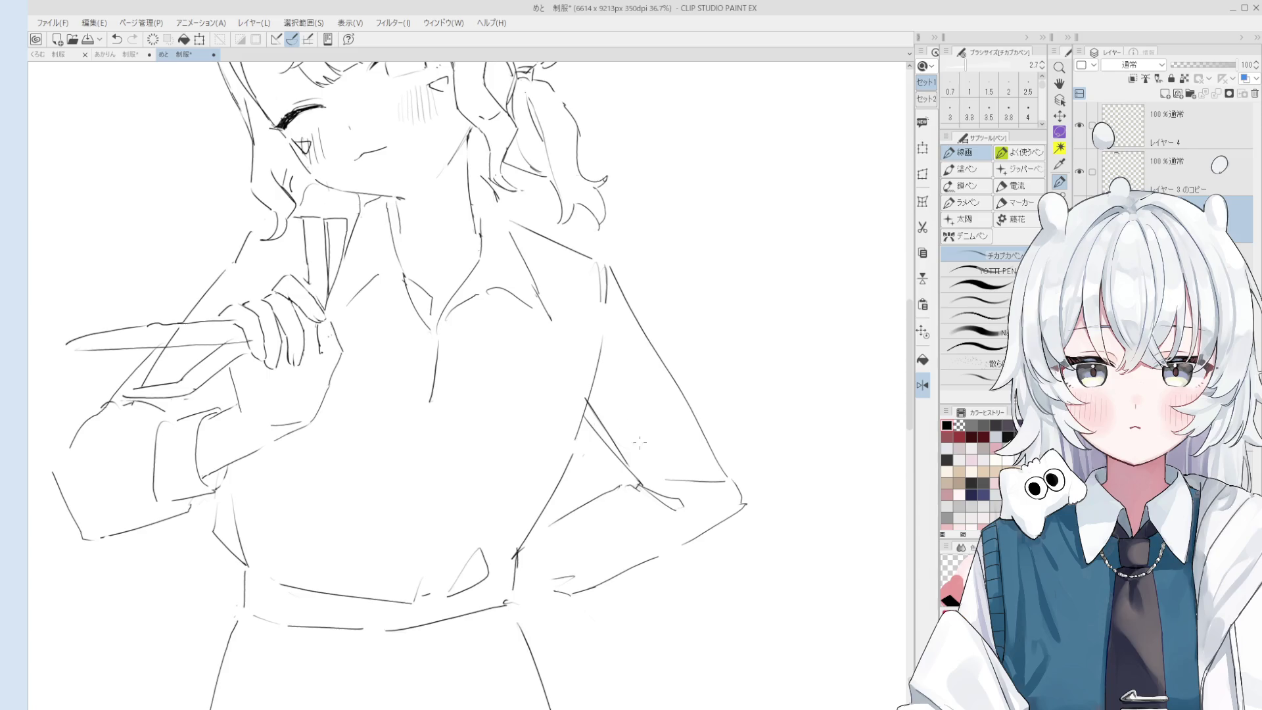
pyautogui.press('-')
pyautogui.press('e')
pyautogui.moveTo(582, 386)
pyautogui.mouseDown()
pyautogui.moveTo(581, 435)
pyautogui.moveTo(537, 539)
pyautogui.mouseUp()
# Redraw the short vertical shirt line by the arm and reframe the figure.
pyautogui.press('p')
pyautogui.press('e')
pyautogui.press('p')
pyautogui.moveTo(584, 393)
pyautogui.mouseDown()
pyautogui.moveTo(585, 426)
pyautogui.moveTo(693, 431)
pyautogui.moveTo(656, 508)
pyautogui.moveTo(657, 545)
pyautogui.mouseUp()
pyautogui.scroll(-1, 584, 429)
pyautogui.press('e')
pyautogui.press('p')
pyautogui.press('e')
pyautogui.press('p')
pyautogui.moveTo(717, 504)
pyautogui.mouseDown()
pyautogui.moveTo(780, 561)
pyautogui.moveTo(730, 557)
pyautogui.mouseUp()
pyautogui.press('e')
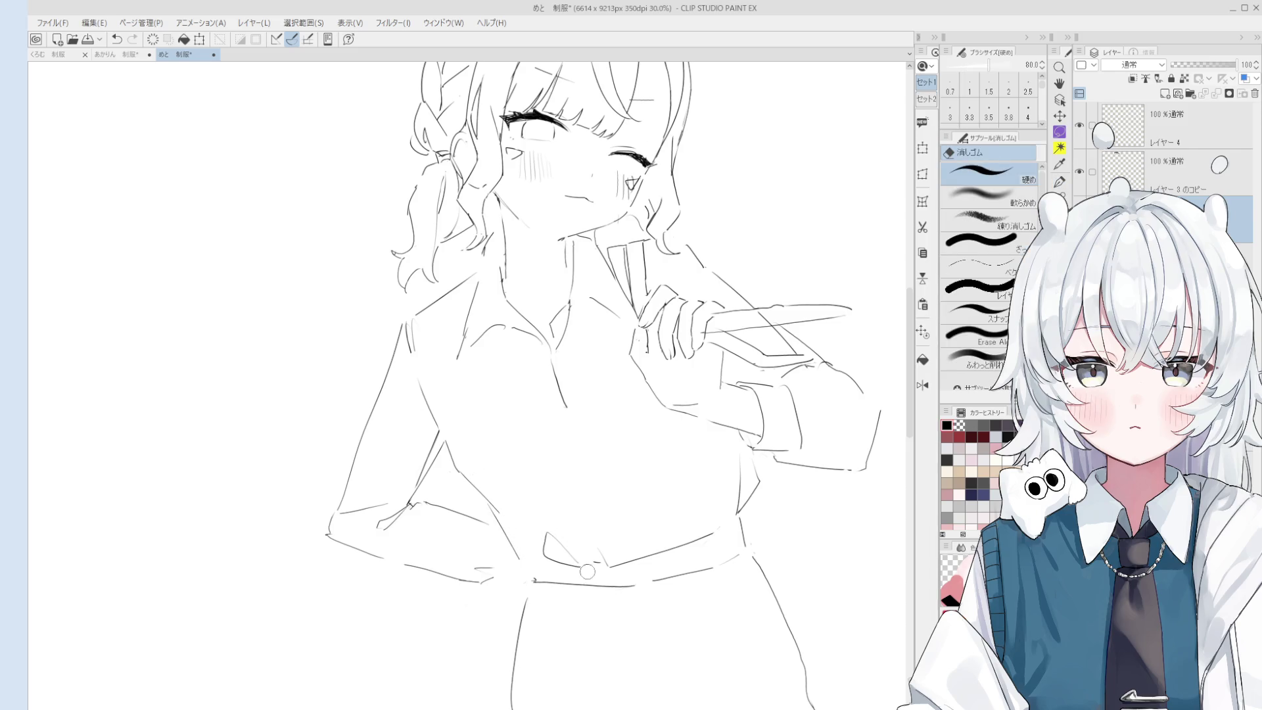
# Zoom in toward the neck area while alternating between the pen and eraser.
pyautogui.press('p')
pyautogui.scroll(-1, 549, 545)
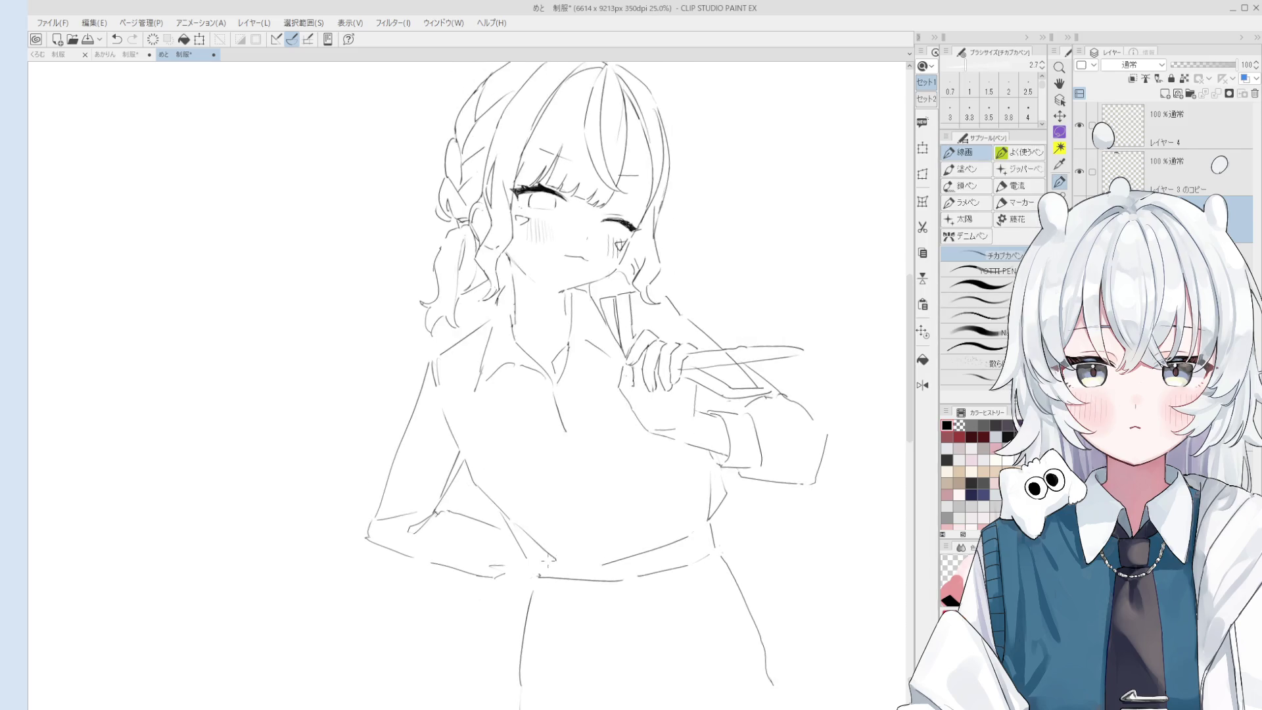
pyautogui.scroll(-1, 577, 548)
pyautogui.press('e')
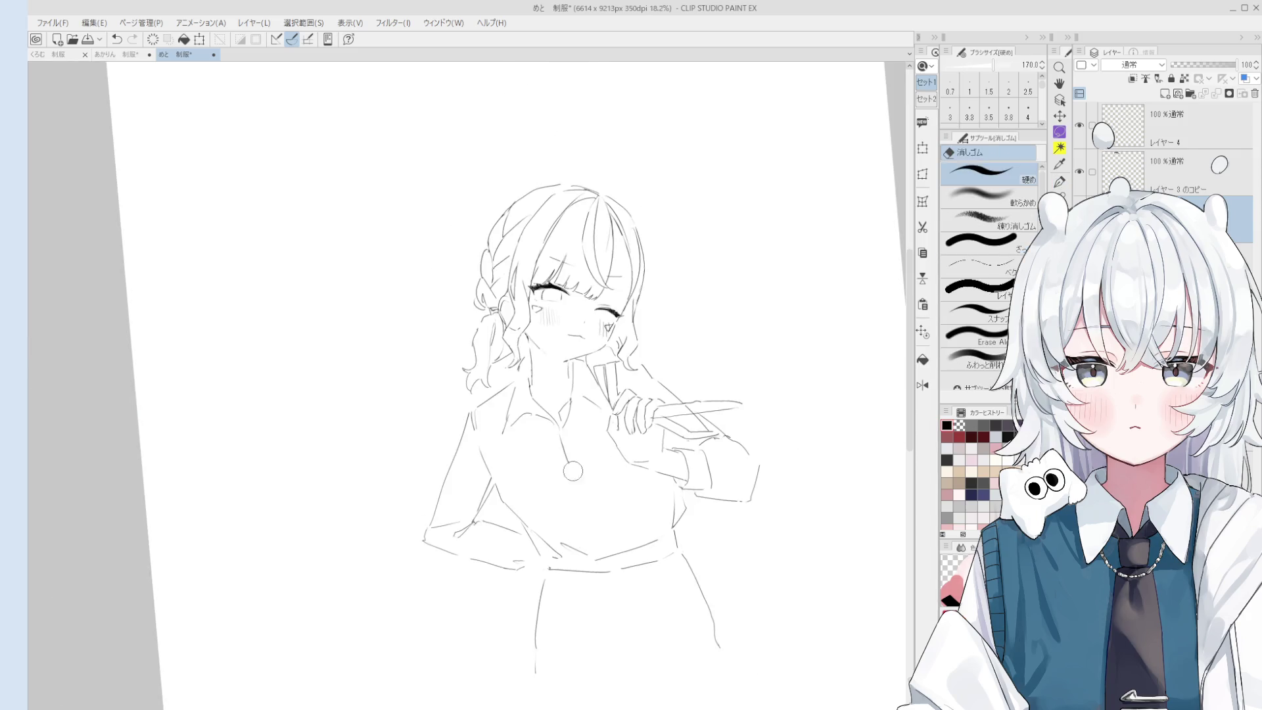
pyautogui.press('p')
pyautogui.press('e')
pyautogui.scroll(1, 531, 408)
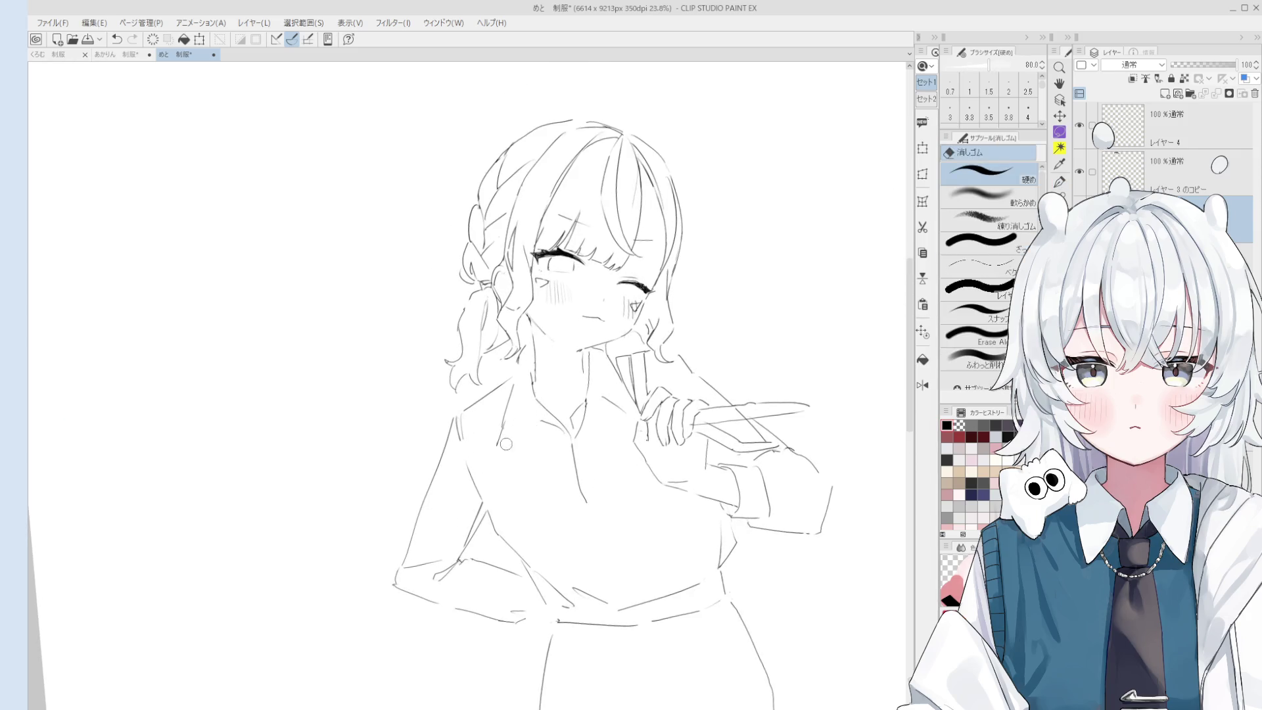
pyautogui.press('p')
pyautogui.press('e')
pyautogui.press('p')
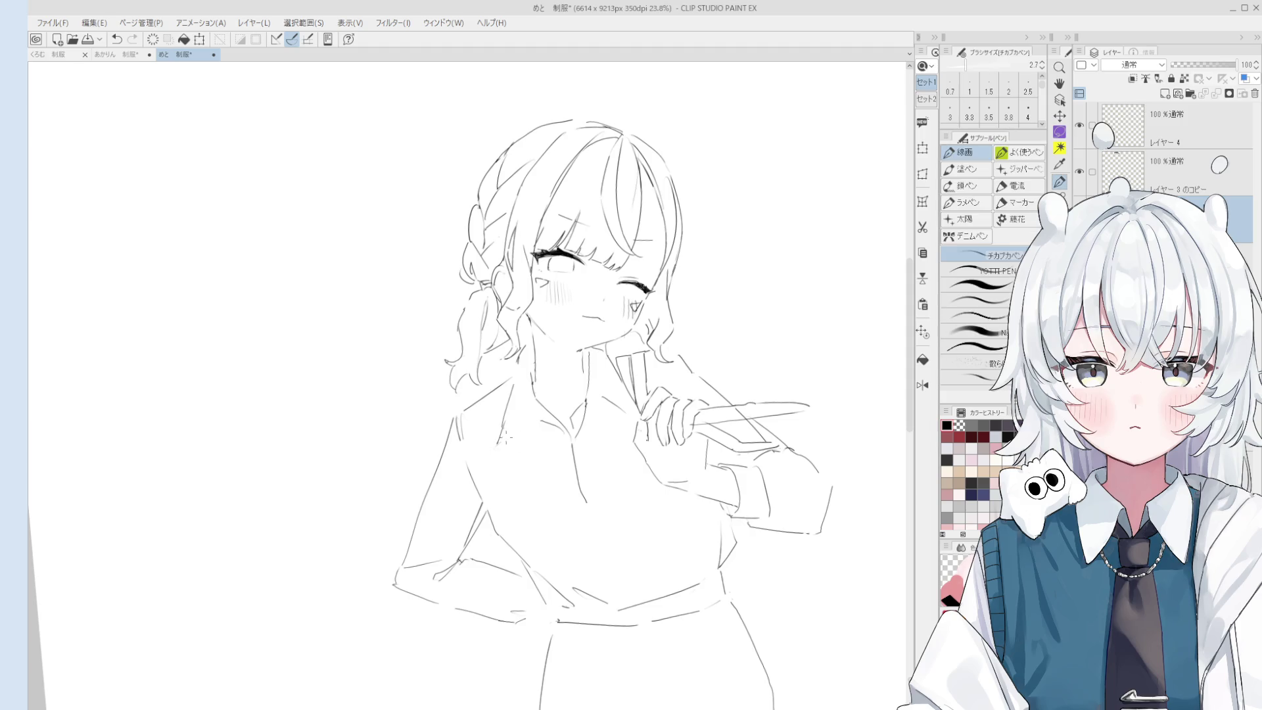
pyautogui.press('e')
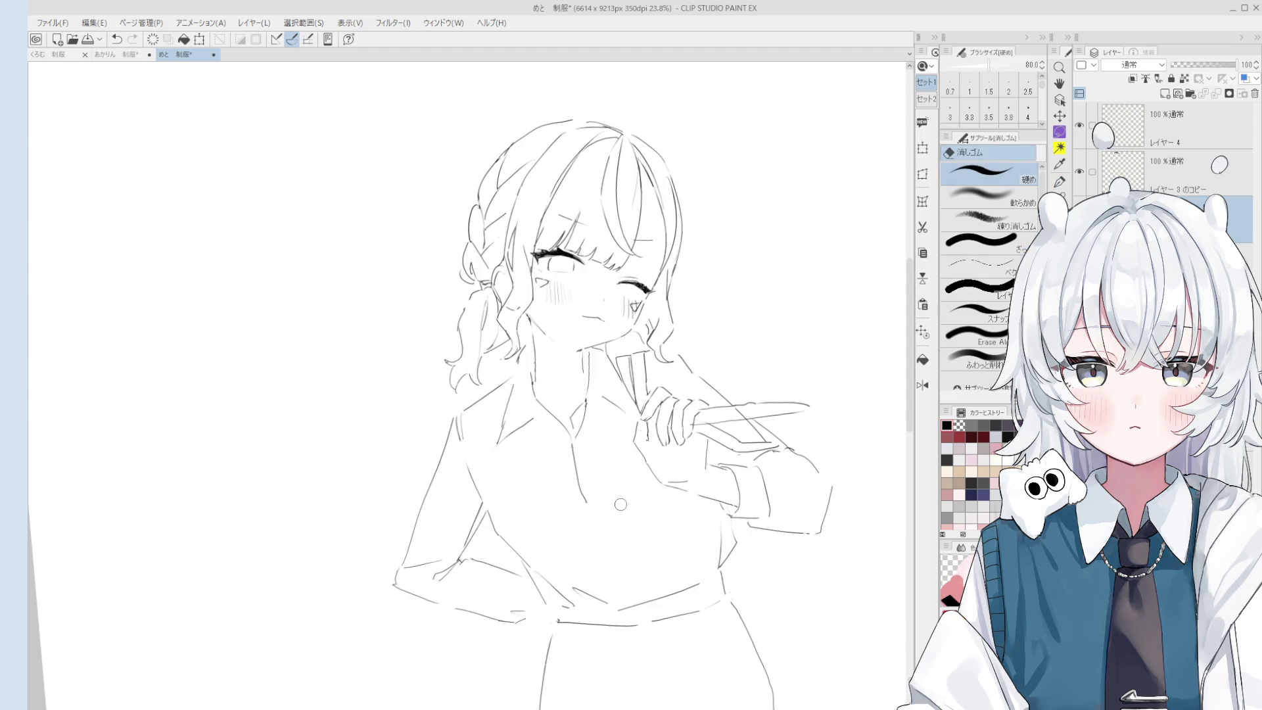
pyautogui.scroll(1, 578, 424)
pyautogui.press('p')
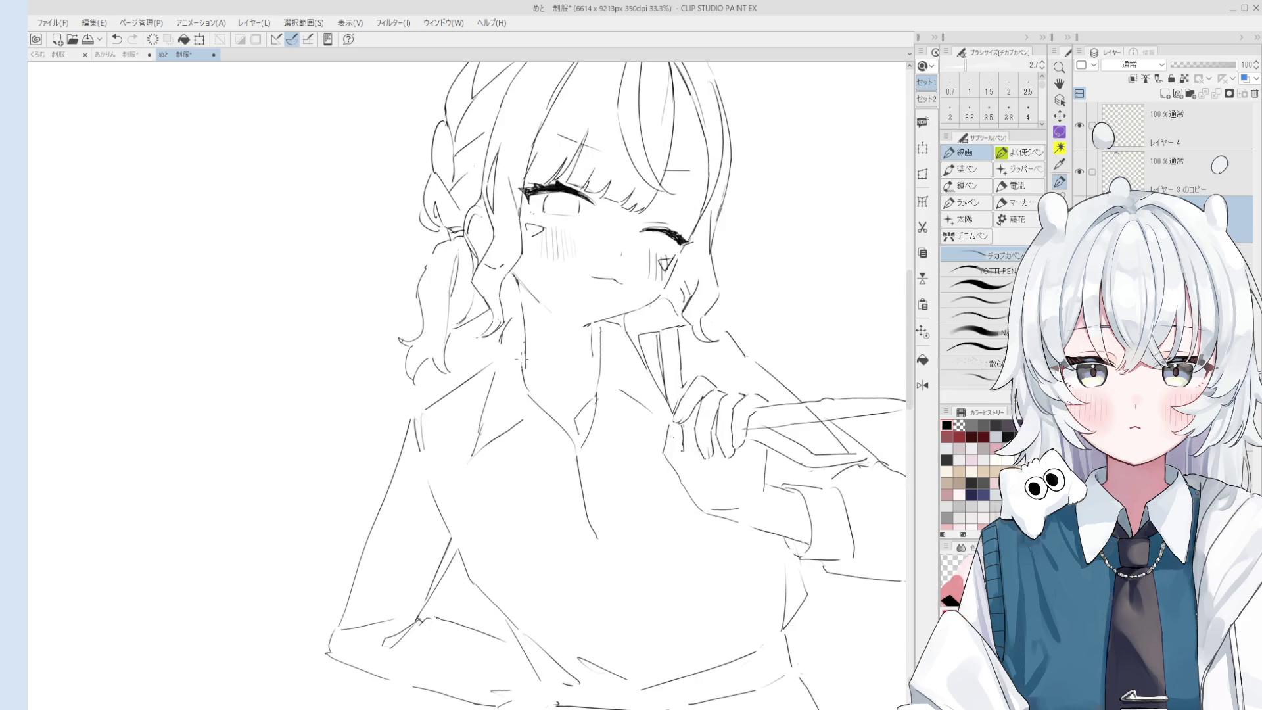
pyautogui.scroll(2, 512, 355)
pyautogui.press('e')
pyautogui.press('p')
pyautogui.press('e')
pyautogui.press('p')
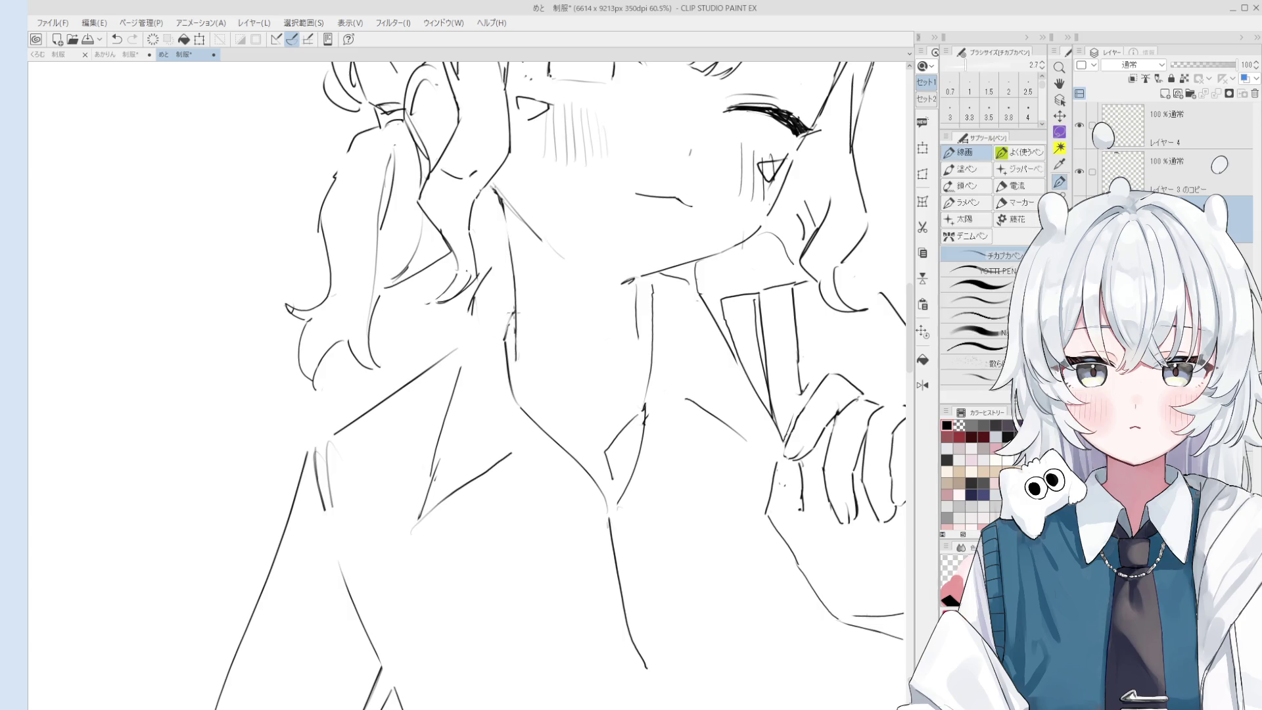
# Ink a short stroke that darkens the line along the side of the neck.
pyautogui.scroll(-2, 530, 341)
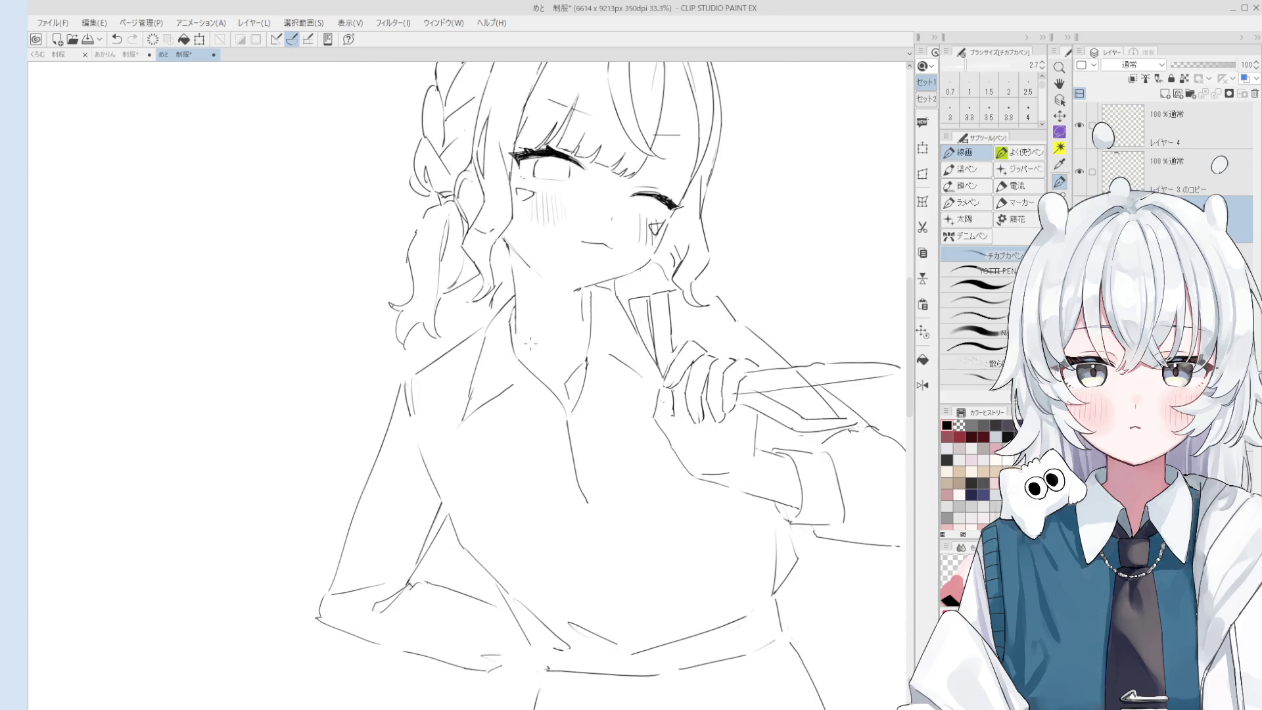
pyautogui.moveTo(513, 332)
pyautogui.mouseDown()
pyautogui.moveTo(512, 314)
pyautogui.moveTo(516, 325)
pyautogui.mouseUp()
pyautogui.press('e')
pyautogui.press('p')
# Reset the canvas rotation and mirror the view horizontally to check the drawing.
pyautogui.moveTo(671, 413); pyautogui.dragTo(662, 334)
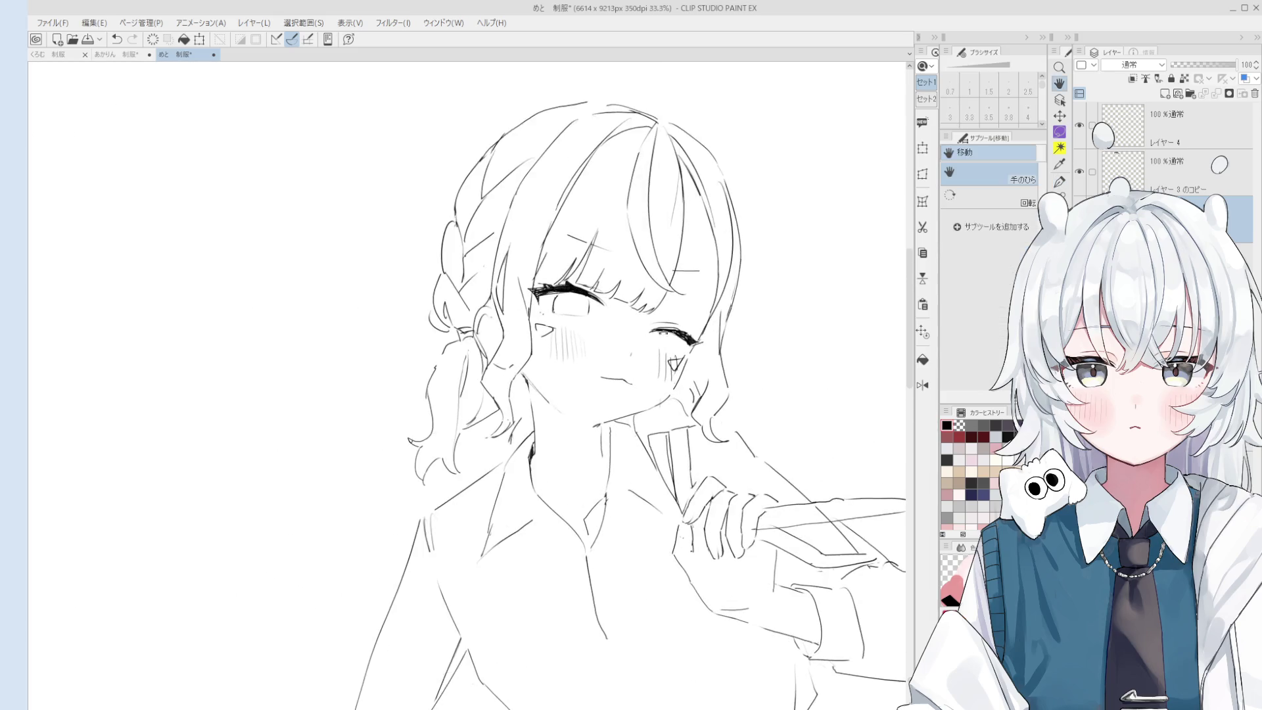
pyautogui.scroll(4, 662, 334)
pyautogui.press('h')
pyautogui.scroll(3, 420, 381)
# Select the winking eye and transform it to a new position and size, then deselect.
pyautogui.moveTo(420, 381)
pyautogui.mouseDown()
pyautogui.moveTo(439, 325)
pyautogui.moveTo(540, 346)
pyautogui.mouseUp()
pyautogui.scroll(-2, 539, 368)
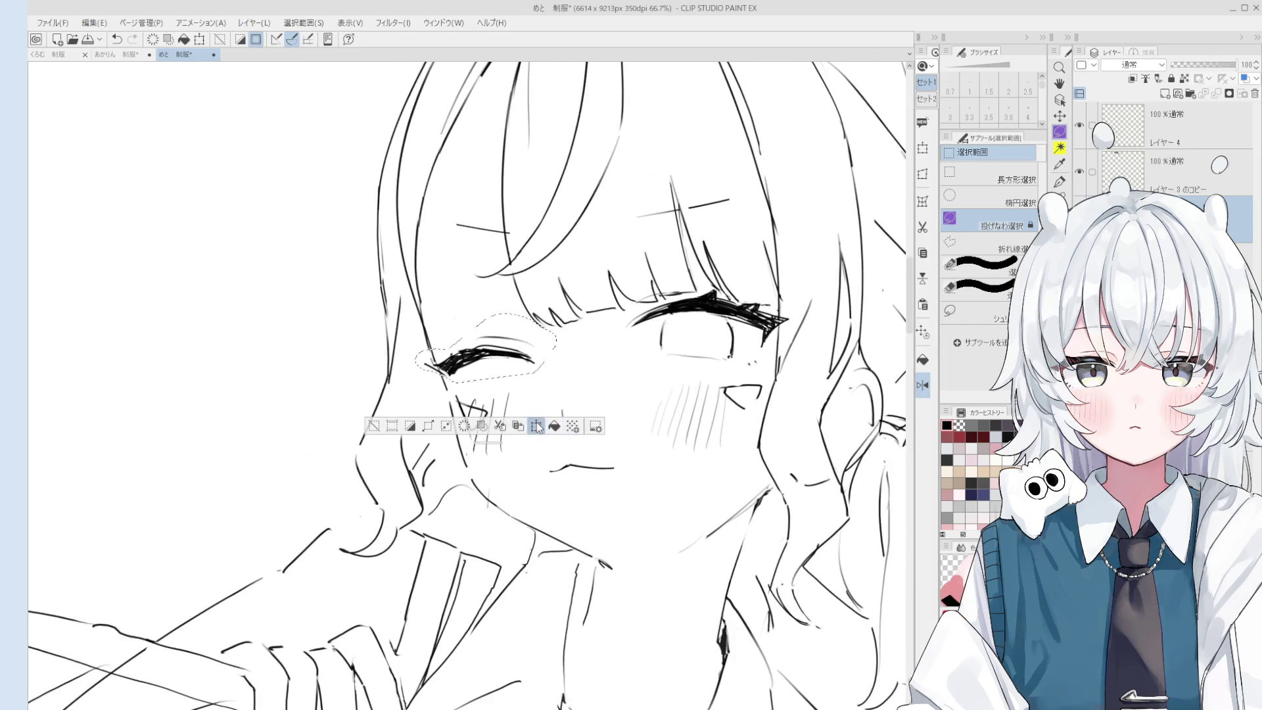
pyautogui.click(537, 426)
pyautogui.scroll(-4, 500, 408)
pyautogui.scroll(3, 500, 407)
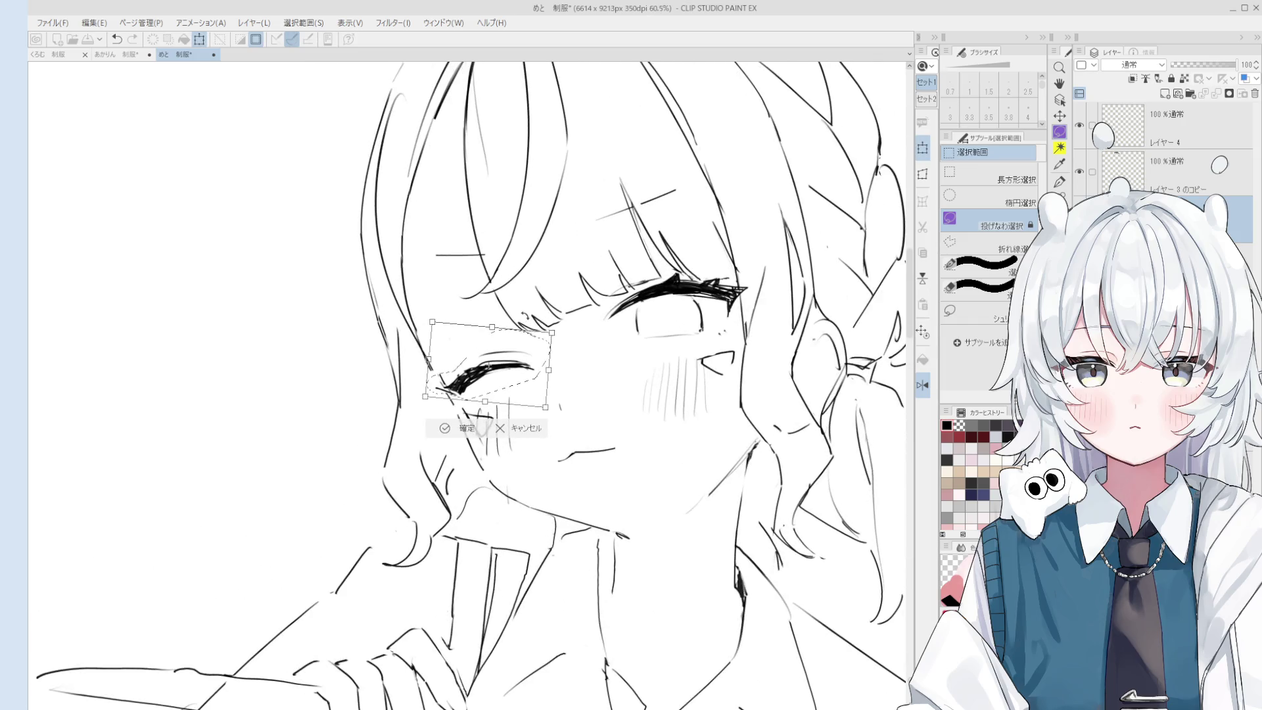
pyautogui.scroll(-1, 449, 431)
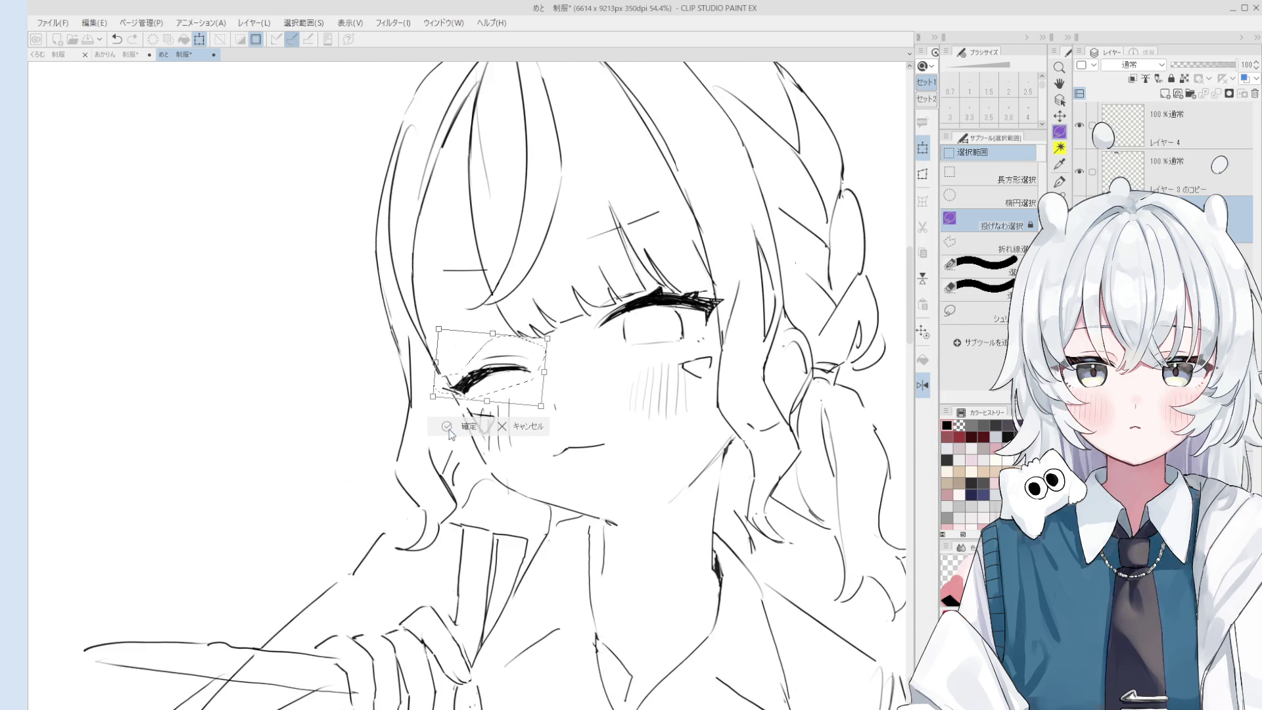
pyautogui.click(446, 426)
pyautogui.hotkey('ctrl', 'd')
pyautogui.press('h')
pyautogui.moveTo(464, 429); pyautogui.dragTo(477, 428)
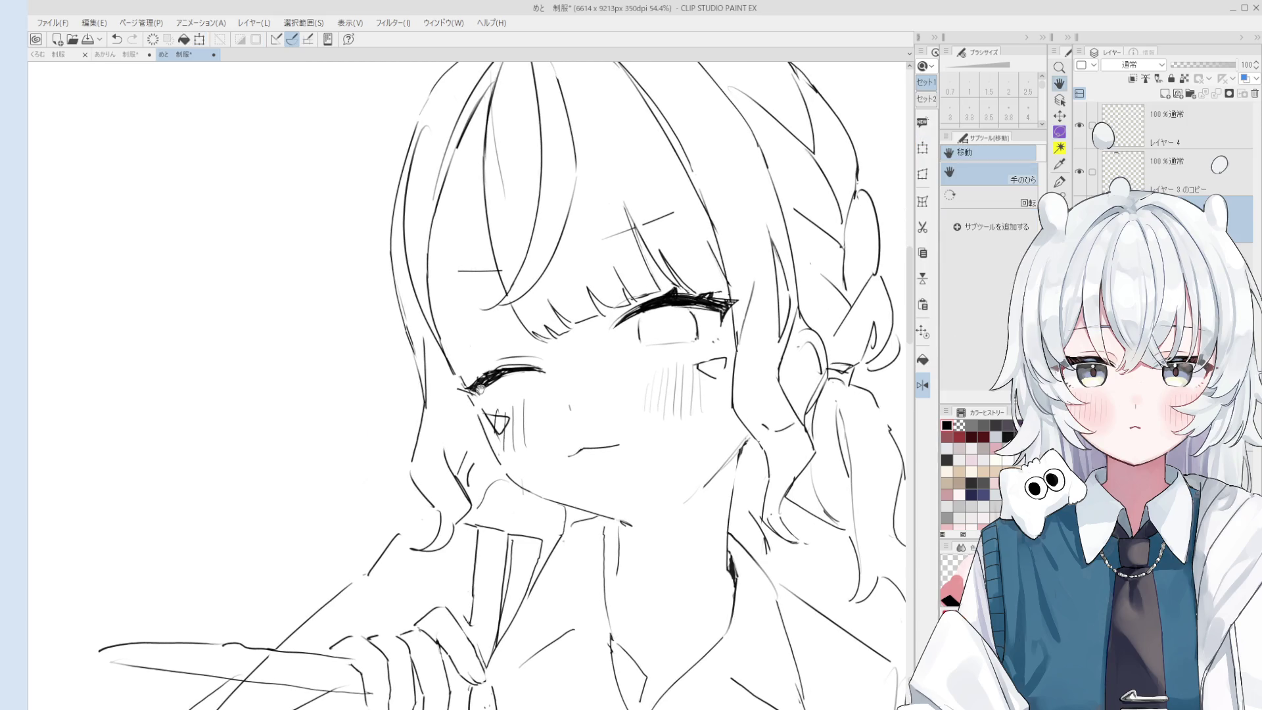
# Shrink the eraser and rework the eyelash lines, alternating between pen and eraser.
pyautogui.press('e')
pyautogui.scroll(3, 461, 369)
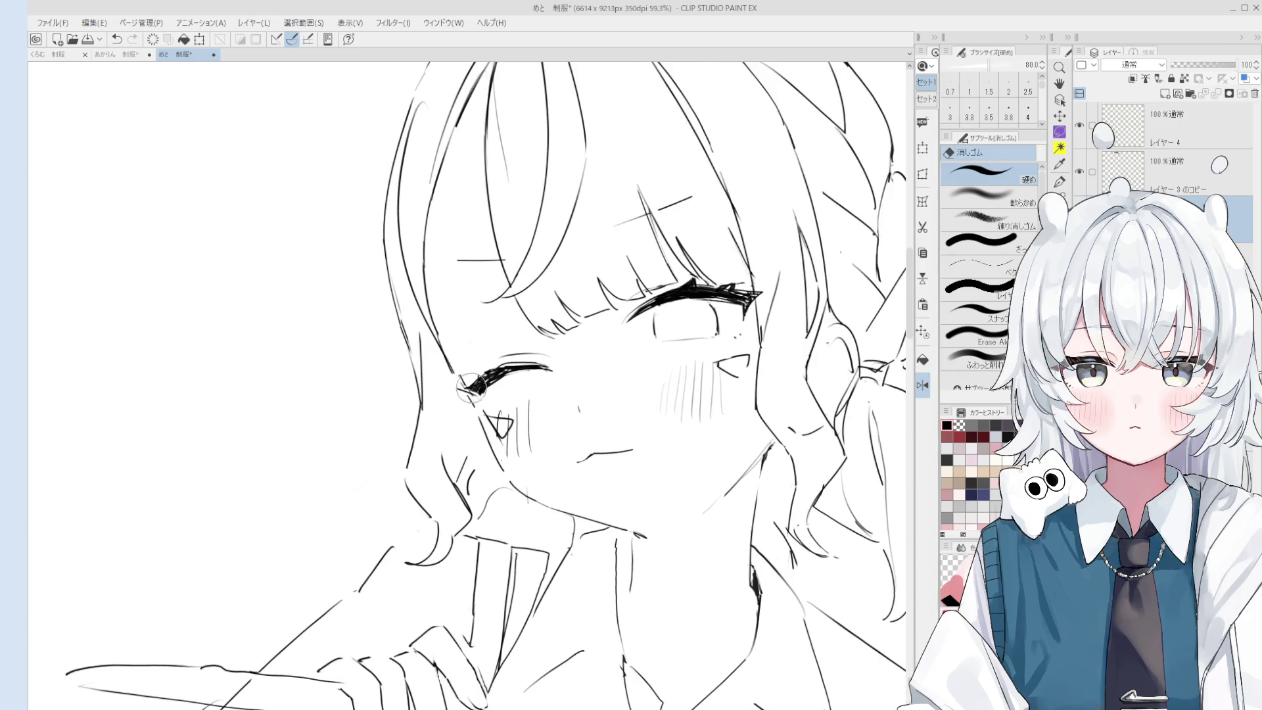
pyautogui.moveTo(462, 369); pyautogui.dragTo(460, 386)
pyautogui.scroll(2, 463, 395)
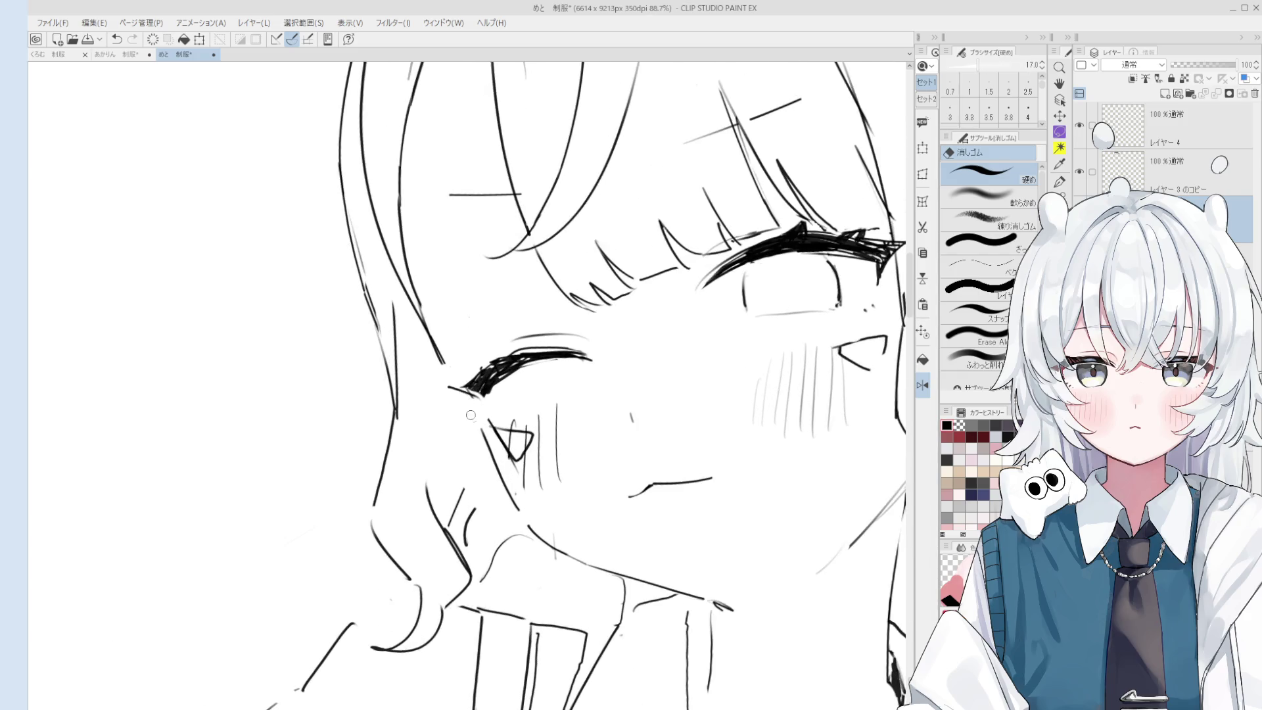
pyautogui.press('p')
pyautogui.scroll(2, 531, 464)
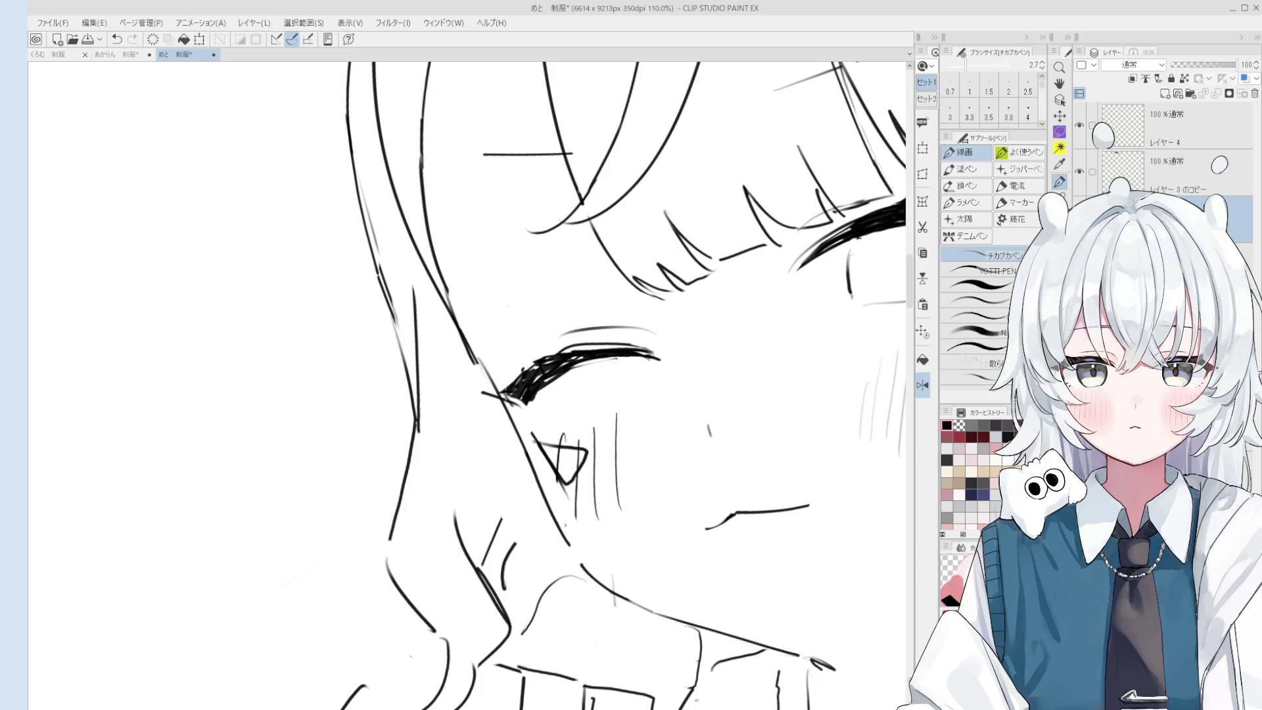
pyautogui.press('e')
pyautogui.scroll(-2, 466, 356)
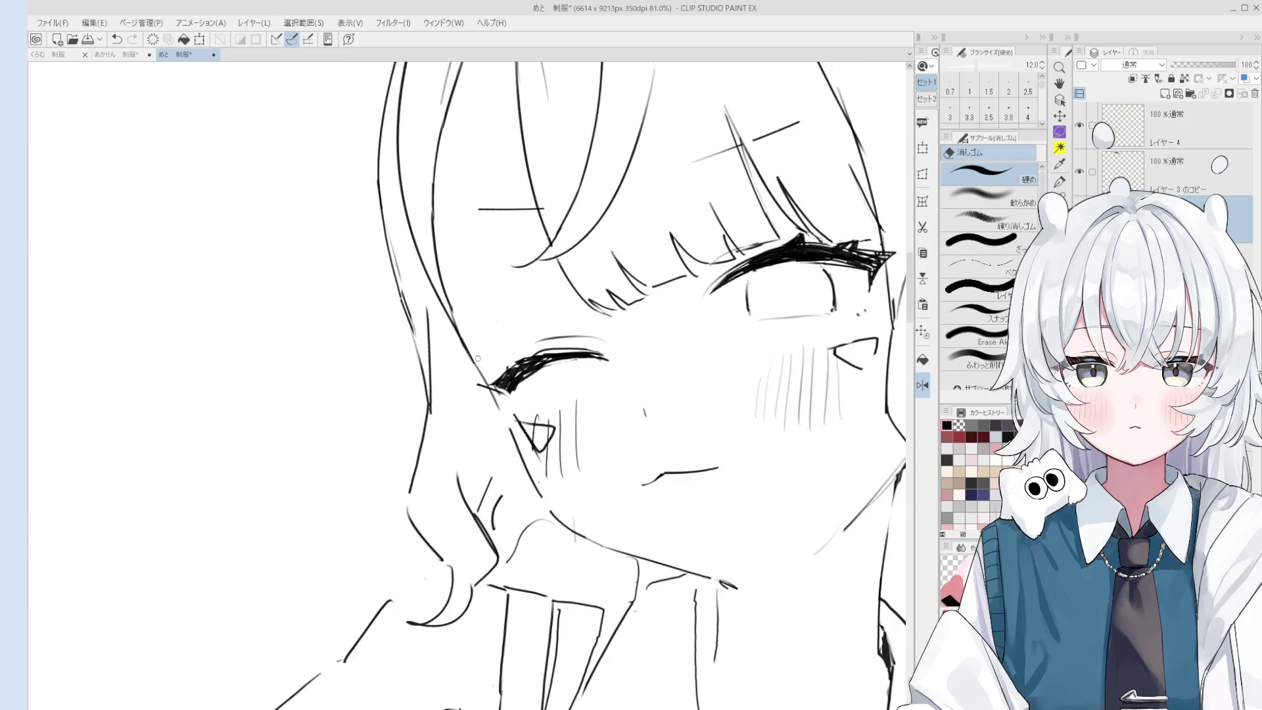
pyautogui.scroll(2, 466, 356)
pyautogui.press('p')
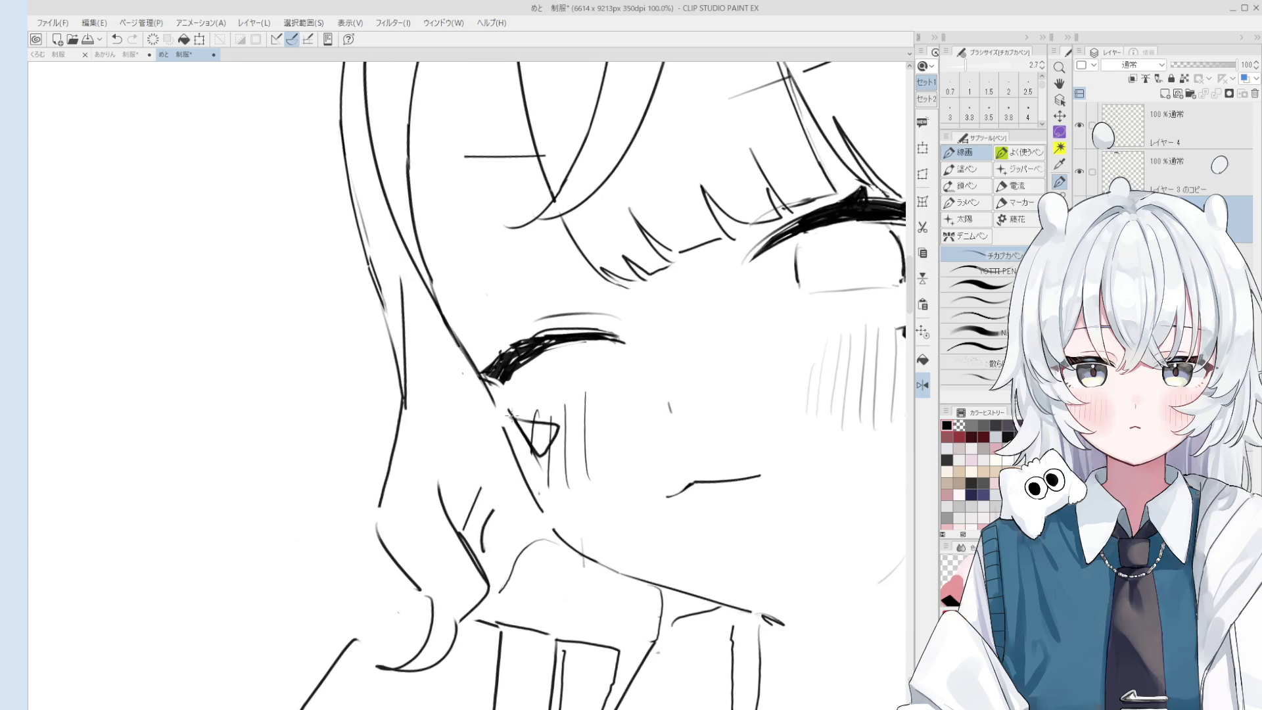
# Refine the cheek hatching and jaw lines, switching to a larger eraser where needed.
pyautogui.press('e')
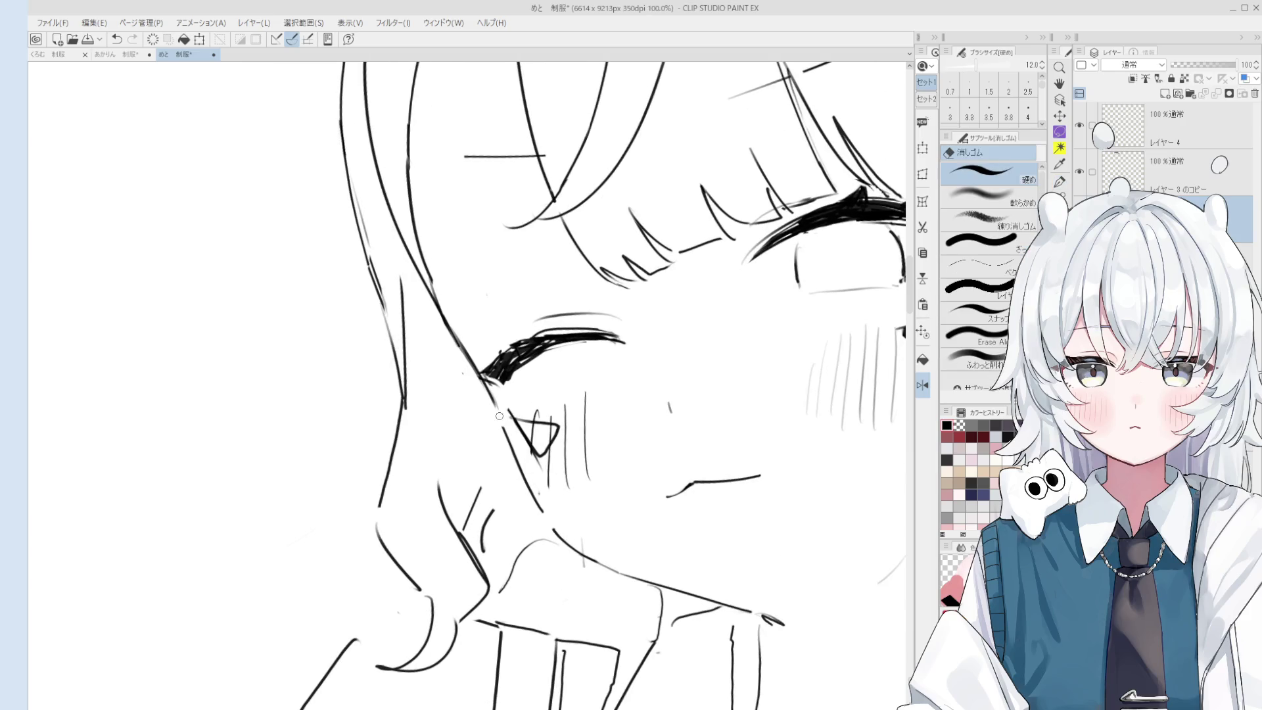
pyautogui.press('p')
pyautogui.scroll(-2, 499, 415)
pyautogui.press('e')
pyautogui.press('p')
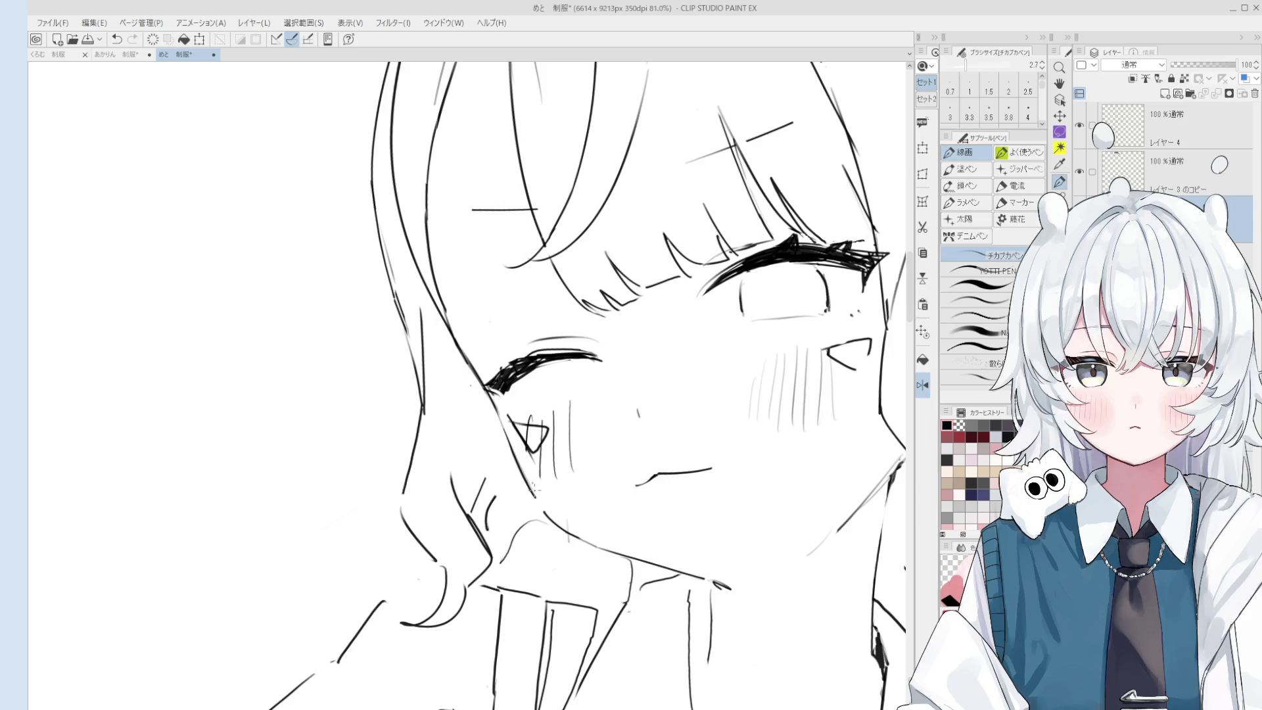
pyautogui.scroll(2, 540, 463)
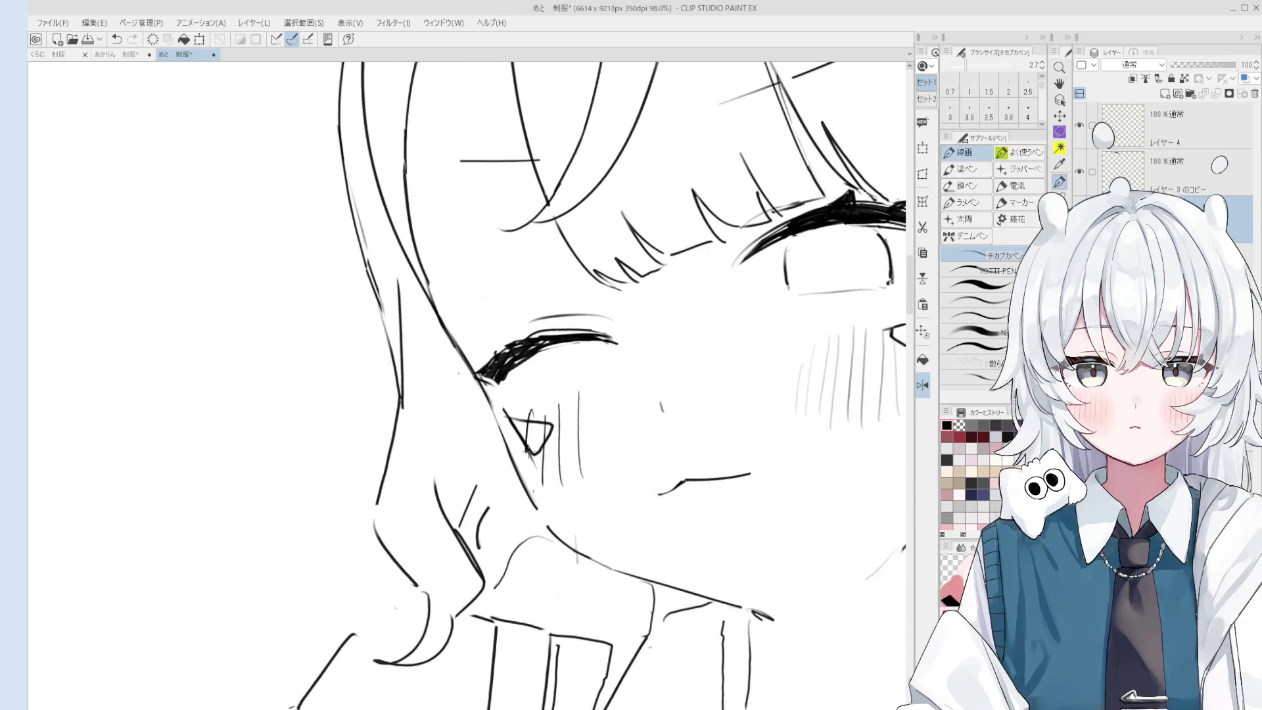
pyautogui.press('e')
pyautogui.press('h')
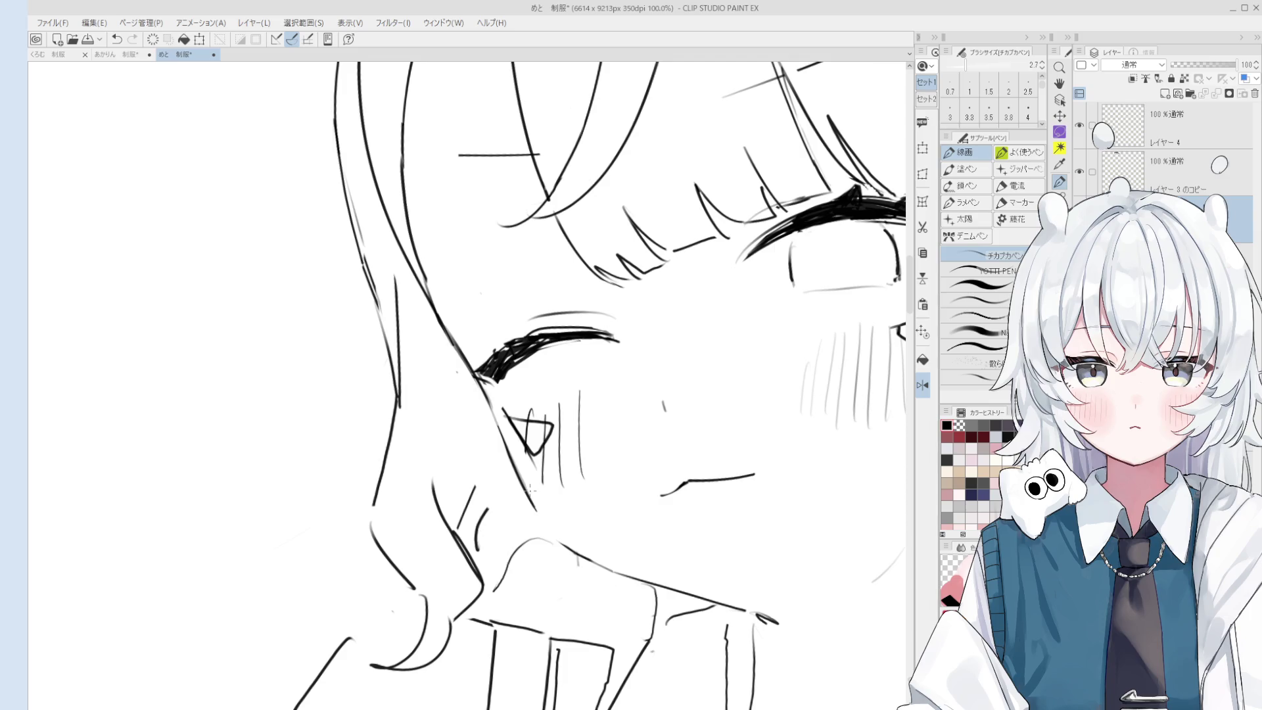
pyautogui.scroll(-2, 552, 519)
pyautogui.press('e')
pyautogui.scroll(1, 571, 489)
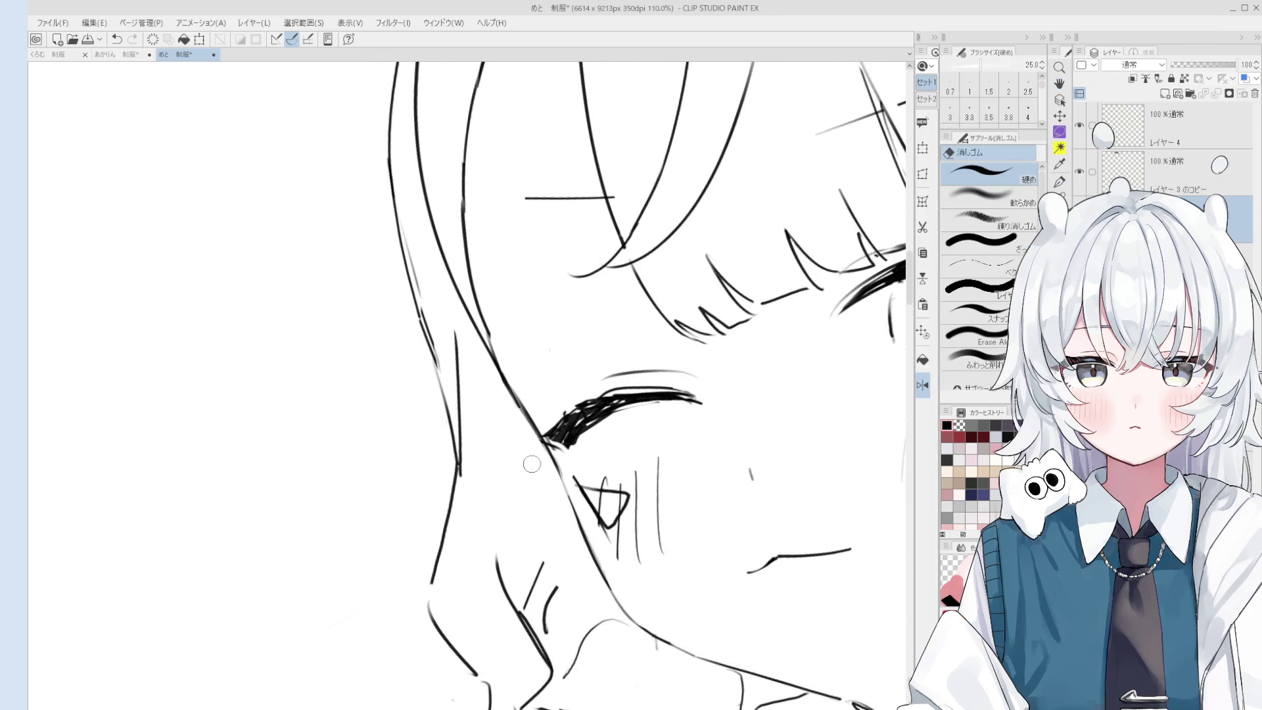
pyautogui.press('p')
pyautogui.scroll(-2, 528, 454)
pyautogui.press('e')
pyautogui.press('p')
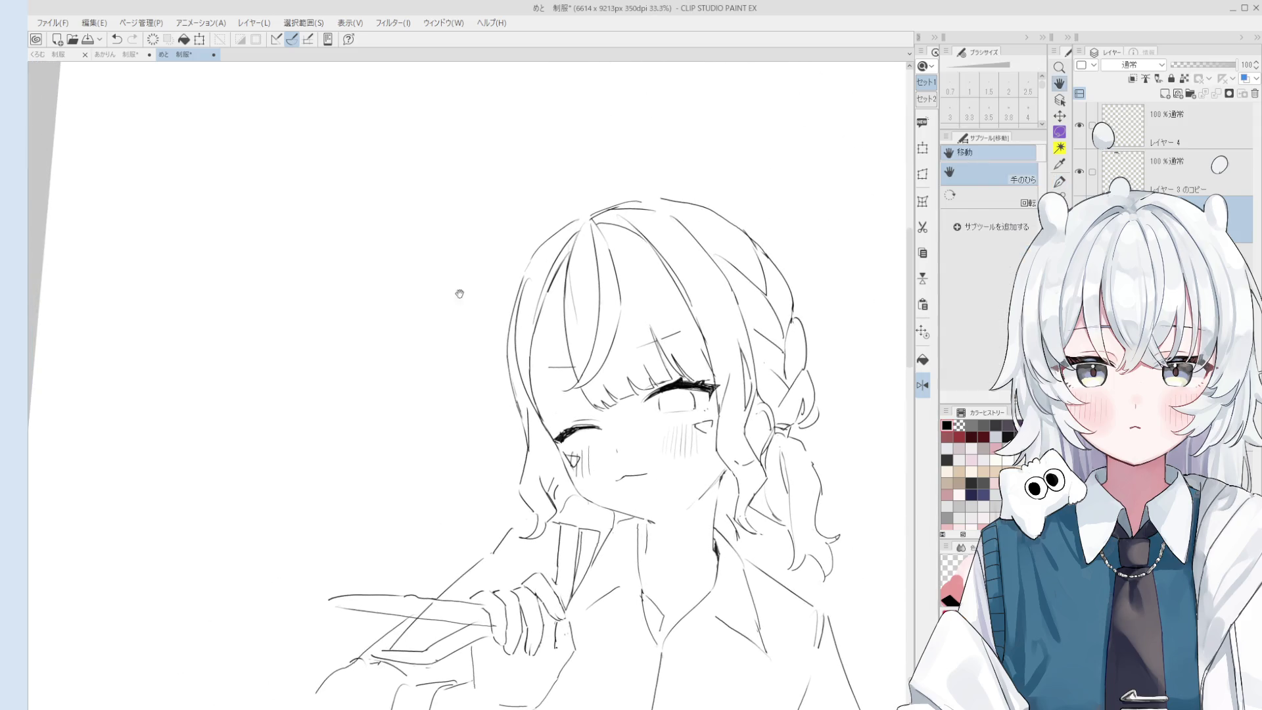
# Erase stray lines around the face and holding hand, enlarging the eraser to size 100.
pyautogui.press('e')
pyautogui.scroll(3, 513, 374)
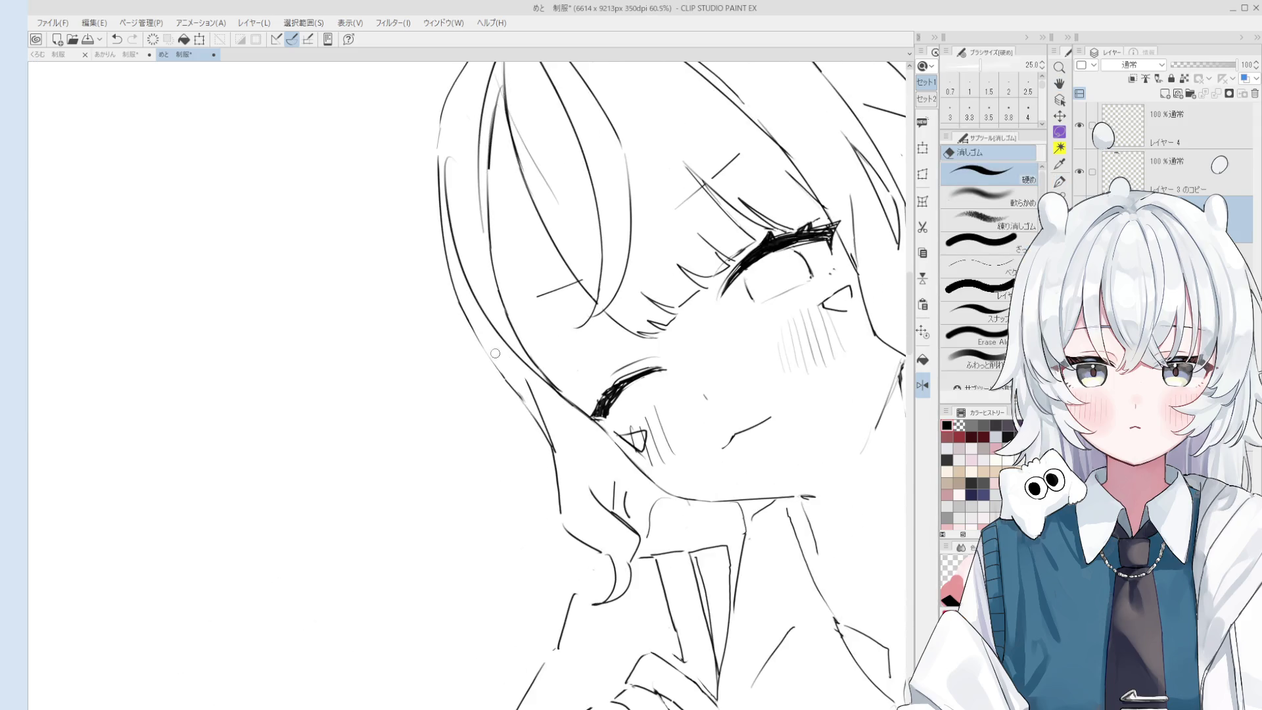
pyautogui.press('p')
pyautogui.scroll(-4, 539, 427)
pyautogui.scroll(3, 545, 454)
pyautogui.press('e')
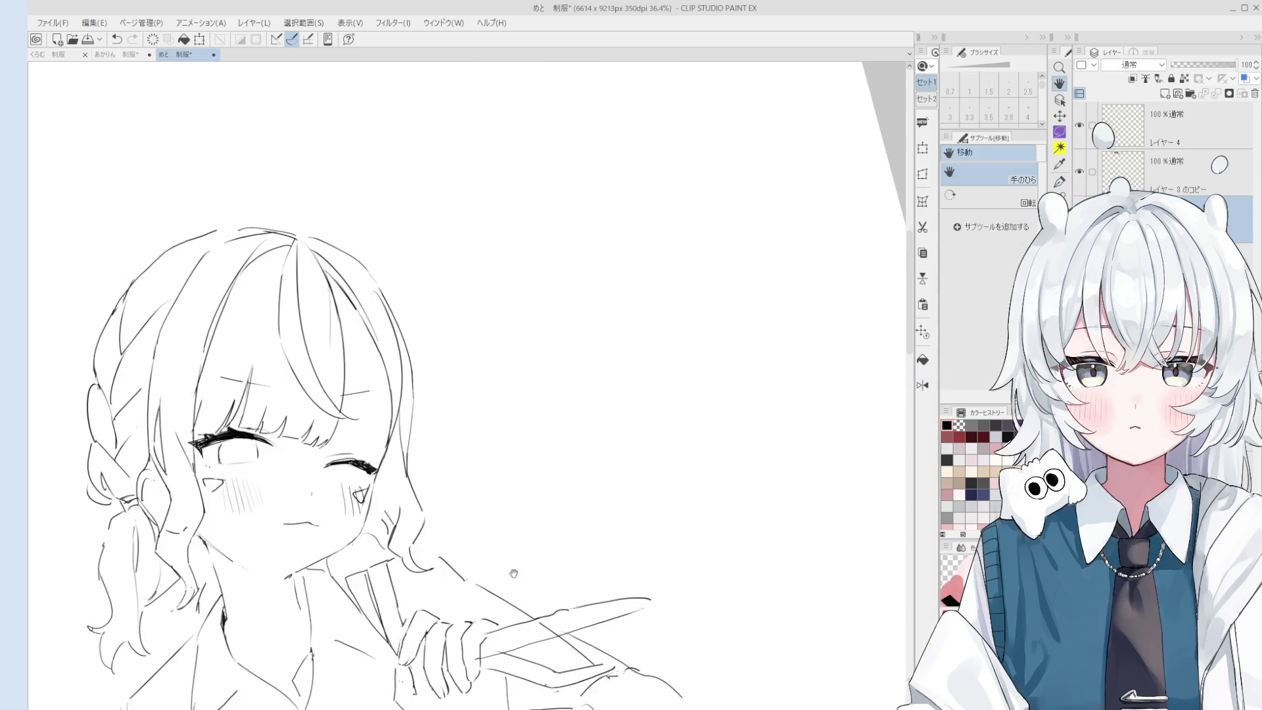
pyautogui.moveTo(514, 499); pyautogui.dragTo(616, 440)
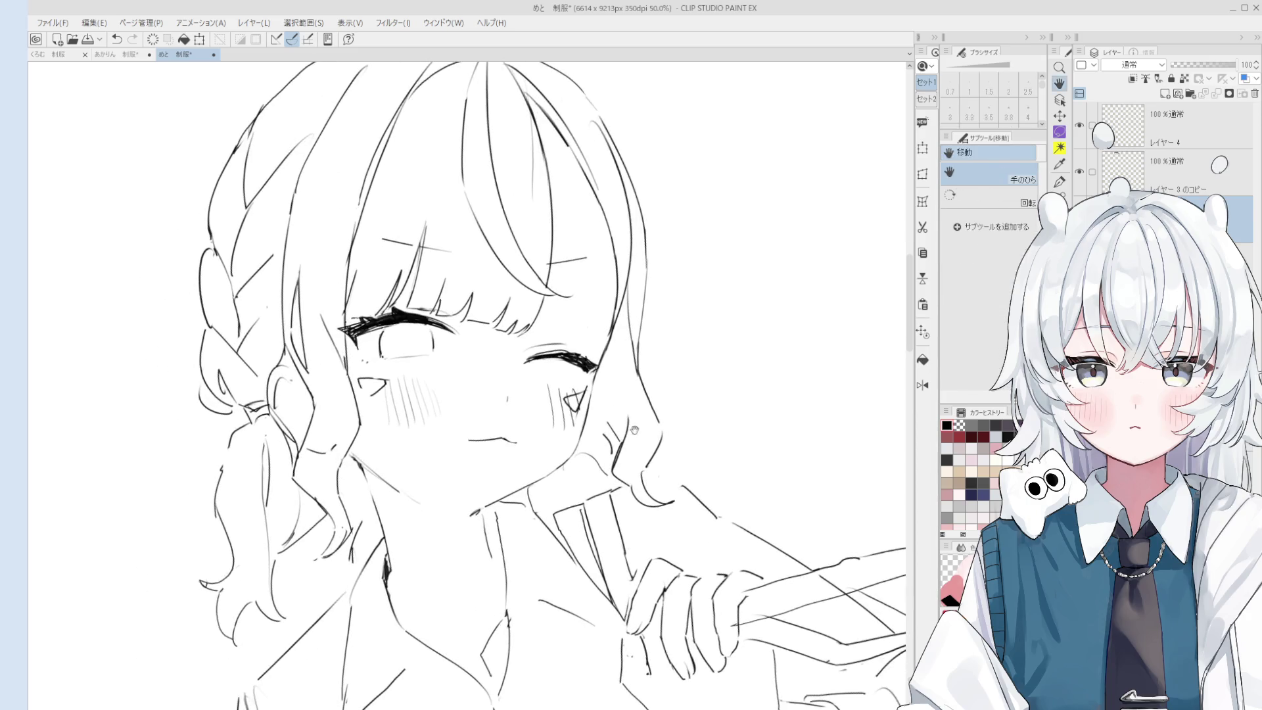
pyautogui.press('p')
pyautogui.scroll(-1, 610, 424)
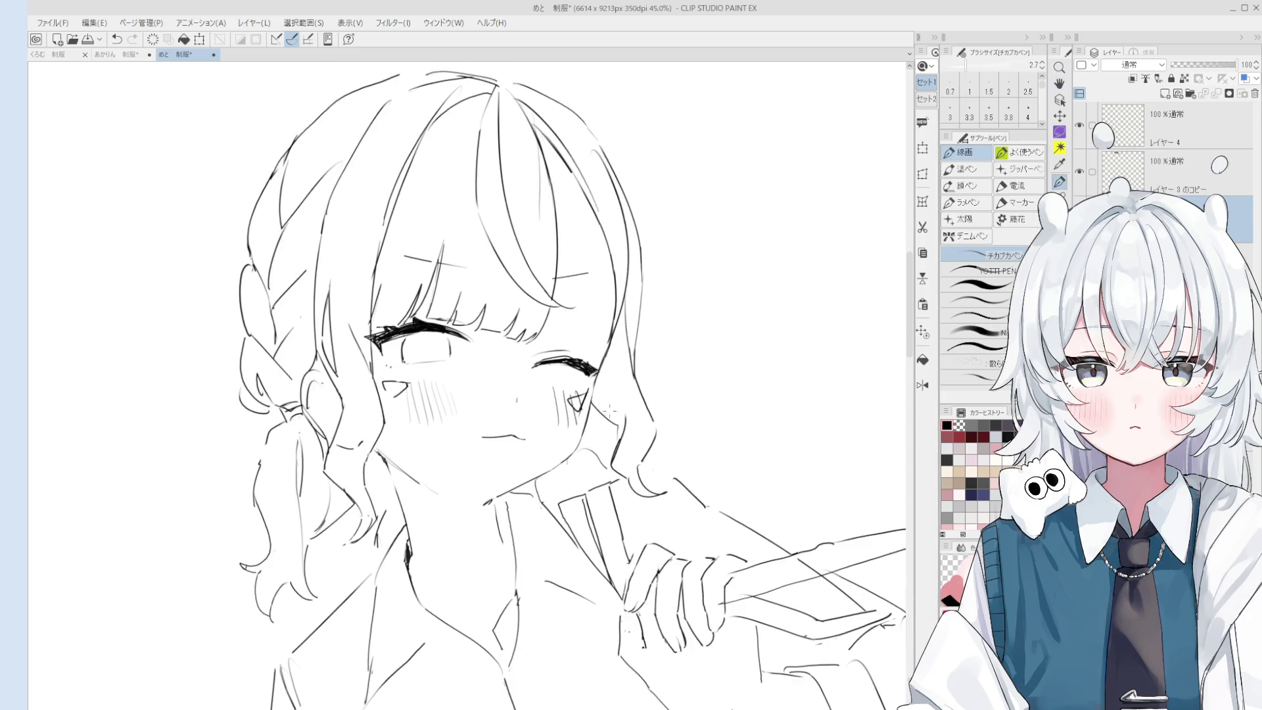
pyautogui.press('e')
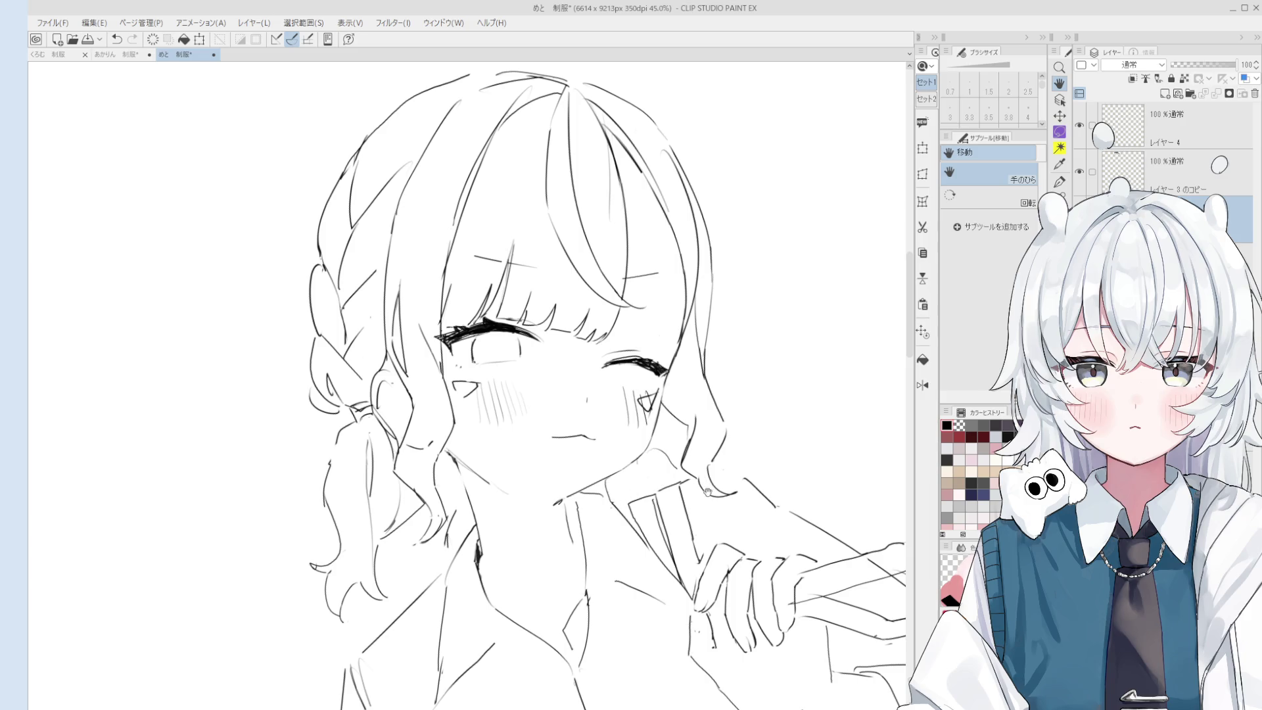
pyautogui.scroll(1, 703, 489)
pyautogui.press(']')
pyautogui.press(']')
pyautogui.press(']')
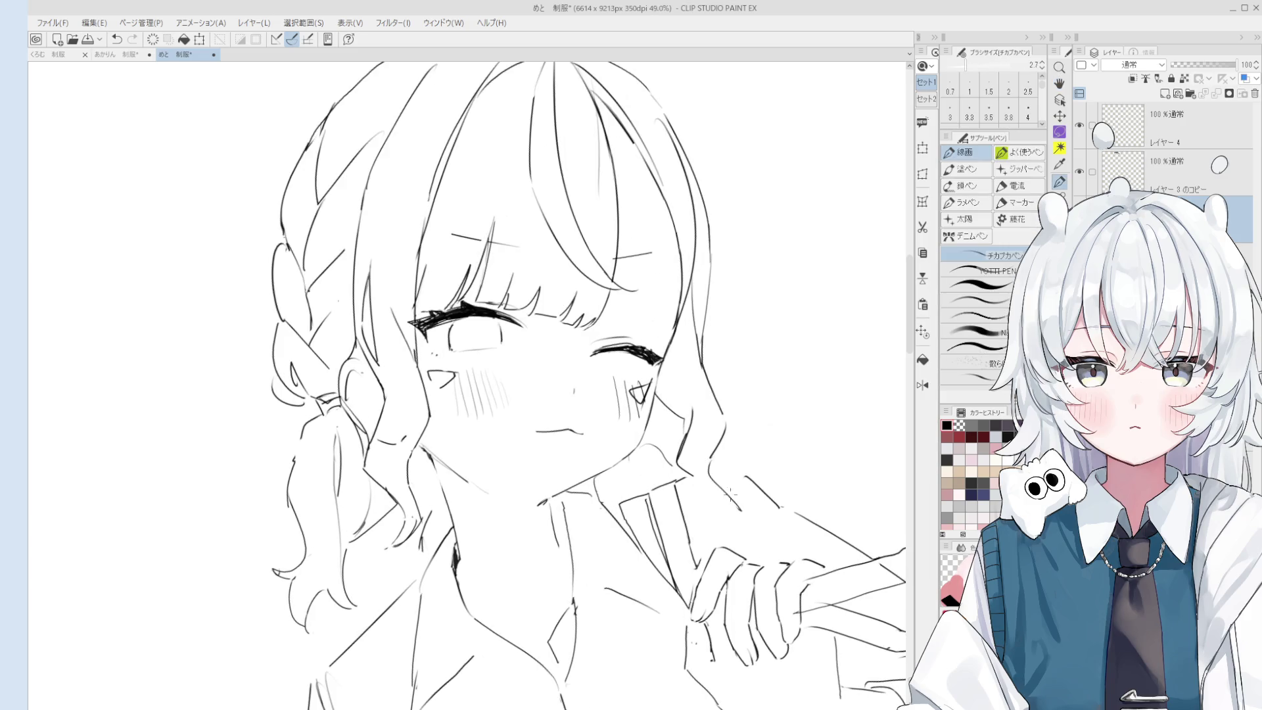
pyautogui.press('p')
# Bring the whole upper body into view and save the sketch.
pyautogui.press('h')
pyautogui.scroll(-2, 531, 297)
pyautogui.moveTo(530, 297)
pyautogui.mouseDown()
pyautogui.moveTo(741, 291)
pyautogui.moveTo(741, 324)
pyautogui.moveTo(698, 314)
pyautogui.mouseUp()
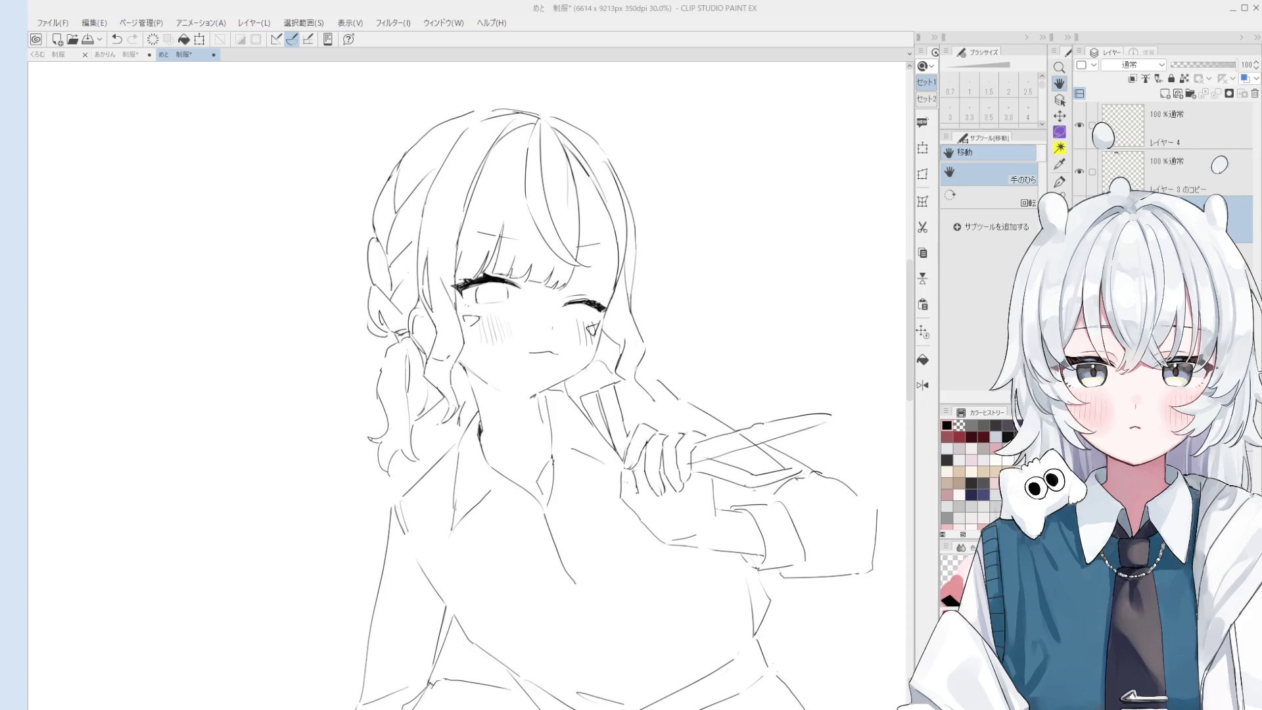
pyautogui.hotkey('ctrl', 's')
# Draw a short curved stroke near the hair with the pen.
pyautogui.scroll(-1, 618, 365)
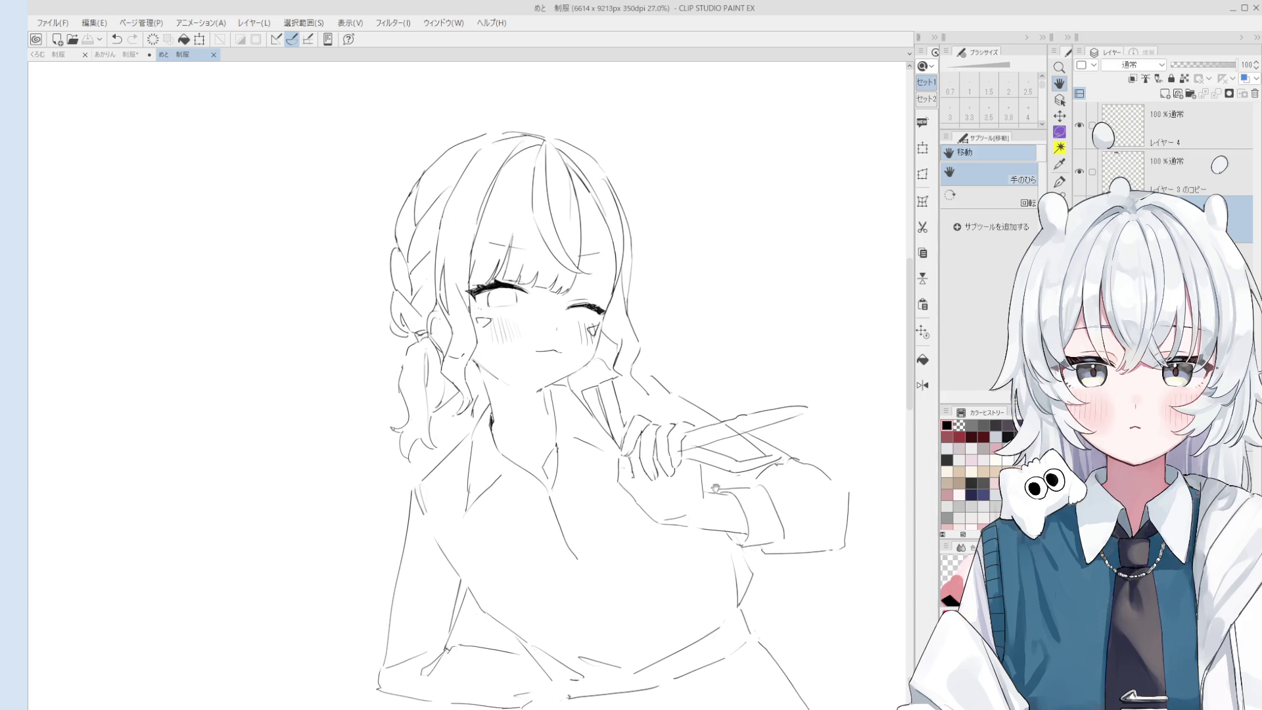
pyautogui.press('p')
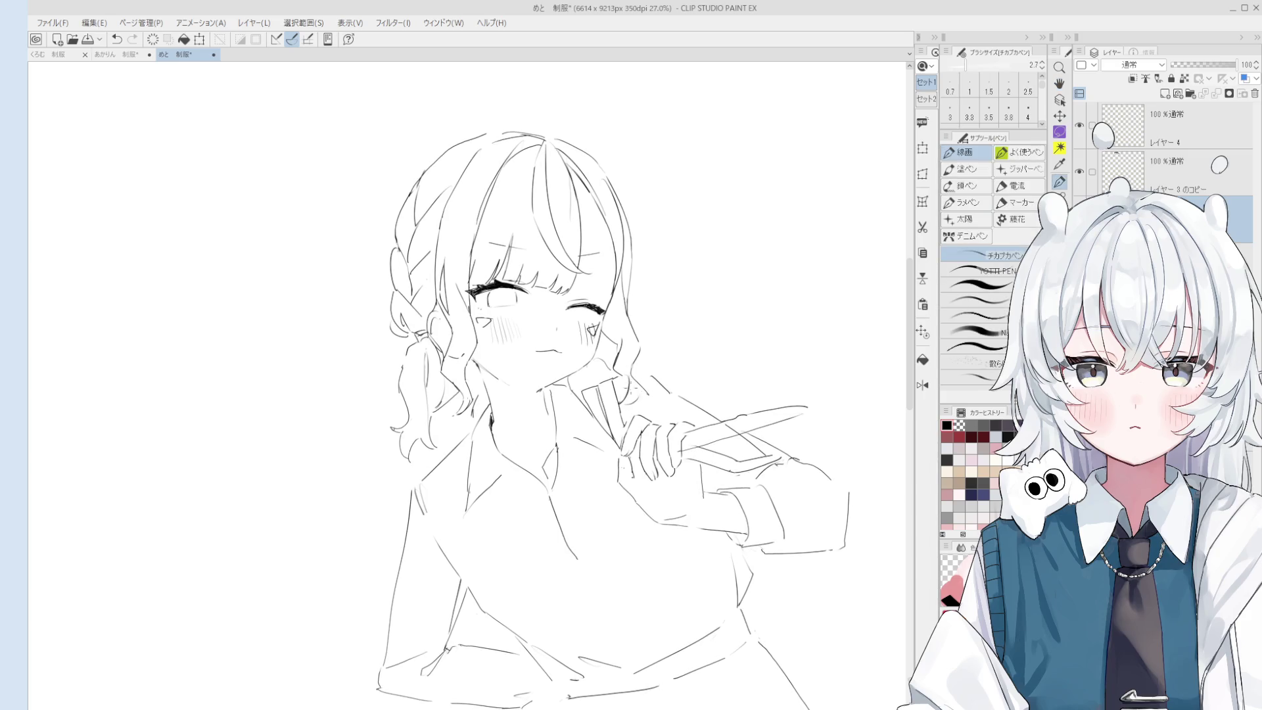
pyautogui.press('e')
pyautogui.scroll(-1, 620, 339)
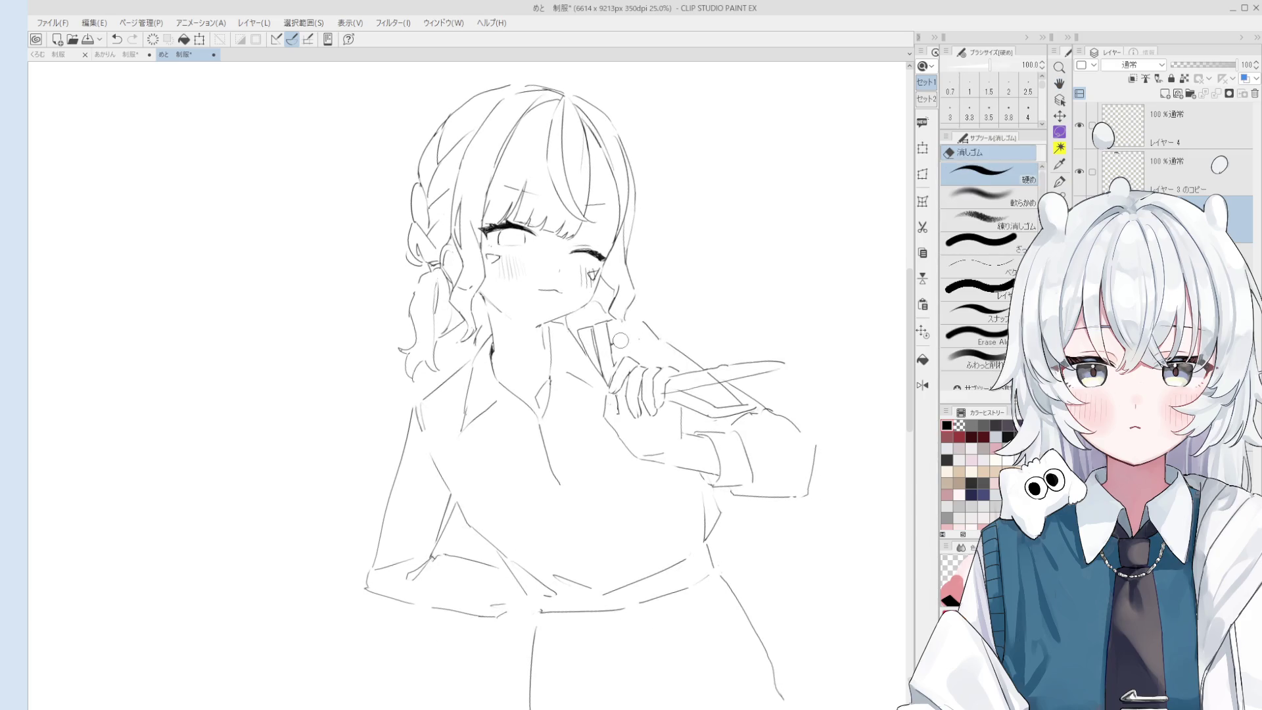
pyautogui.press('p')
pyautogui.moveTo(622, 316); pyautogui.dragTo(615, 339)
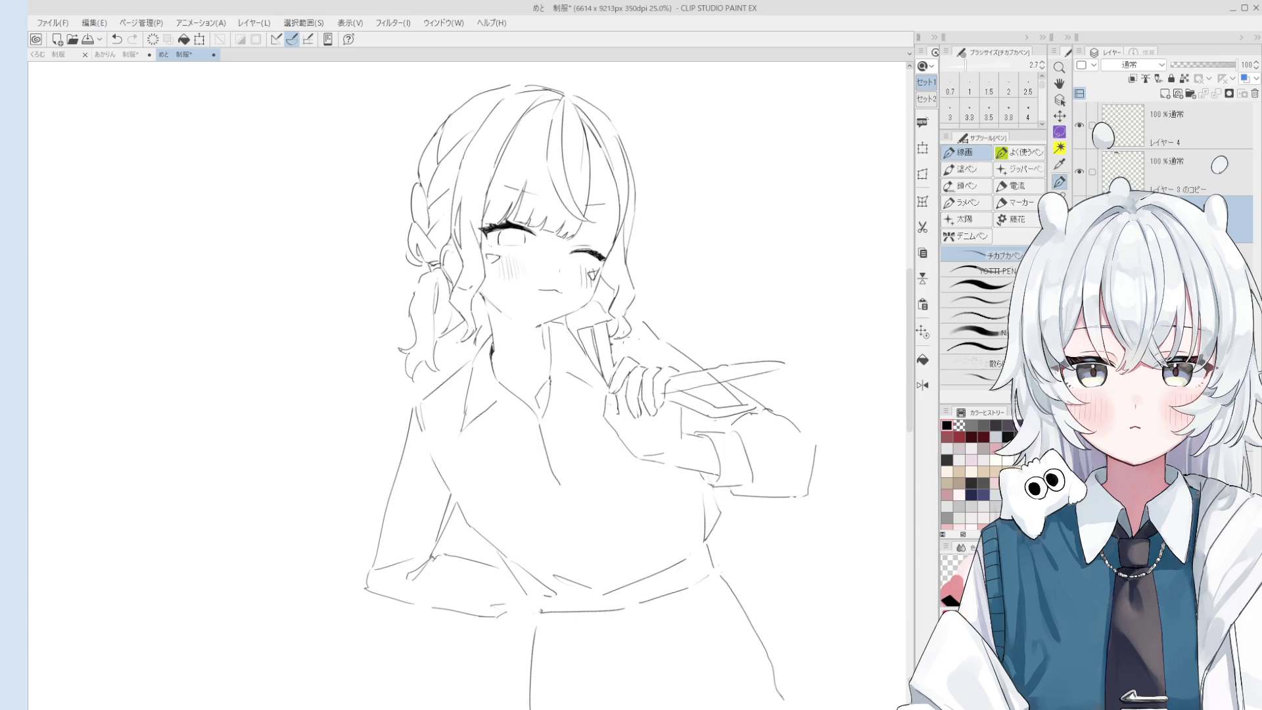
# Move the figure toward the right and open the reference character image beside the canvas.
pyautogui.press('h')
pyautogui.moveTo(633, 474); pyautogui.dragTo(657, 460)
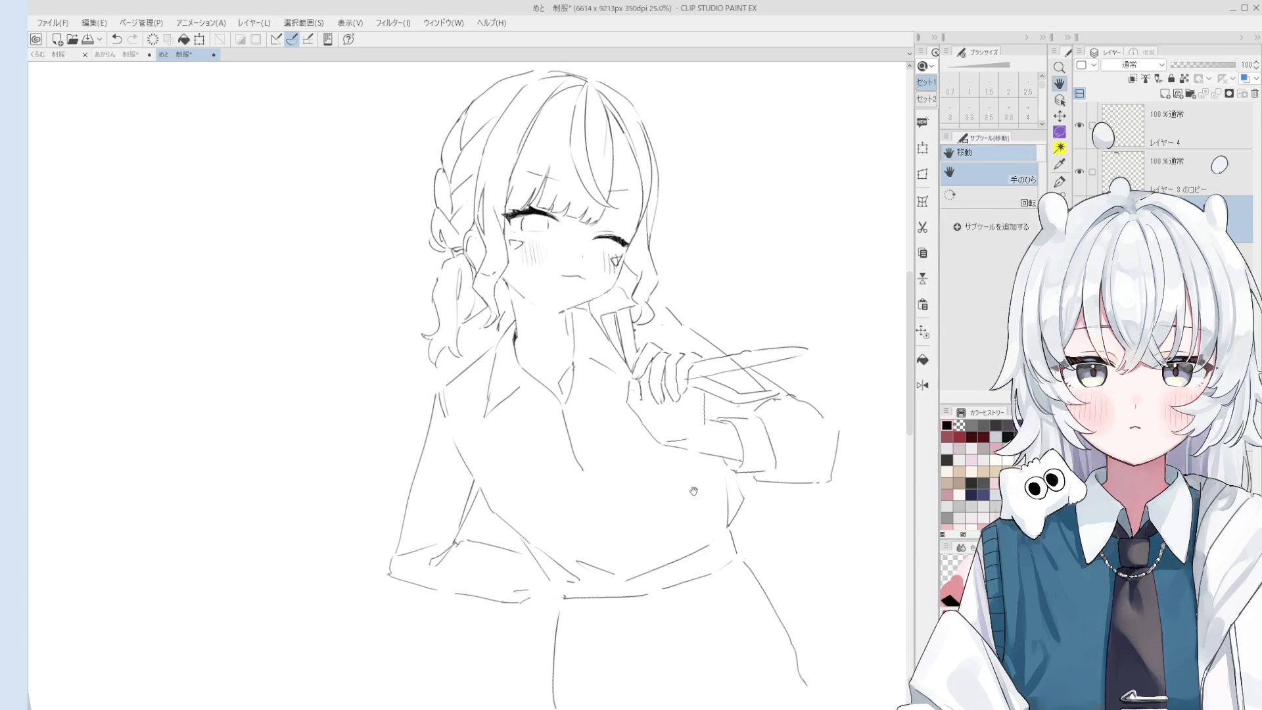
pyautogui.moveTo(605, 421); pyautogui.dragTo(690, 535)
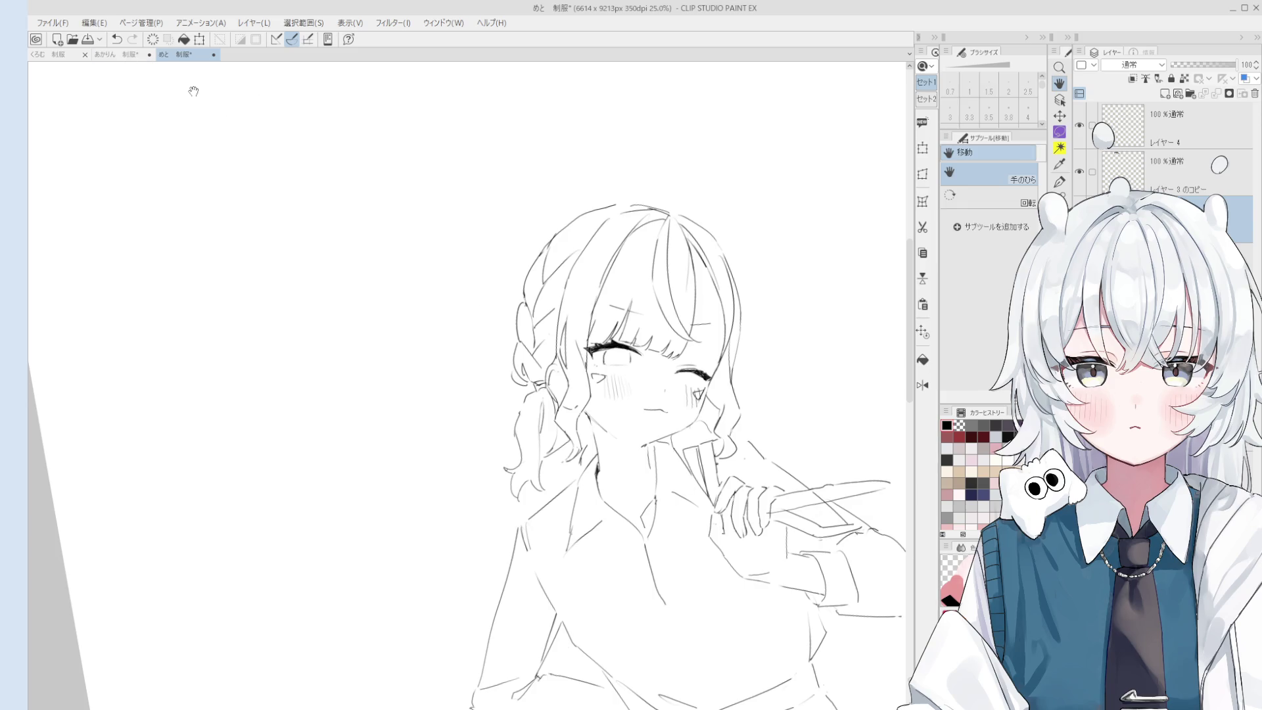
pyautogui.click(38, 149)
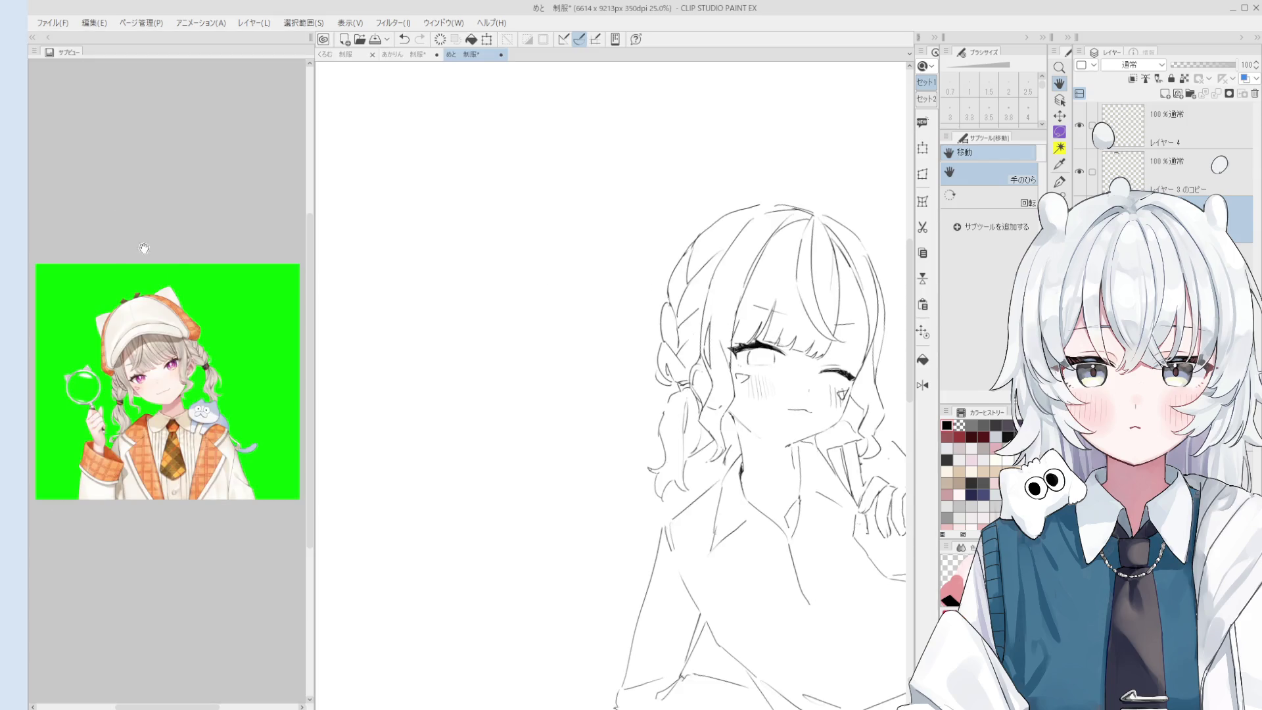
# Try closing the lower braid lobe with a pen stroke, then undo it.
pyautogui.scroll(5, 197, 263)
pyautogui.scroll(-5, 234, 162)
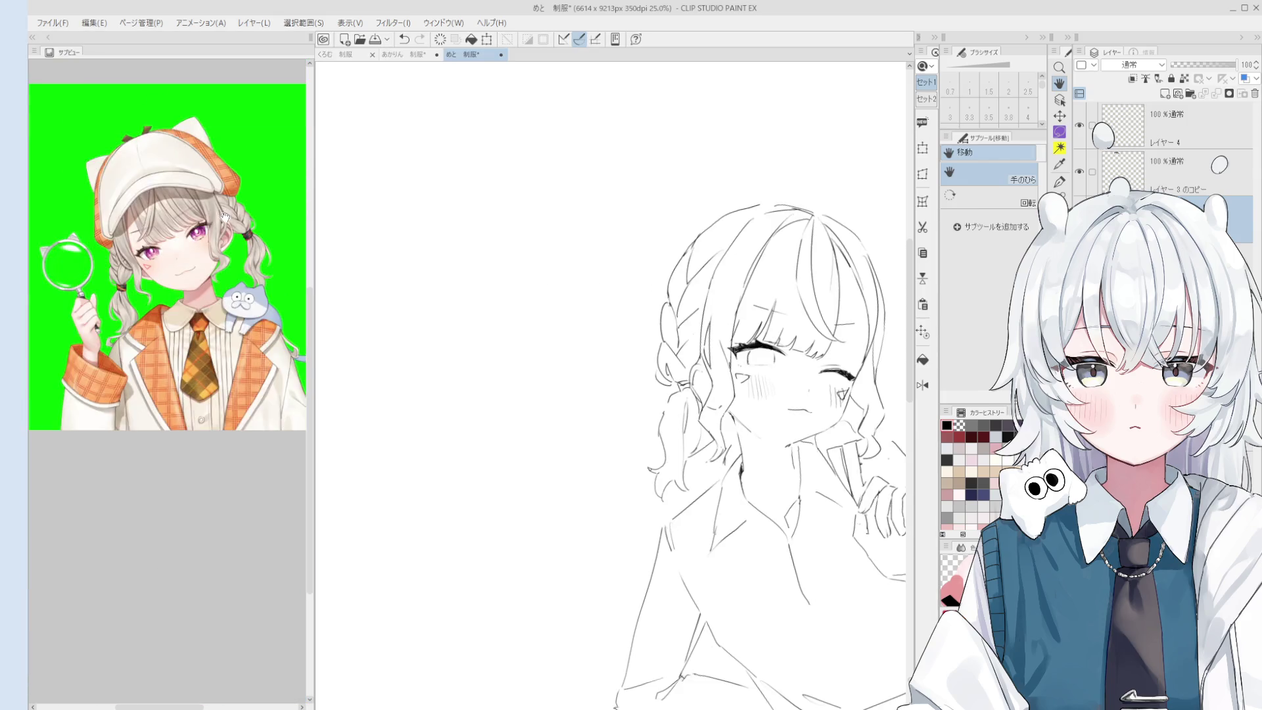
pyautogui.scroll(2, 231, 241)
pyautogui.scroll(2, 252, 403)
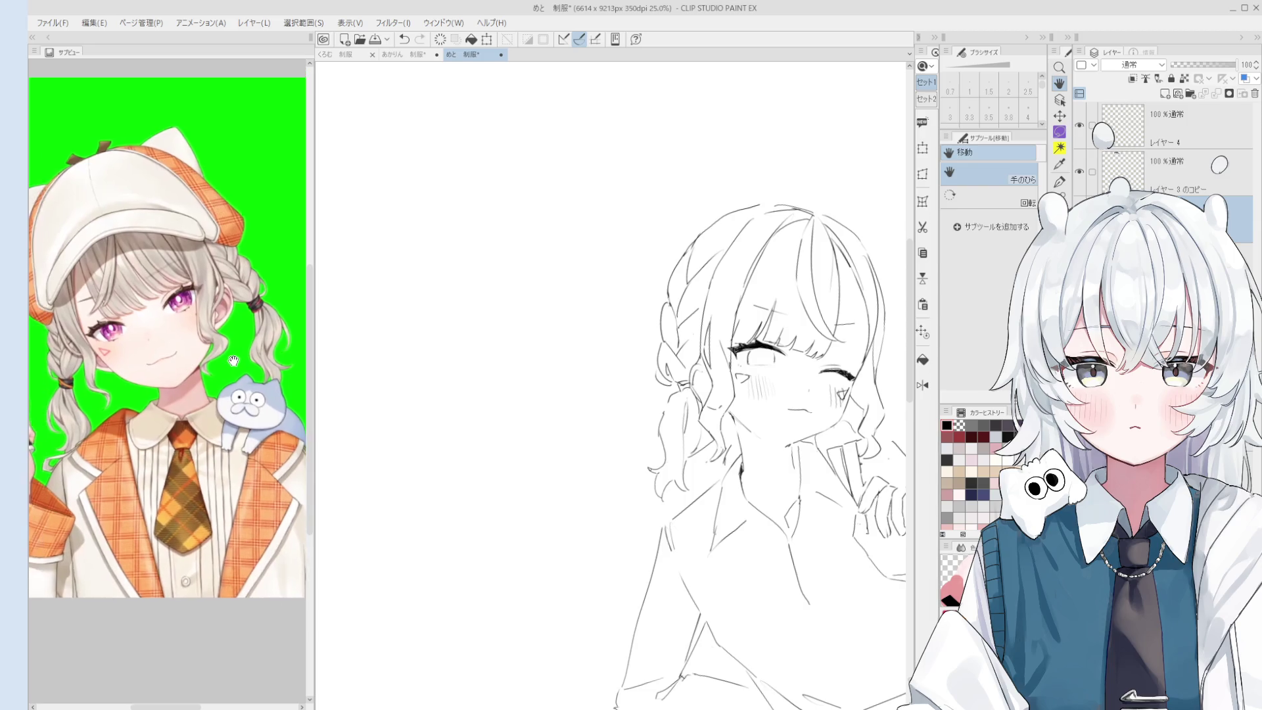
pyautogui.press('p')
pyautogui.scroll(1, 714, 325)
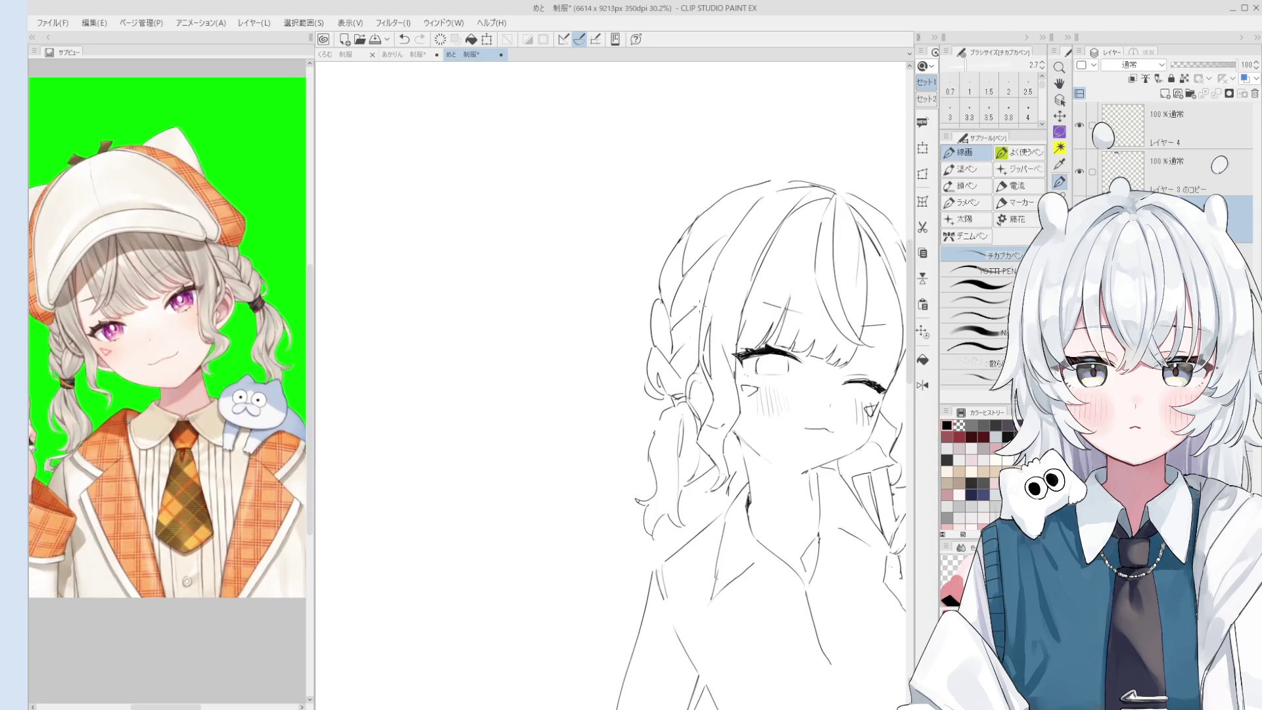
pyautogui.scroll(-1, 702, 433)
pyautogui.press('h')
pyautogui.moveTo(732, 426); pyautogui.dragTo(703, 433)
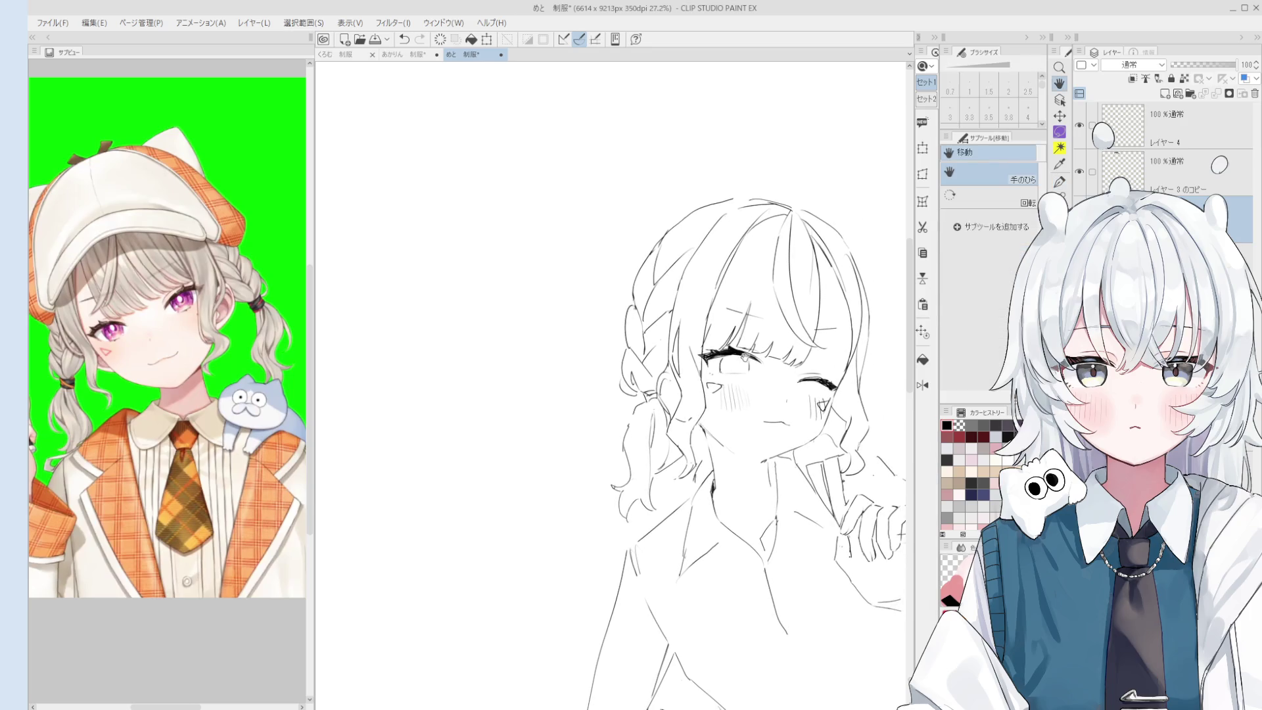
pyautogui.scroll(2, 690, 417)
pyautogui.press('e')
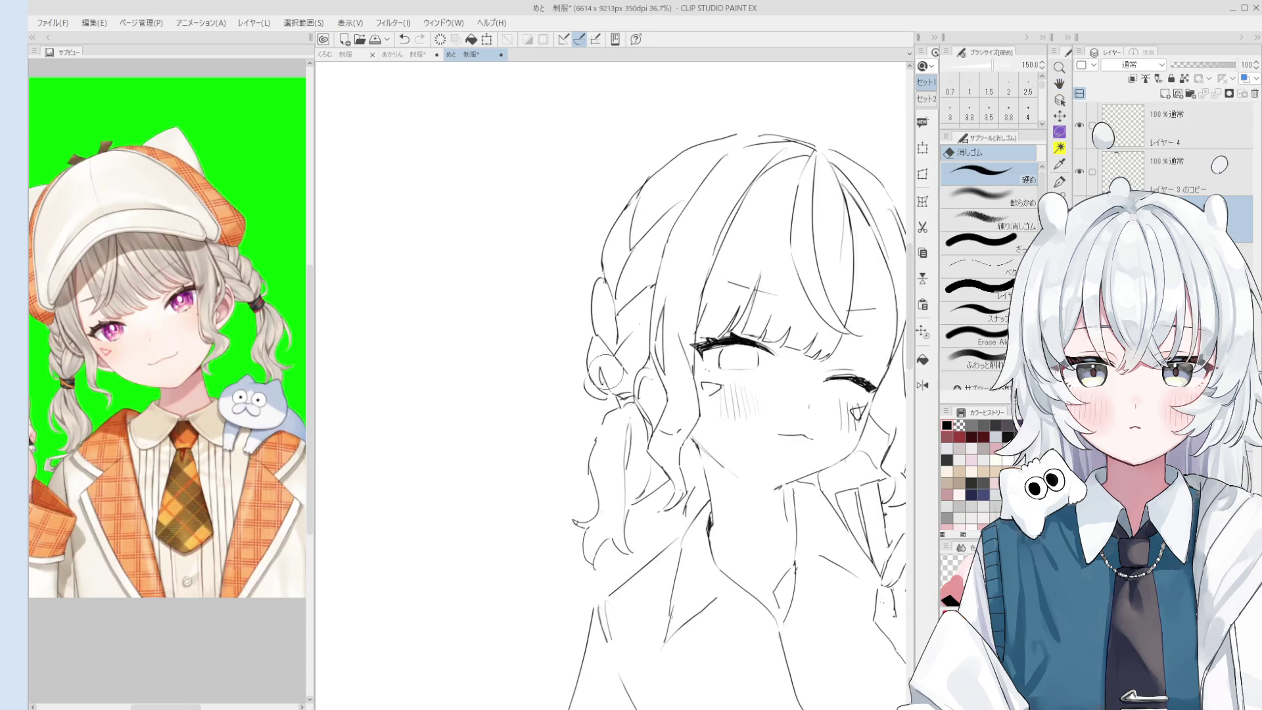
pyautogui.press('p')
pyautogui.moveTo(592, 362)
pyautogui.mouseDown()
pyautogui.moveTo(614, 393)
pyautogui.moveTo(584, 398)
pyautogui.moveTo(614, 394)
pyautogui.mouseUp()
pyautogui.hotkey('ctrl', 'z')
# Erase the short vertical stray line on the hair crown and switch the reference to the full-body image.
pyautogui.scroll(-3, 704, 395)
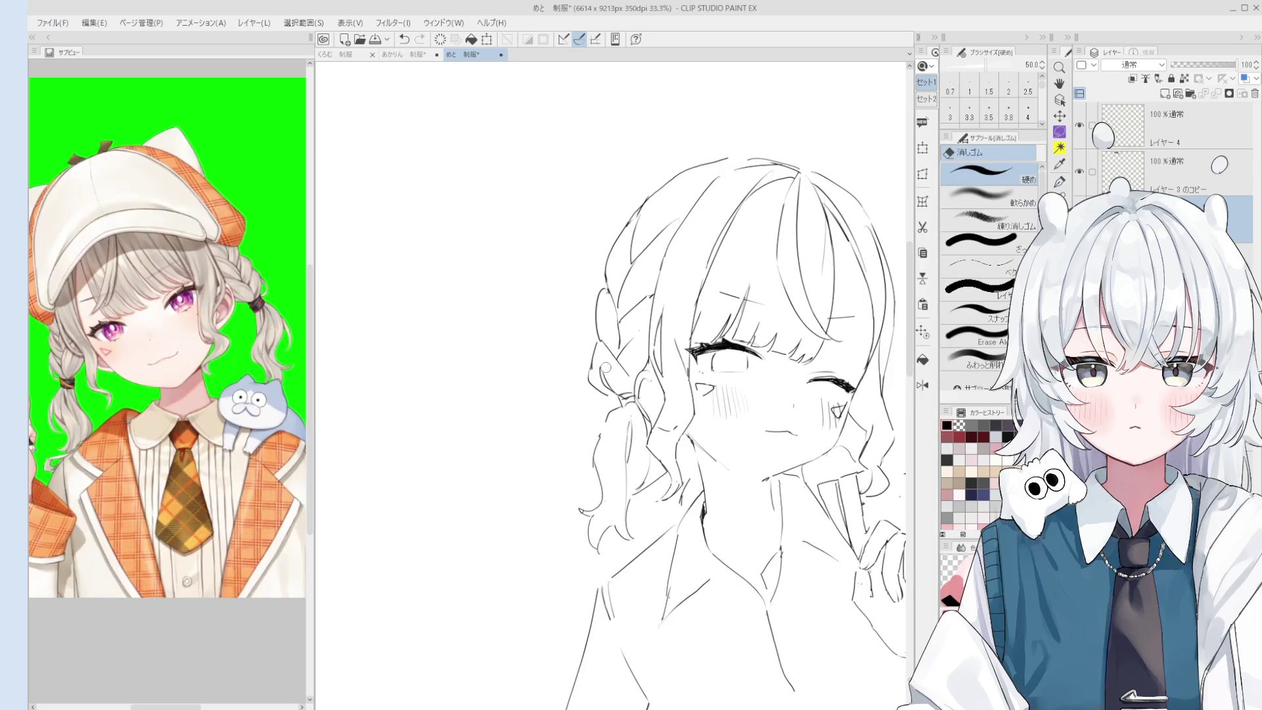
pyautogui.moveTo(739, 416); pyautogui.dragTo(703, 394)
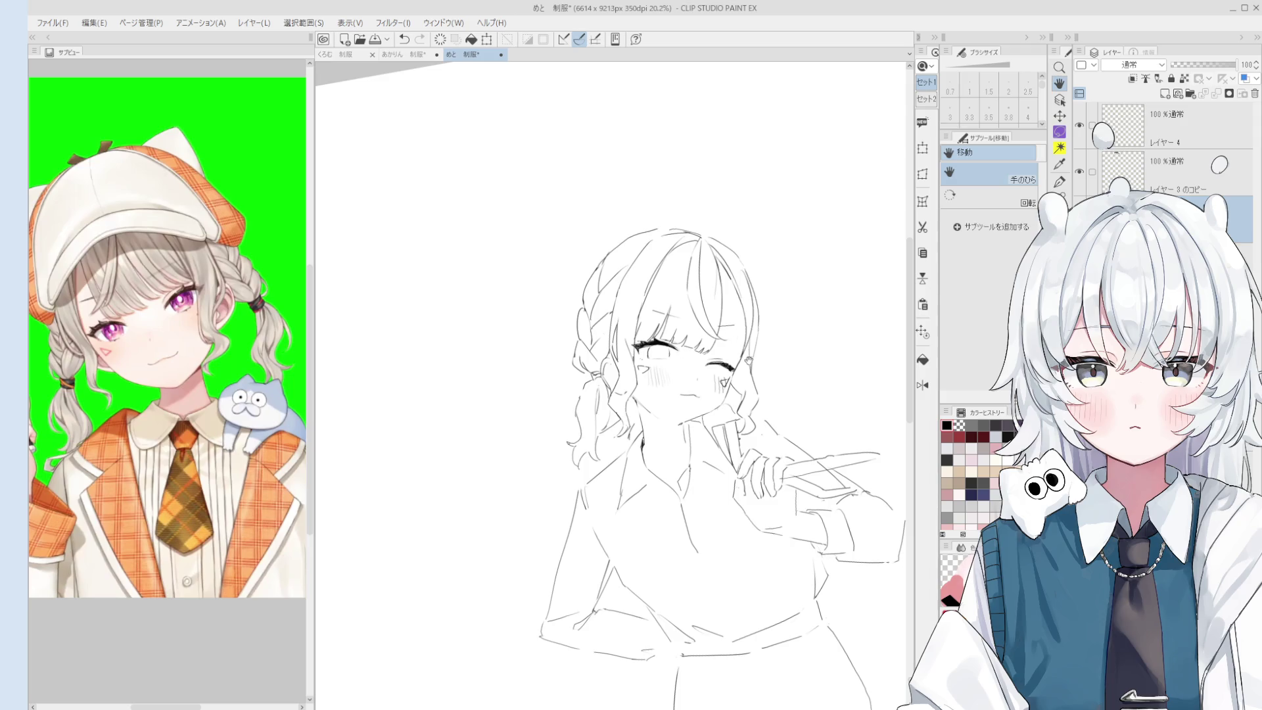
pyautogui.scroll(3, 743, 305)
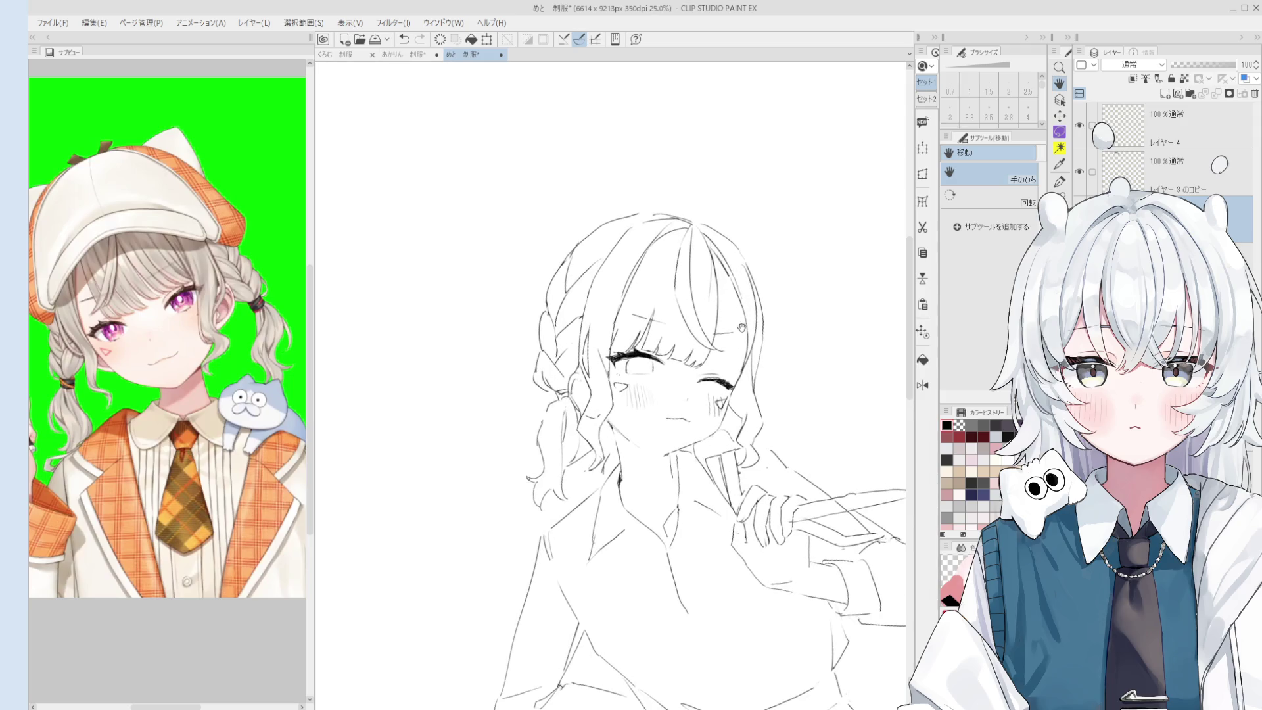
pyautogui.press('e')
pyautogui.moveTo(655, 282)
pyautogui.mouseDown()
pyautogui.moveTo(647, 316)
pyautogui.moveTo(660, 335)
pyautogui.moveTo(677, 327)
pyautogui.moveTo(684, 282)
pyautogui.moveTo(650, 242)
pyautogui.moveTo(726, 349)
pyautogui.moveTo(662, 381)
pyautogui.mouseUp()
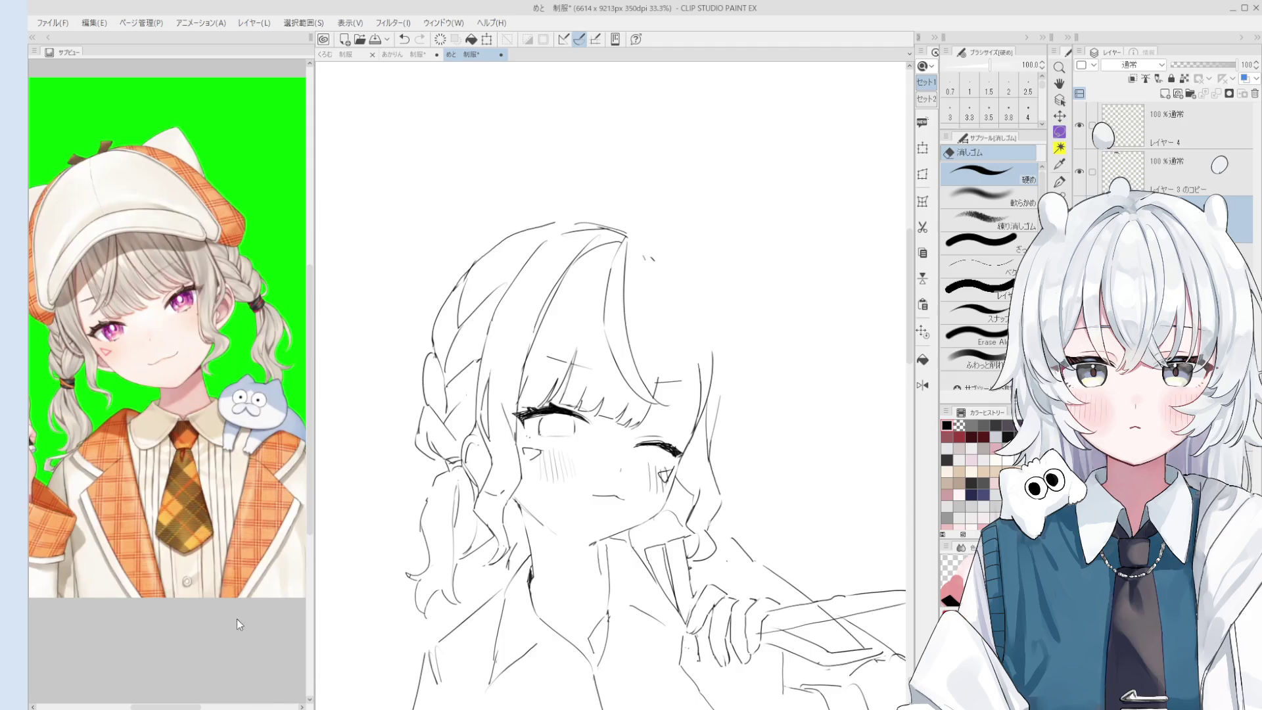
pyautogui.click(56, 316)
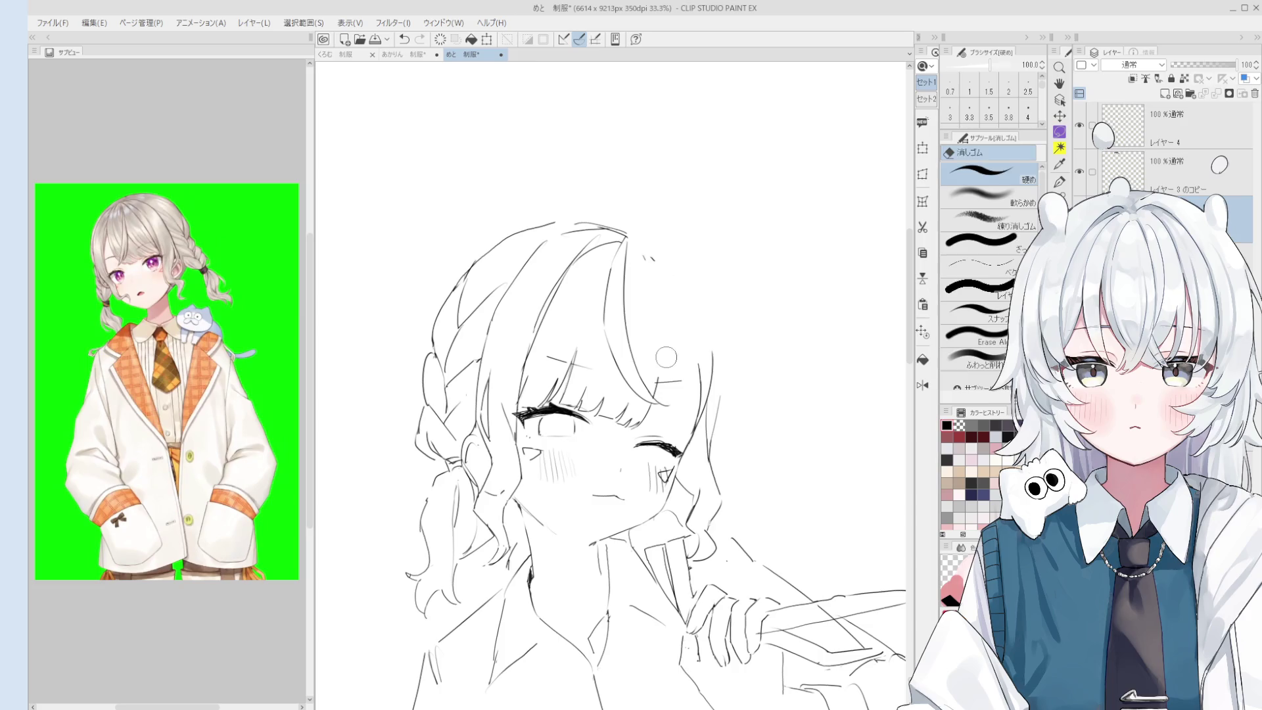
# Mirror the canvas and draw a long curved strand down the hair's left side.
pyautogui.press('p')
pyautogui.press('h')
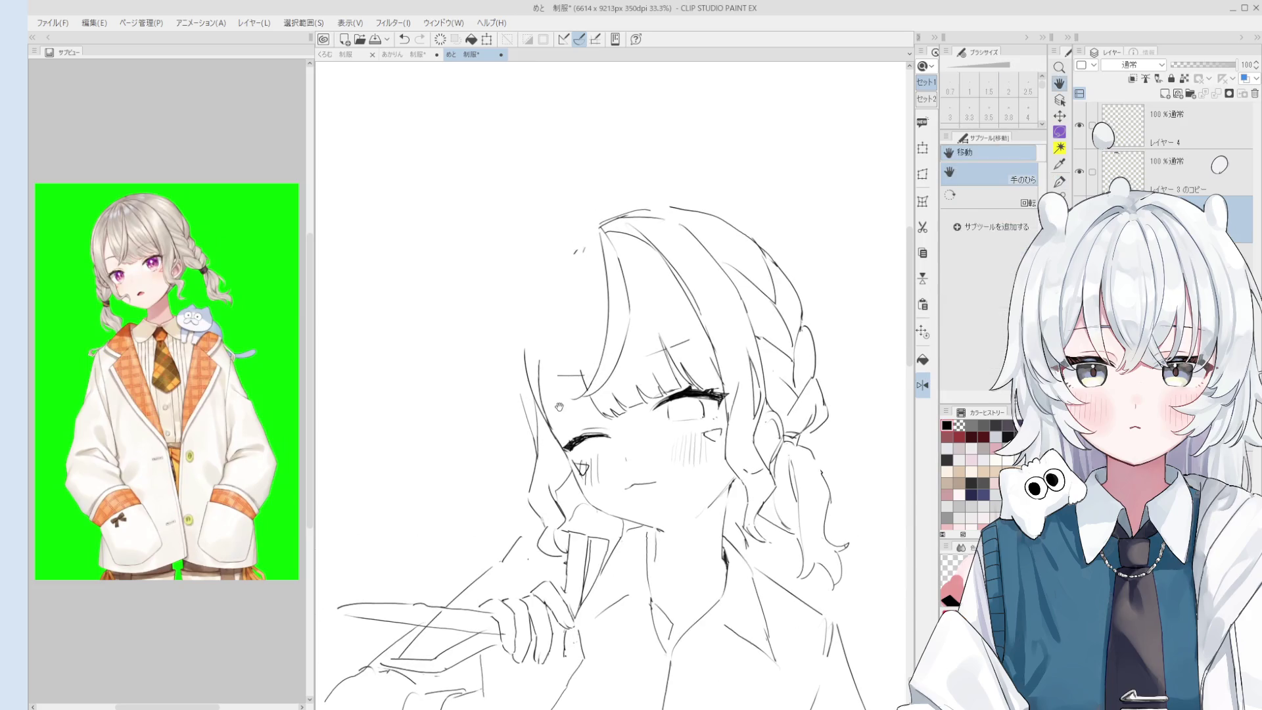
pyautogui.press('e')
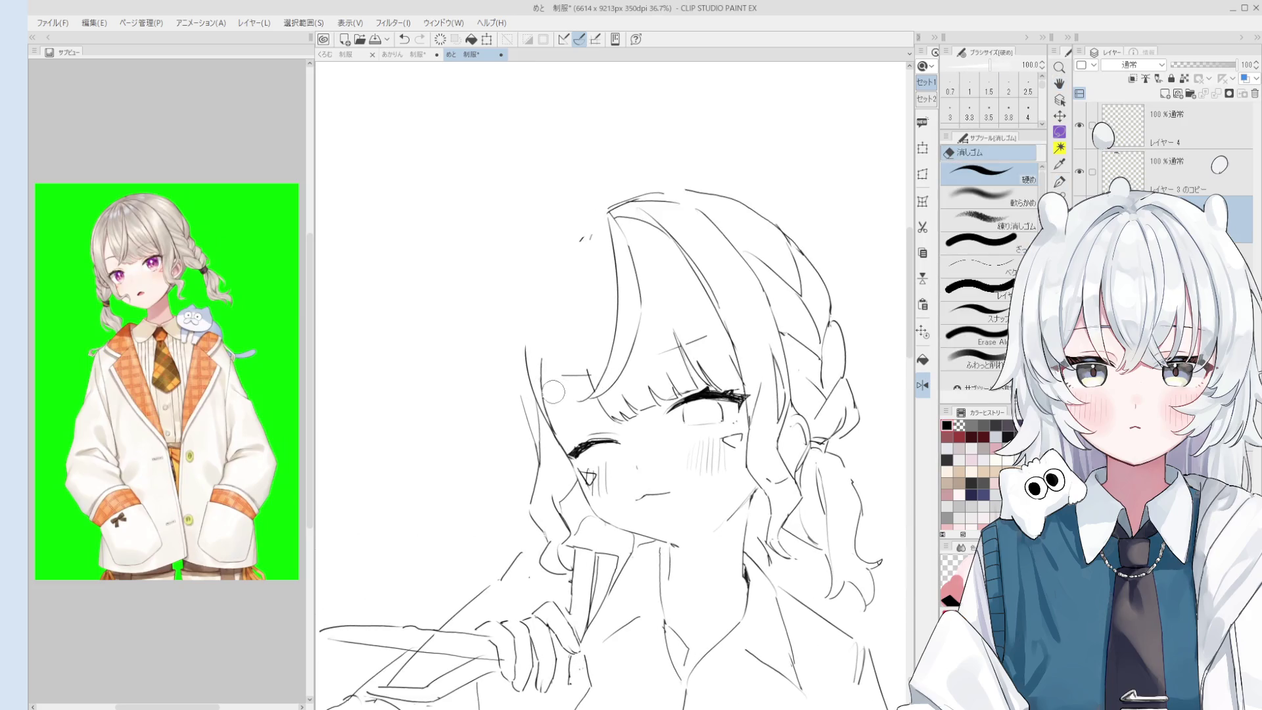
pyautogui.press('p')
pyautogui.moveTo(547, 420); pyautogui.dragTo(565, 314)
pyautogui.hotkey('ctrl', 'z')
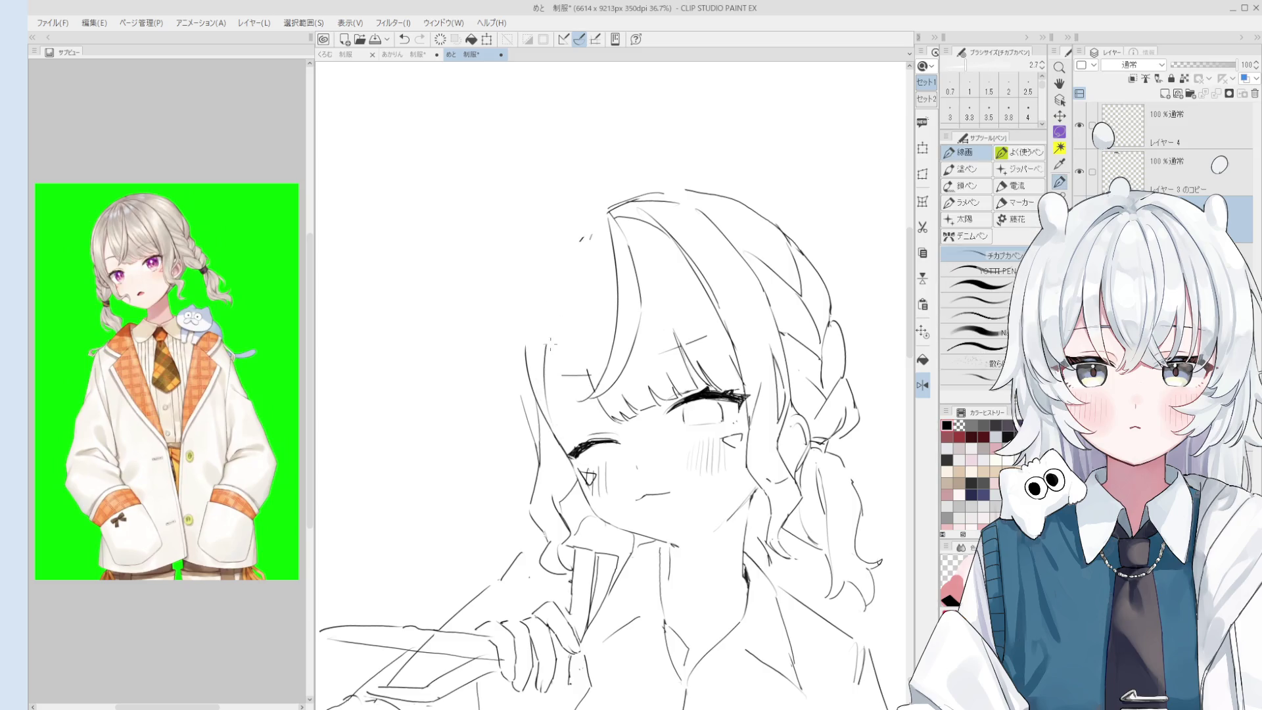
pyautogui.moveTo(562, 283); pyautogui.dragTo(588, 378)
# Erase part of the short hair stroke and undo a stray new stroke.
pyautogui.press('e')
pyautogui.moveTo(589, 377)
pyautogui.mouseDown()
pyautogui.moveTo(563, 373)
pyautogui.moveTo(594, 368)
pyautogui.moveTo(601, 418)
pyautogui.mouseUp()
pyautogui.scroll(2, 592, 374)
pyautogui.press('p')
pyautogui.hotkey('ctrl', 'z')
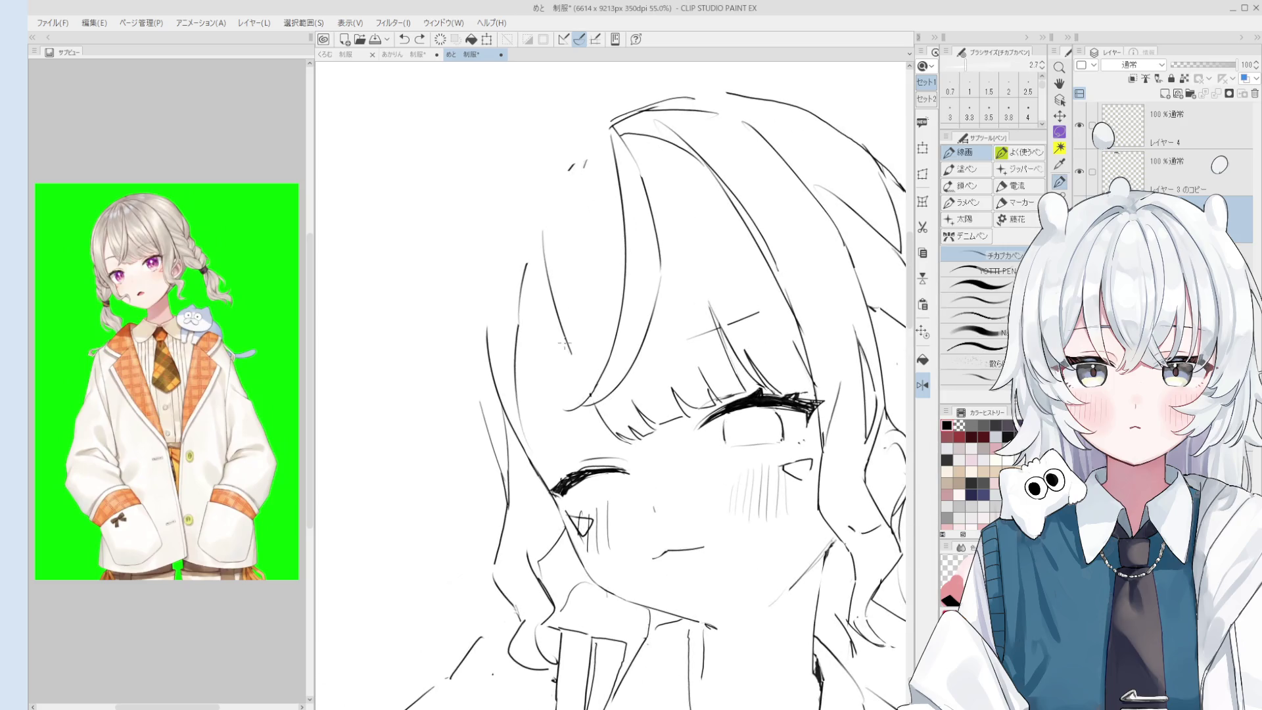
pyautogui.scroll(-1, 564, 343)
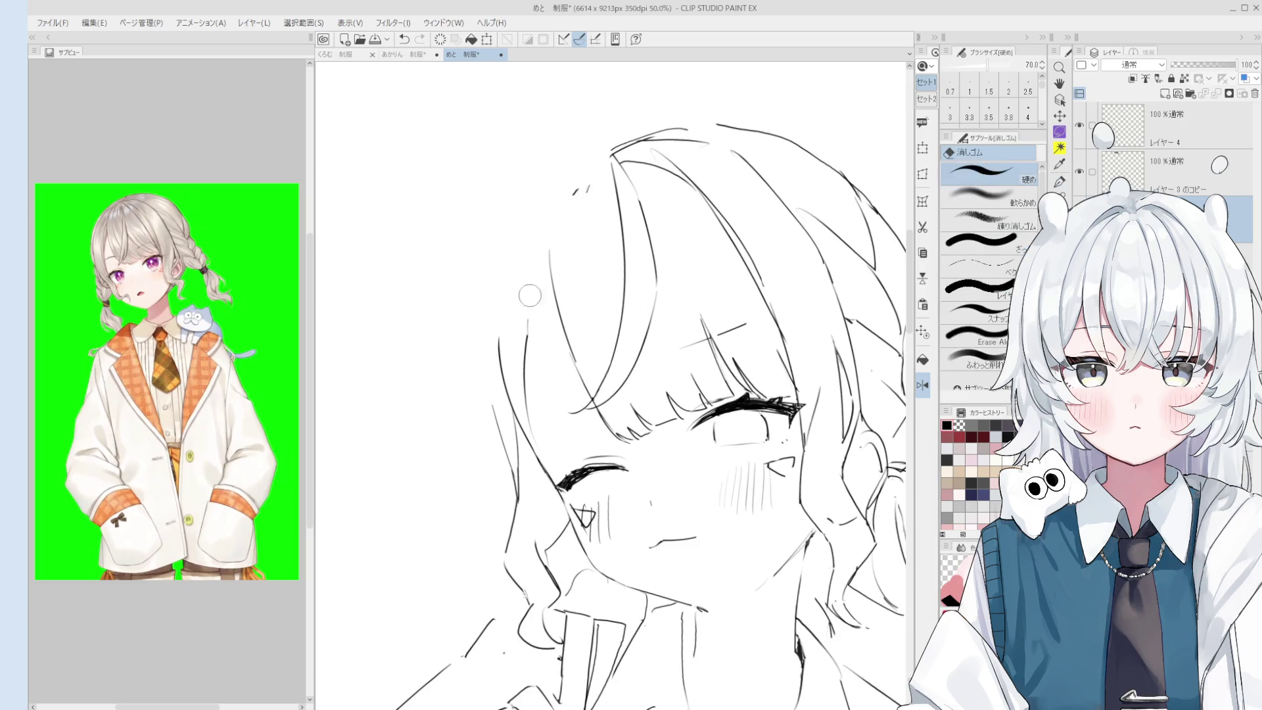
pyautogui.scroll(-2, 552, 315)
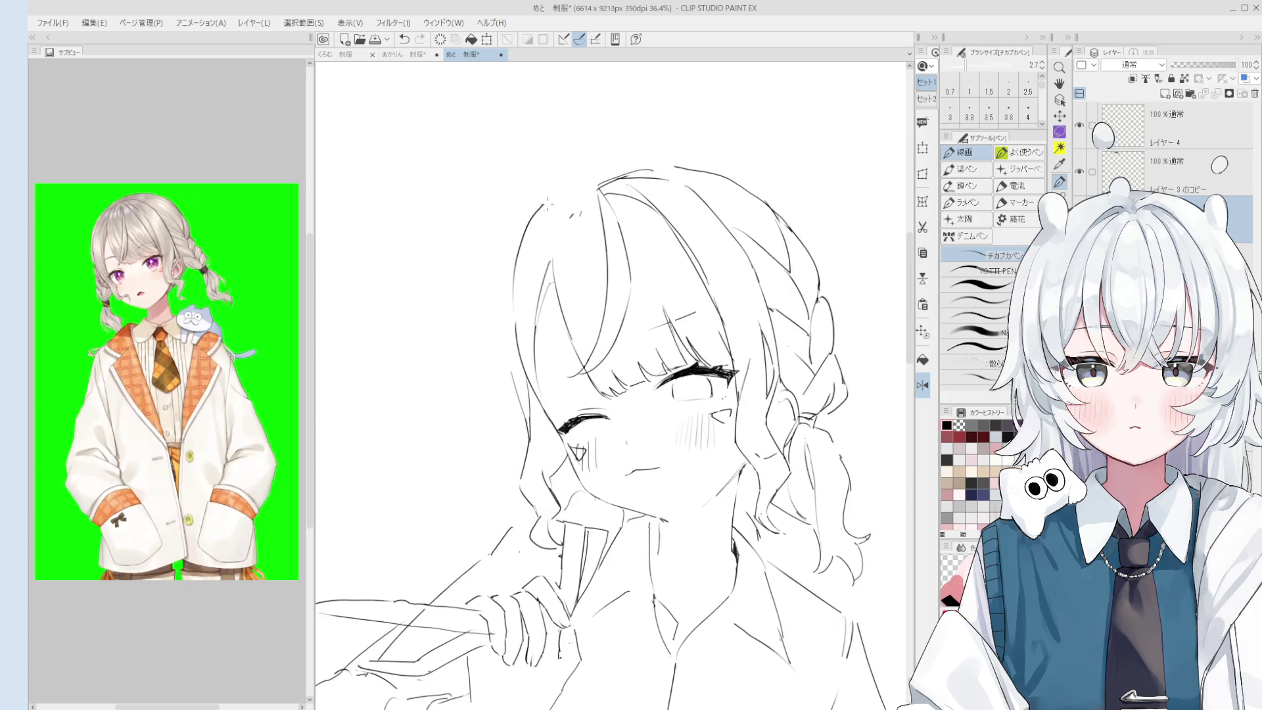
# Alternate between the pen and hard eraser to touch up the crown of the hair.
pyautogui.press('e')
pyautogui.press('p')
pyautogui.press('e')
pyautogui.press('p')
pyautogui.scroll(-1, 559, 197)
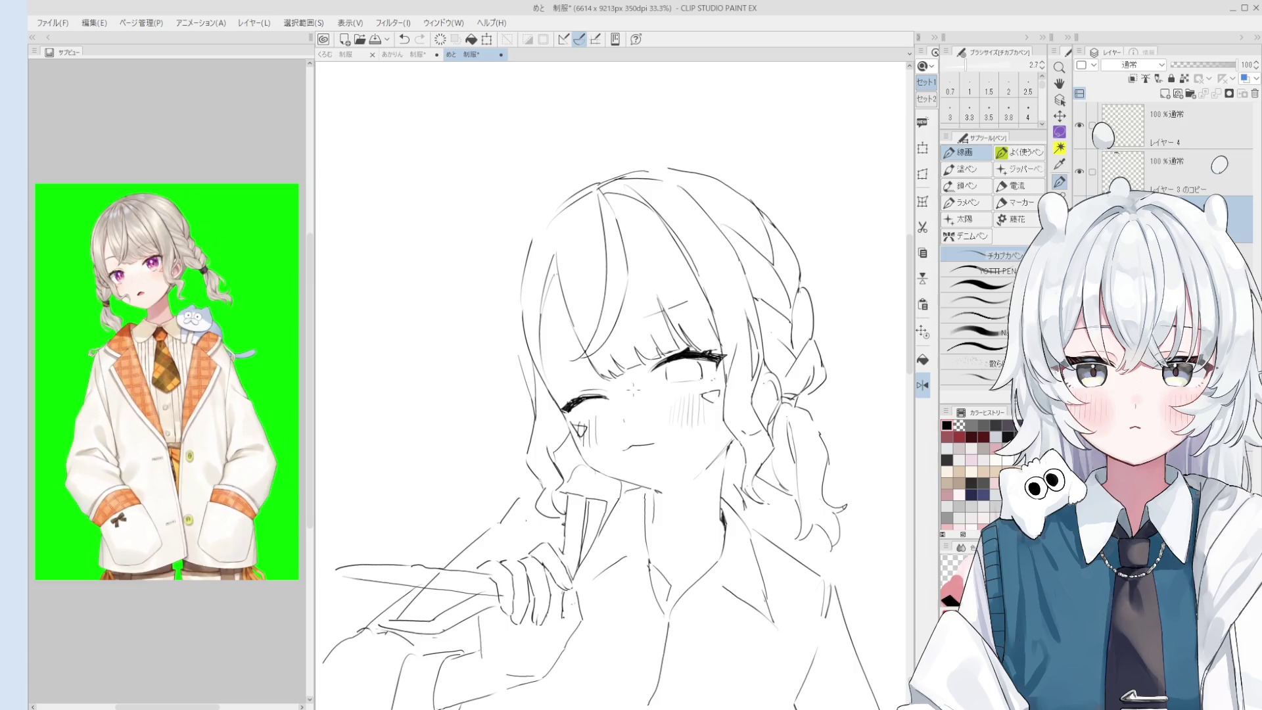
pyautogui.scroll(1, 543, 284)
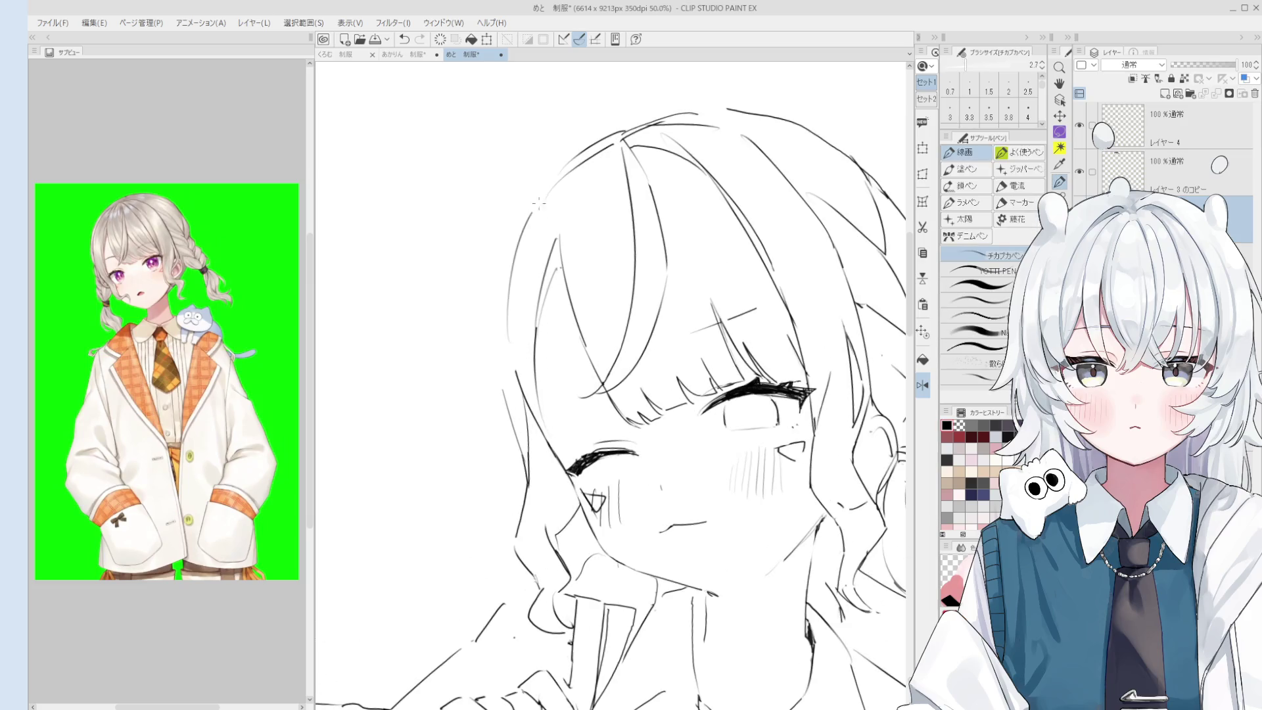
pyautogui.press('e')
pyautogui.scroll(-1, 563, 175)
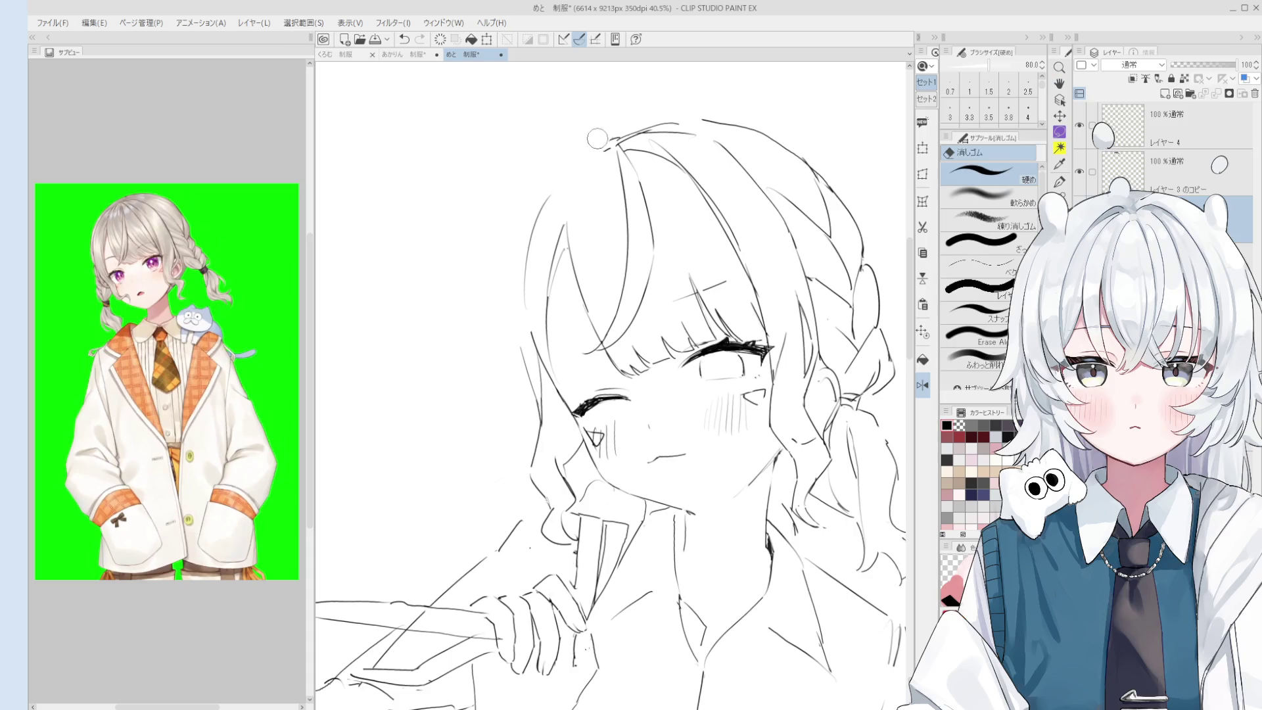
pyautogui.press('p')
pyautogui.press('e')
pyautogui.press('p')
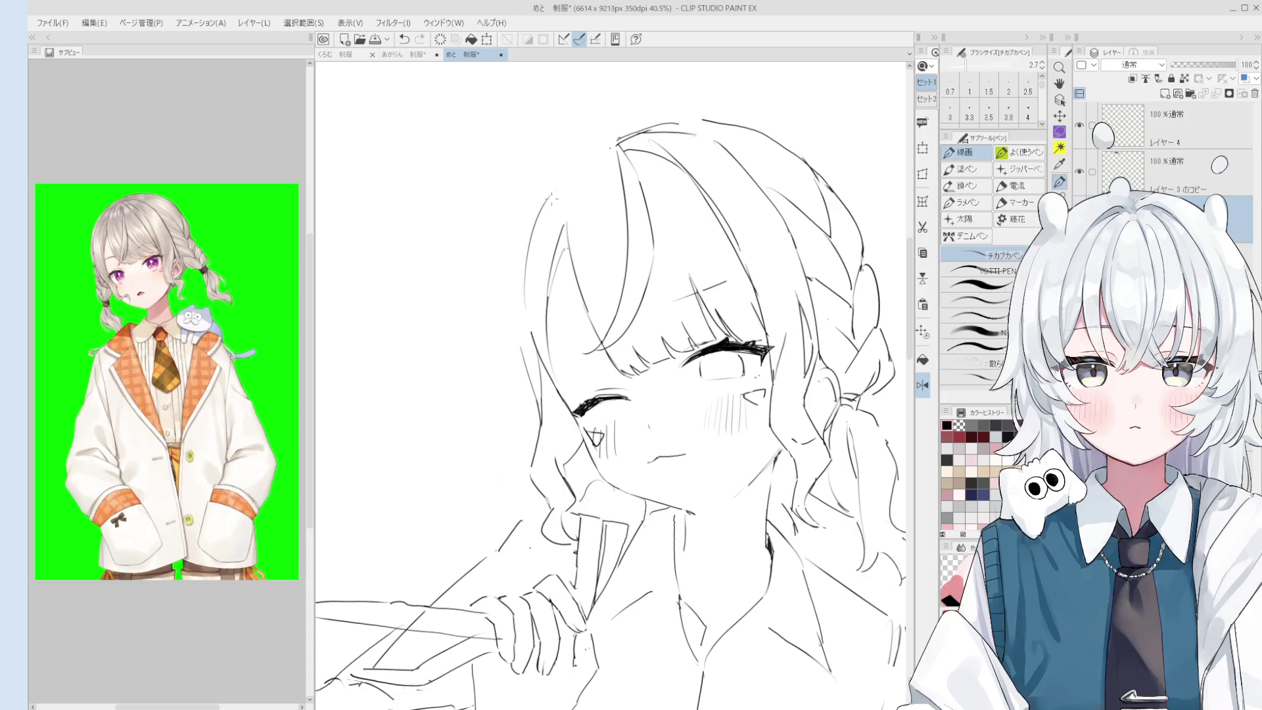
pyautogui.press('e')
pyautogui.press('p')
pyautogui.press('e')
pyautogui.scroll(-1, 684, 246)
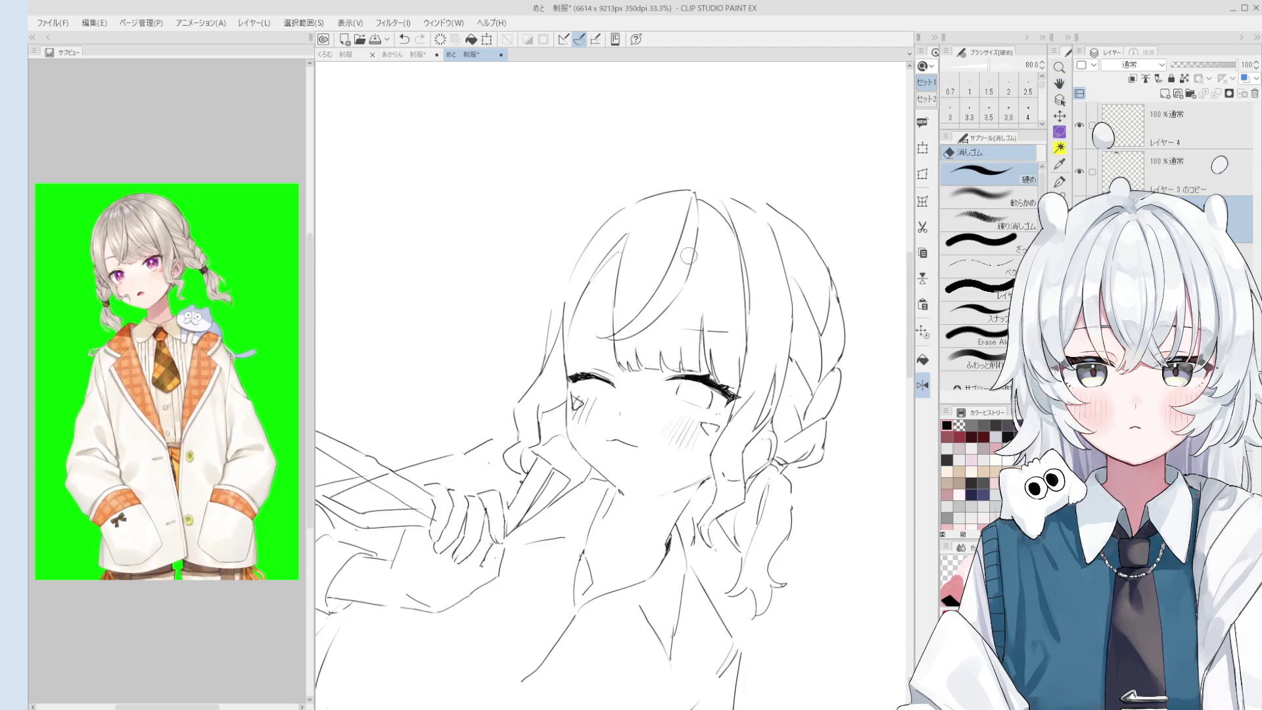
pyautogui.scroll(1, 684, 246)
pyautogui.press('p')
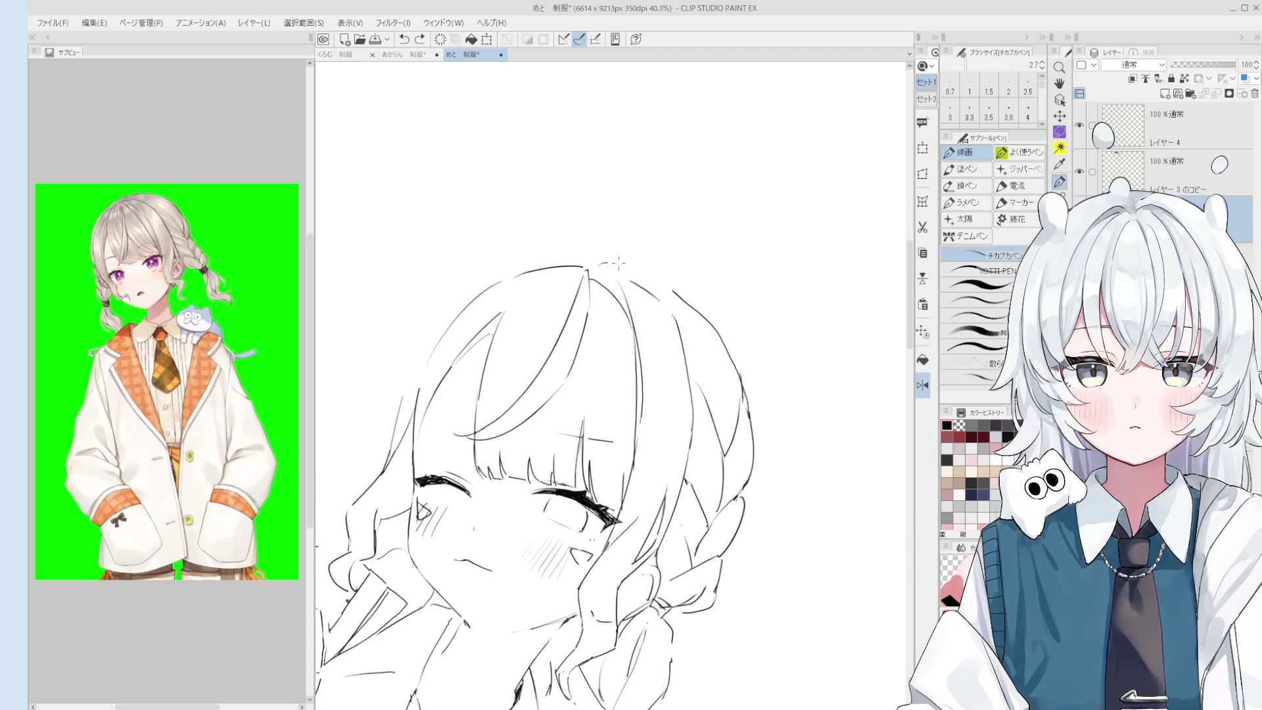
pyautogui.scroll(-1, 606, 262)
pyautogui.press('e')
pyautogui.scroll(-1, 669, 290)
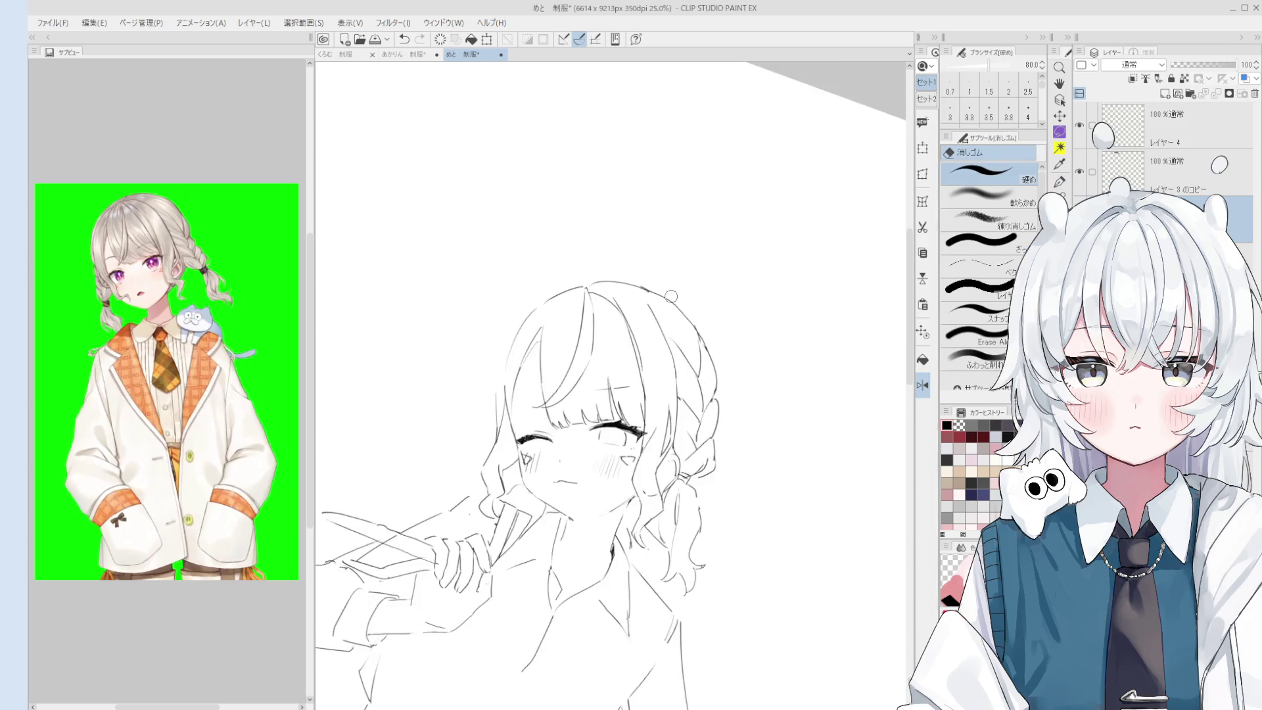
# Unmirror and rotate the view, then draw a curve along the top-right of the head.
pyautogui.press('h')
pyautogui.press('p')
pyautogui.press('-')
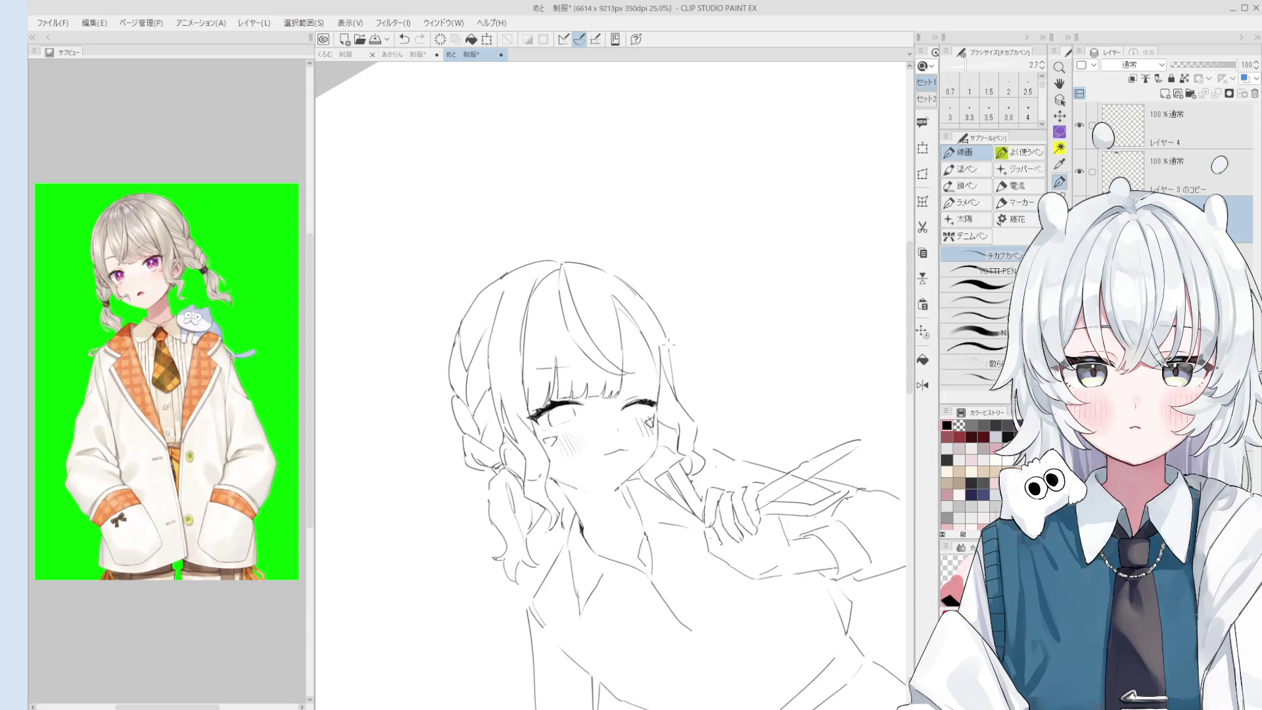
pyautogui.hotkey('ctrl', 'z')
pyautogui.moveTo(567, 263); pyautogui.dragTo(654, 318)
pyautogui.hotkey('ctrl', 'z')
pyautogui.moveTo(567, 263); pyautogui.dragTo(655, 318)
# Zoom in on the head and retry the hair line down its right side.
pyautogui.hotkey('ctrl', '+')
pyautogui.moveTo(647, 285); pyautogui.dragTo(660, 320)
pyautogui.hotkey('ctrl', 'z')
pyautogui.press('e')
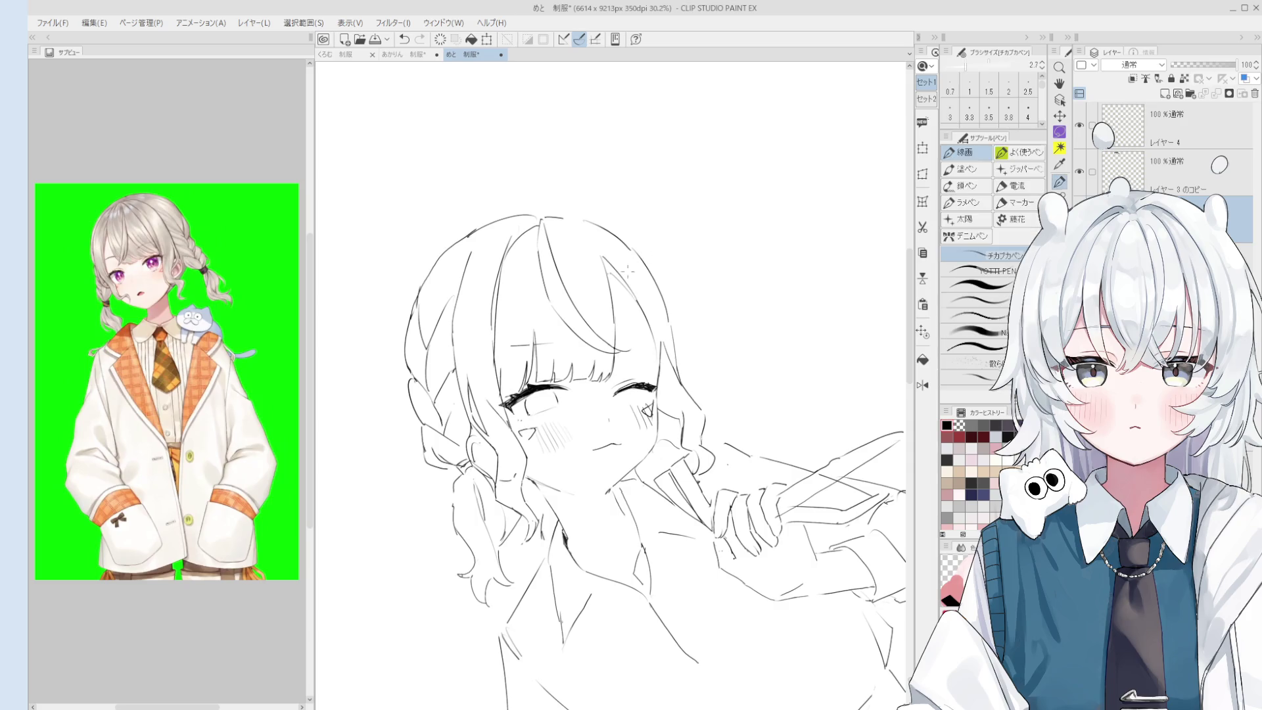
pyautogui.scroll(2, 656, 348)
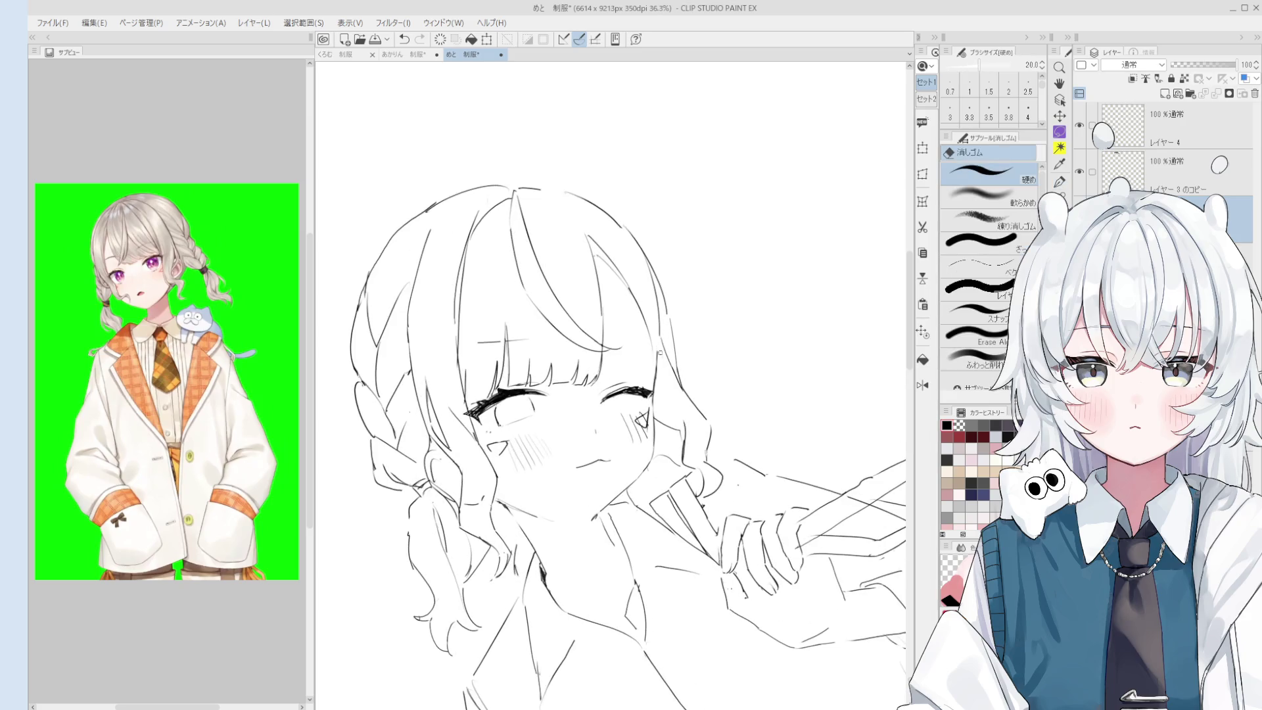
pyautogui.press('p')
pyautogui.moveTo(622, 274); pyautogui.dragTo(663, 368)
pyautogui.press('e')
pyautogui.press('p')
pyautogui.hotkey('ctrl', 'z')
# Erase stray parts of the strands at the head's right side.
pyautogui.scroll(-1, 661, 322)
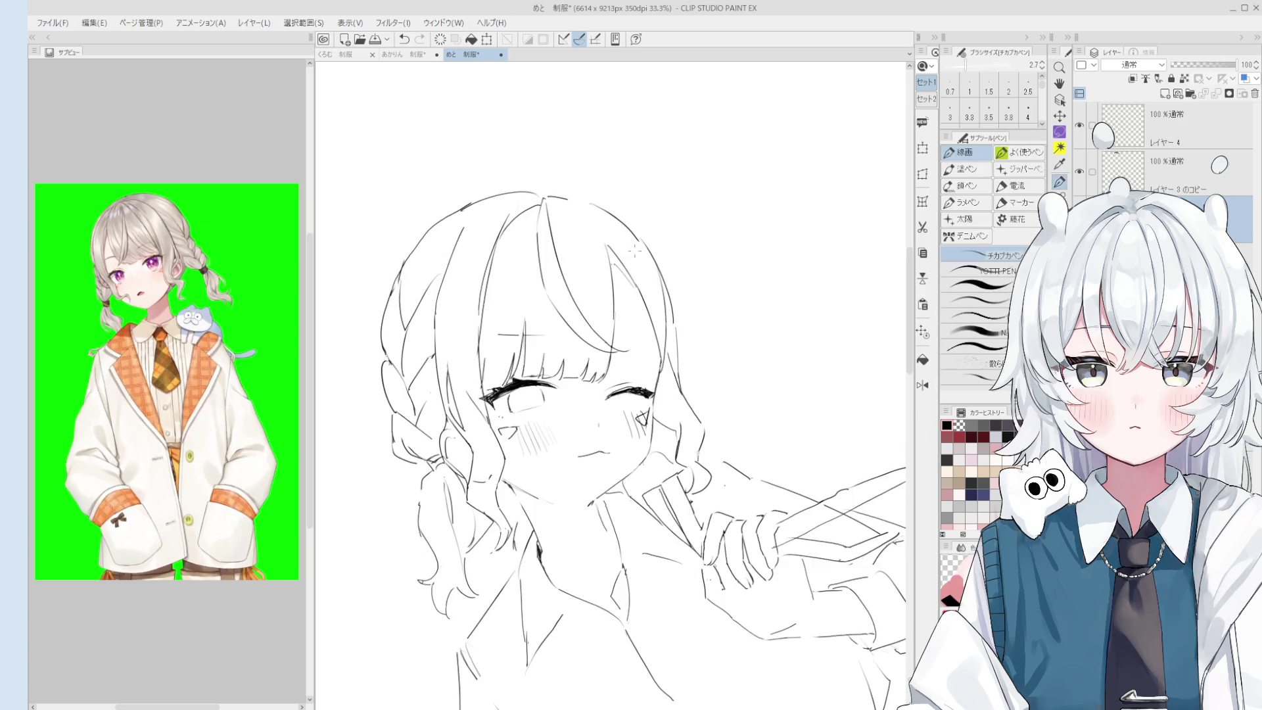
pyautogui.press('e')
pyautogui.moveTo(640, 243)
pyautogui.mouseDown()
pyautogui.moveTo(667, 345)
pyautogui.moveTo(661, 336)
pyautogui.mouseUp()
pyautogui.press('p')
pyautogui.press('-')
pyautogui.press('e')
pyautogui.press('p')
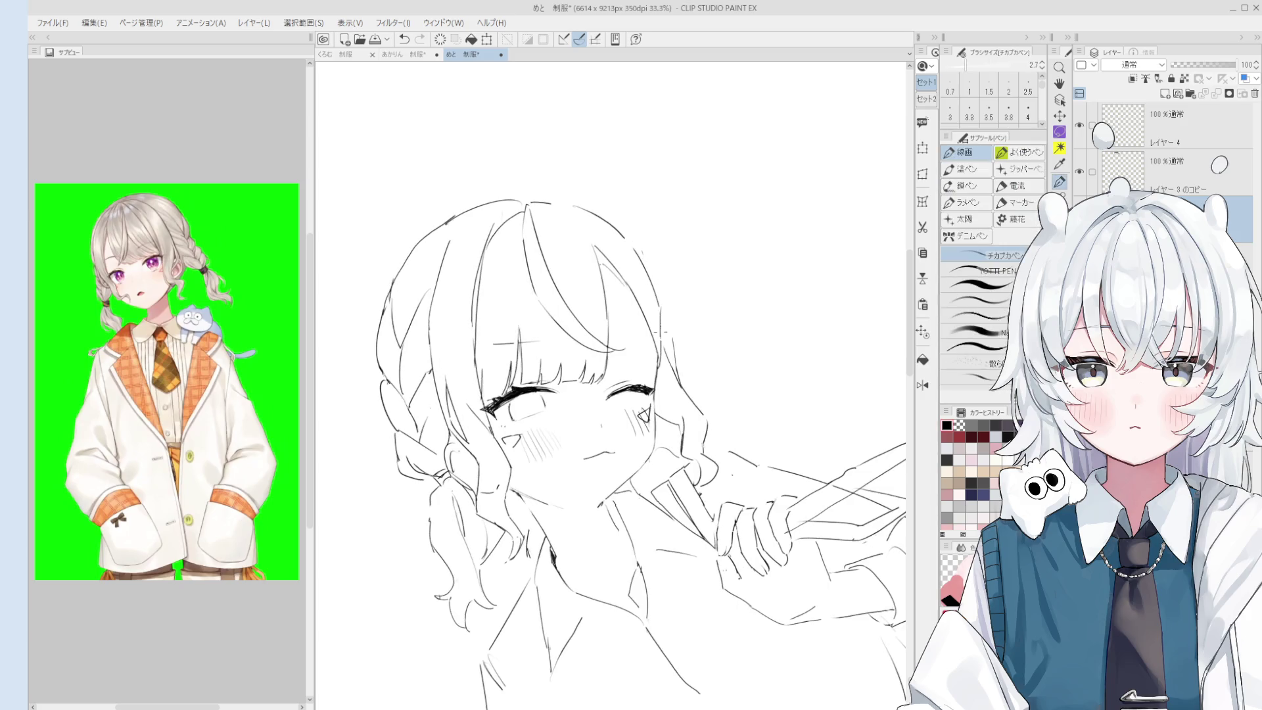
pyautogui.press('e')
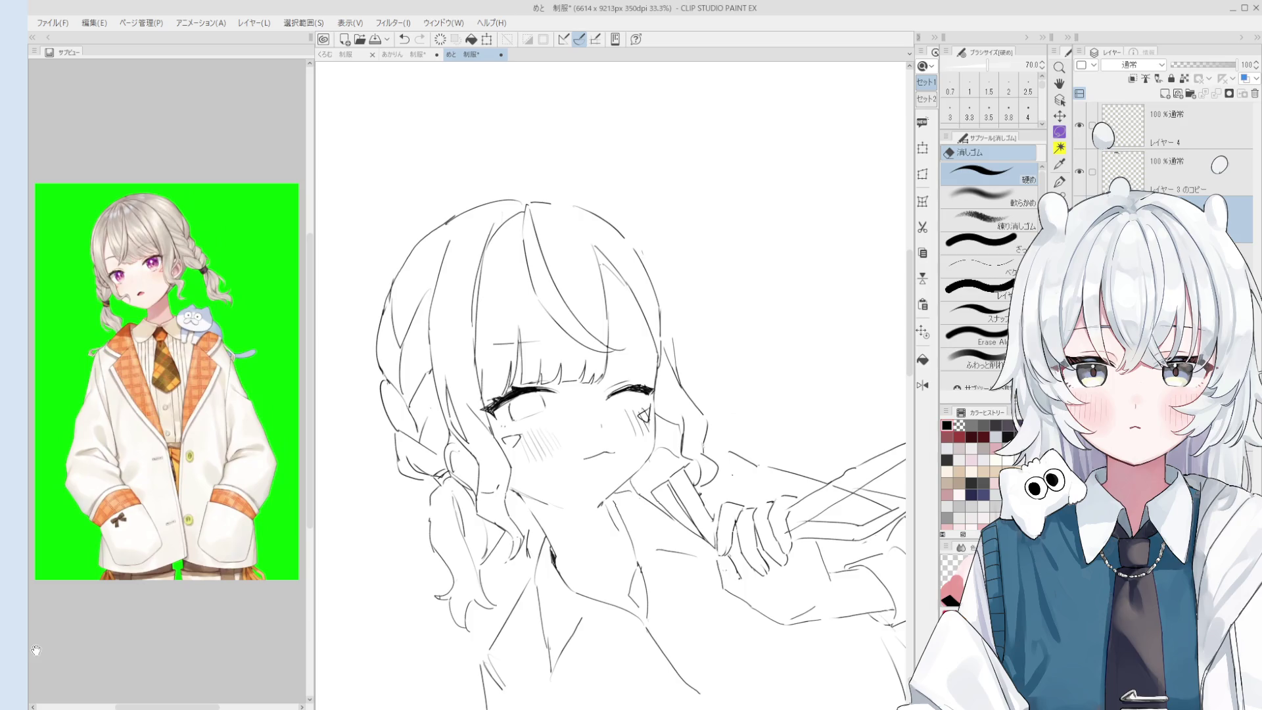
# Pan up to the head and erase the long hair strand beside the face with a larger eraser.
pyautogui.press('h')
pyautogui.scroll(3, 639, 329)
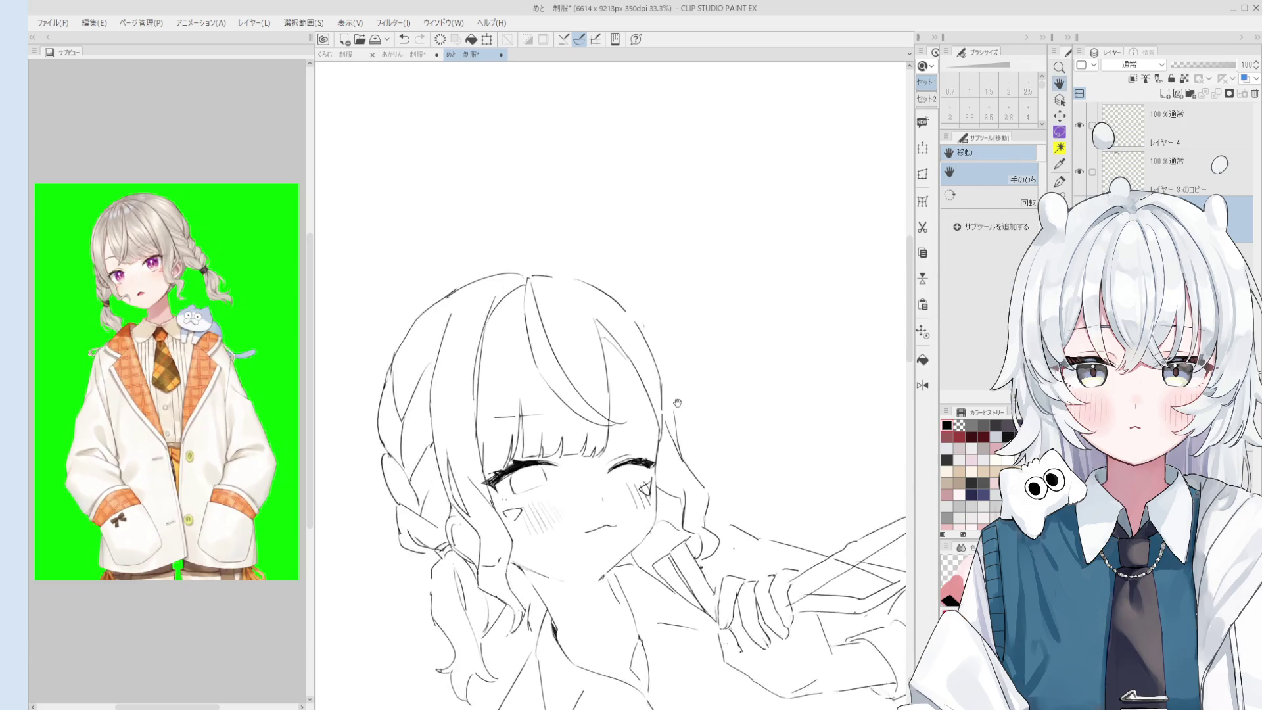
pyautogui.press('p')
pyautogui.scroll(-2, 628, 332)
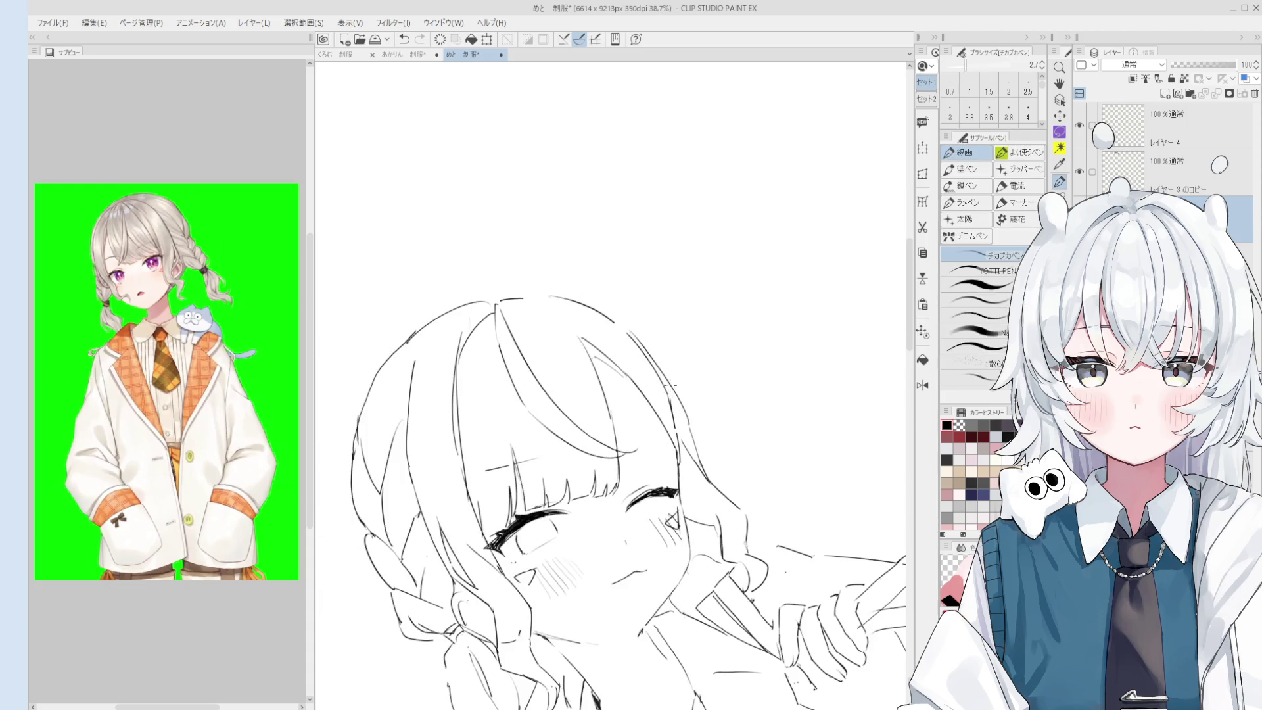
pyautogui.scroll(-2, 626, 333)
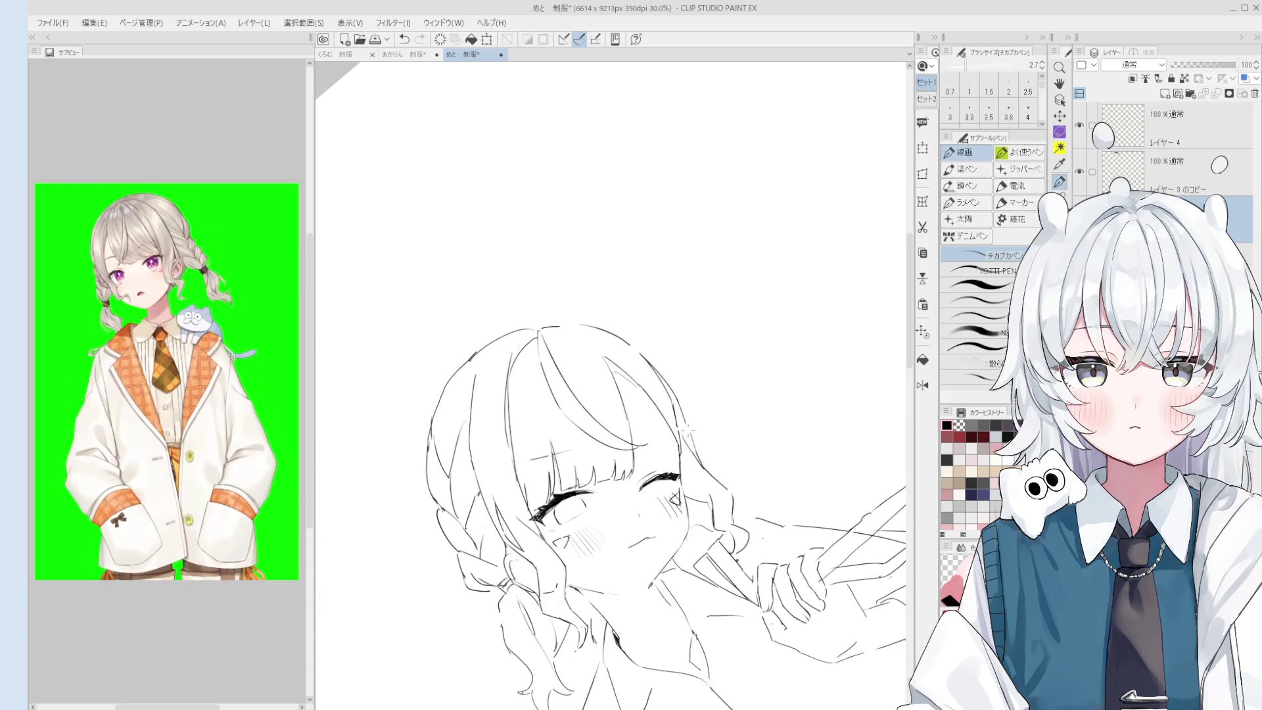
pyautogui.press('h')
pyautogui.moveTo(702, 482)
pyautogui.mouseDown()
pyautogui.moveTo(694, 412)
pyautogui.moveTo(565, 250)
pyautogui.mouseUp()
pyautogui.press('e')
pyautogui.scroll(2, 663, 407)
pyautogui.press(']')
pyautogui.press(']')
pyautogui.press(']')
pyautogui.moveTo(664, 398)
pyautogui.mouseDown()
pyautogui.moveTo(550, 239)
pyautogui.moveTo(558, 198)
pyautogui.mouseUp()
# Rotate the view slightly and erase the short stroke on the braid.
pyautogui.press('p')
pyautogui.scroll(-2, 591, 395)
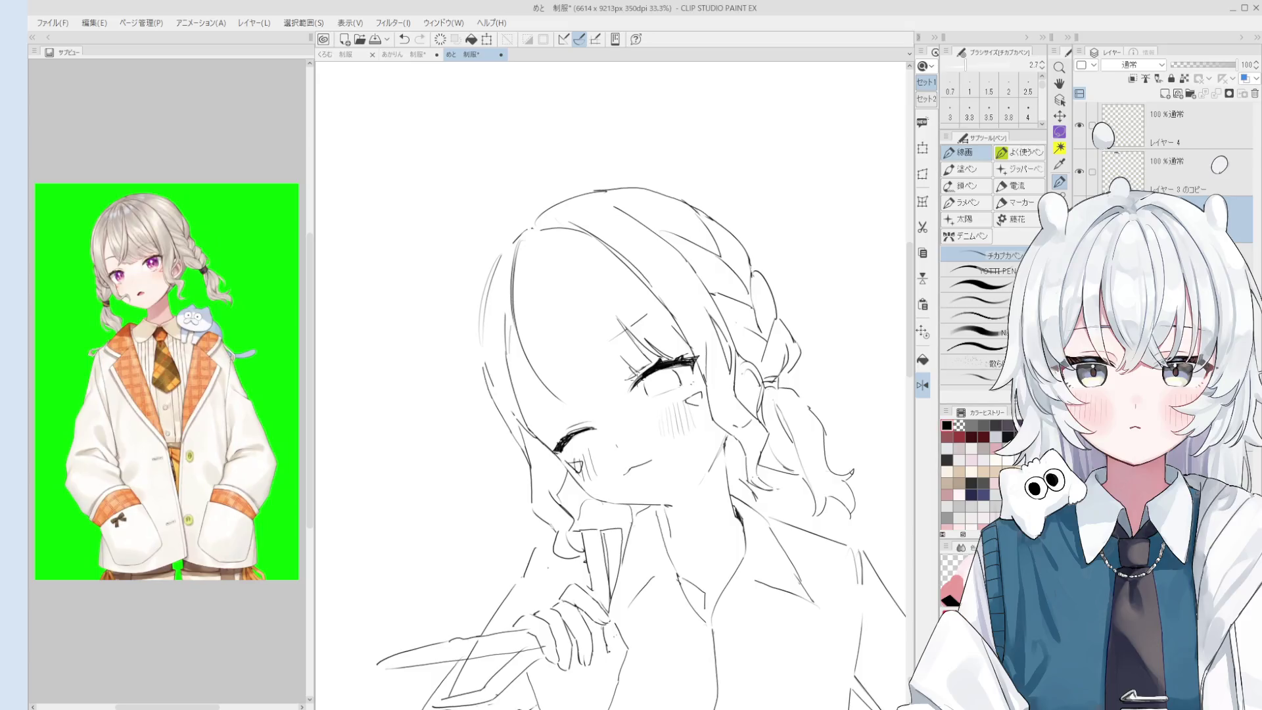
pyautogui.press('e')
pyautogui.scroll(4, 506, 375)
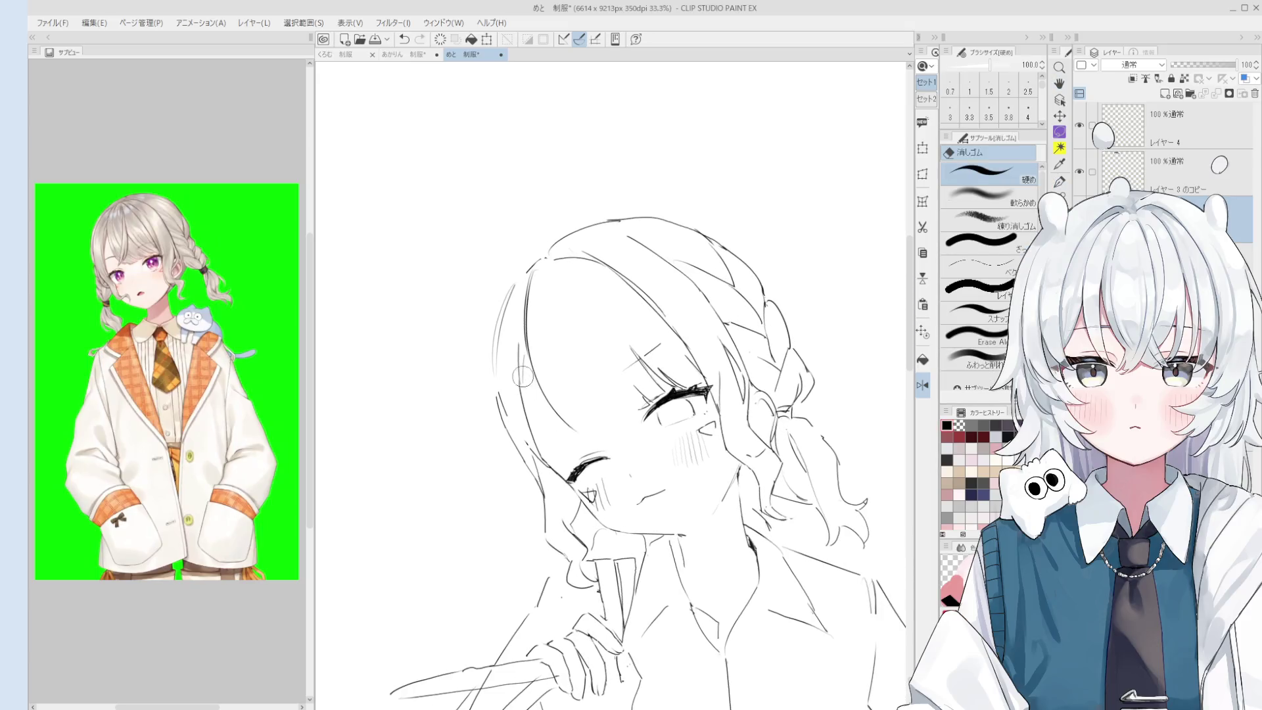
pyautogui.scroll(-3, 515, 355)
pyautogui.press('p')
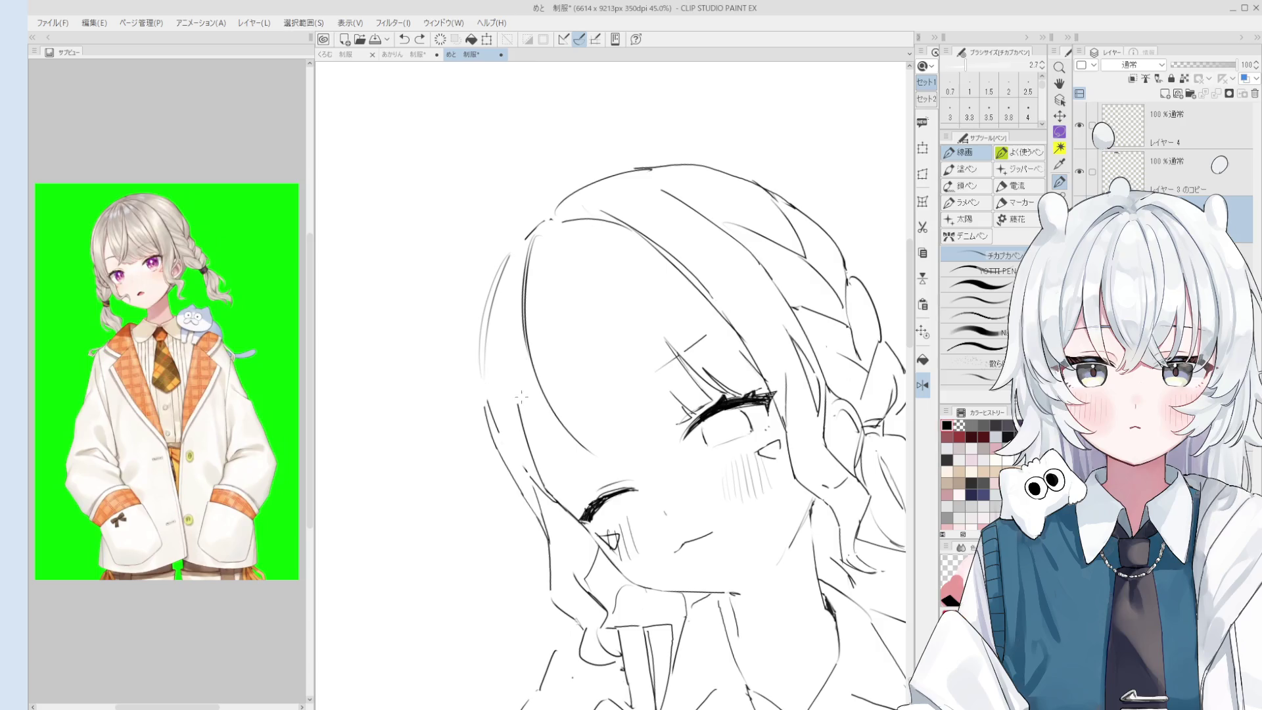
pyautogui.scroll(-2, 524, 384)
pyautogui.press('e')
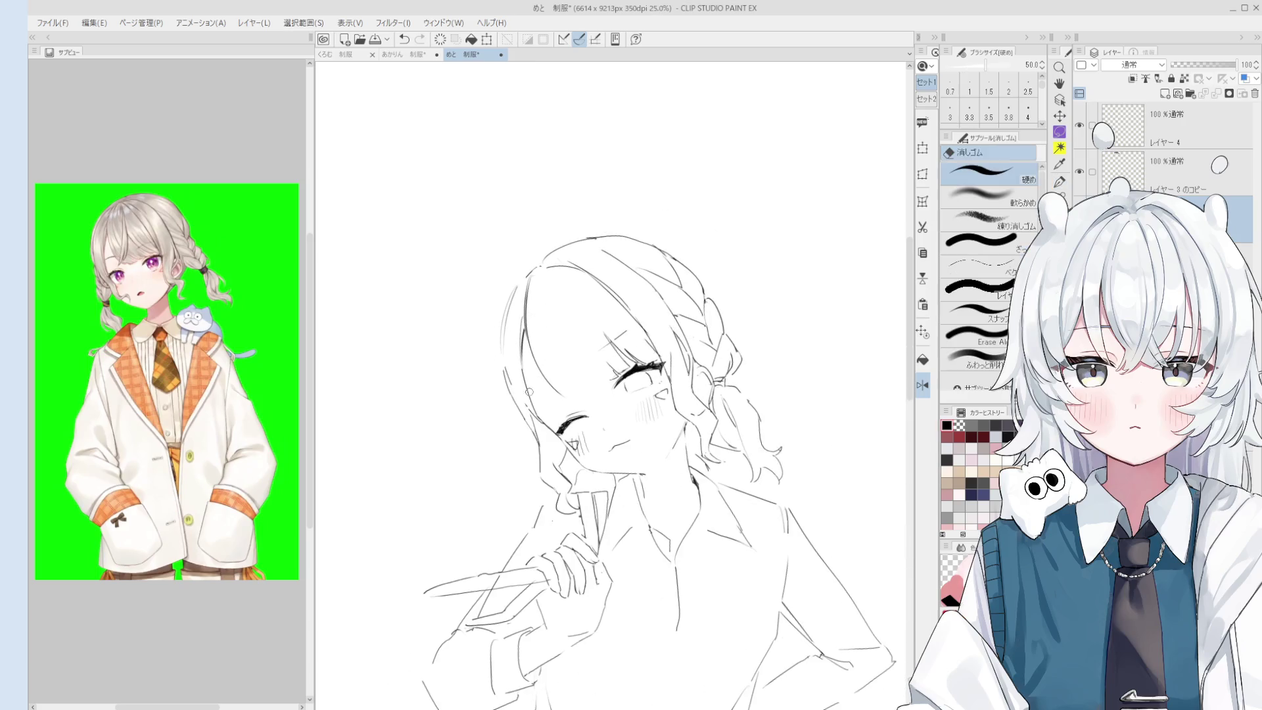
pyautogui.scroll(1, 506, 386)
pyautogui.press('p')
pyautogui.scroll(-1, 513, 412)
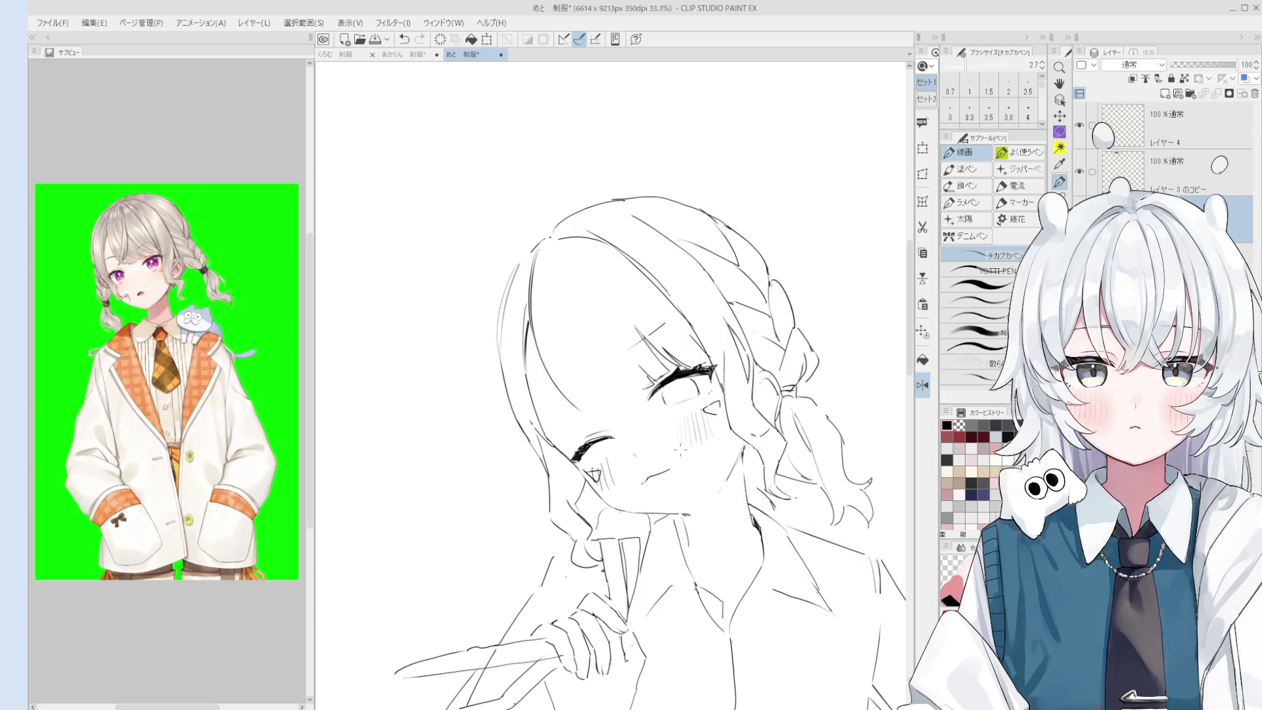
pyautogui.press('e')
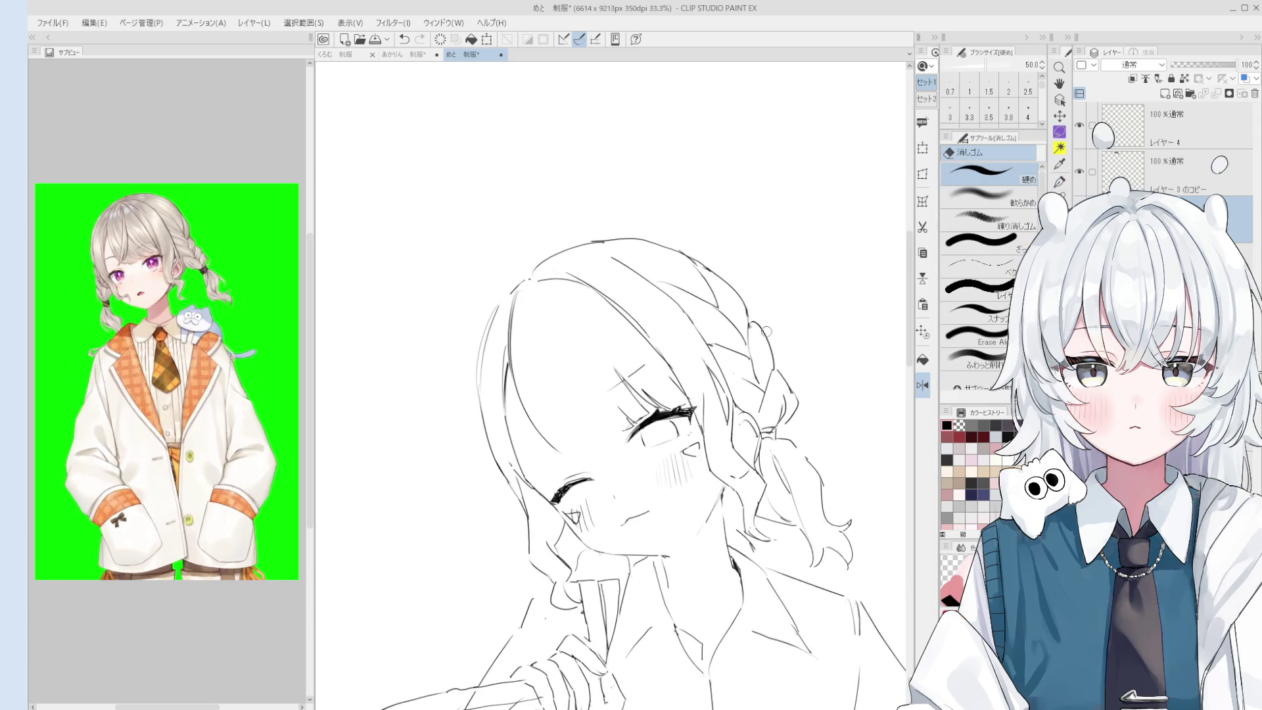
pyautogui.press('p')
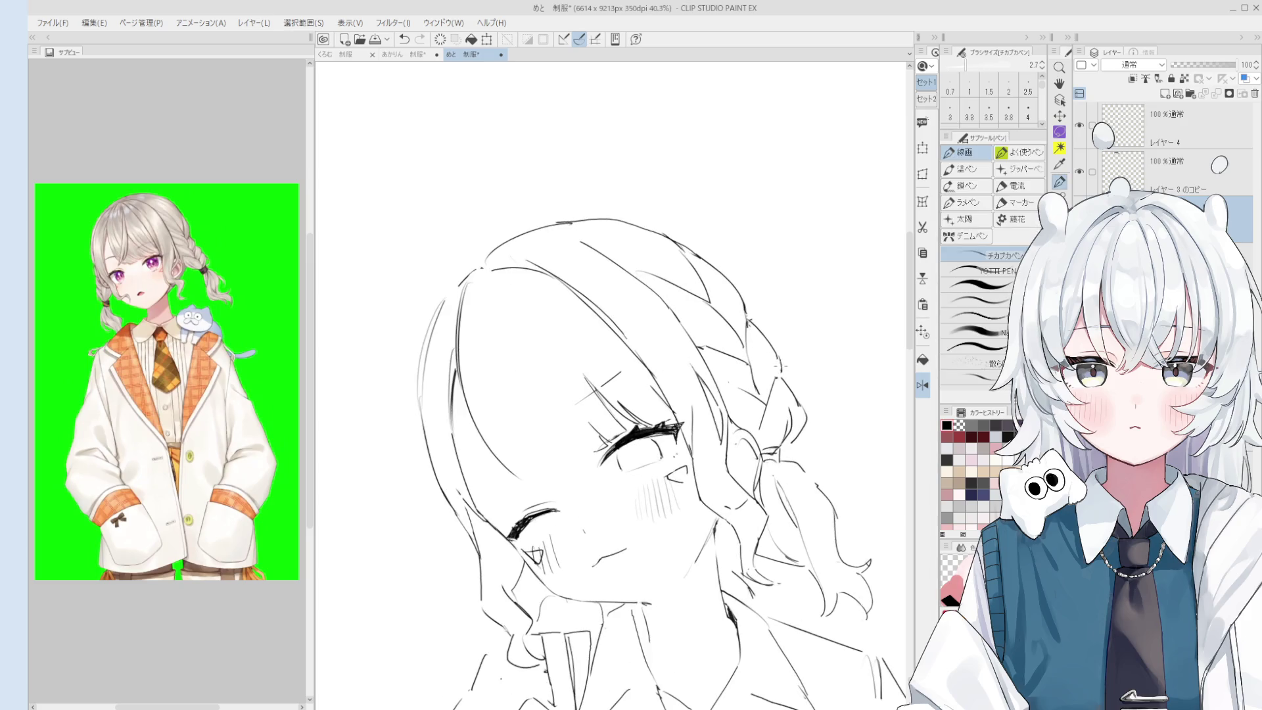
pyautogui.moveTo(774, 375); pyautogui.dragTo(783, 385)
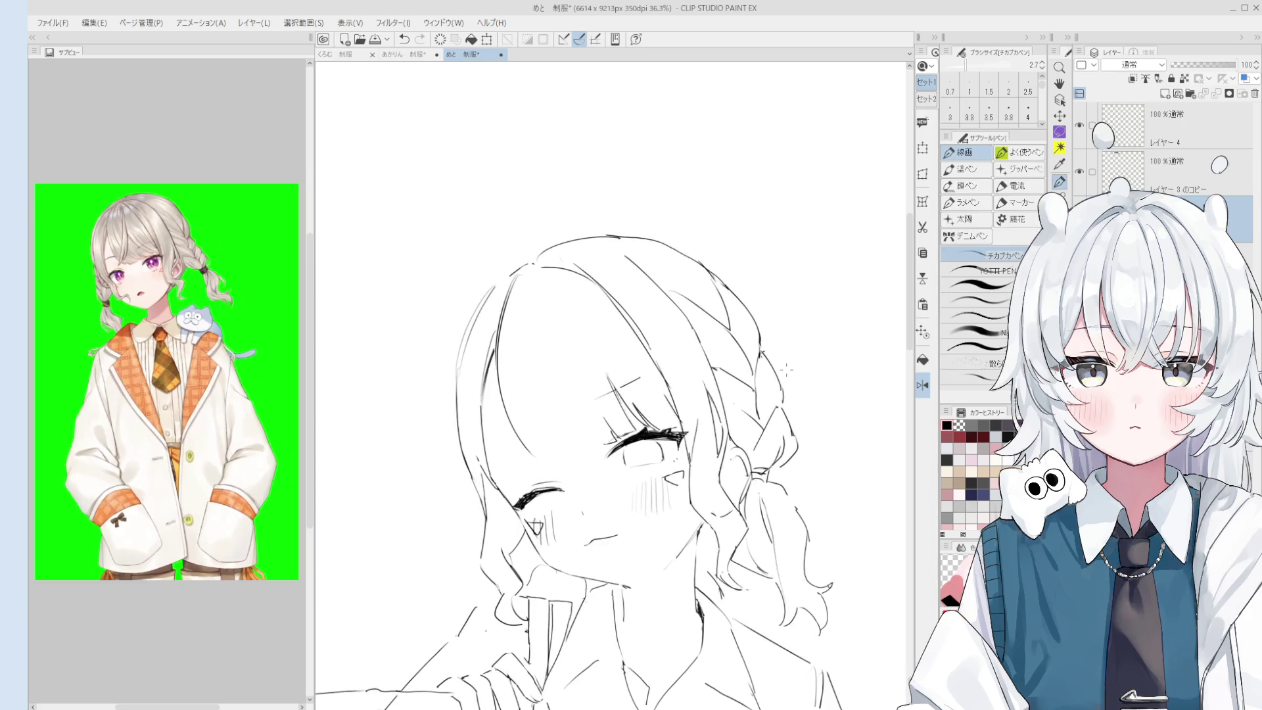
pyautogui.press('e')
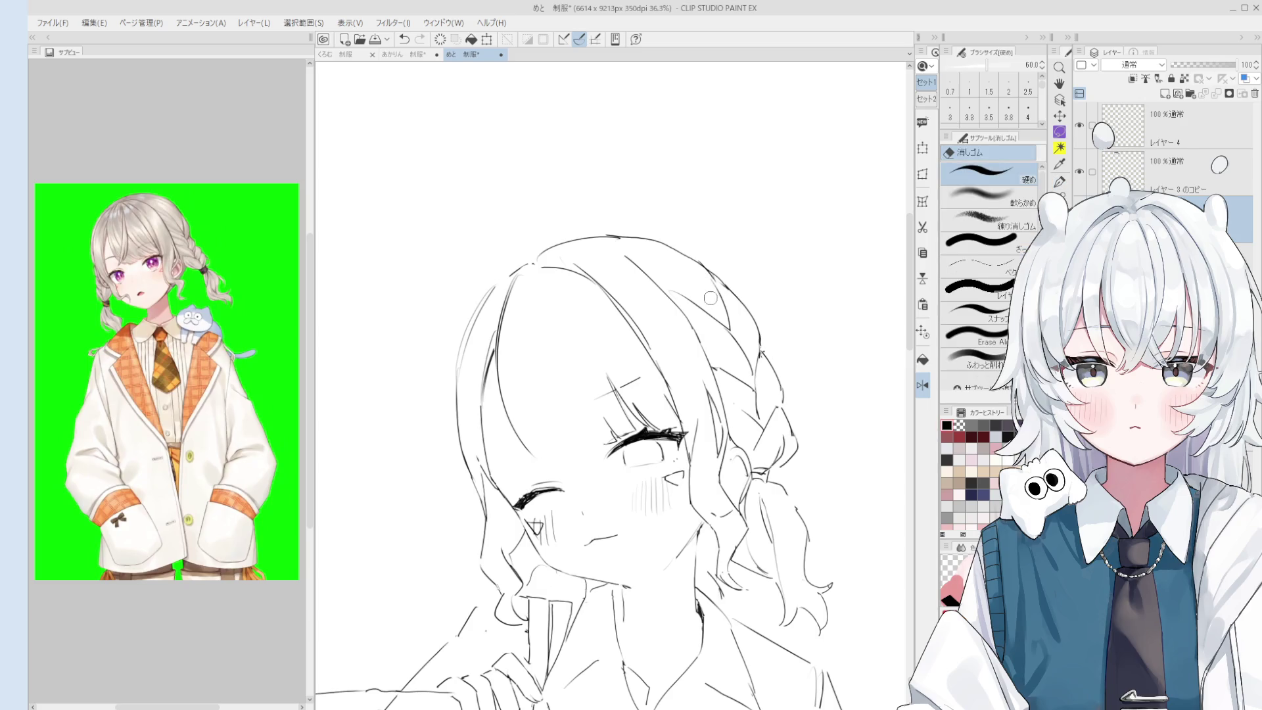
pyautogui.moveTo(693, 303); pyautogui.dragTo(726, 329)
# Redraw the short braid stroke and add short strokes along the braid's upper edge.
pyautogui.press('p')
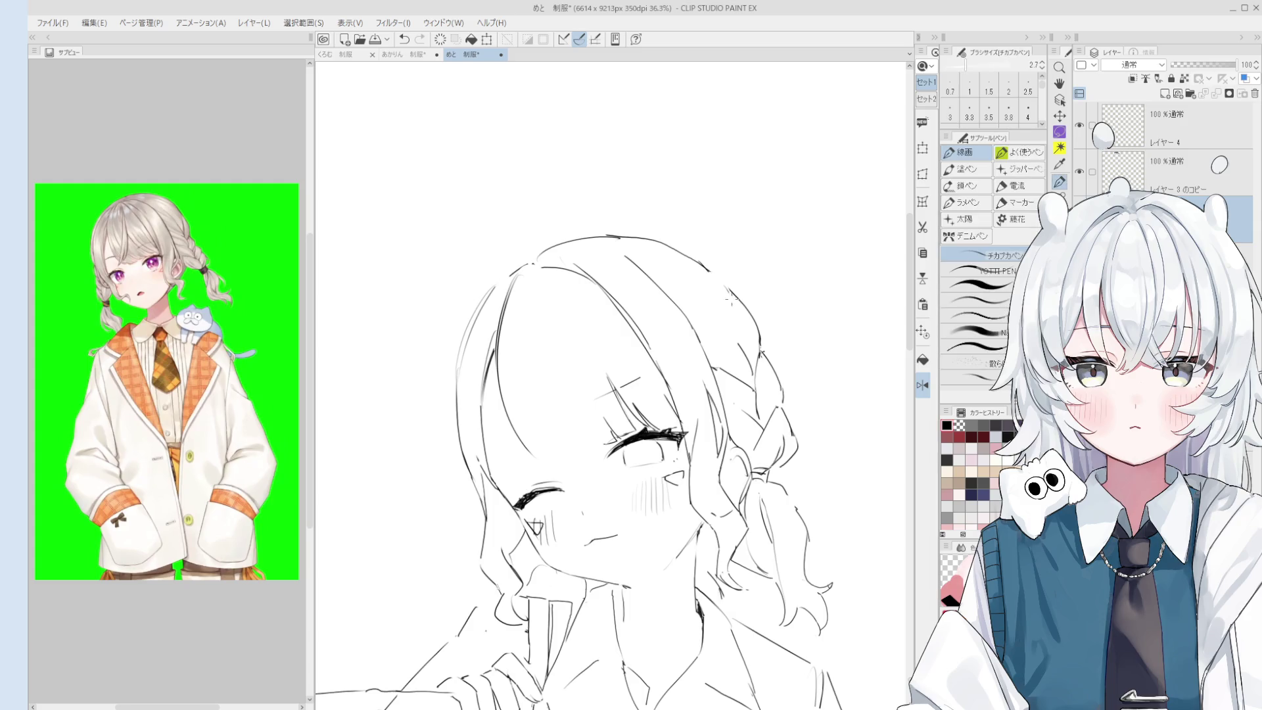
pyautogui.moveTo(704, 342)
pyautogui.mouseDown()
pyautogui.moveTo(733, 325)
pyautogui.moveTo(703, 335)
pyautogui.moveTo(719, 322)
pyautogui.mouseUp()
pyautogui.press('e')
pyautogui.press('p')
pyautogui.moveTo(713, 280); pyautogui.dragTo(732, 324)
# Lighten stray sketch strokes near the face with the eraser.
pyautogui.hscroll(-1, 595, 471)
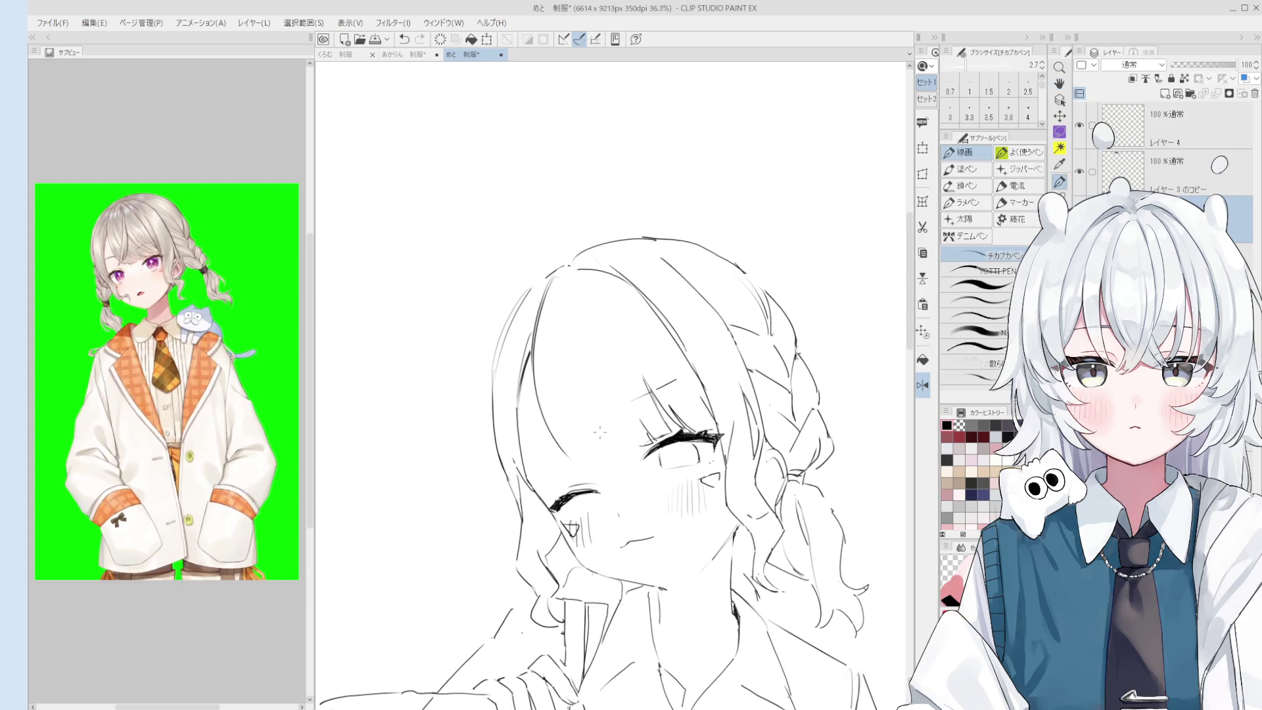
pyautogui.scroll(1, 594, 470)
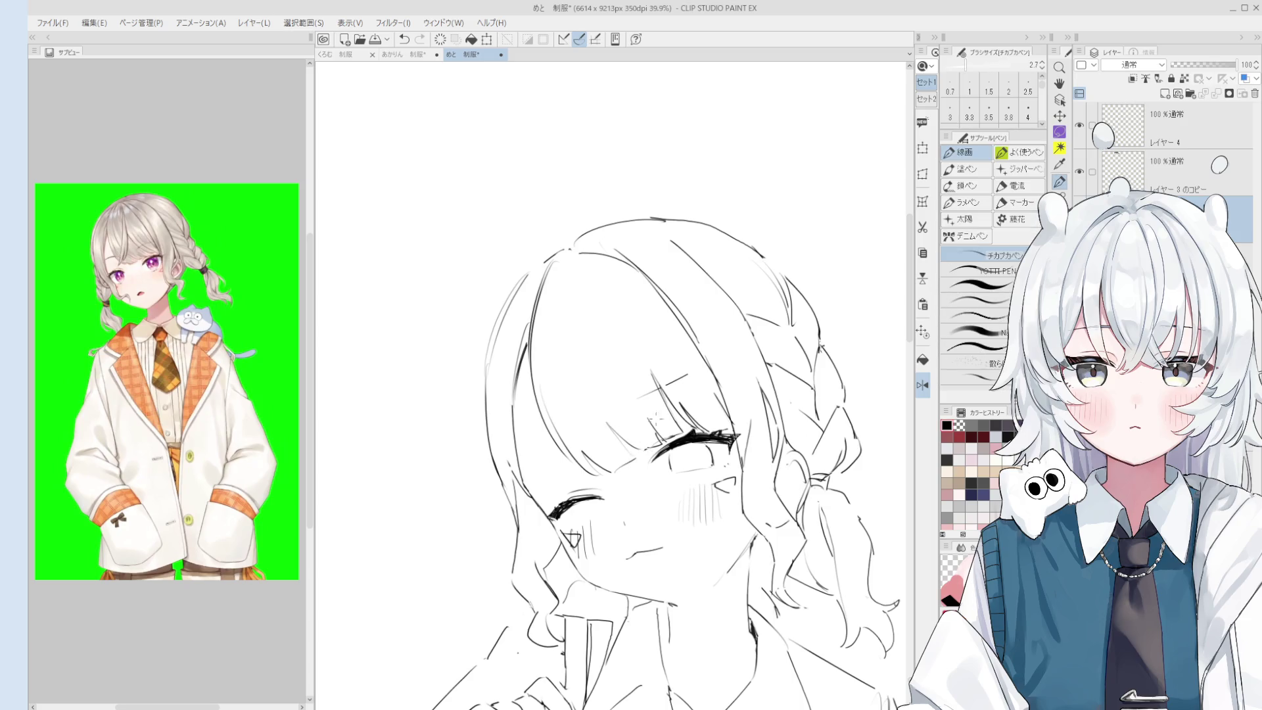
pyautogui.press('e')
pyautogui.moveTo(657, 385); pyautogui.dragTo(683, 410)
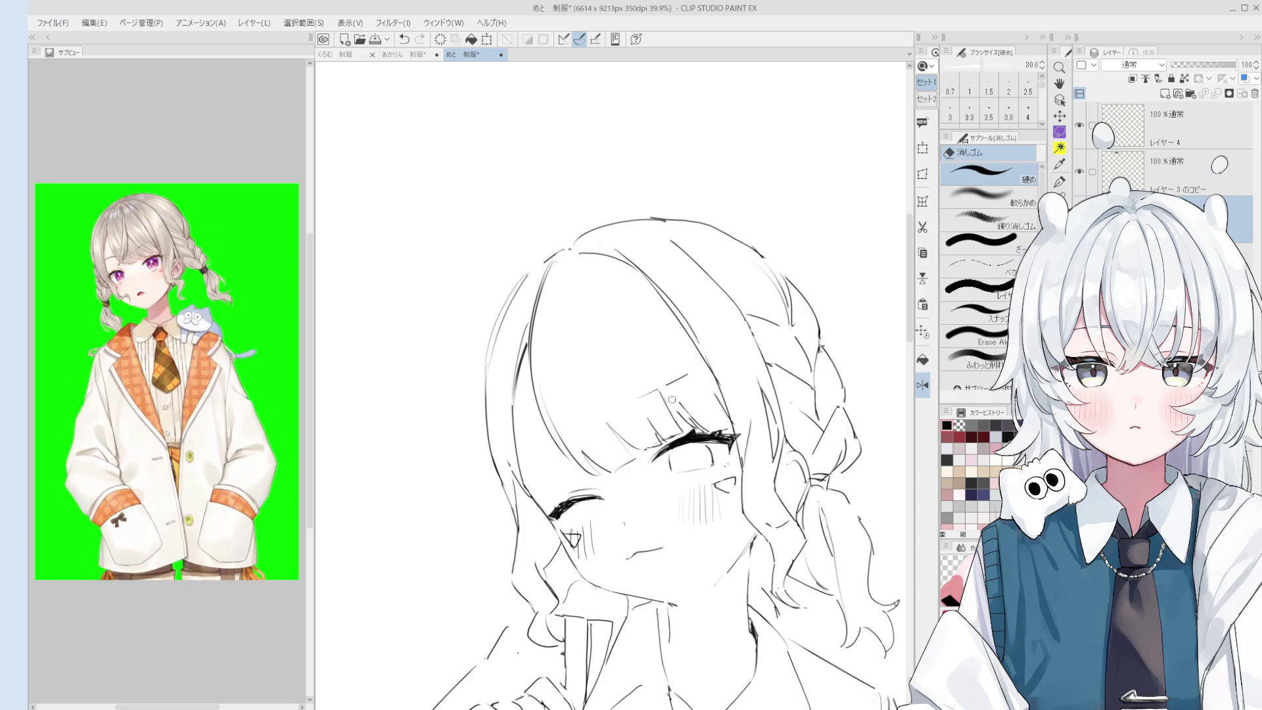
pyautogui.press('p')
pyautogui.press('e')
pyautogui.scroll(2, 683, 414)
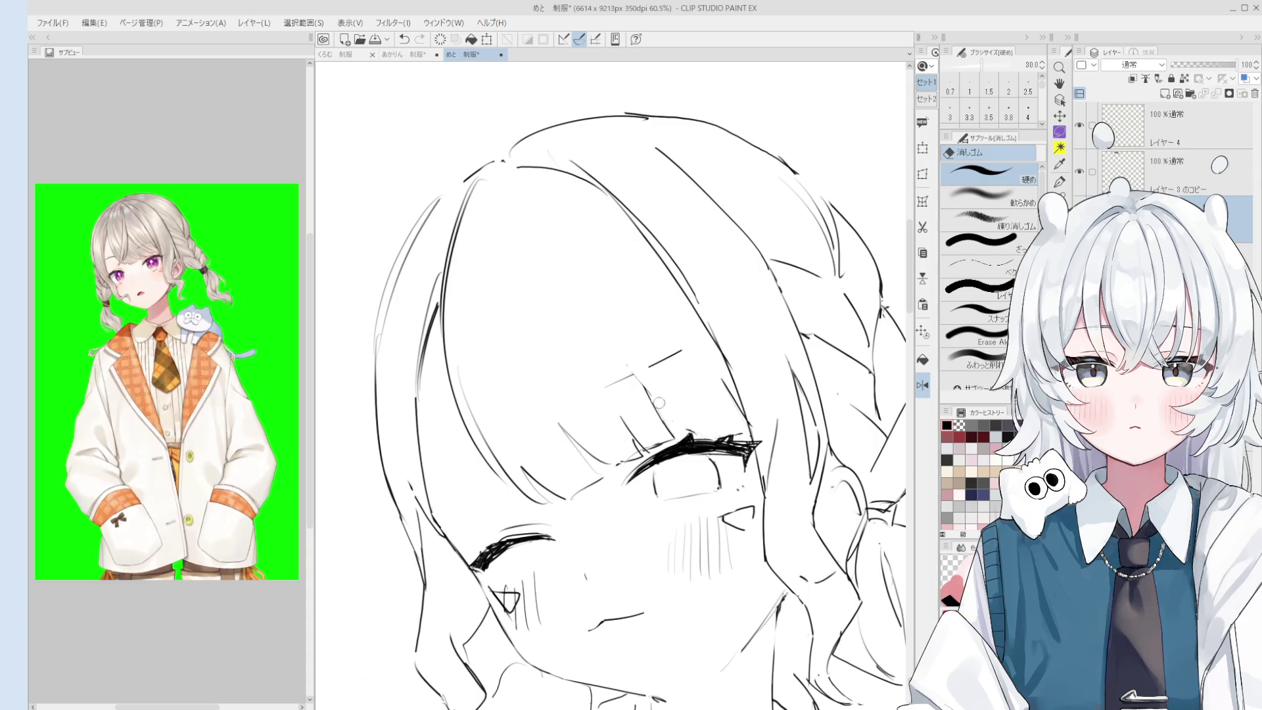
# Draw short bang strokes above the right eye, then zoom out to see the whole figure.
pyautogui.press('p')
pyautogui.moveTo(641, 375)
pyautogui.mouseDown()
pyautogui.moveTo(686, 431)
pyautogui.moveTo(742, 437)
pyautogui.mouseUp()
pyautogui.press('e')
pyautogui.scroll(-3, 719, 430)
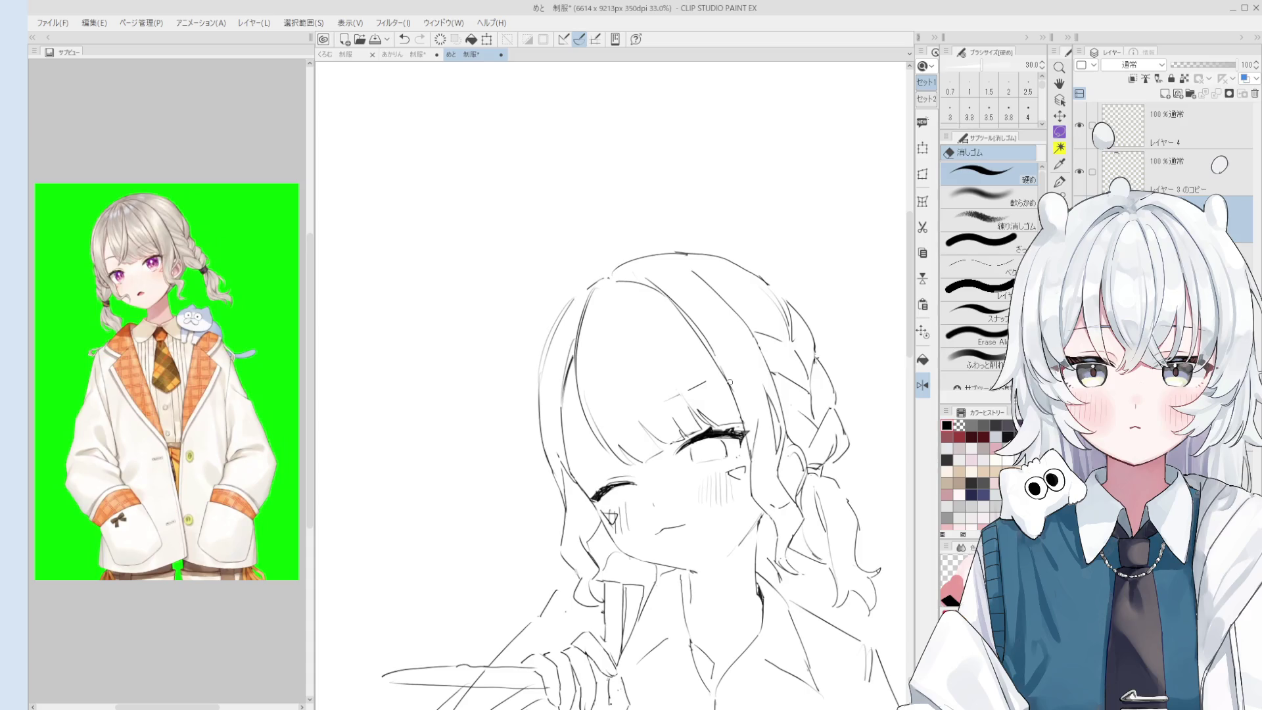
pyautogui.moveTo(731, 402)
pyautogui.mouseDown()
pyautogui.moveTo(666, 387)
pyautogui.moveTo(666, 331)
pyautogui.mouseUp()
# Reposition the view and draw a new line across the bangs.
pyautogui.scroll(-3, 665, 331)
pyautogui.scroll(2, 708, 384)
pyautogui.scroll(4, 708, 384)
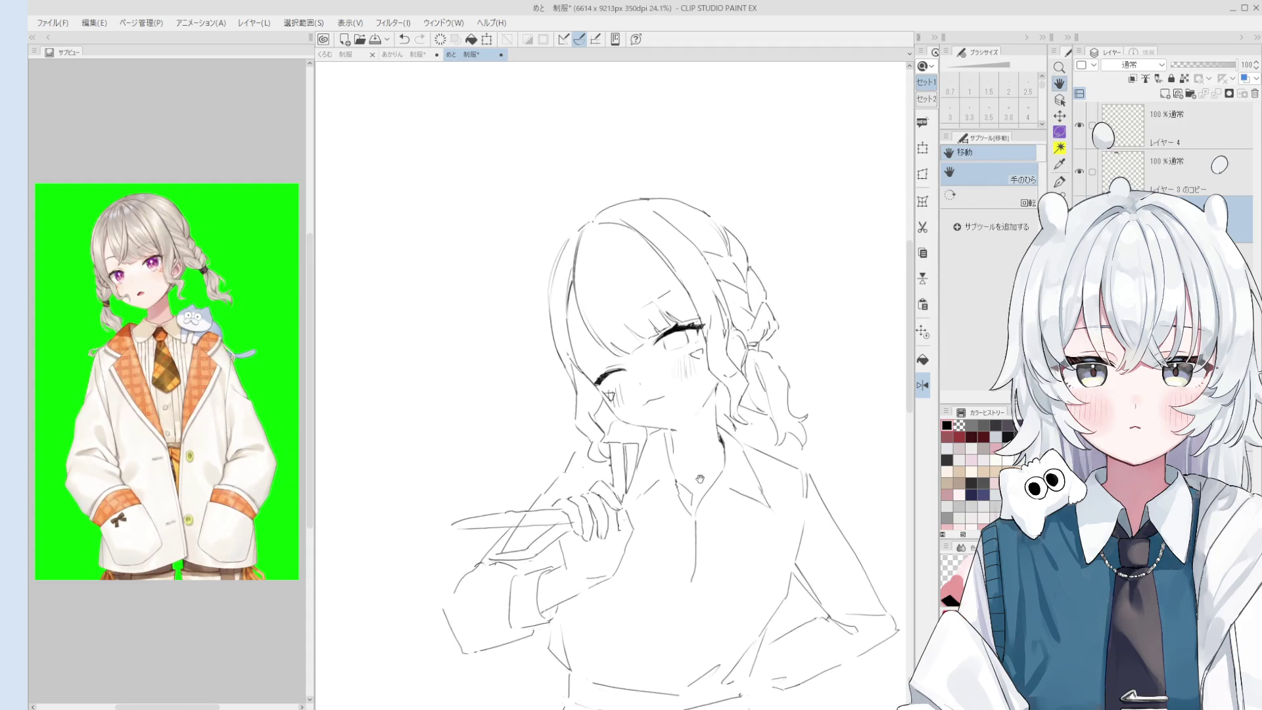
pyautogui.press('p')
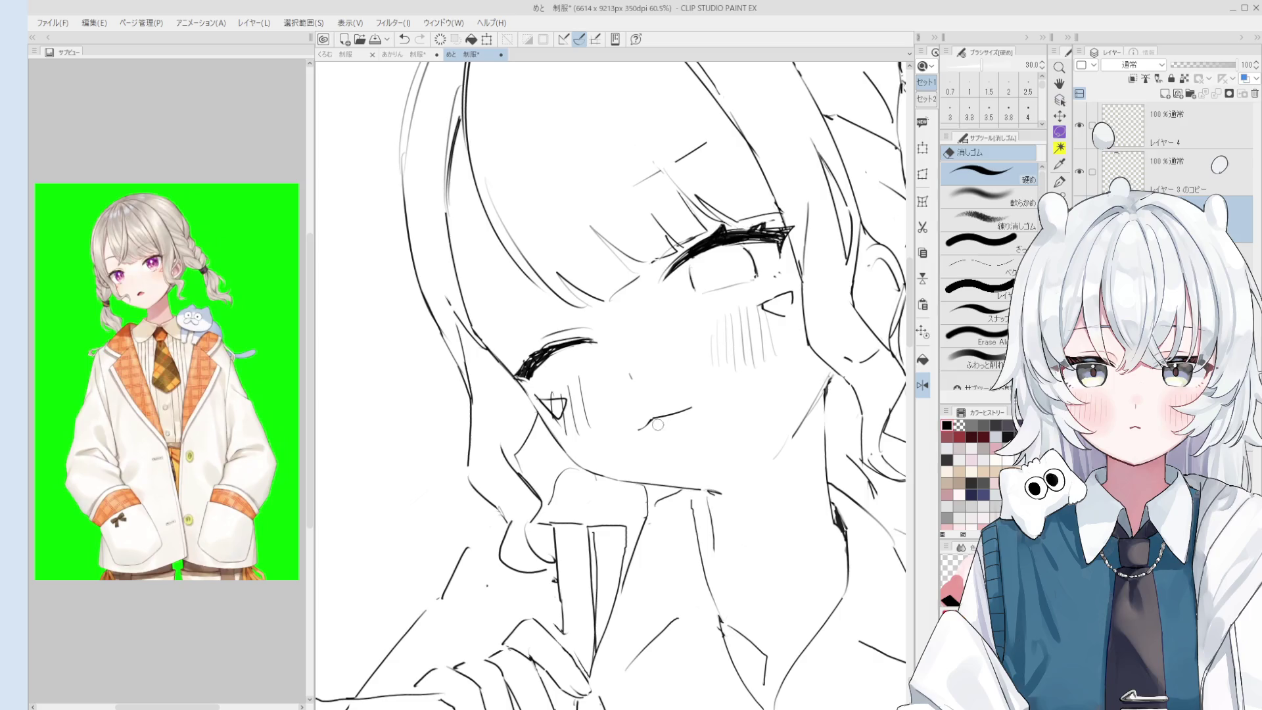
pyautogui.scroll(2, 647, 420)
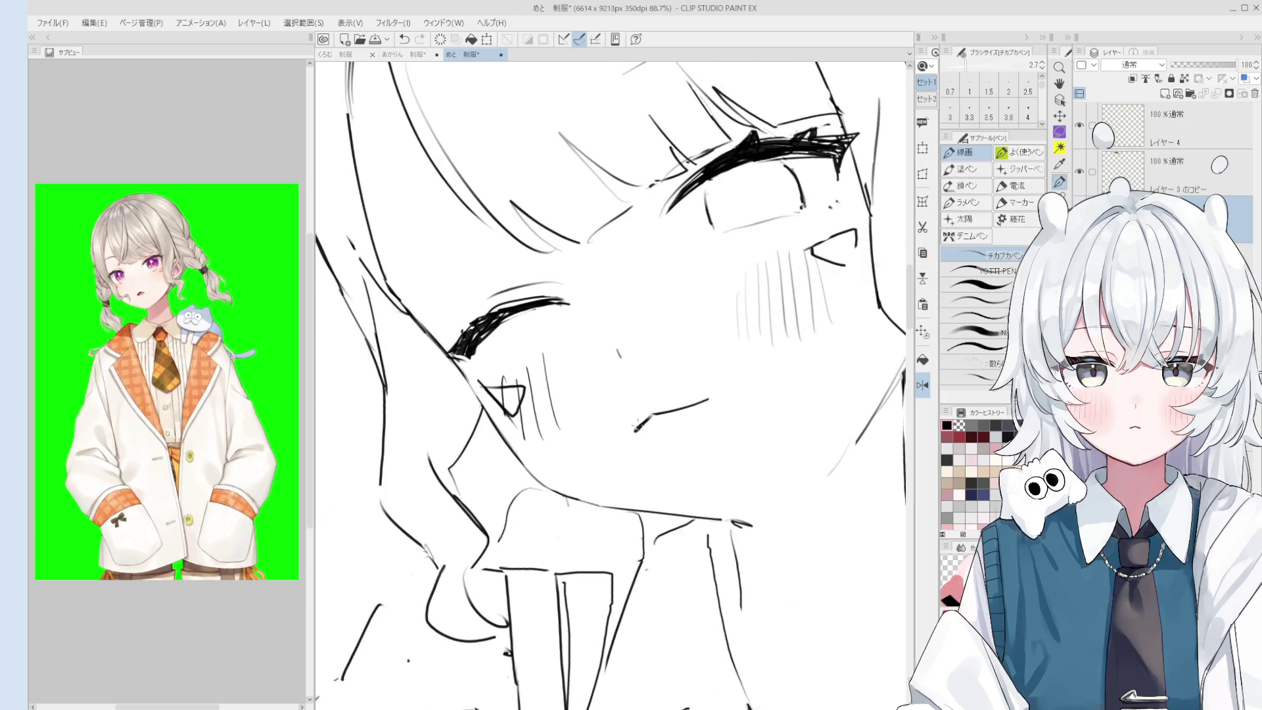
pyautogui.scroll(-3, 648, 419)
pyautogui.press('e')
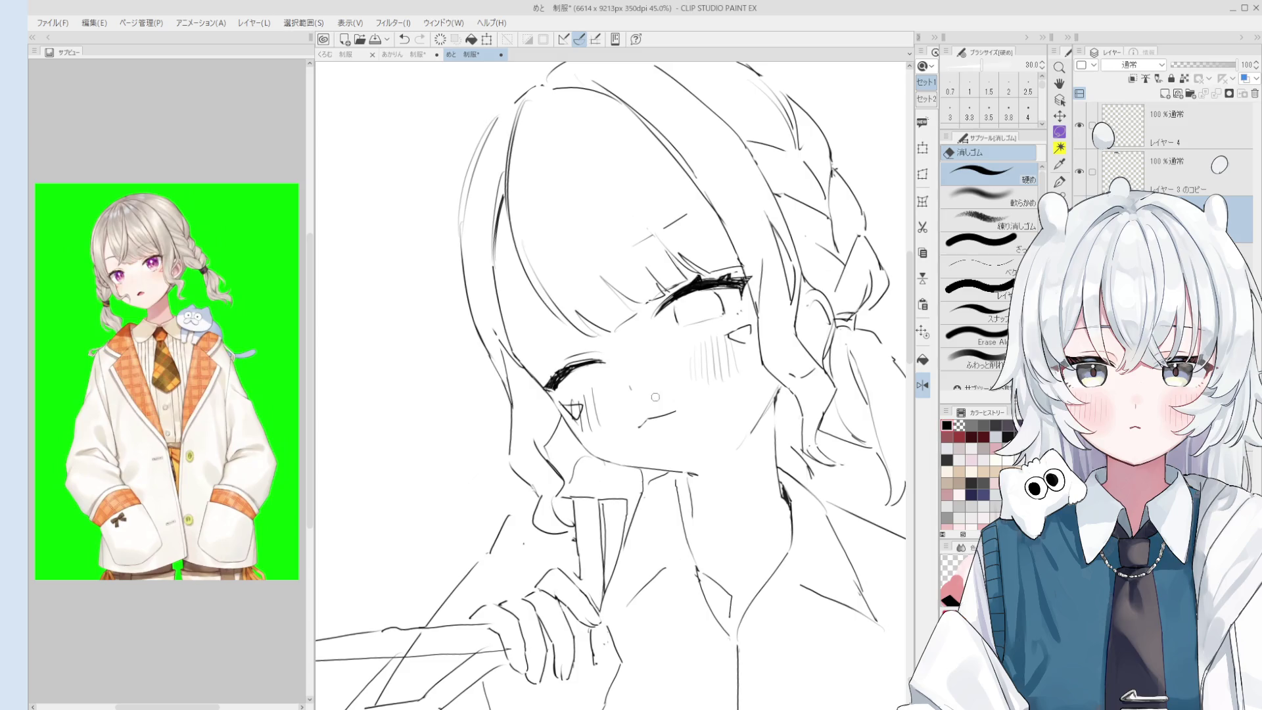
pyautogui.scroll(3, 657, 421)
pyautogui.press('e')
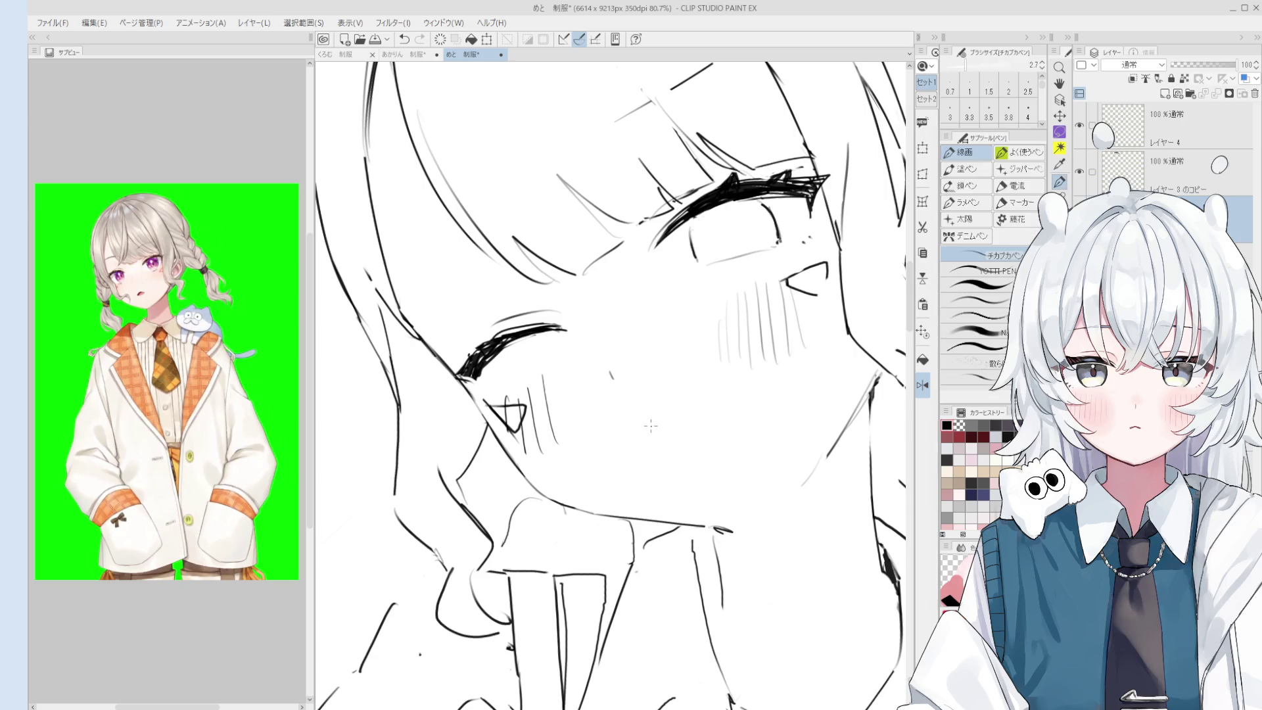
pyautogui.scroll(-3, 677, 413)
pyautogui.scroll(-3, 671, 416)
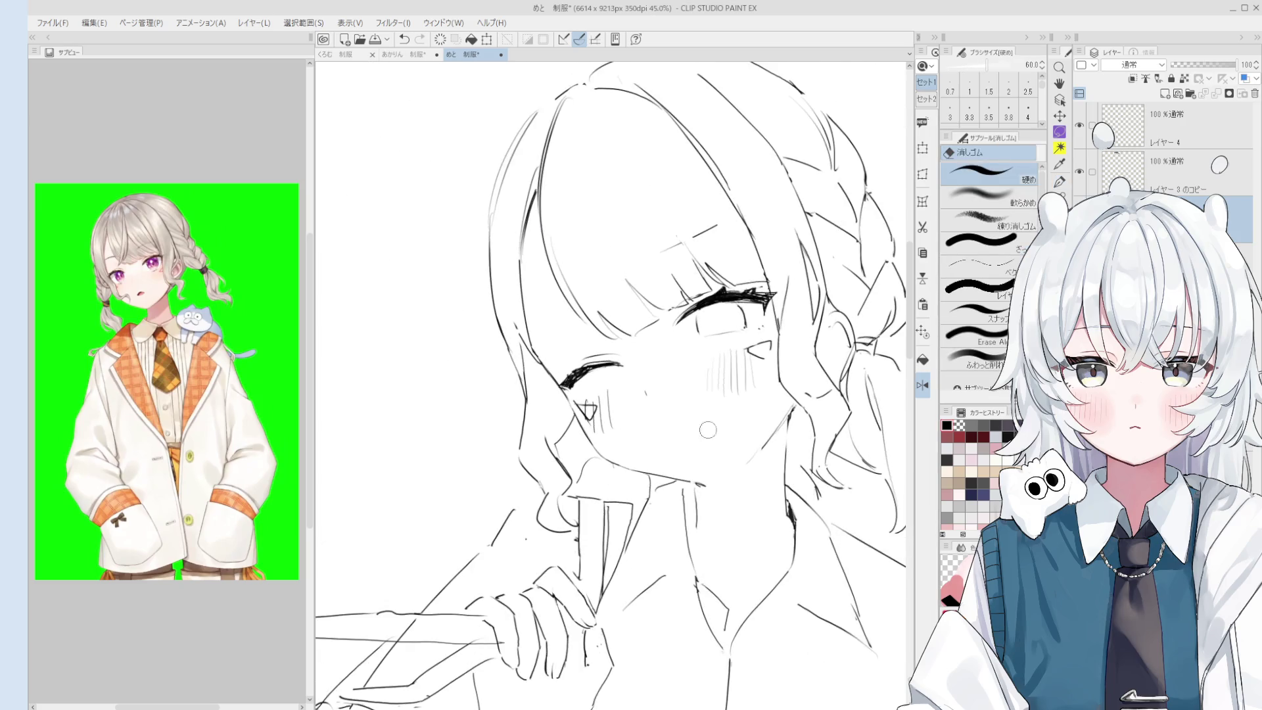
pyautogui.moveTo(671, 420)
pyautogui.mouseDown()
pyautogui.moveTo(578, 453)
pyautogui.moveTo(690, 454)
pyautogui.moveTo(729, 463)
pyautogui.moveTo(762, 499)
pyautogui.mouseUp()
pyautogui.scroll(1, 643, 380)
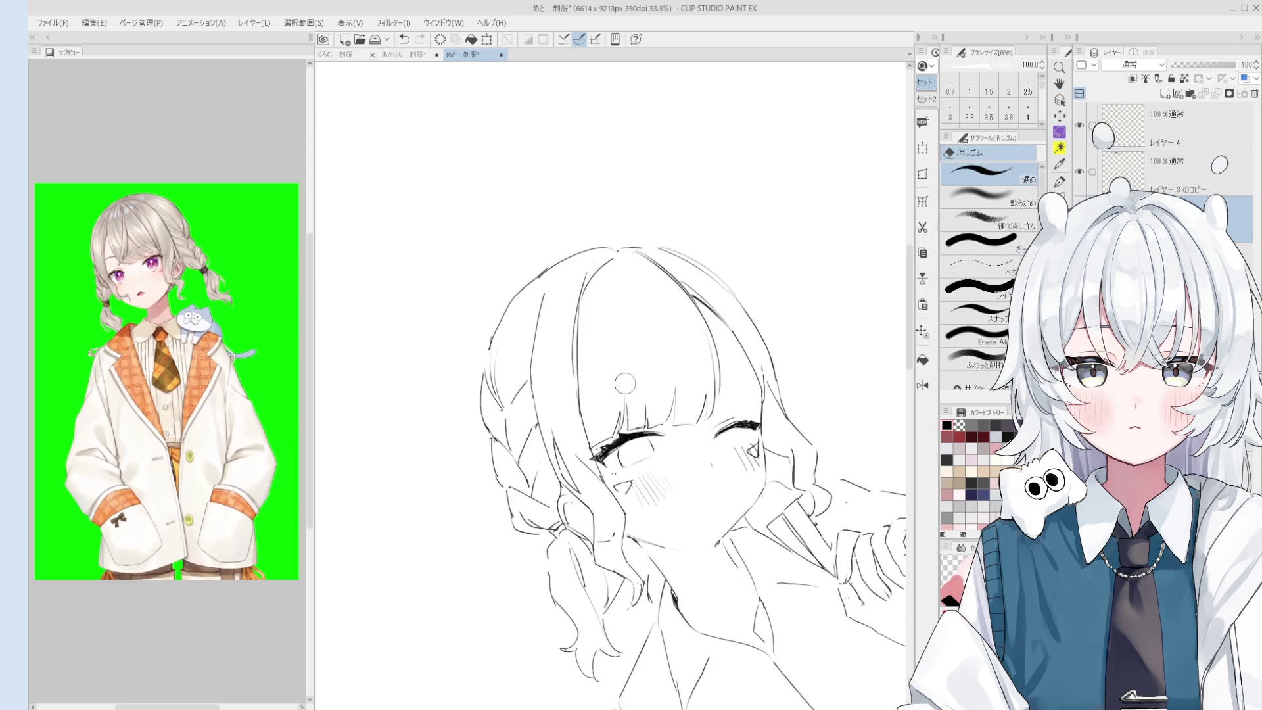
pyautogui.press('p')
pyautogui.moveTo(598, 388); pyautogui.dragTo(658, 385)
# Redraw the short stroke above the right eye as a longer line.
pyautogui.press('e')
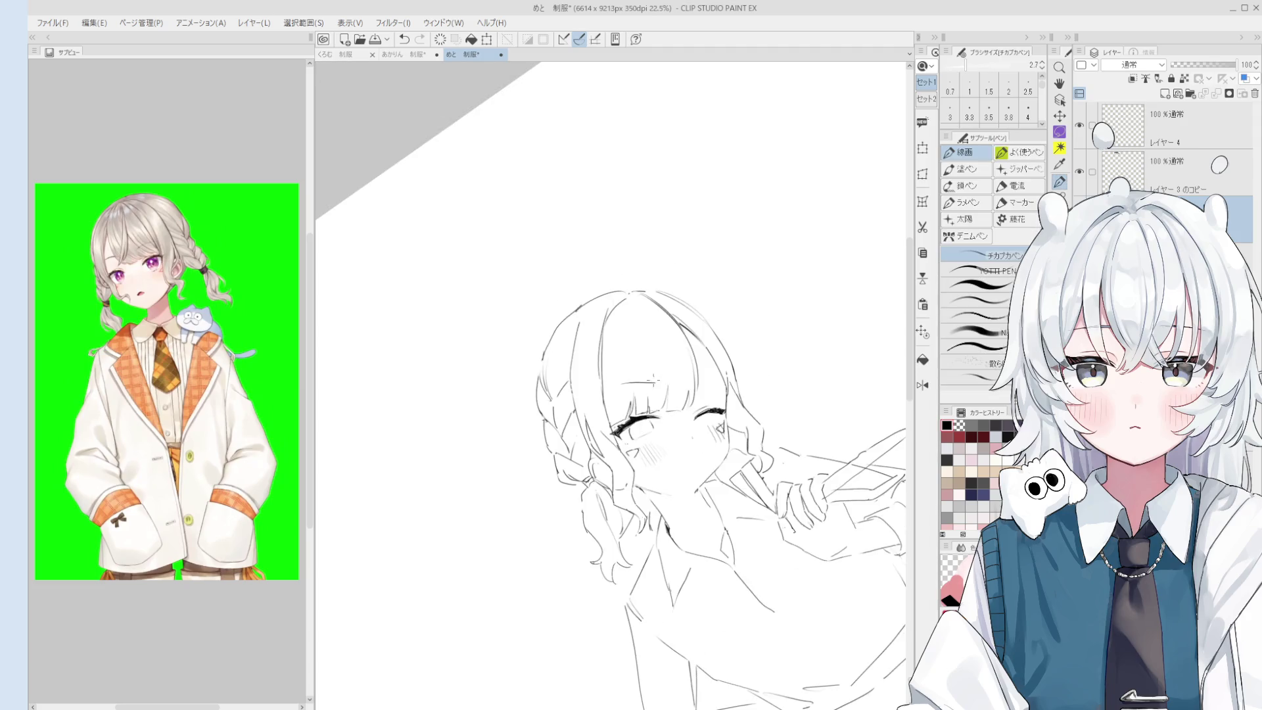
pyautogui.scroll(-1, 655, 388)
pyautogui.press('p')
pyautogui.scroll(1, 655, 388)
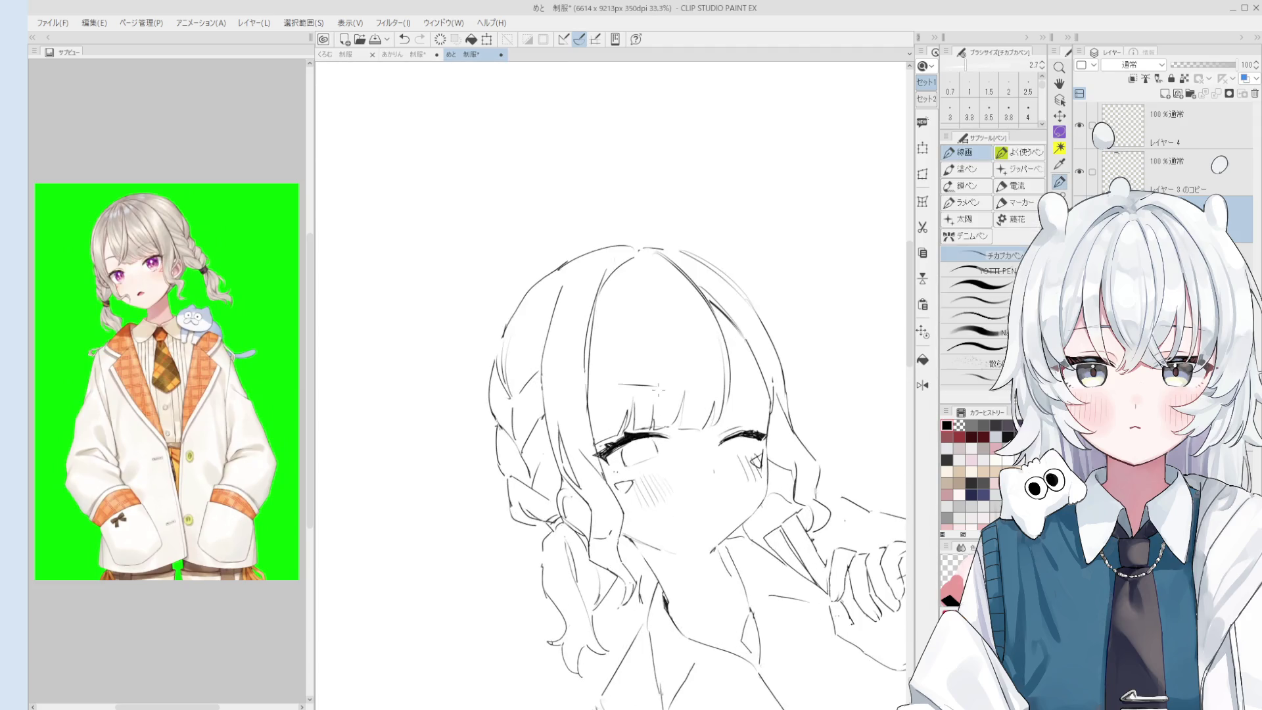
pyautogui.moveTo(720, 387); pyautogui.dragTo(754, 376)
pyautogui.hotkey('ctrl', 'z')
pyautogui.scroll(1, 663, 387)
pyautogui.moveTo(660, 387)
pyautogui.mouseDown()
pyautogui.moveTo(677, 388)
pyautogui.moveTo(654, 452)
pyautogui.mouseUp()
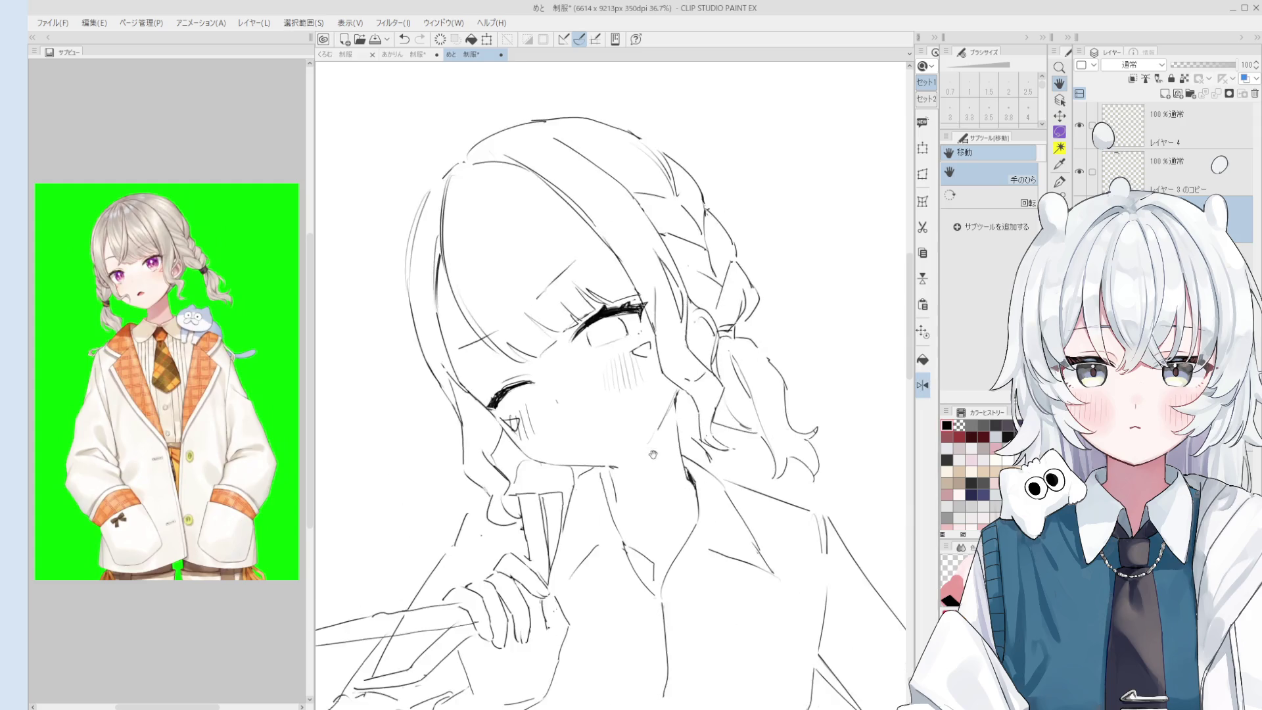
# Remove the small mouth tick and draw a new curved mouth line.
pyautogui.scroll(2, 654, 452)
pyautogui.hotkey('ctrl', 'z')
pyautogui.moveTo(608, 443); pyautogui.dragTo(650, 424)
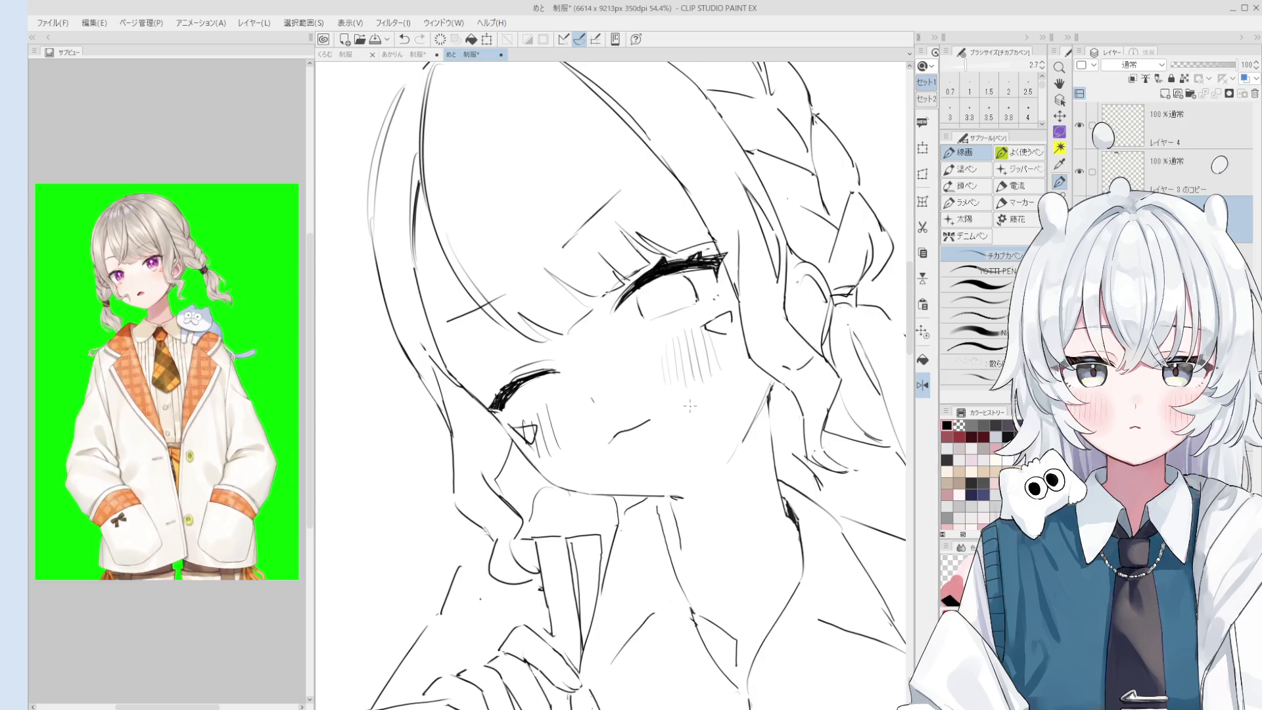
# Frame the face and braids, then mirror the canvas view horizontally.
pyautogui.press('e')
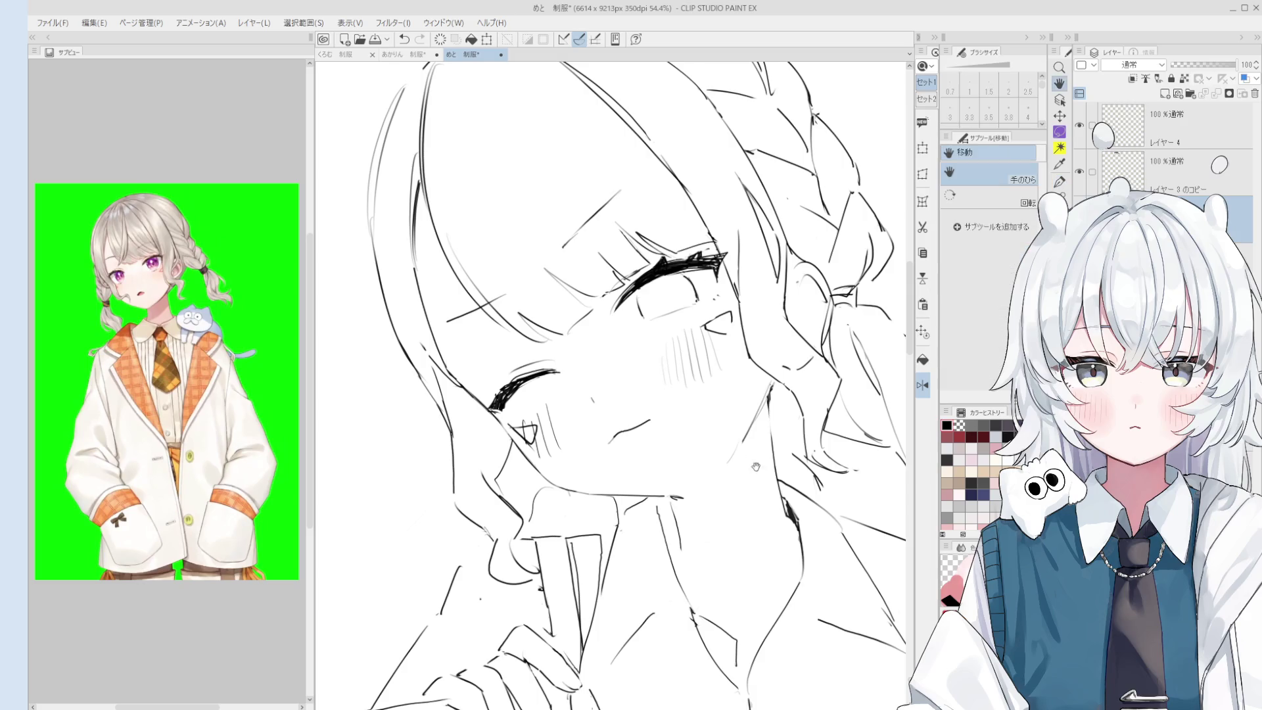
pyautogui.scroll(-2, 743, 446)
pyautogui.scroll(3, 731, 492)
pyautogui.scroll(4, 731, 493)
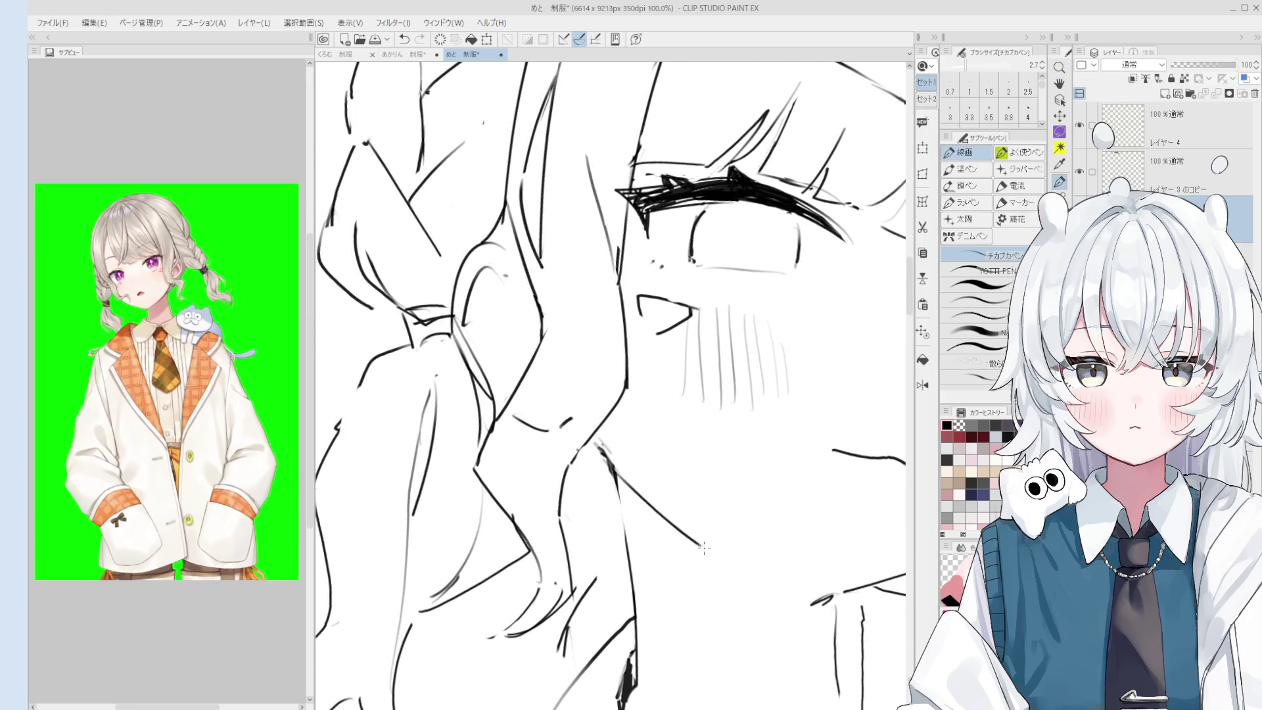
pyautogui.scroll(-4, 726, 566)
pyautogui.moveTo(712, 550)
pyautogui.mouseDown()
pyautogui.moveTo(742, 571)
pyautogui.moveTo(701, 509)
pyautogui.mouseUp()
pyautogui.scroll(-1, 741, 571)
pyautogui.press('h')
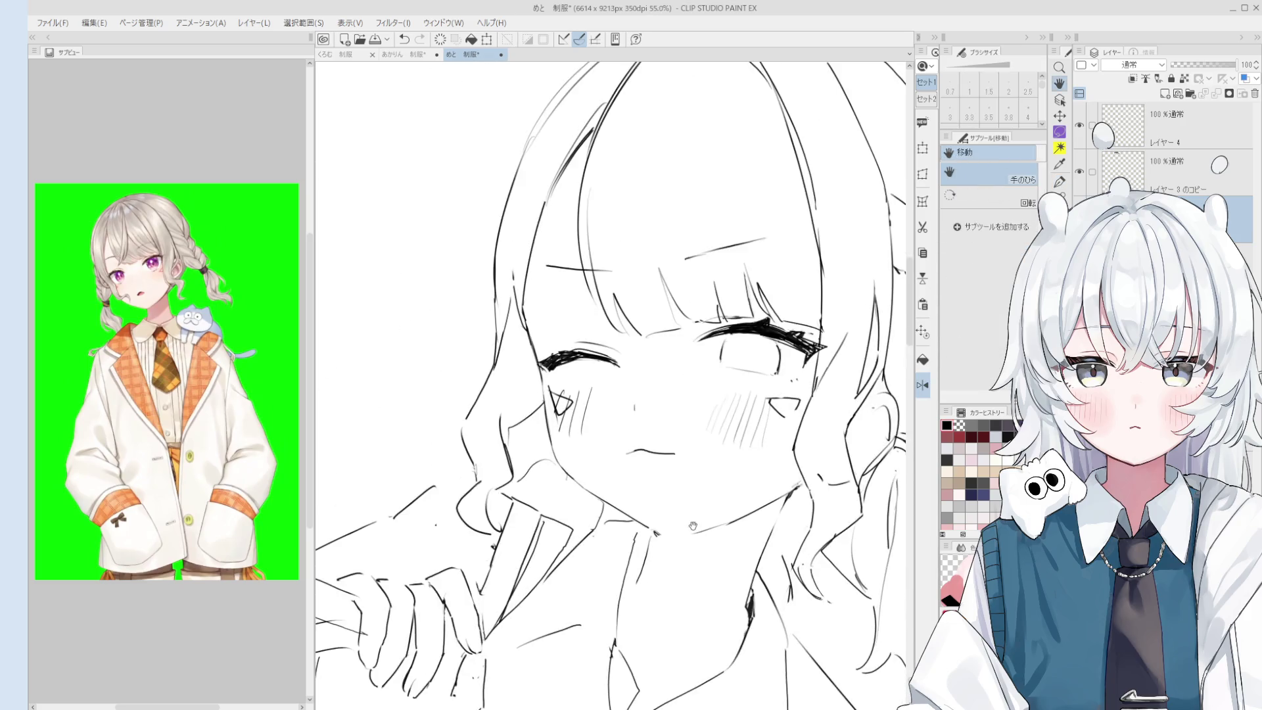
pyautogui.scroll(4, 735, 533)
# Rotate and pan the mirrored view over the face to check its balance.
pyautogui.press('p')
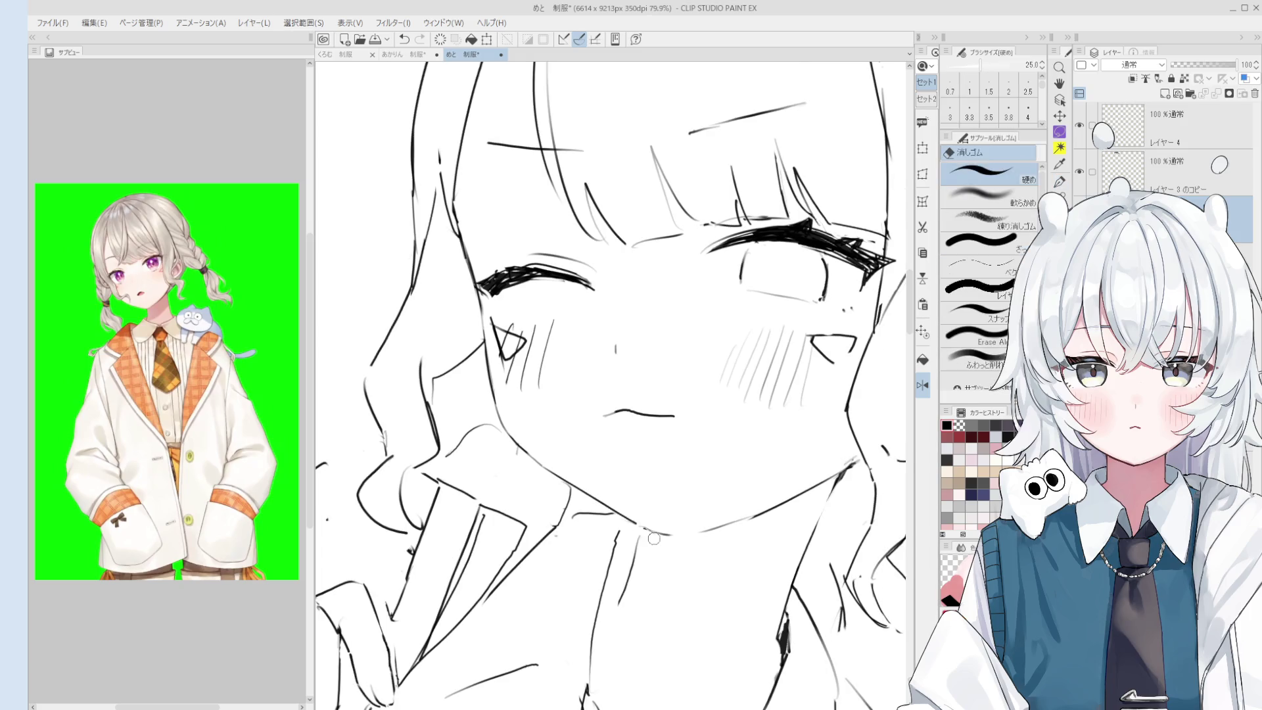
pyautogui.moveTo(648, 529)
pyautogui.mouseDown()
pyautogui.moveTo(723, 503)
pyautogui.moveTo(688, 438)
pyautogui.mouseUp()
pyautogui.press('h')
pyautogui.scroll(-3, 729, 519)
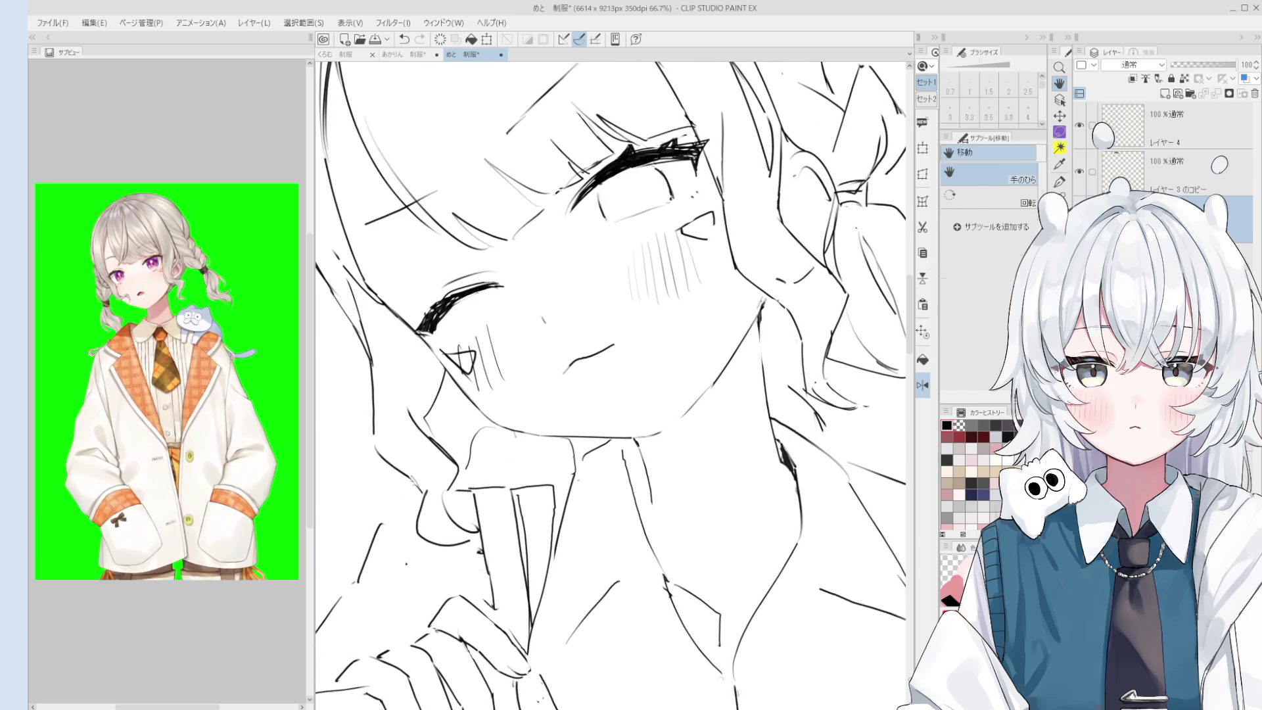
pyautogui.scroll(2, 756, 457)
pyautogui.moveTo(769, 327)
pyautogui.mouseDown()
pyautogui.moveTo(775, 445)
pyautogui.moveTo(793, 466)
pyautogui.mouseUp()
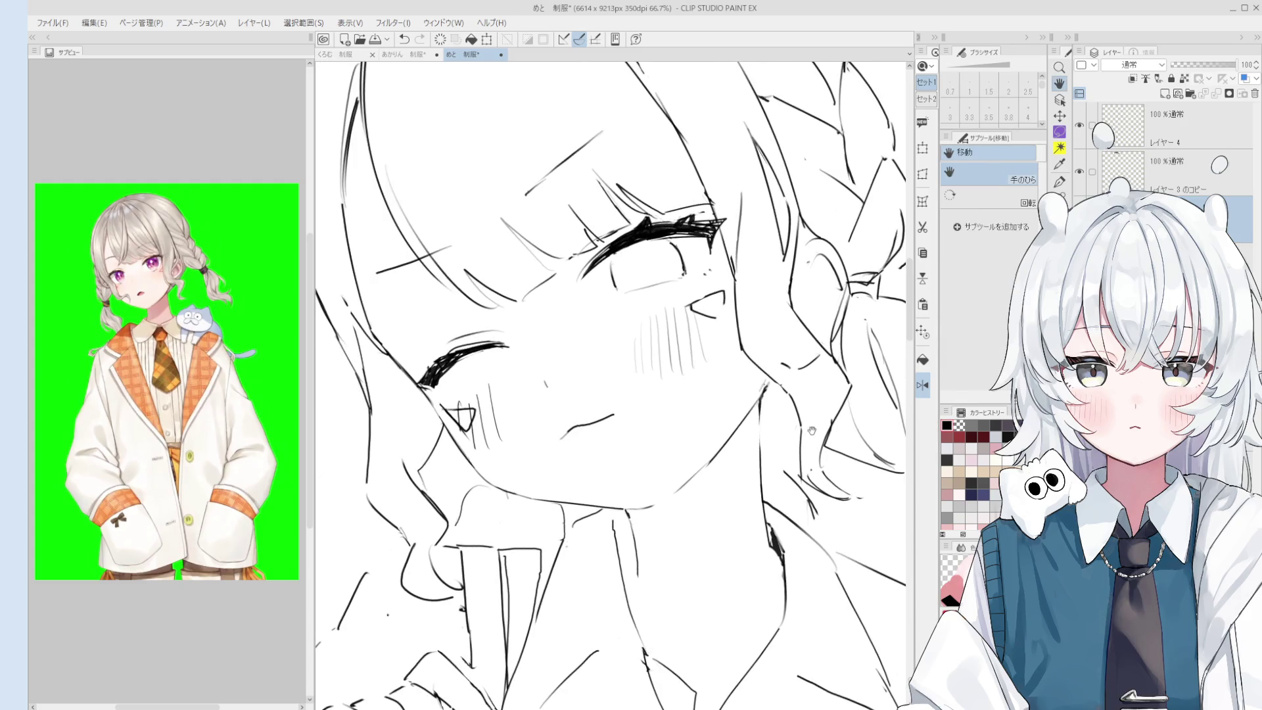
pyautogui.press('e')
pyautogui.press('p')
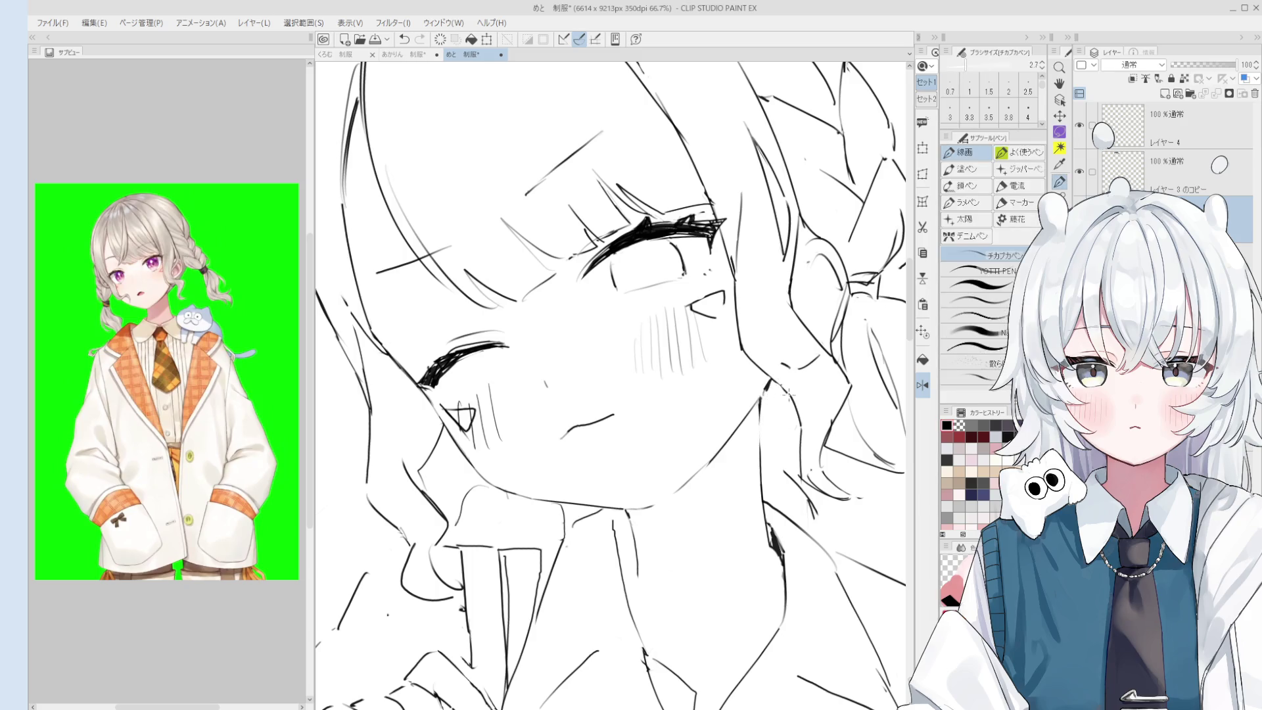
pyautogui.scroll(3, 756, 454)
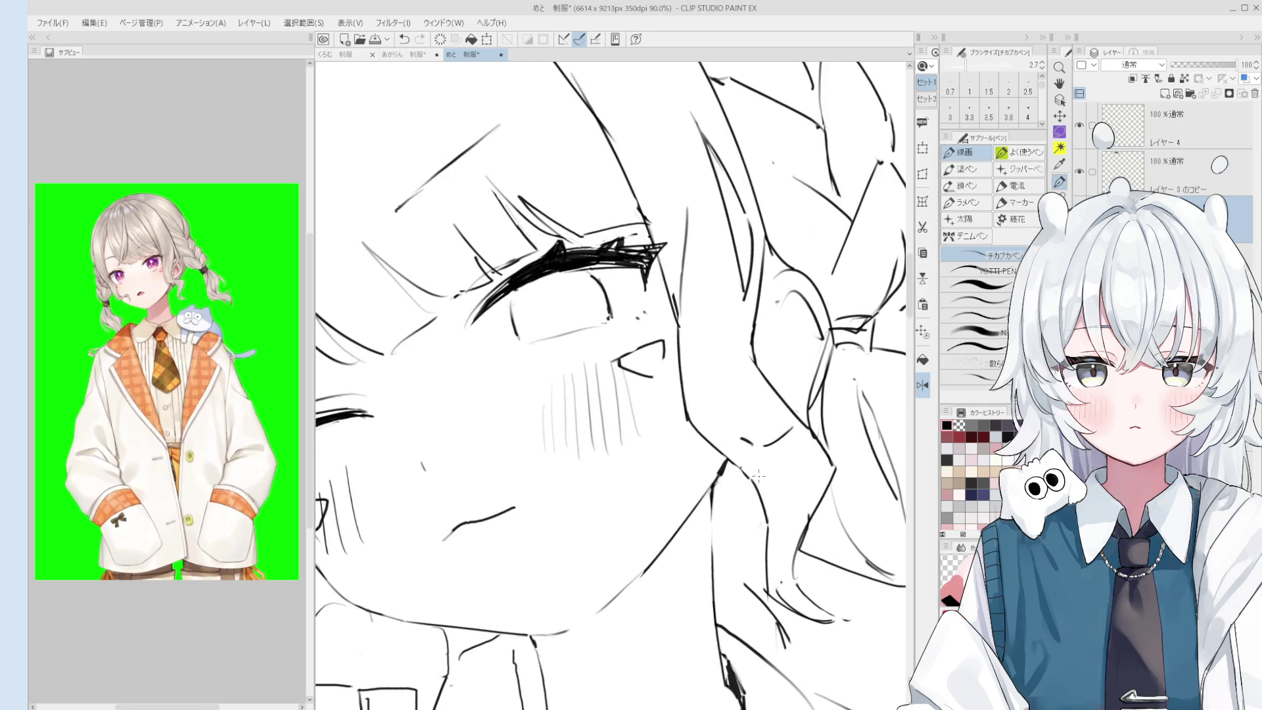
pyautogui.scroll(-3, 759, 474)
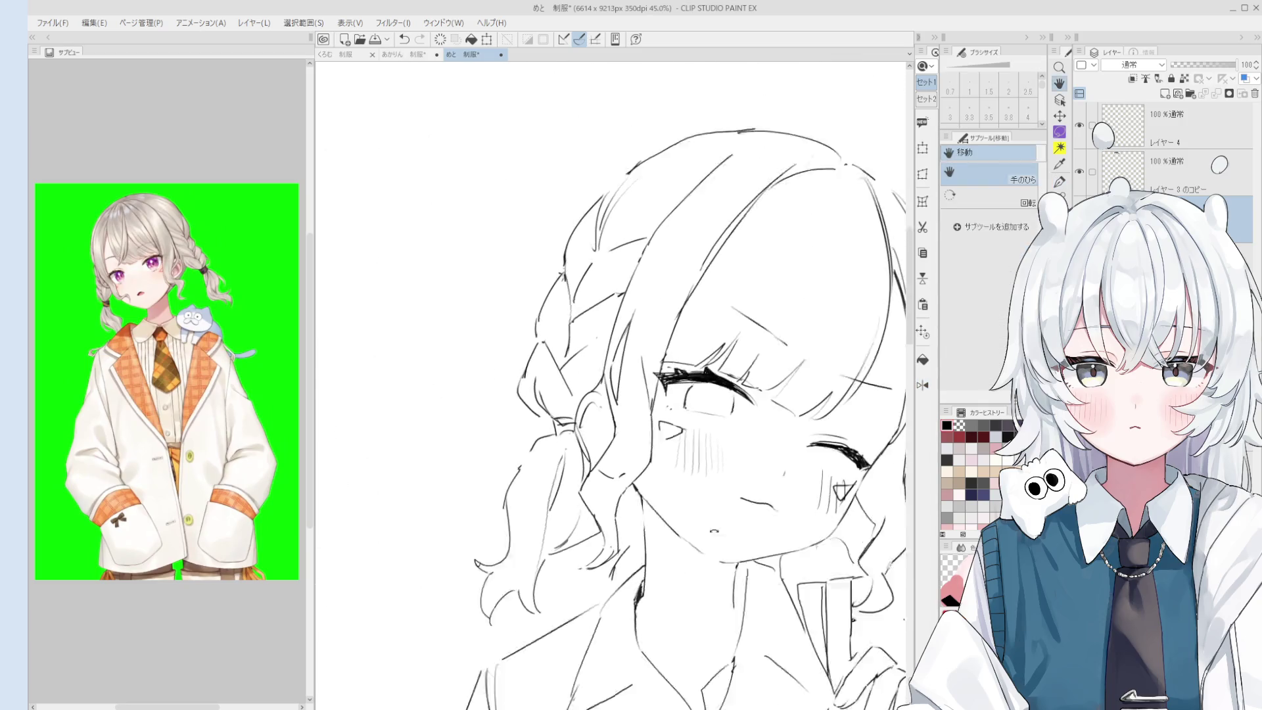
# Pick the line-art pen and move the view to the blank area above the sketch.
pyautogui.press('p')
pyautogui.scroll(2, 646, 507)
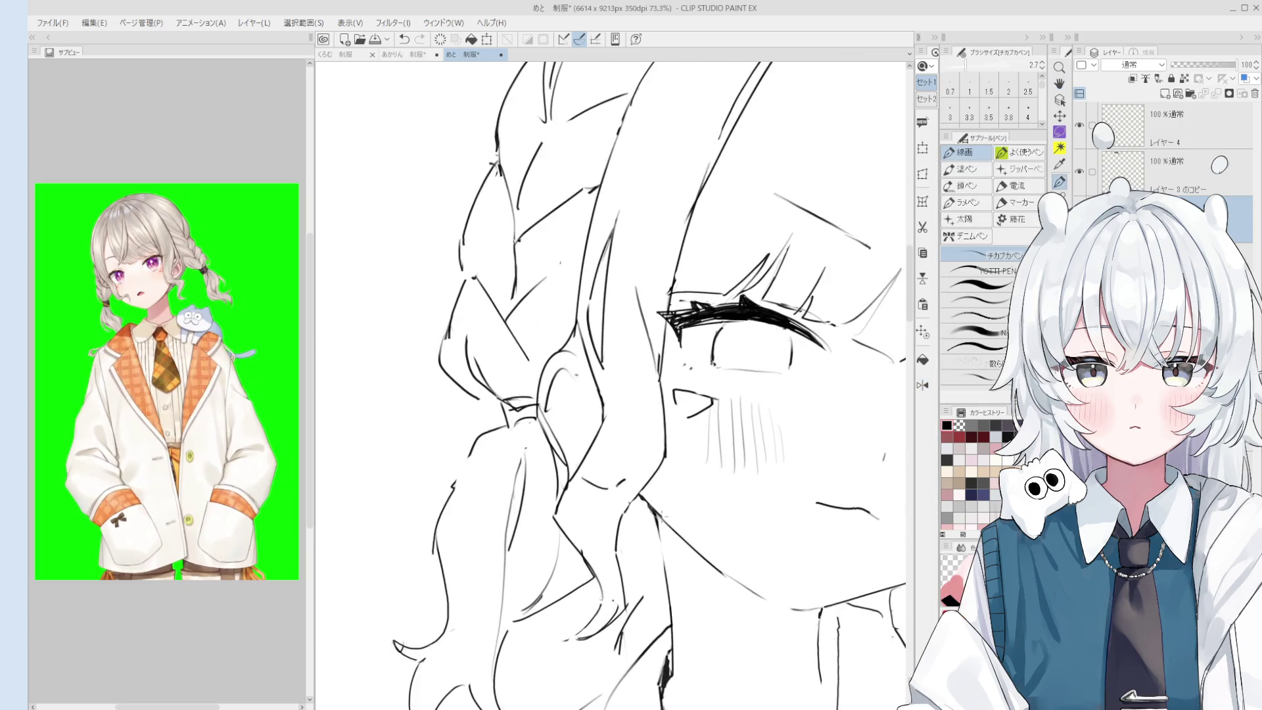
pyautogui.scroll(1, 647, 506)
pyautogui.scroll(-2, 695, 540)
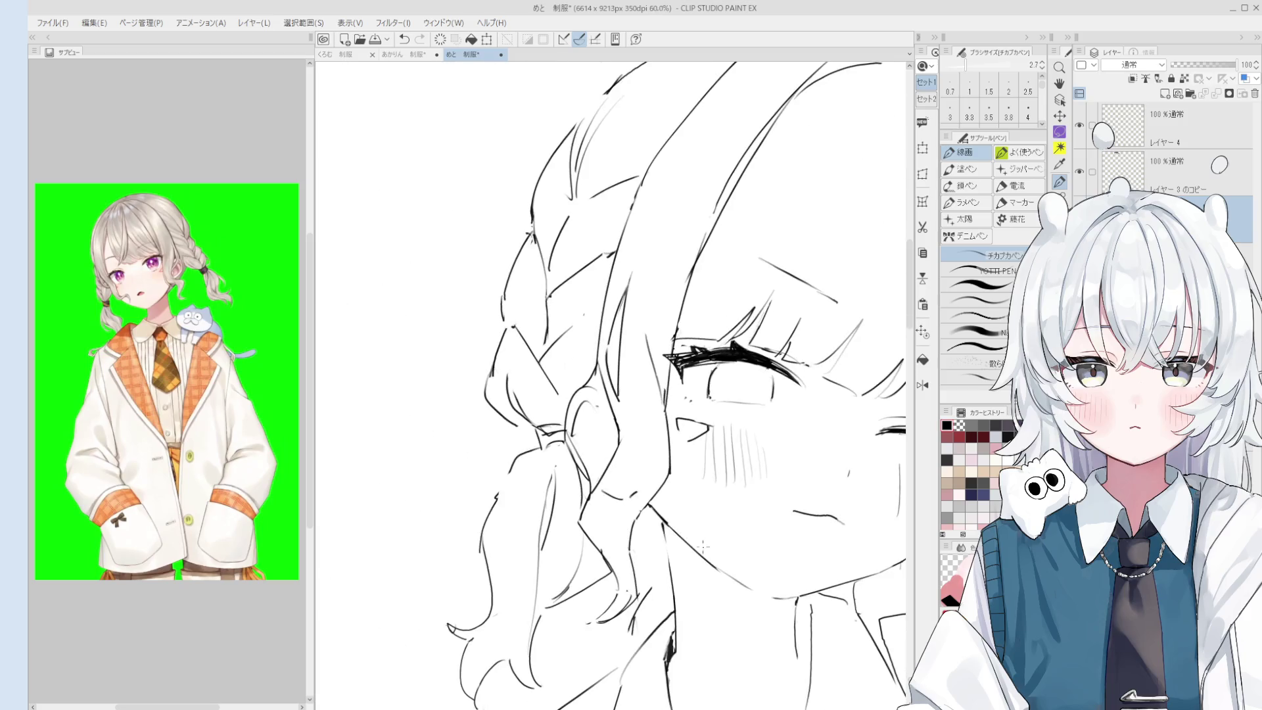
pyautogui.press('h')
pyautogui.scroll(-4, 677, 480)
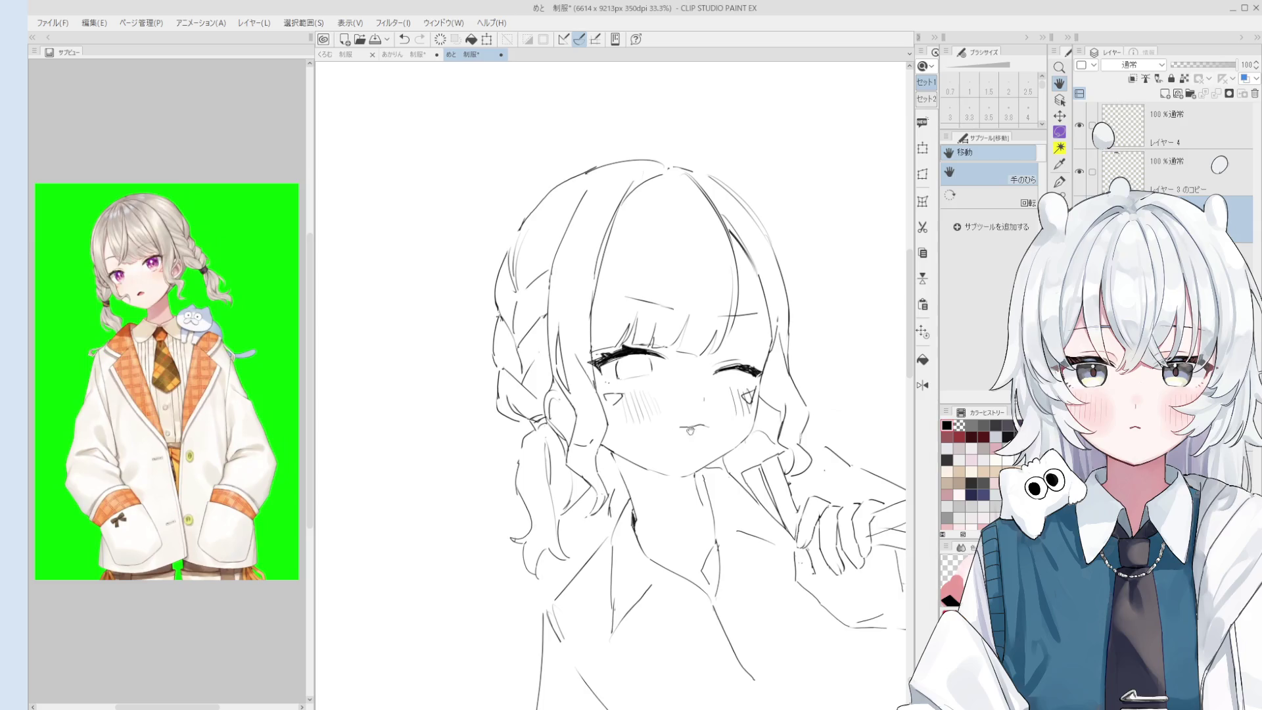
pyautogui.scroll(1, 621, 426)
pyautogui.press('p')
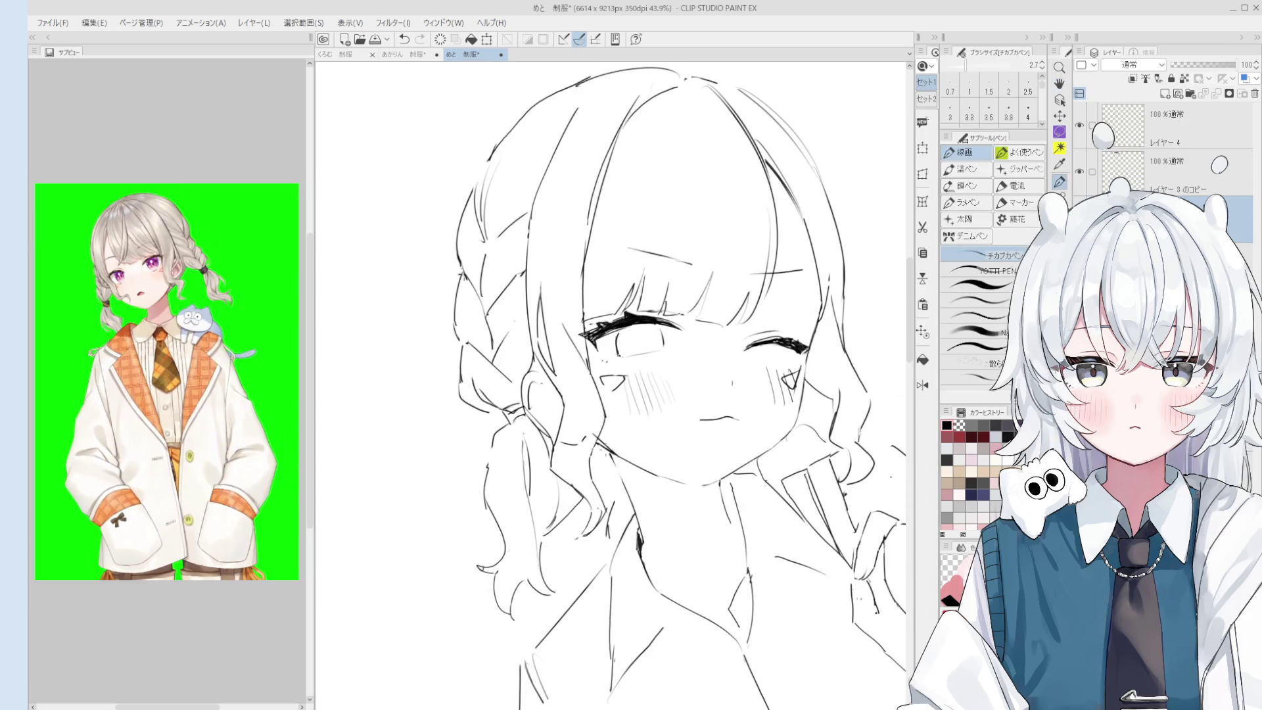
pyautogui.scroll(-1, 652, 472)
pyautogui.scroll(-1, 700, 480)
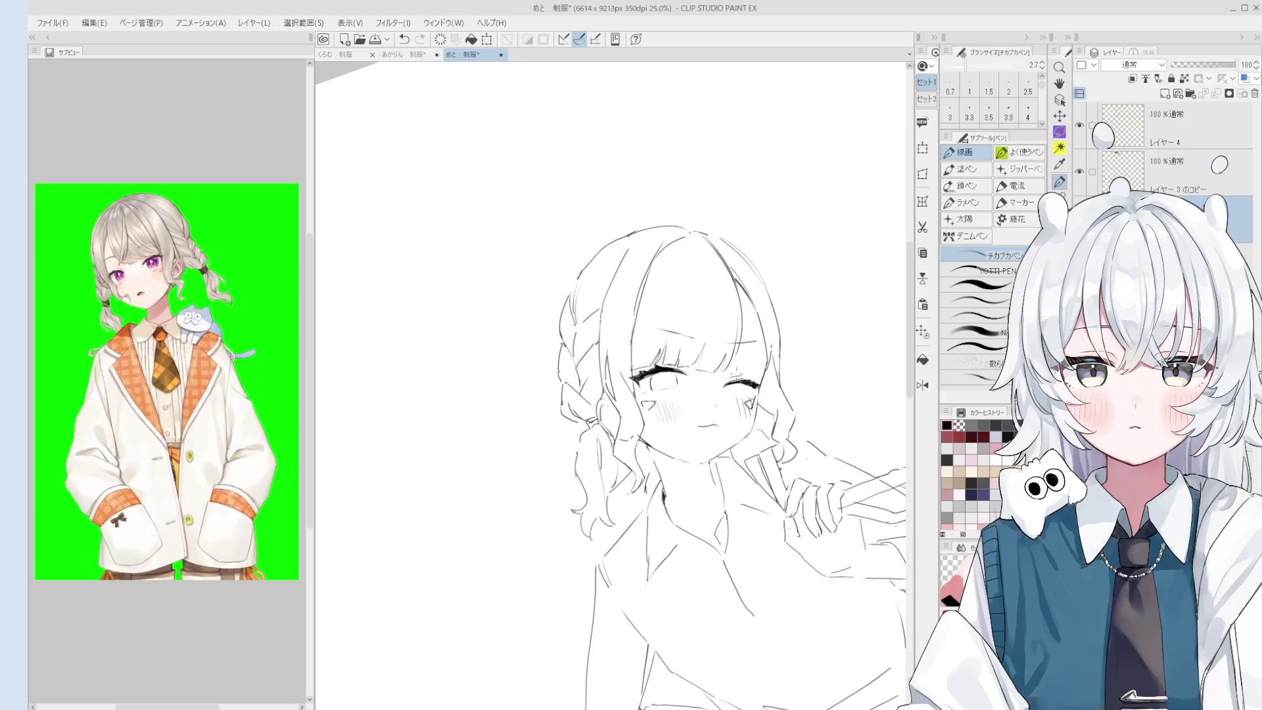
# Try the thicker brush, return to the thin pen, and add a tiny stroke near the bangs.
pyautogui.press('.')
pyautogui.press(',')
pyautogui.press('e')
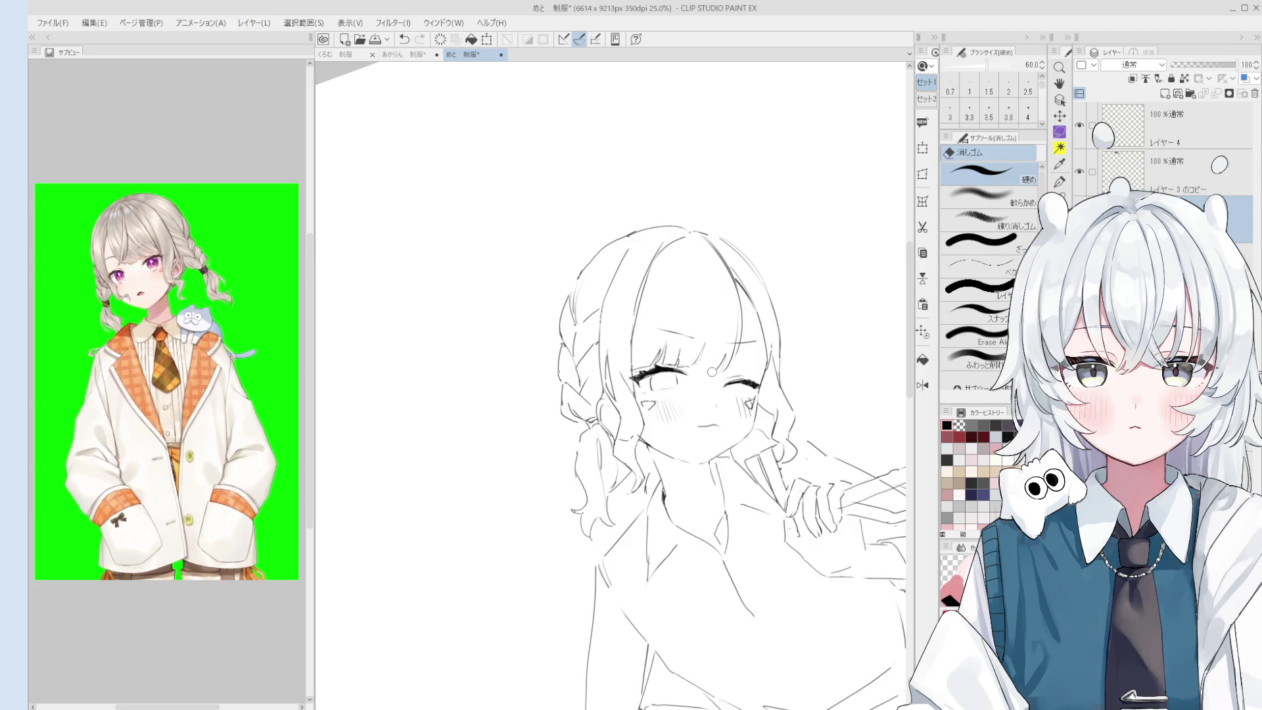
pyautogui.press('p')
pyautogui.press('e')
pyautogui.press('p')
pyautogui.moveTo(714, 358); pyautogui.dragTo(723, 369)
# Handwrite トイレ in the blank canvas area.
pyautogui.press('e')
pyautogui.scroll(5, 793, 426)
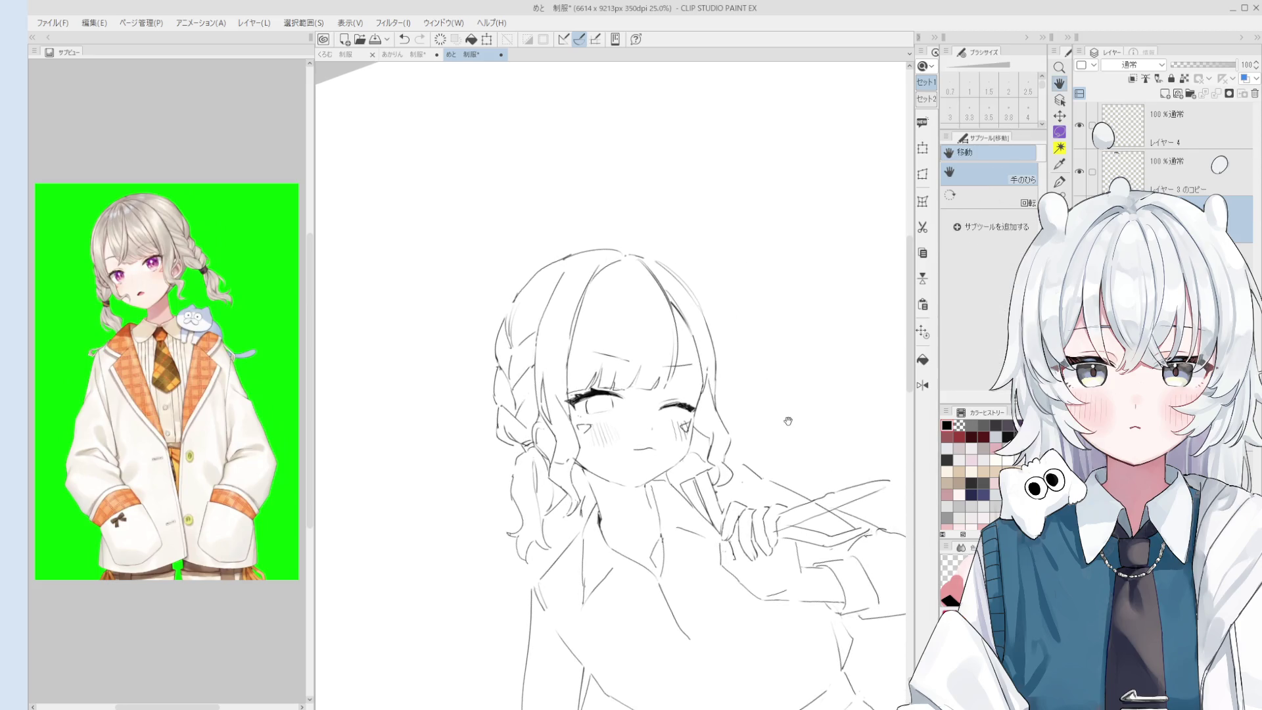
pyautogui.press('p')
pyautogui.moveTo(716, 408); pyautogui.dragTo(729, 437)
pyautogui.moveTo(725, 424)
pyautogui.mouseDown()
pyautogui.moveTo(756, 424)
pyautogui.moveTo(782, 402)
pyautogui.moveTo(747, 417)
pyautogui.moveTo(708, 368)
pyautogui.moveTo(736, 371)
pyautogui.moveTo(739, 393)
pyautogui.moveTo(715, 404)
pyautogui.moveTo(721, 381)
pyautogui.moveTo(744, 422)
pyautogui.moveTo(724, 426)
pyautogui.mouseUp()
pyautogui.scroll(2, 717, 387)
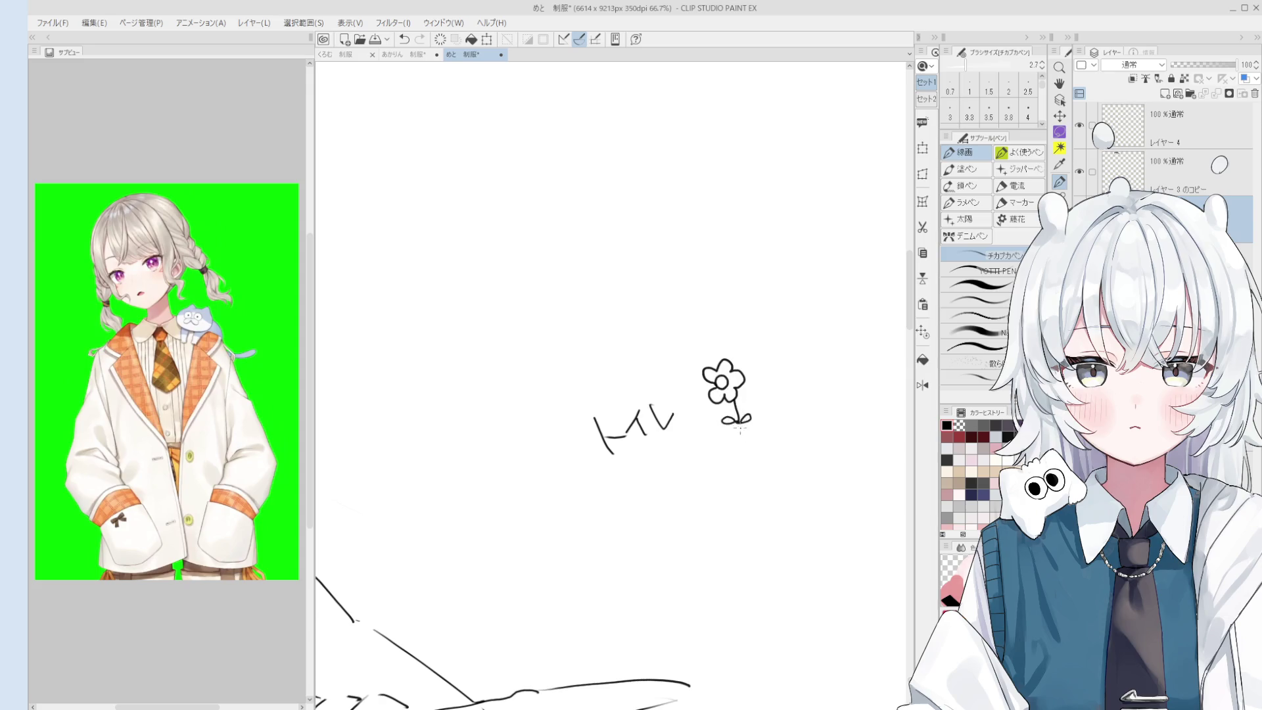
pyautogui.press('h')
pyautogui.scroll(-1, 756, 464)
pyautogui.moveTo(761, 468); pyautogui.dragTo(757, 481)
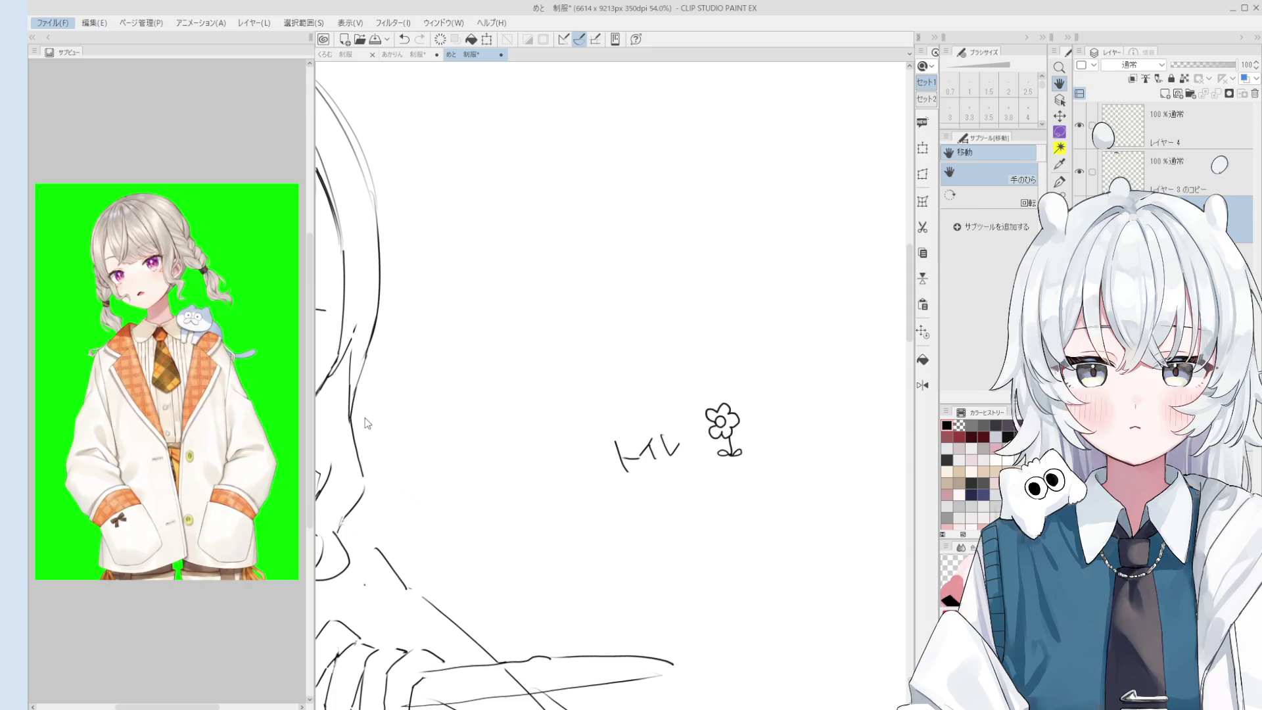
# Bring the whole face sketch into view, then center the view on the winking eye.
pyautogui.scroll(-3, 456, 347)
pyautogui.moveTo(422, 366)
pyautogui.mouseDown()
pyautogui.moveTo(653, 375)
pyautogui.moveTo(573, 404)
pyautogui.mouseUp()
pyautogui.scroll(5, 573, 404)
pyautogui.press('e')
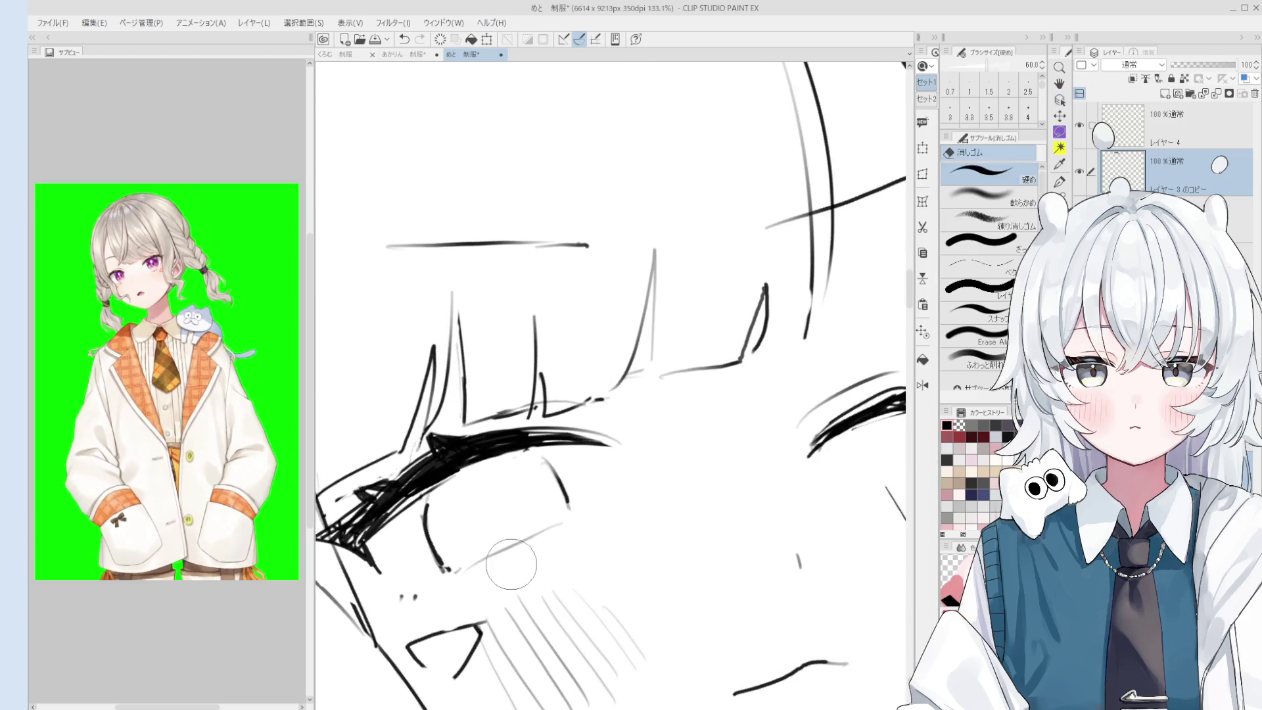
pyautogui.press('p')
pyautogui.scroll(-2, 648, 515)
pyautogui.moveTo(648, 515); pyautogui.dragTo(805, 450)
# Alternate pen and eraser to work on the closed eye, heavy lashes and cheek blush hatching.
pyautogui.press('e')
pyautogui.scroll(1, 806, 450)
pyautogui.press('p')
pyautogui.scroll(-2, 791, 441)
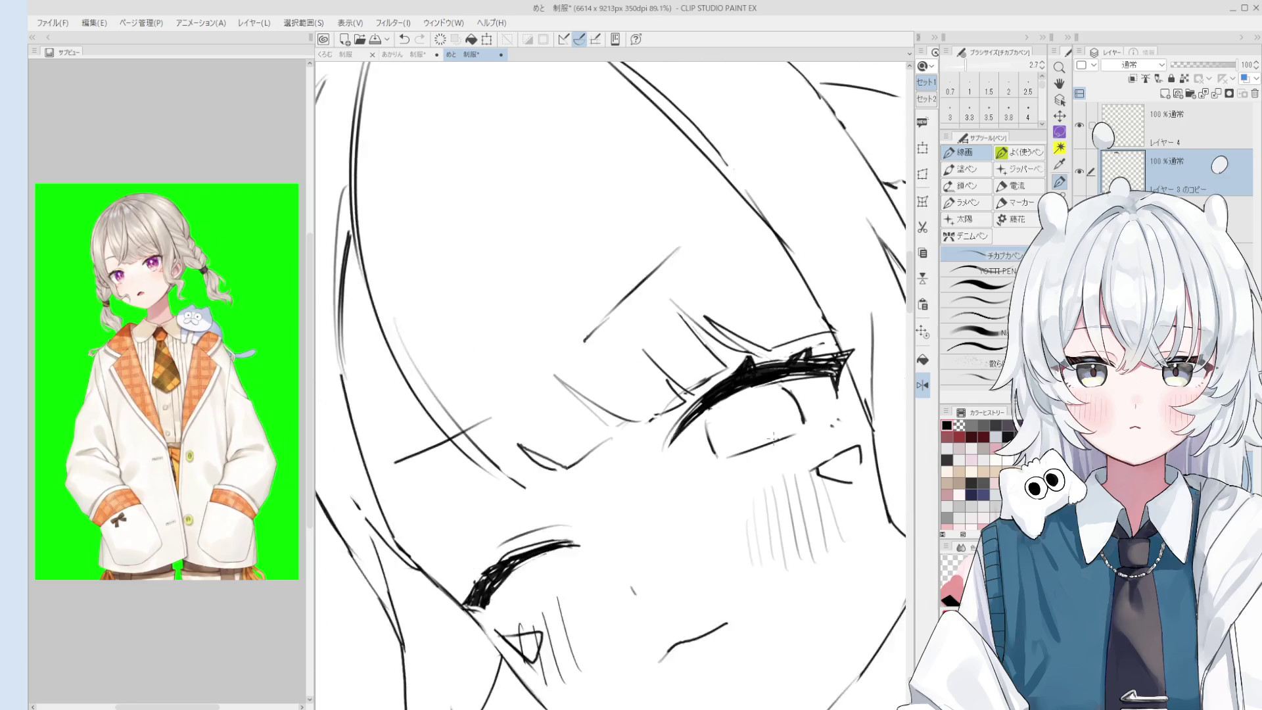
pyautogui.press('e')
pyautogui.press('p')
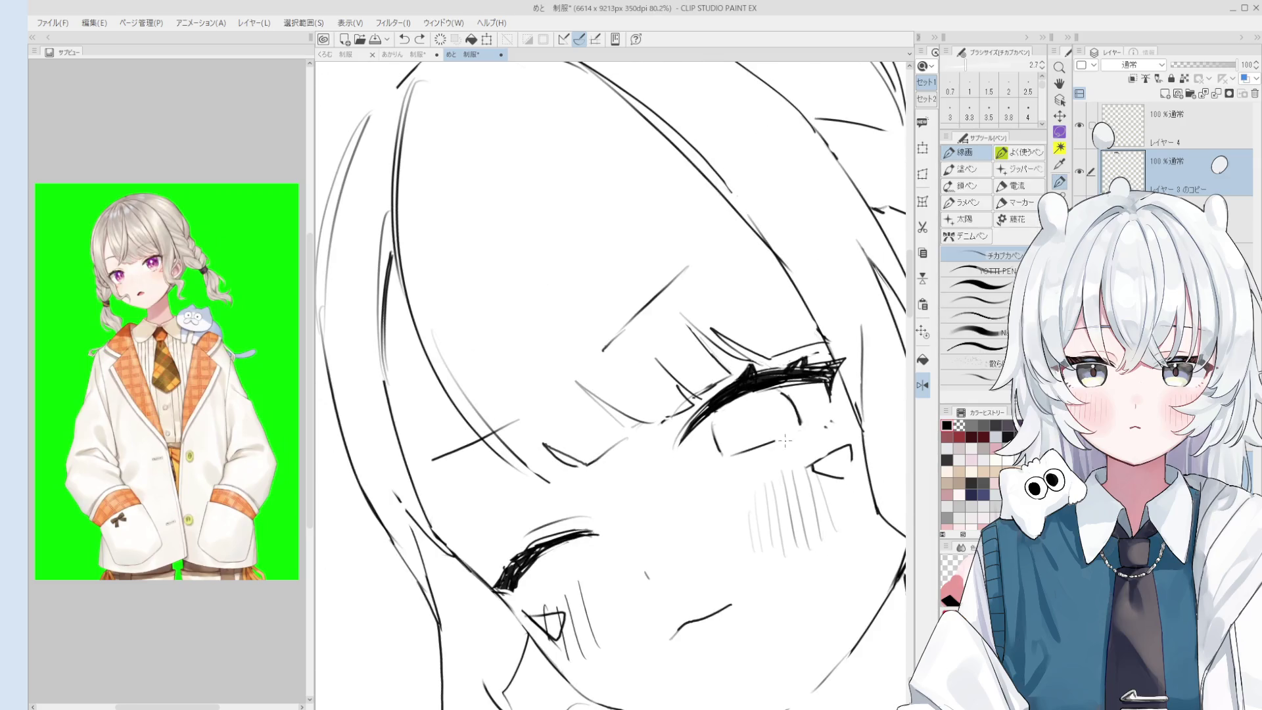
pyautogui.scroll(-2, 800, 433)
pyautogui.press('e')
pyautogui.scroll(3, 690, 439)
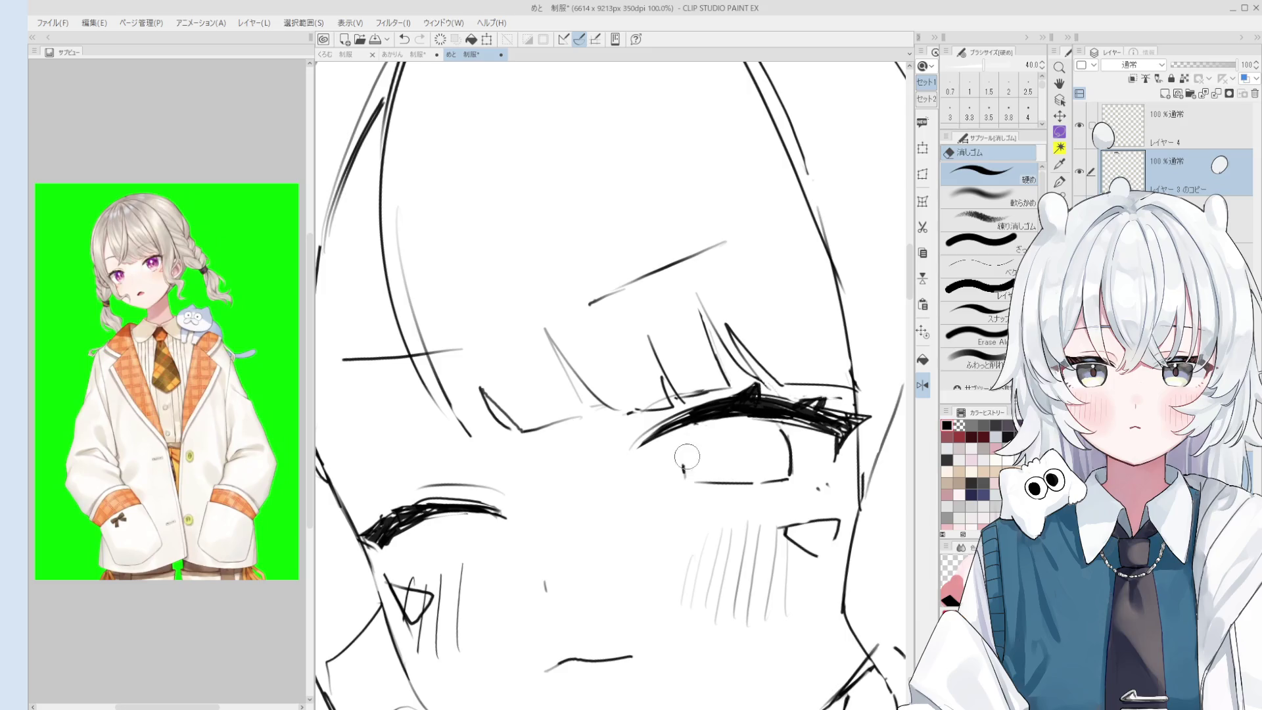
pyautogui.press('p')
pyautogui.scroll(-2, 688, 473)
pyautogui.press('e')
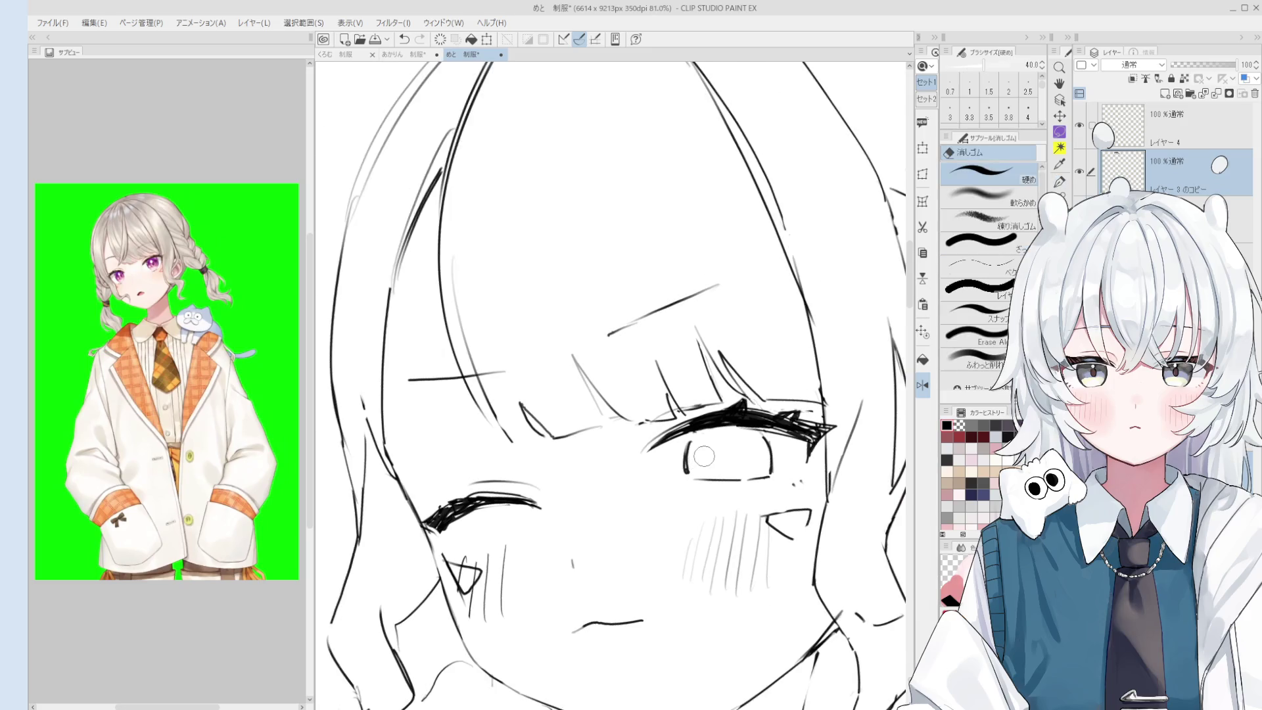
pyautogui.press('p')
pyautogui.scroll(-1, 695, 468)
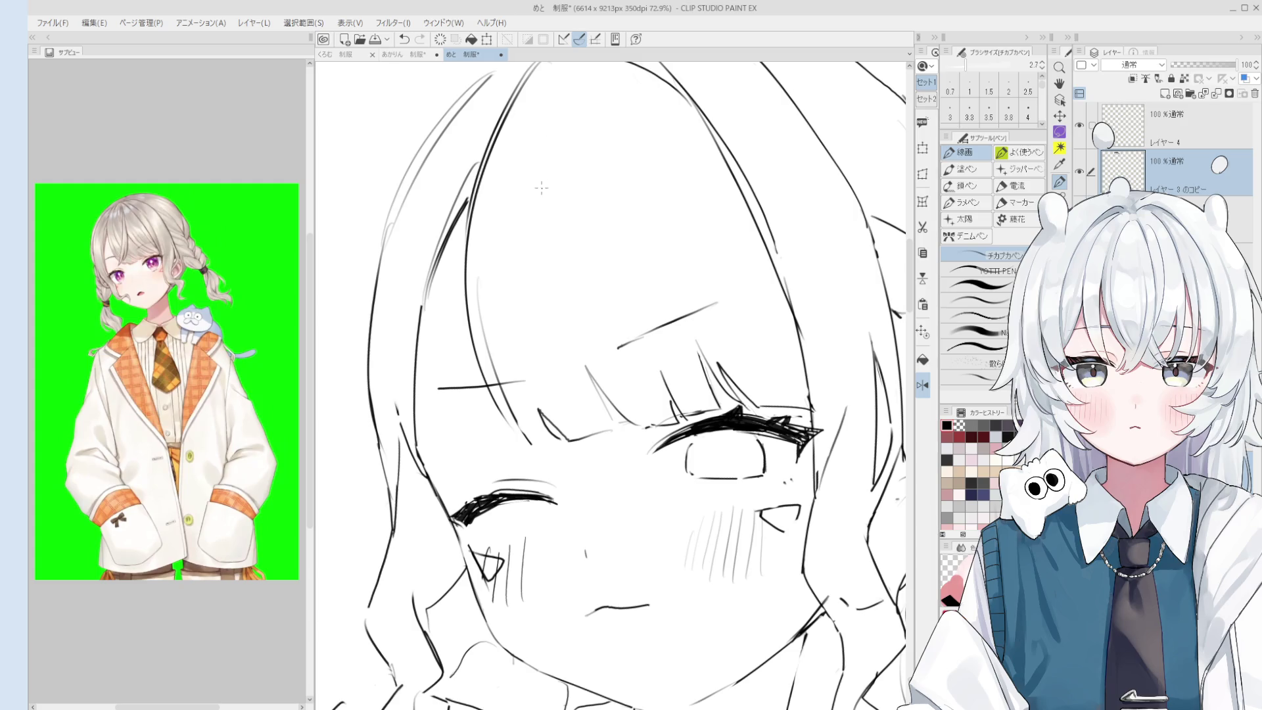
# Switch to a larger eraser and select a lower layer.
pyautogui.scroll(-5, 525, 383)
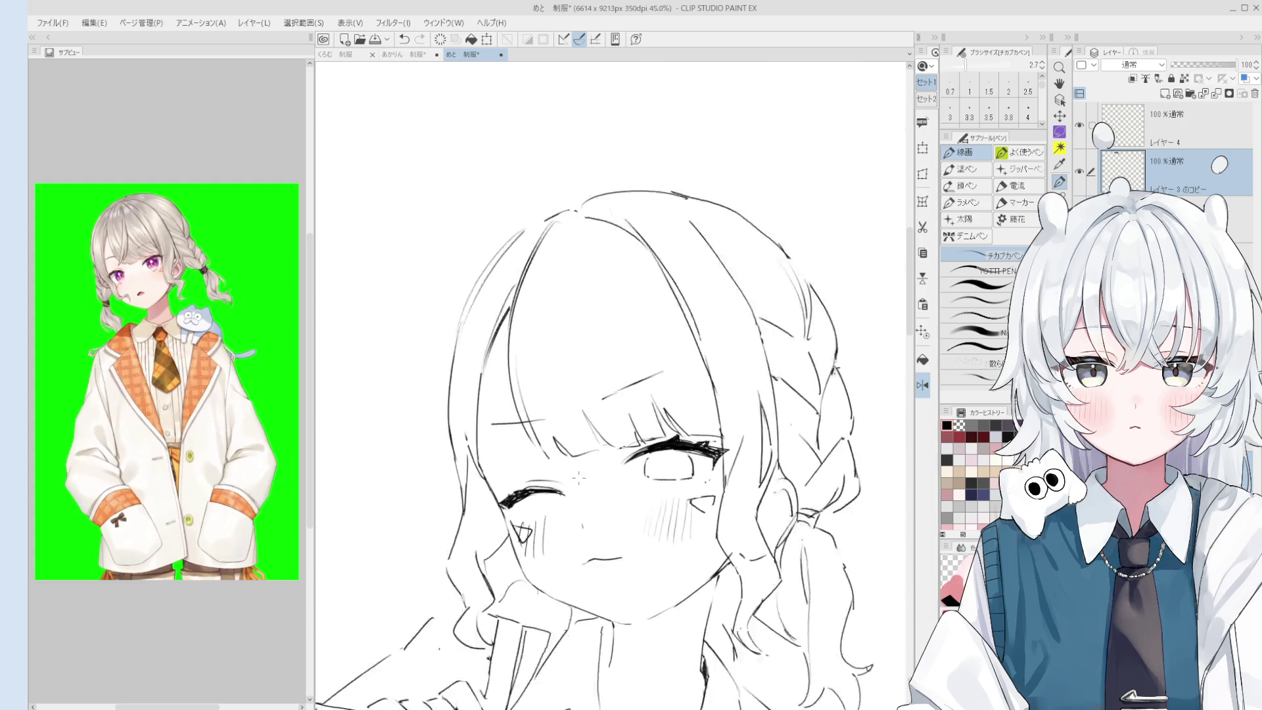
pyautogui.press('e')
pyautogui.scroll(4, 533, 347)
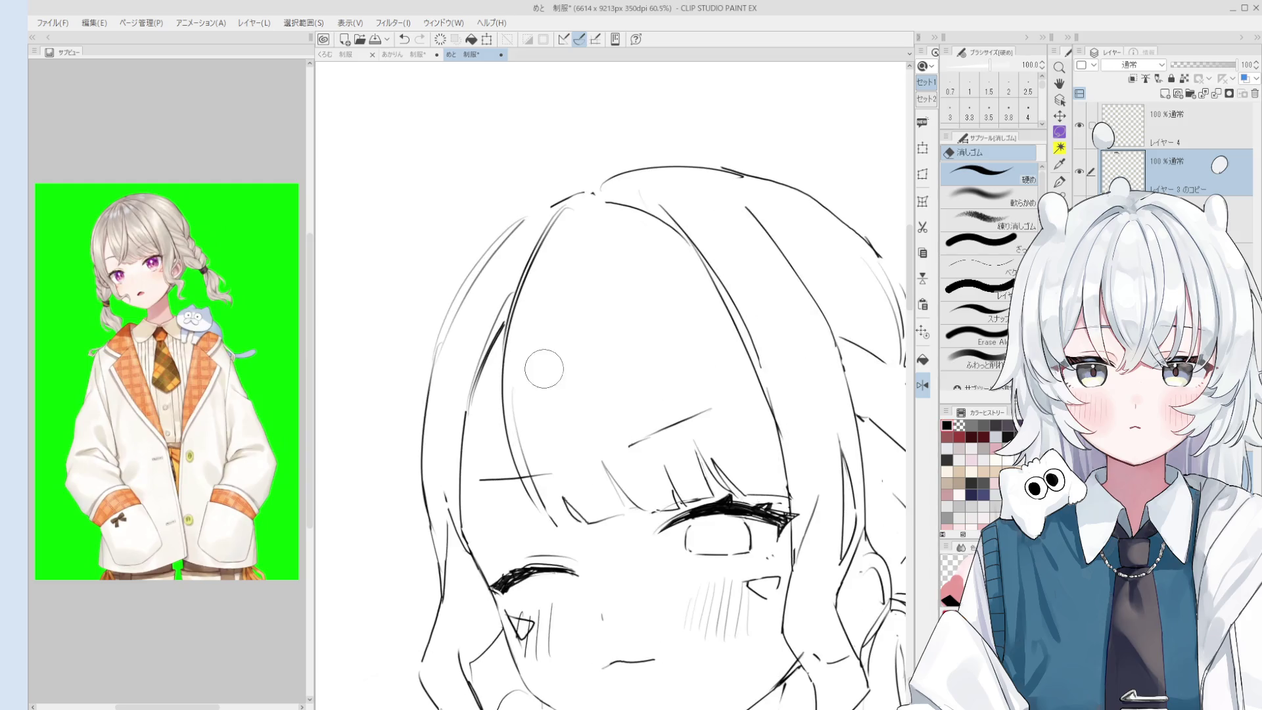
pyautogui.press(']')
pyautogui.press(']')
pyautogui.press(']')
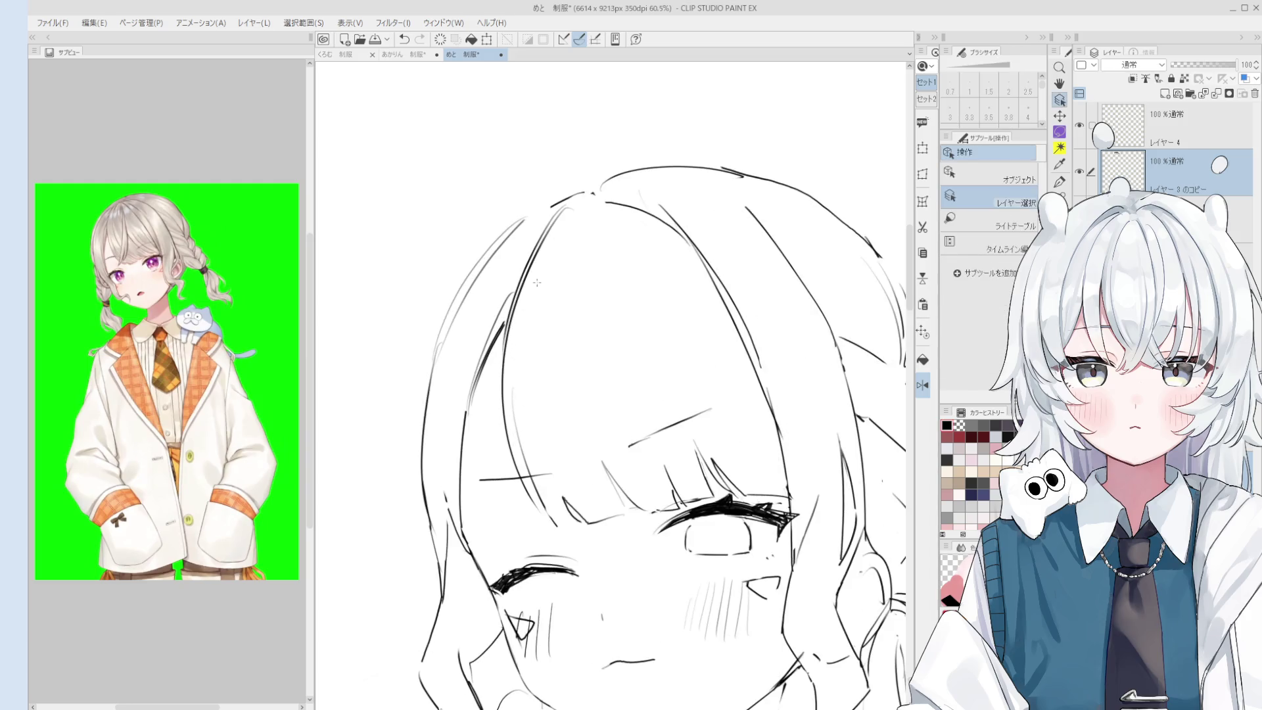
pyautogui.keyDown('ctrl'); pyautogui.click(519, 269); pyautogui.keyUp('ctrl')
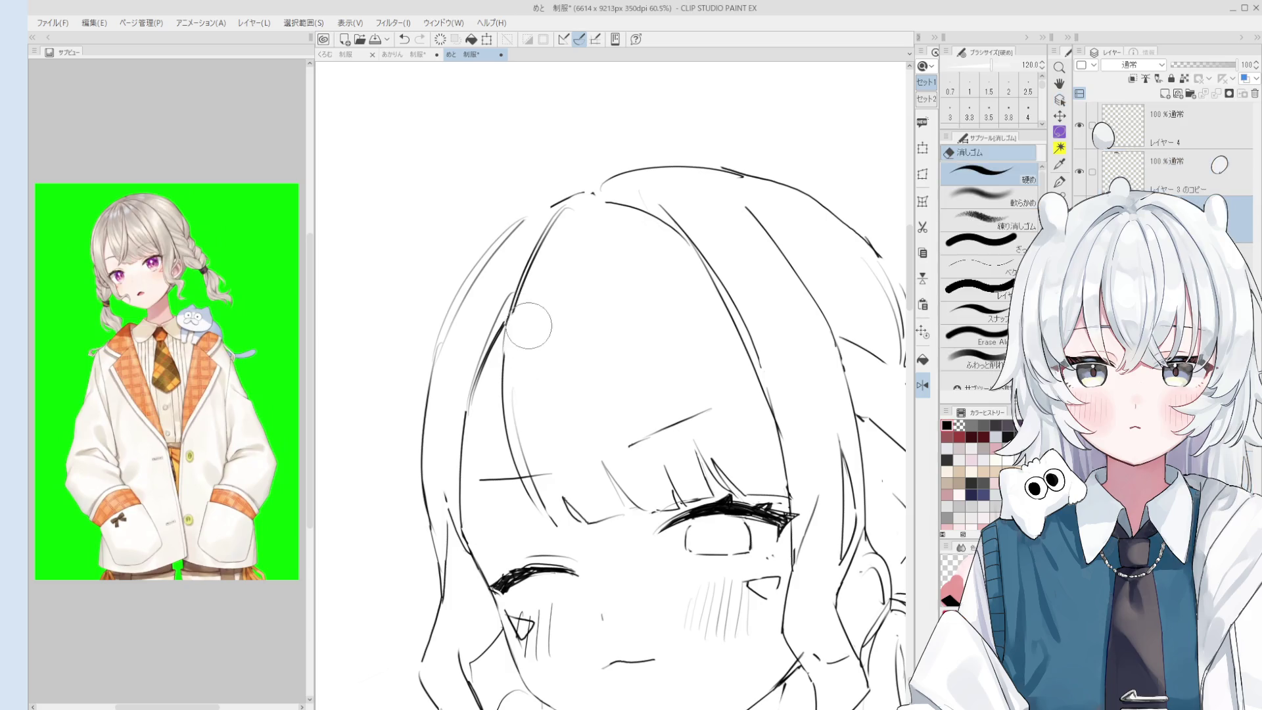
# Flip the canvas view back to normal and zoom in on the face.
pyautogui.press('h')
pyautogui.scroll(-1, 521, 297)
pyautogui.scroll(-1, 520, 297)
pyautogui.press('p')
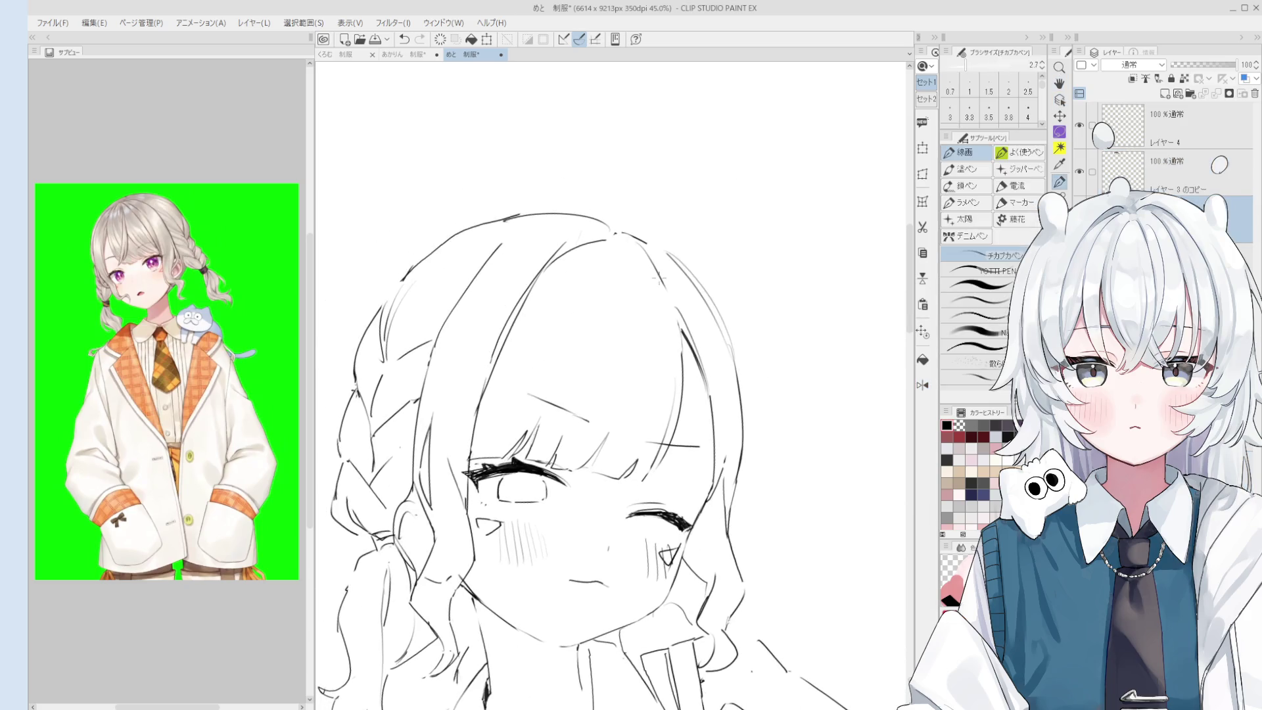
pyautogui.scroll(1, 674, 324)
pyautogui.press('e')
pyautogui.press('p')
pyautogui.press('e')
pyautogui.press('p')
pyautogui.scroll(-5, 653, 281)
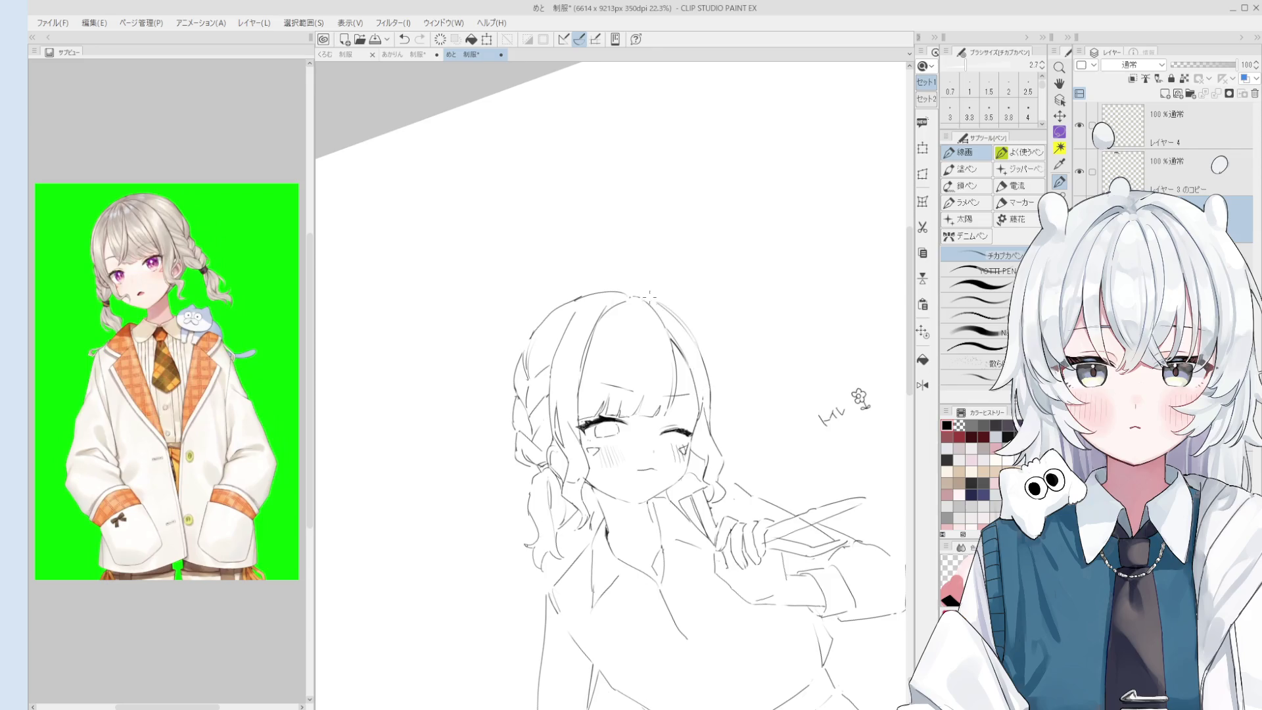
pyautogui.press('e')
pyautogui.scroll(5, 616, 374)
pyautogui.press('p')
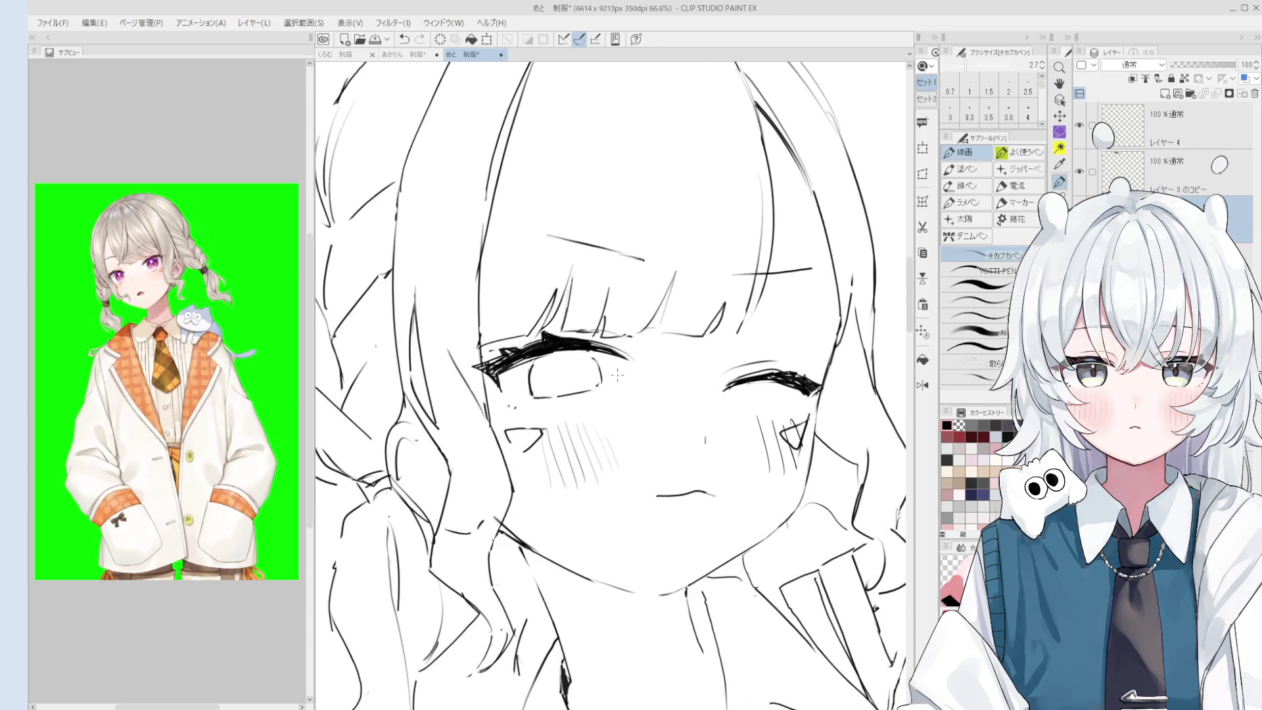
# On the copied sketch layer, mirror the view and erase the open eye's circle.
pyautogui.press('o')
pyautogui.scroll(-1, 599, 368)
pyautogui.press('h')
pyautogui.press('e')
pyautogui.scroll(2, 598, 410)
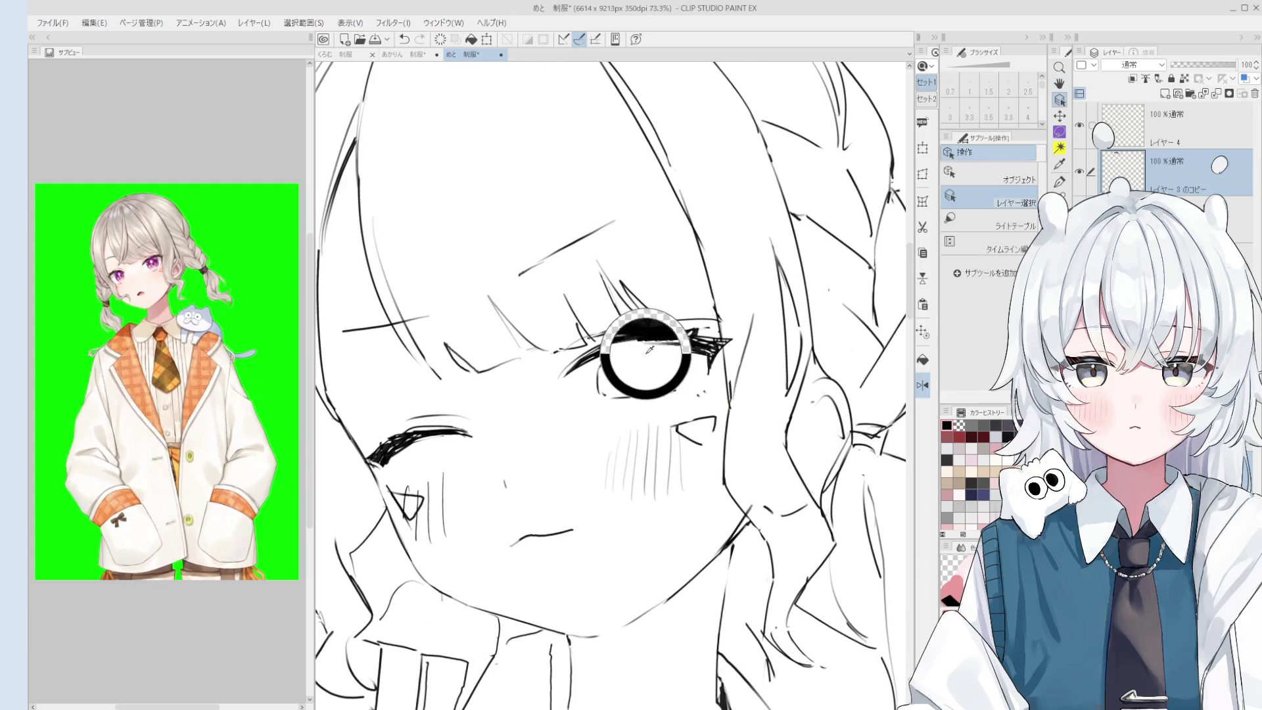
pyautogui.moveTo(631, 398)
pyautogui.mouseDown()
pyautogui.moveTo(617, 388)
pyautogui.moveTo(651, 384)
pyautogui.mouseUp()
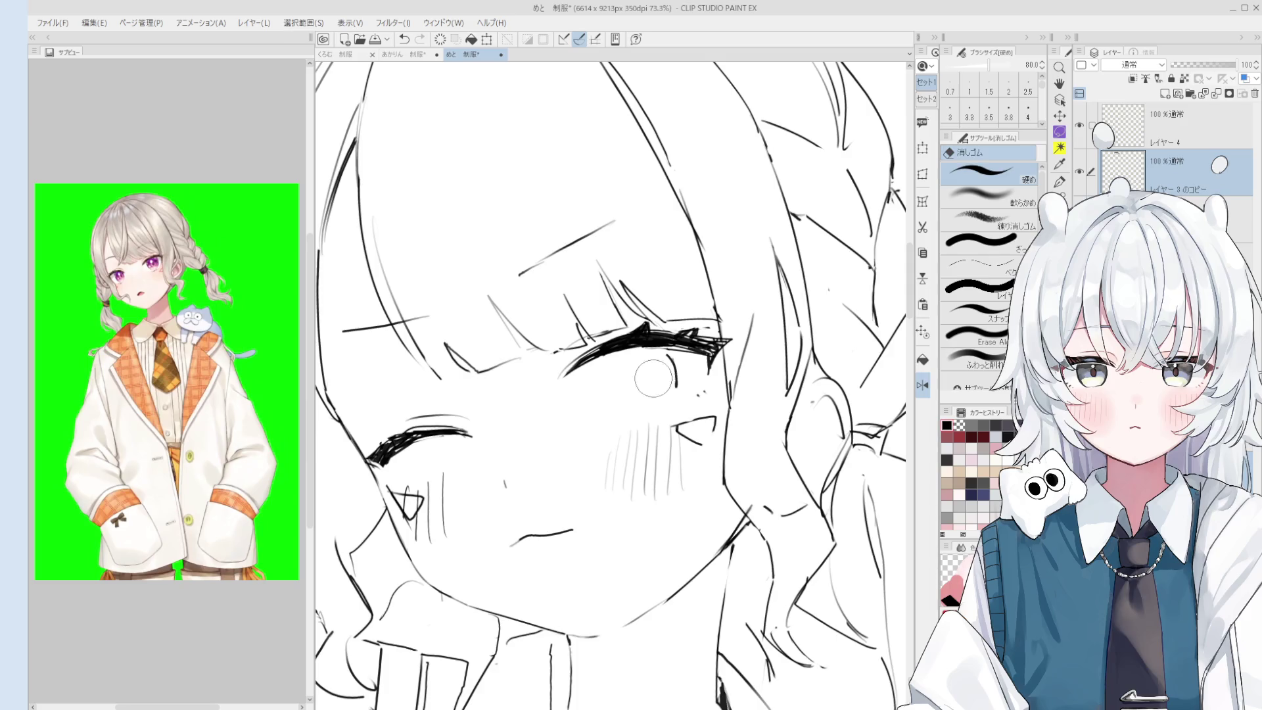
# Check the layer below, return to the sketch copy with a larger eraser, then back to the pen.
pyautogui.press('o')
pyautogui.keyDown('ctrl'); pyautogui.keyDown('shift'); pyautogui.click(665, 359); pyautogui.keyUp('shift'); pyautogui.keyUp('ctrl')
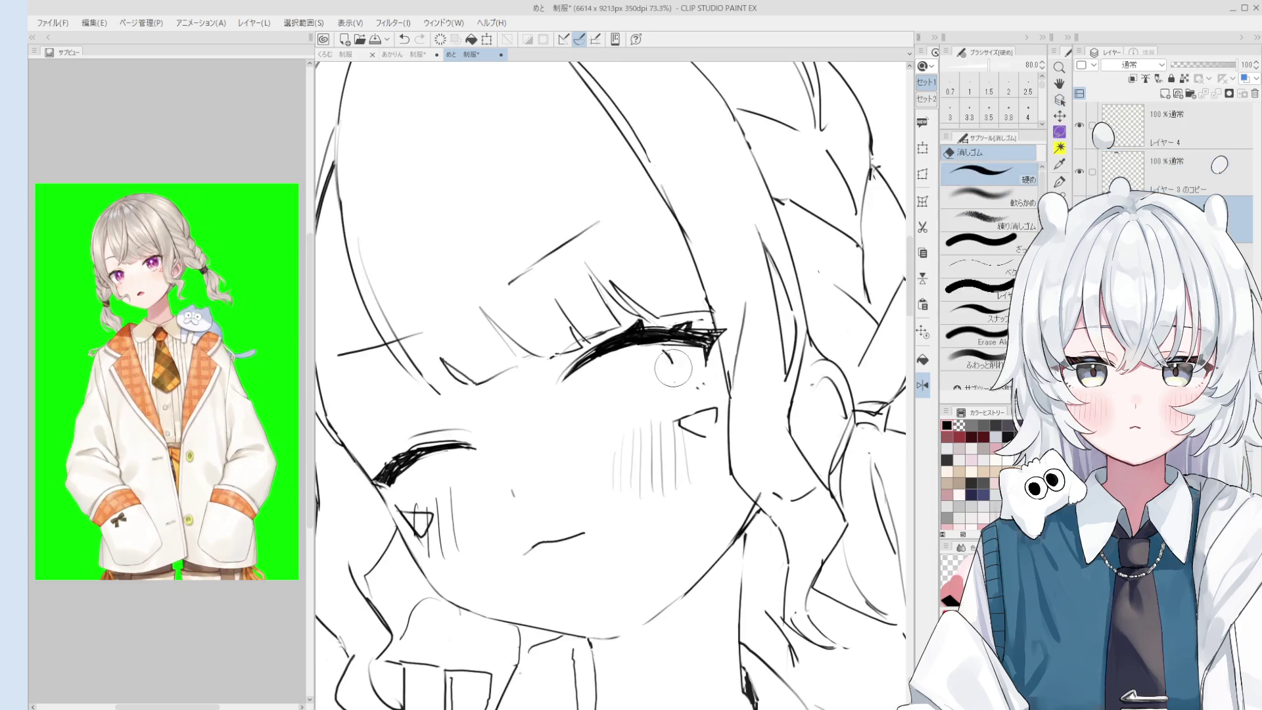
pyautogui.keyDown('ctrl'); pyautogui.keyDown('shift'); pyautogui.click(647, 447); pyautogui.keyUp('shift'); pyautogui.keyUp('ctrl')
pyautogui.scroll(-2, 644, 446)
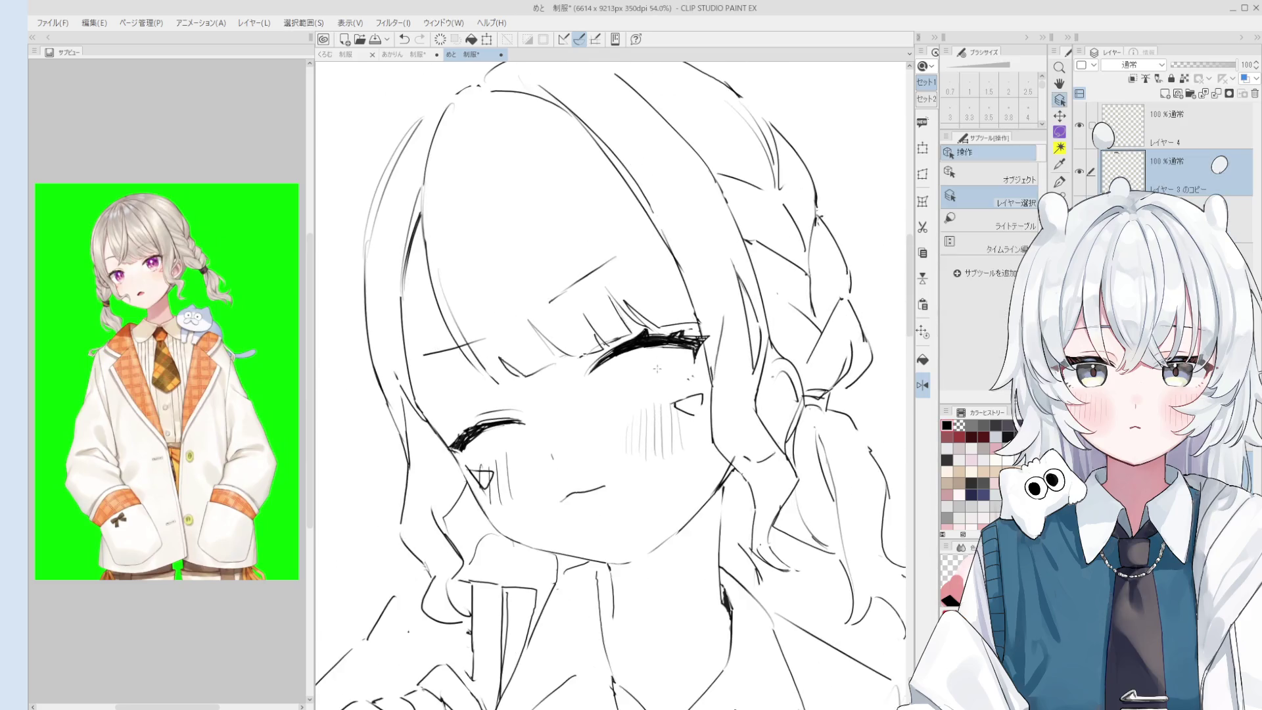
pyautogui.press(']')
pyautogui.press(']')
pyautogui.press(']')
pyautogui.press(']')
pyautogui.press(']')
pyautogui.press(']')
pyautogui.scroll(-3, 657, 460)
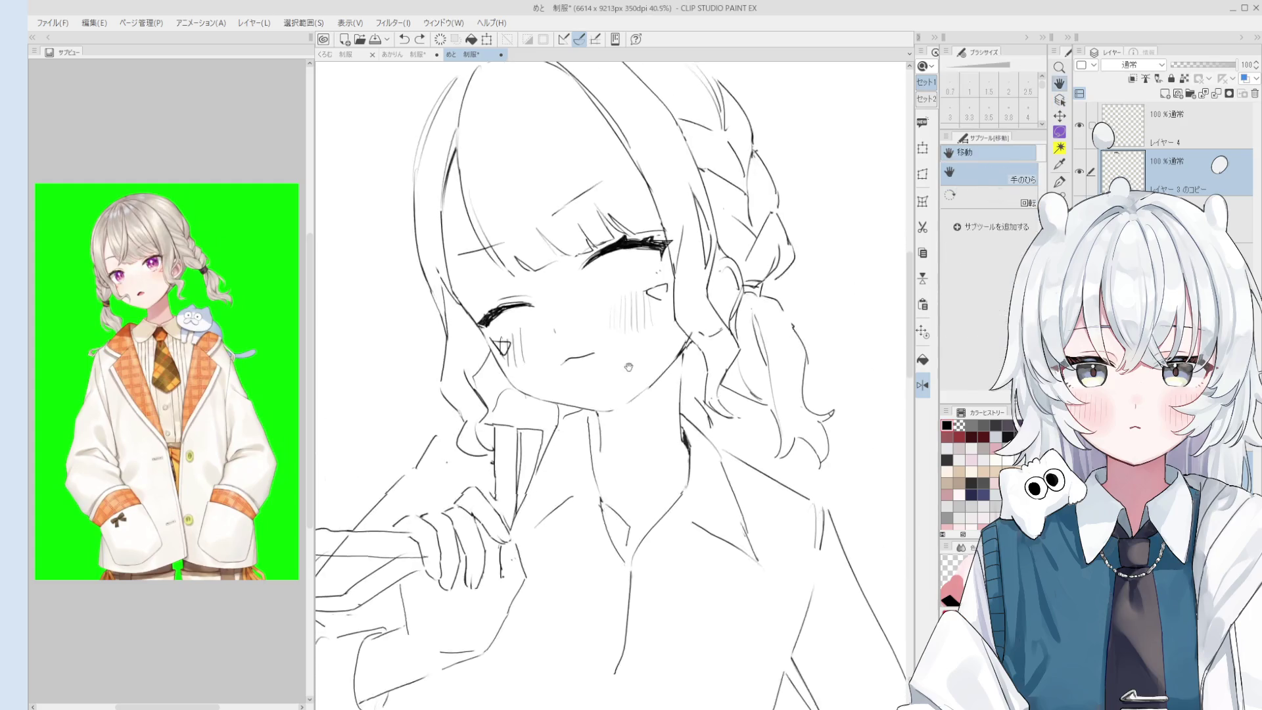
pyautogui.scroll(-3, 664, 485)
pyautogui.scroll(2, 613, 403)
pyautogui.scroll(2, 613, 403)
pyautogui.press('p')
pyautogui.scroll(1, 618, 398)
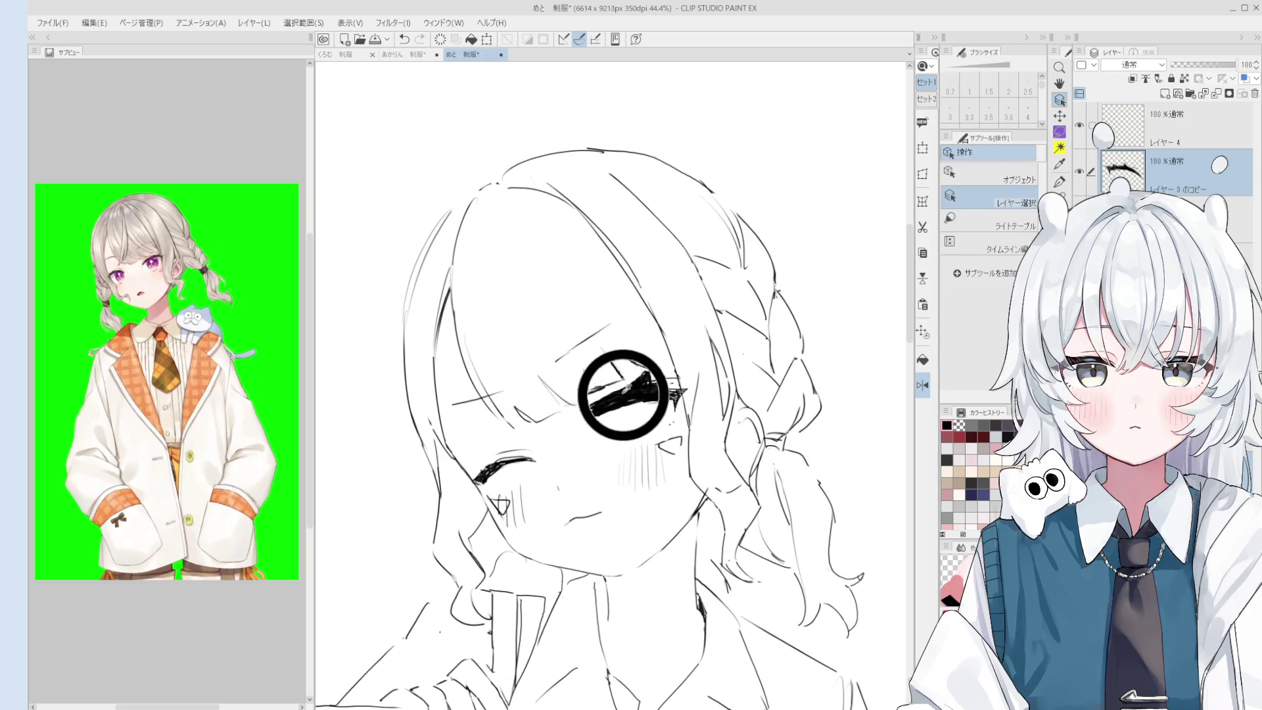
pyautogui.scroll(2, 630, 404)
pyautogui.scroll(2, 651, 414)
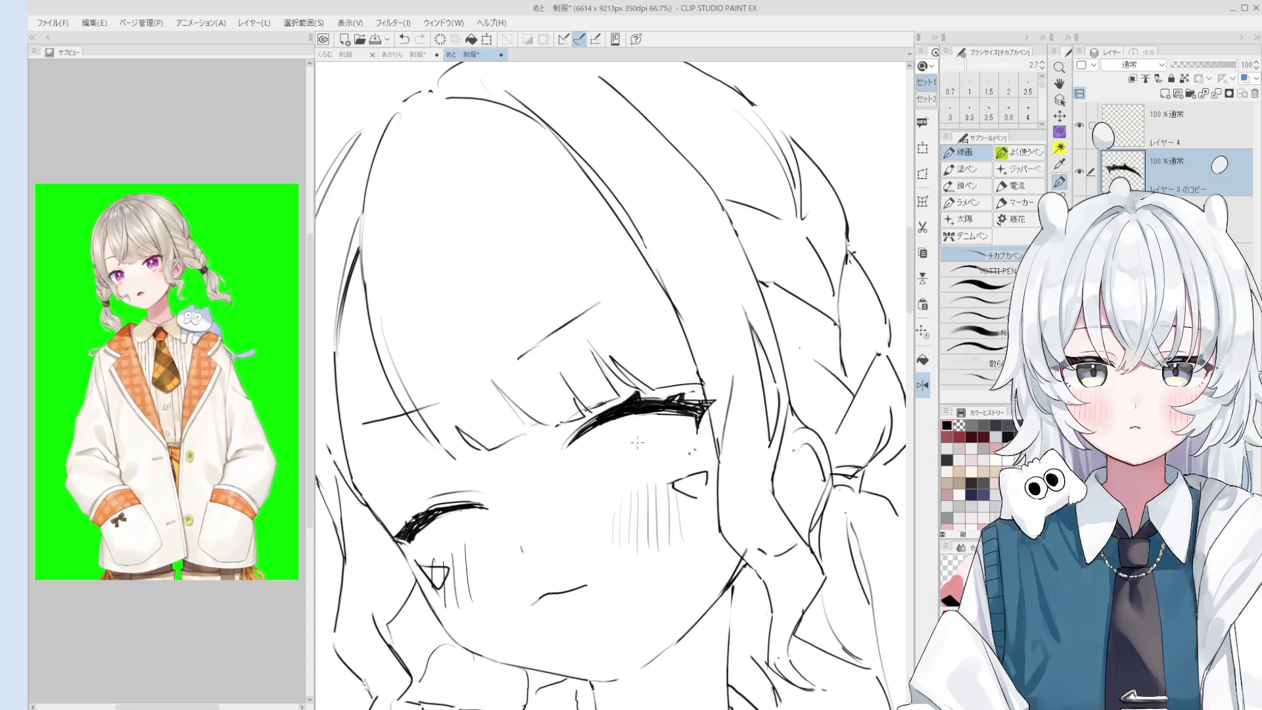
# Erase stray marks under the lash with a size-8 hard eraser, undoing one stroke.
pyautogui.scroll(3, 617, 413)
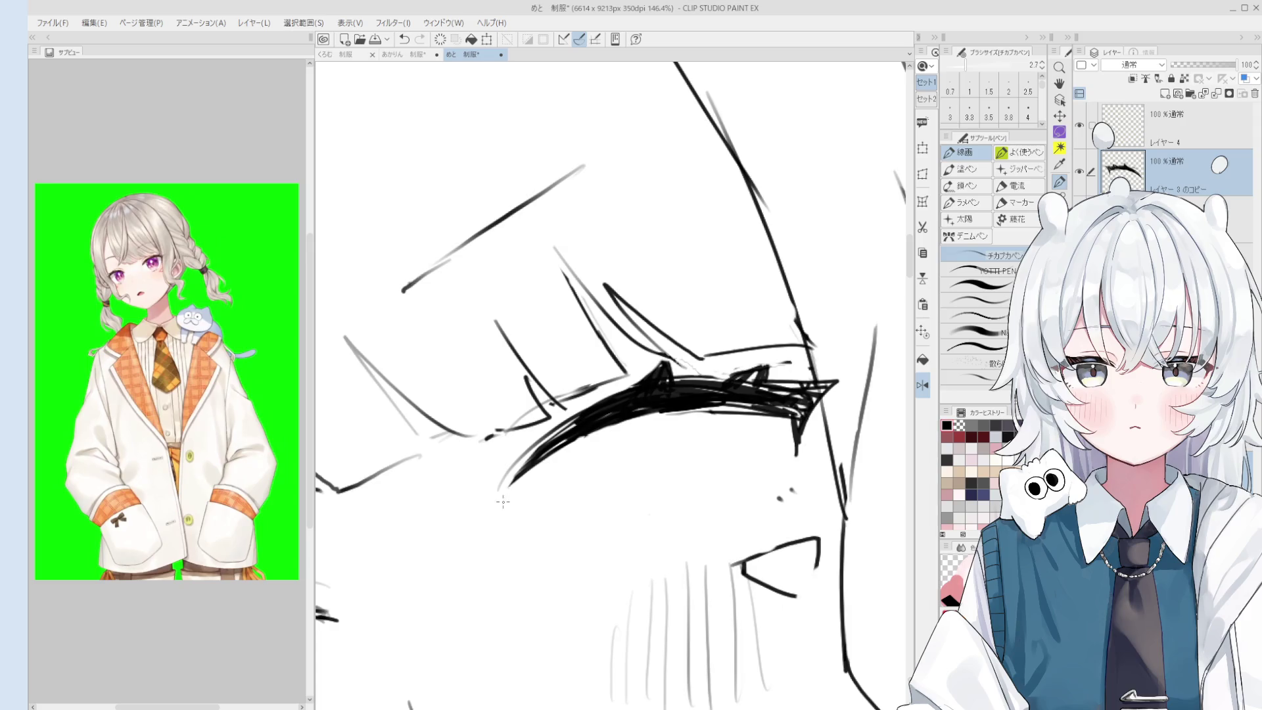
pyautogui.scroll(-2, 525, 494)
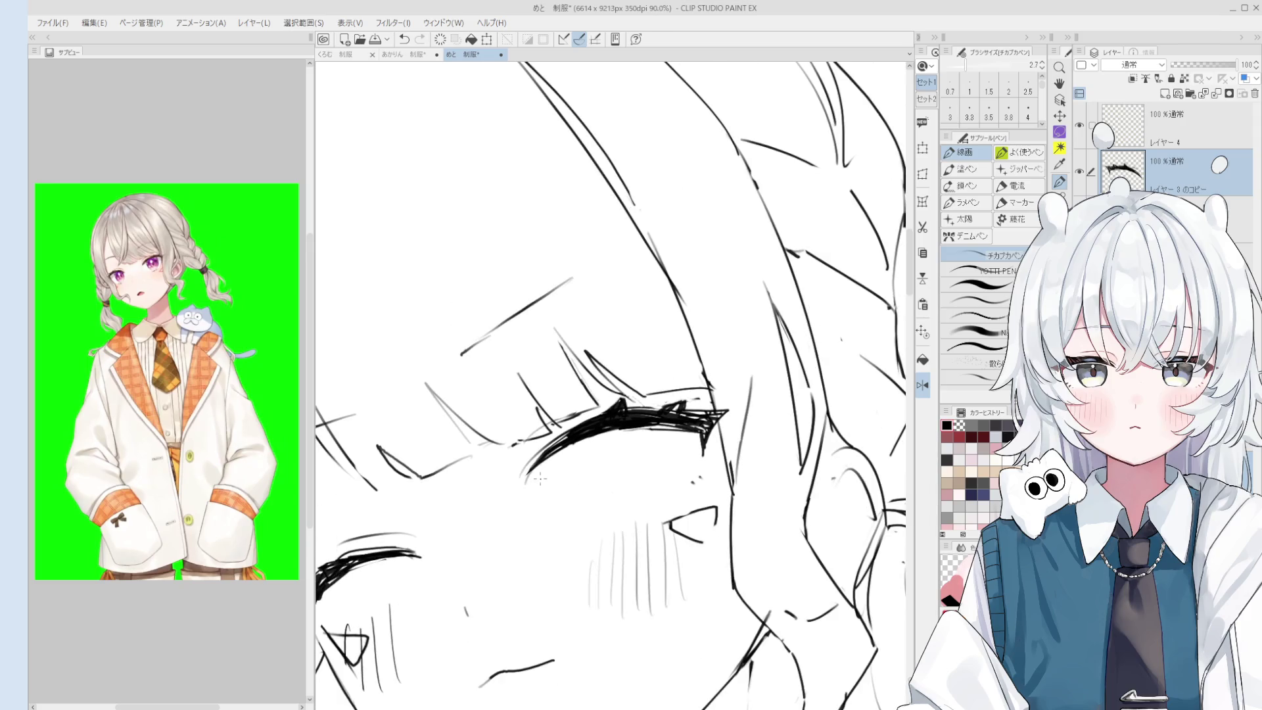
pyautogui.press('e')
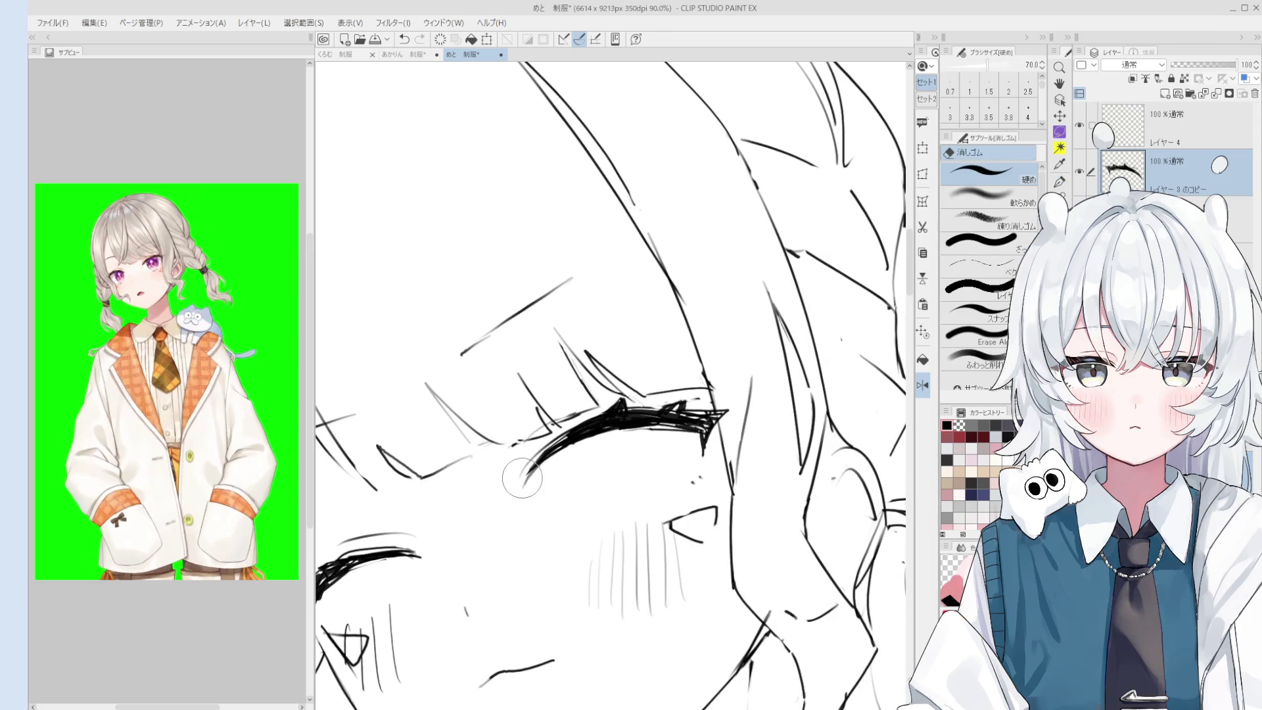
pyautogui.scroll(1, 542, 464)
pyautogui.scroll(1, 542, 464)
pyautogui.moveTo(529, 459); pyautogui.dragTo(538, 453)
pyautogui.hotkey('ctrl', 'z')
pyautogui.press('p')
pyautogui.scroll(-4, 569, 394)
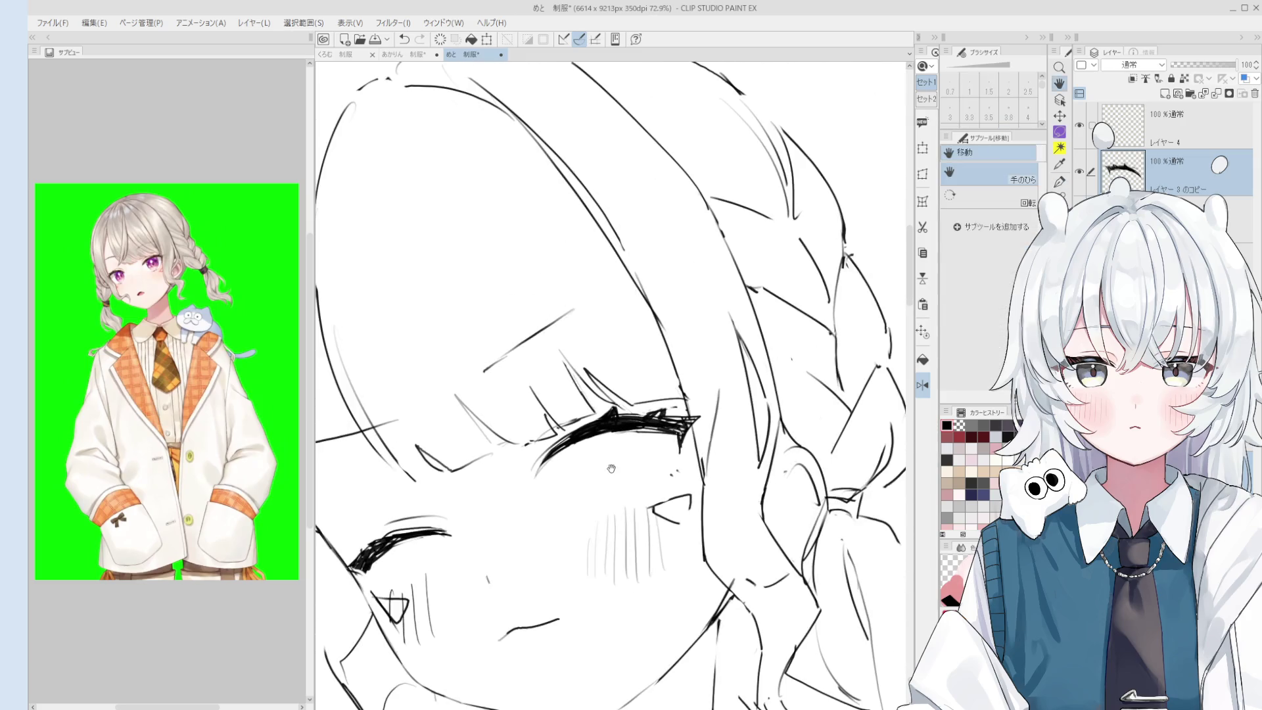
pyautogui.scroll(2, 602, 405)
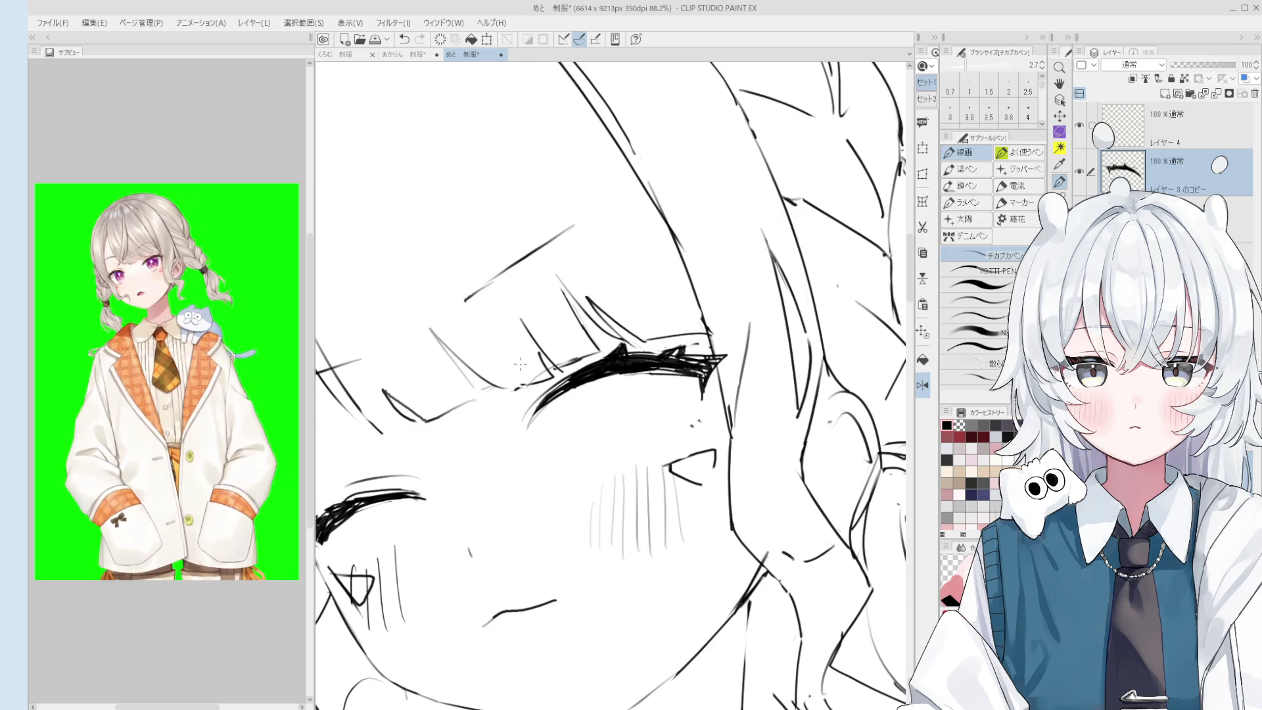
# Draw a line below the eyelashes and redraw the lower eyelid line.
pyautogui.scroll(3, 508, 343)
pyautogui.moveTo(576, 418)
pyautogui.mouseDown()
pyautogui.moveTo(596, 493)
pyautogui.moveTo(664, 483)
pyautogui.moveTo(639, 486)
pyautogui.moveTo(675, 467)
pyautogui.mouseUp()
pyautogui.press('e')
pyautogui.press('p')
pyautogui.scroll(-1, 624, 496)
pyautogui.press('e')
pyautogui.press('p')
pyautogui.moveTo(606, 496); pyautogui.dragTo(686, 481)
# Add a short stroke beside the open eye, undo it, and erase the leftover marks.
pyautogui.scroll(-3, 708, 472)
pyautogui.moveTo(683, 430); pyautogui.dragTo(703, 468)
pyautogui.hotkey('ctrl', 'z')
pyautogui.press('-')
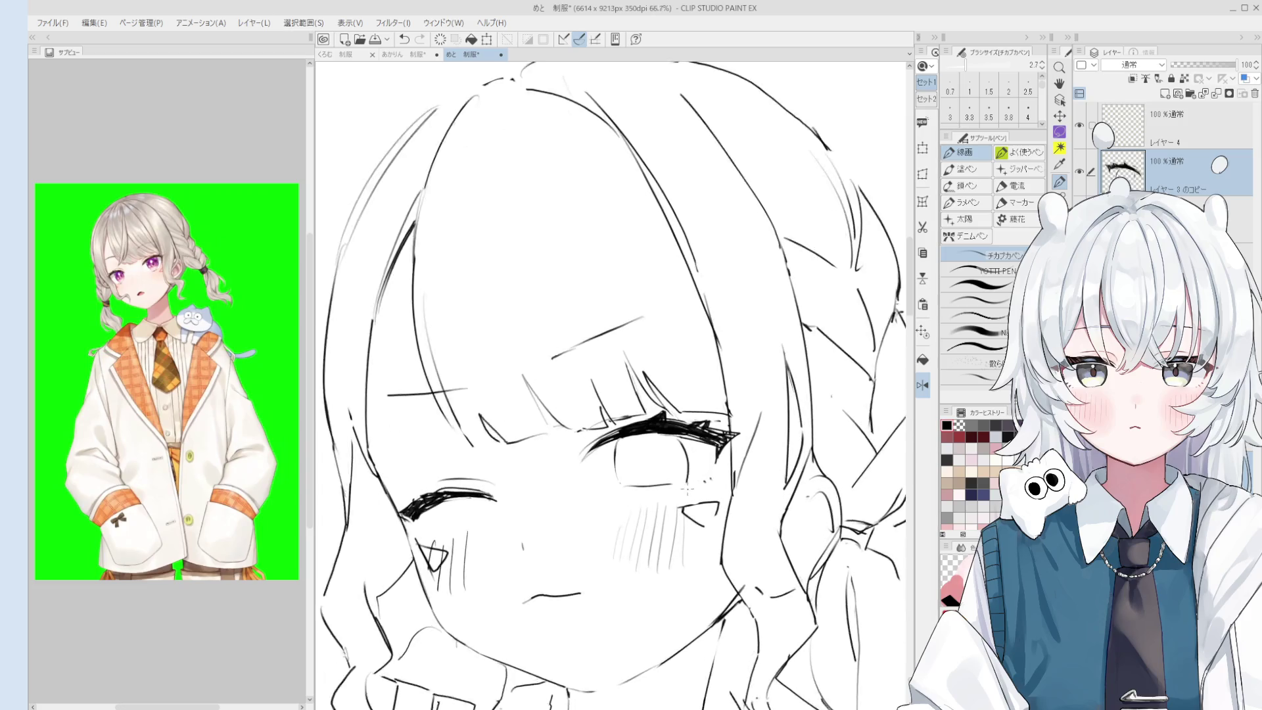
pyautogui.scroll(1, 687, 490)
pyautogui.press('e')
pyautogui.moveTo(683, 437); pyautogui.dragTo(683, 474)
pyautogui.press('p')
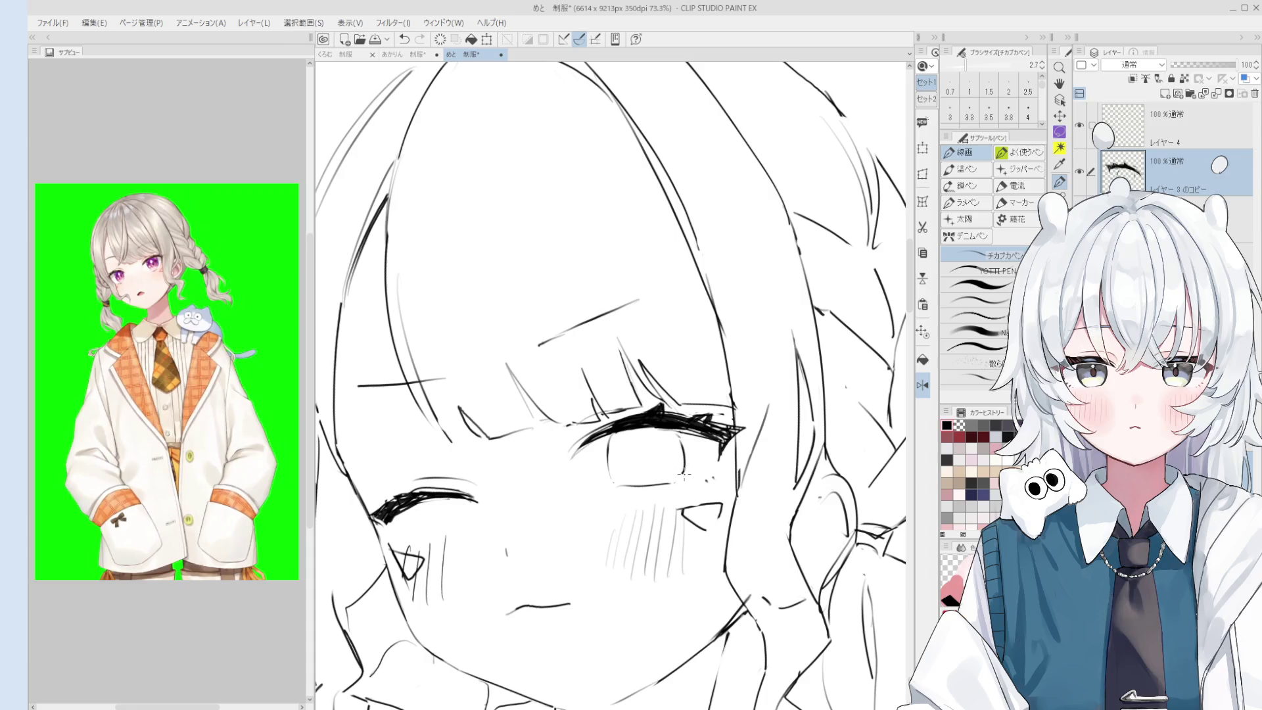
# Touch up with the eraser, then zoom out to show the whole figure.
pyautogui.scroll(-3, 681, 474)
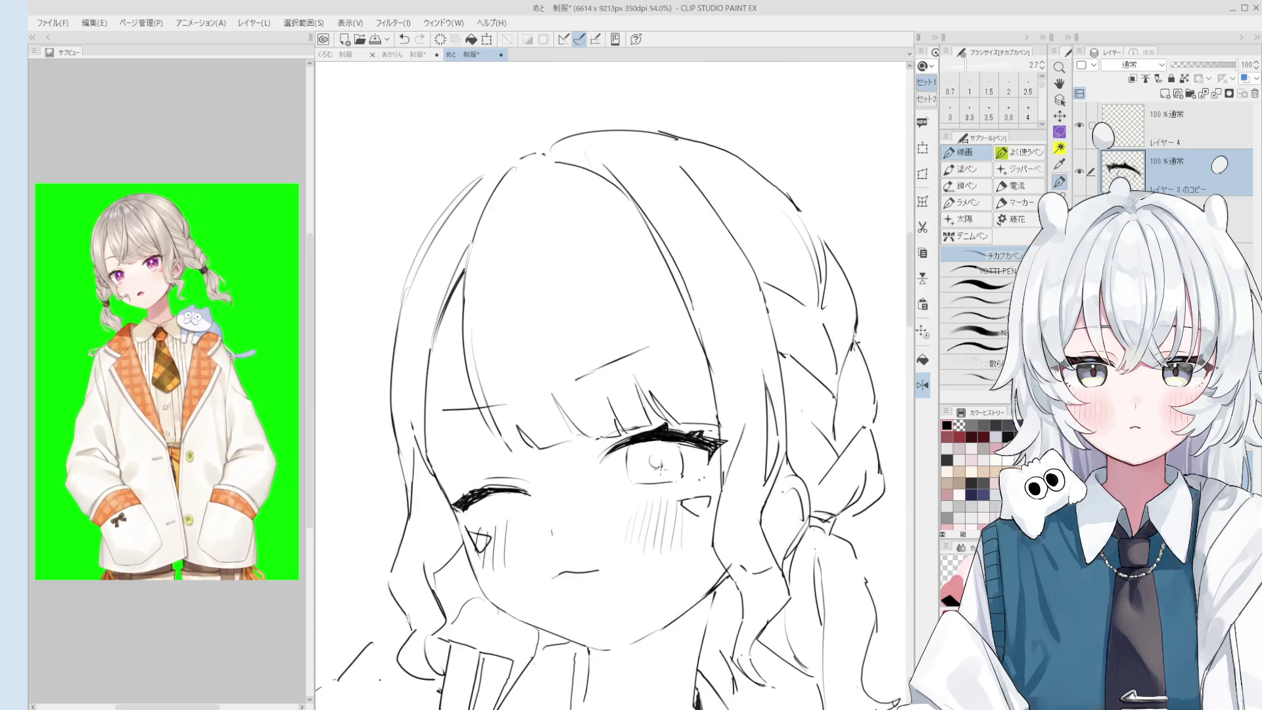
pyautogui.scroll(-1, 655, 463)
pyautogui.press('e')
pyautogui.scroll(1, 651, 465)
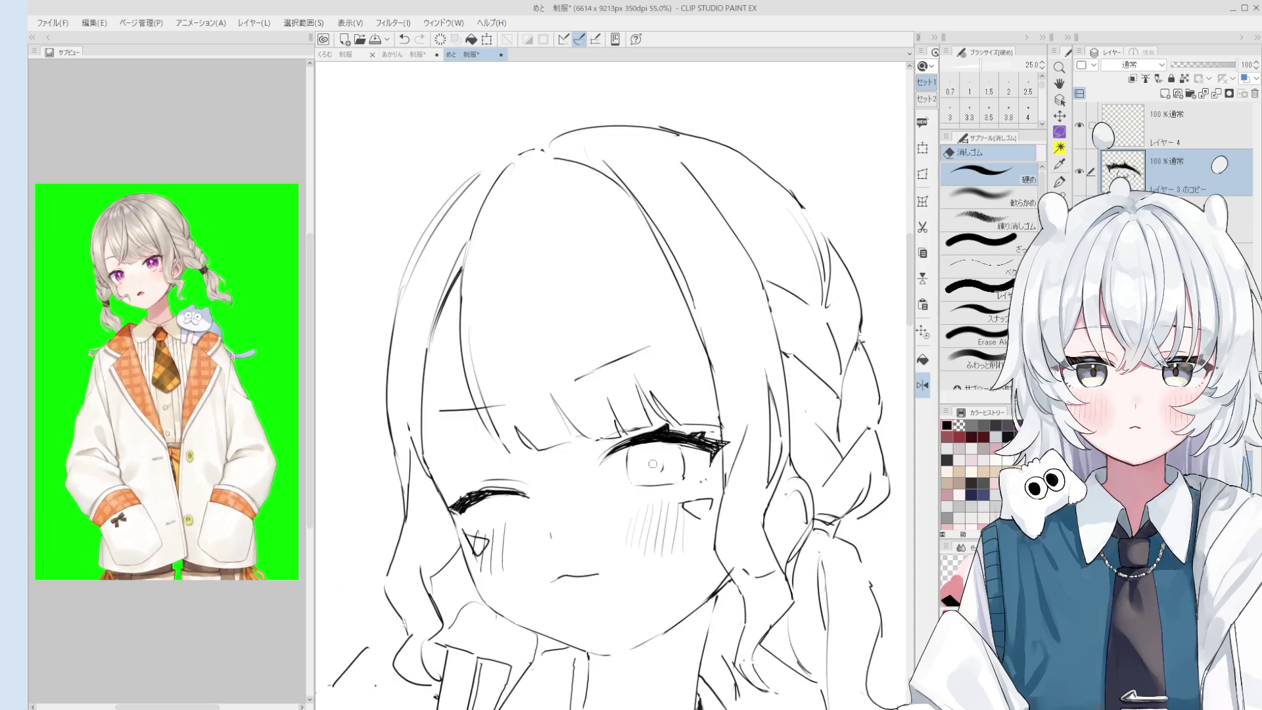
pyautogui.press('p')
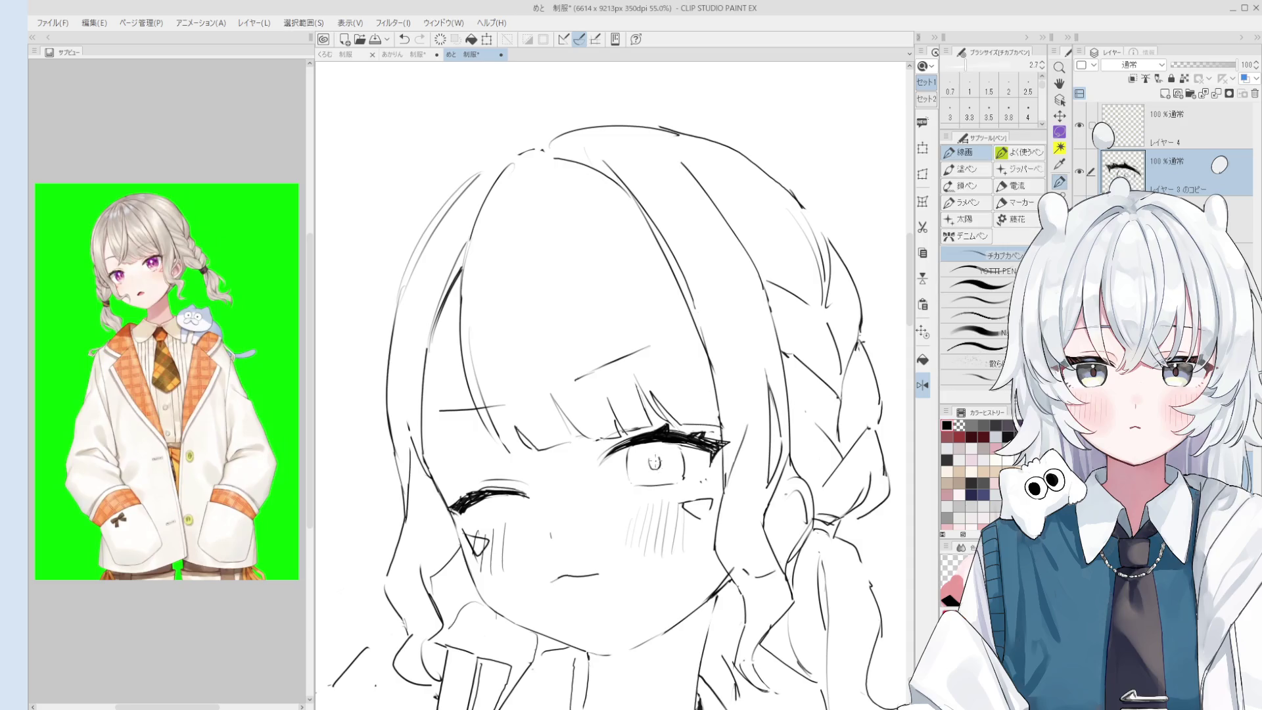
pyautogui.scroll(-4, 651, 460)
pyautogui.moveTo(559, 420)
pyautogui.mouseDown()
pyautogui.moveTo(614, 484)
pyautogui.moveTo(621, 333)
pyautogui.mouseUp()
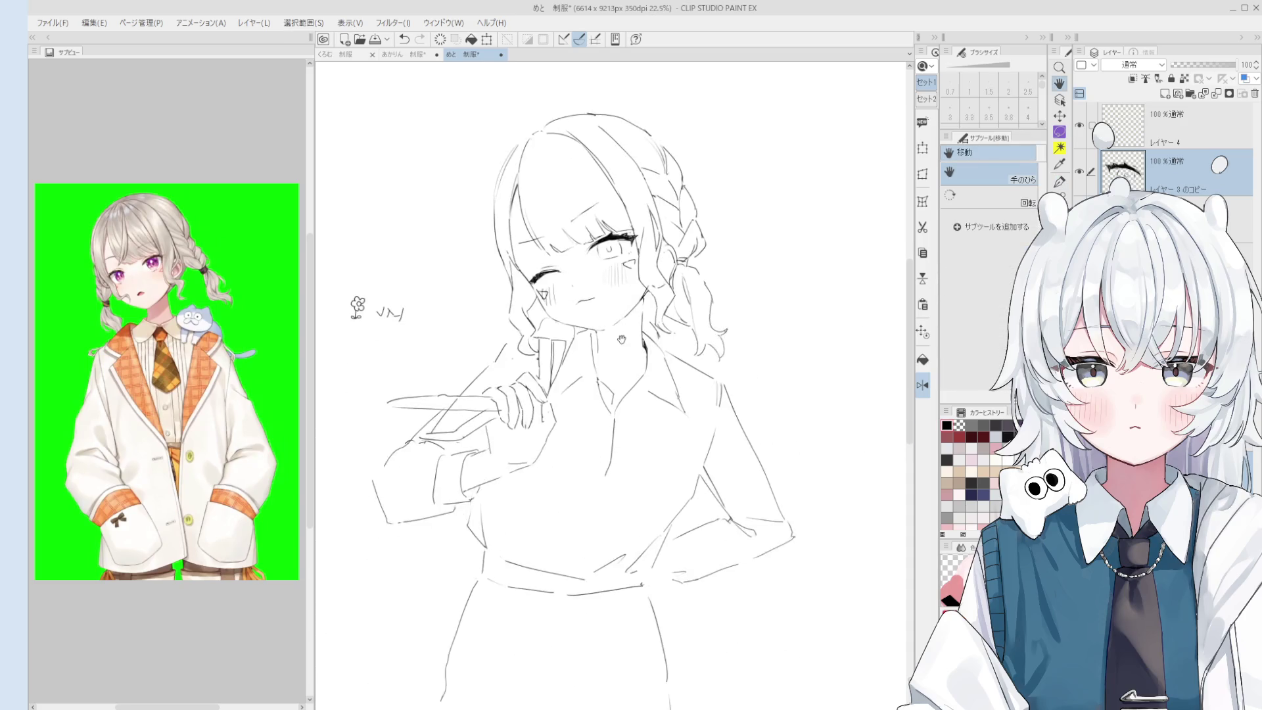
# Erase the old lower skirt lines below the belt with the hard eraser.
pyautogui.scroll(-1, 620, 361)
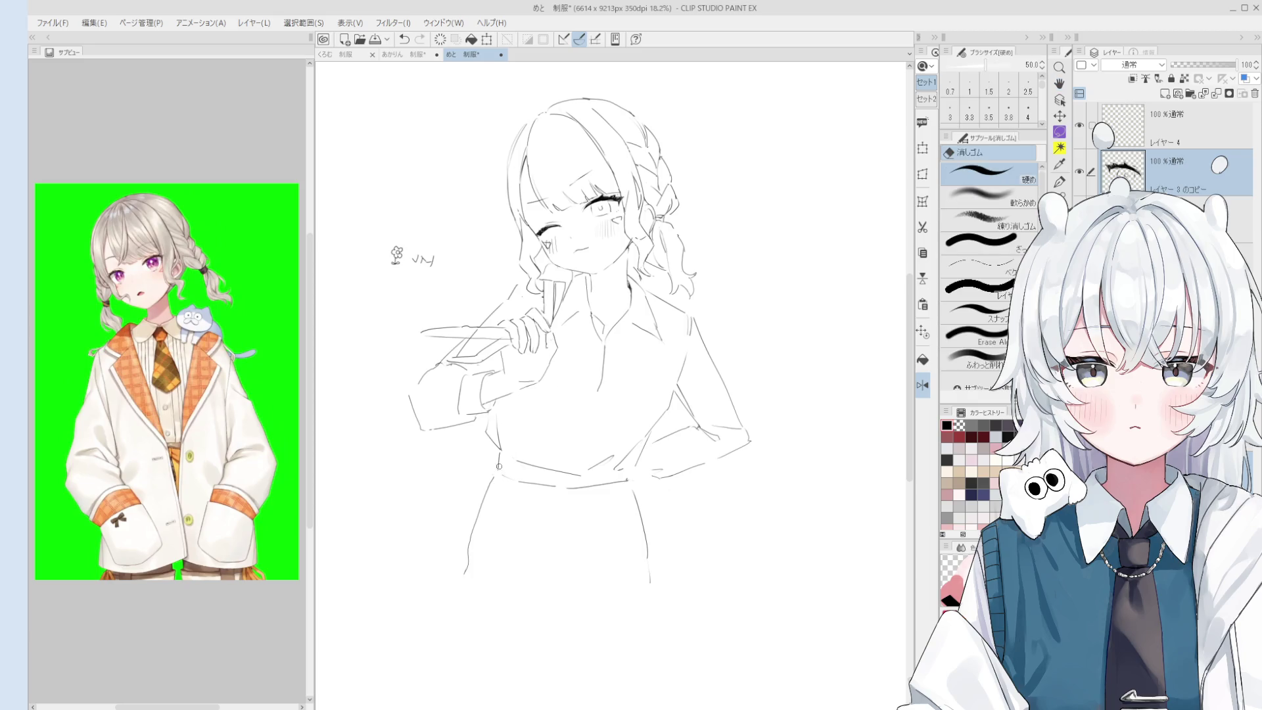
pyautogui.scroll(5, 495, 465)
pyautogui.press('e')
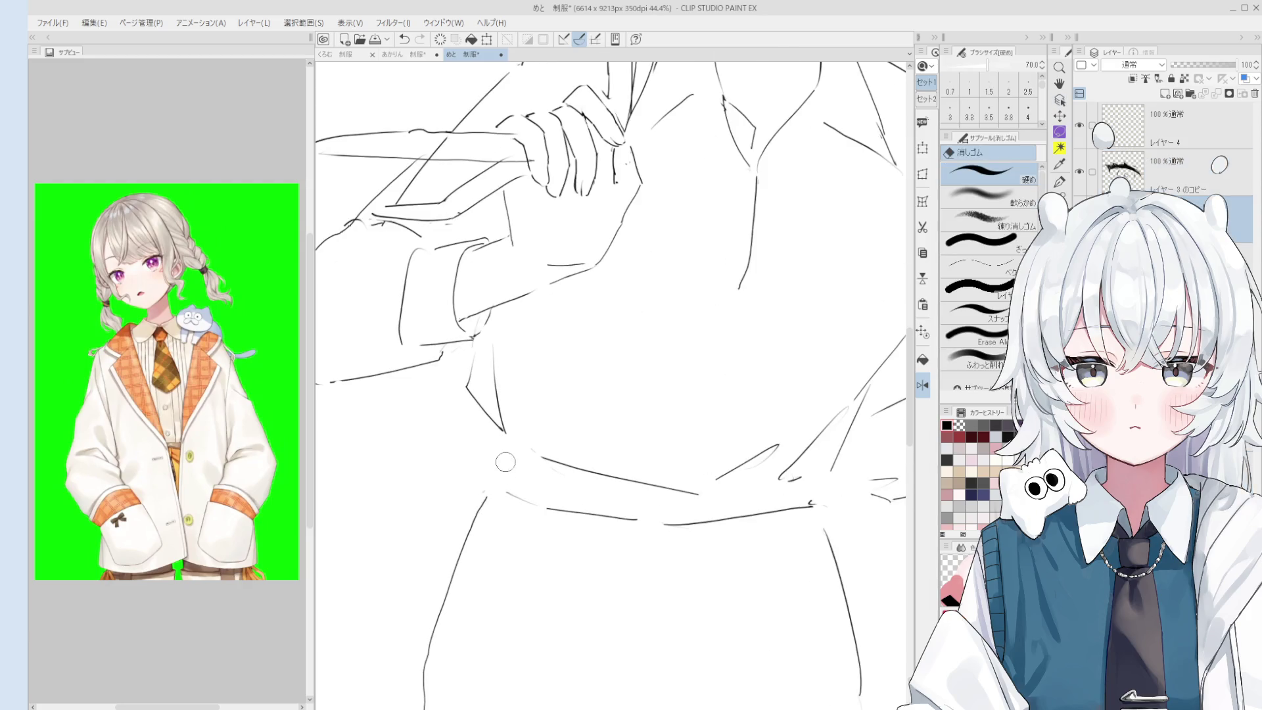
pyautogui.scroll(-2, 501, 459)
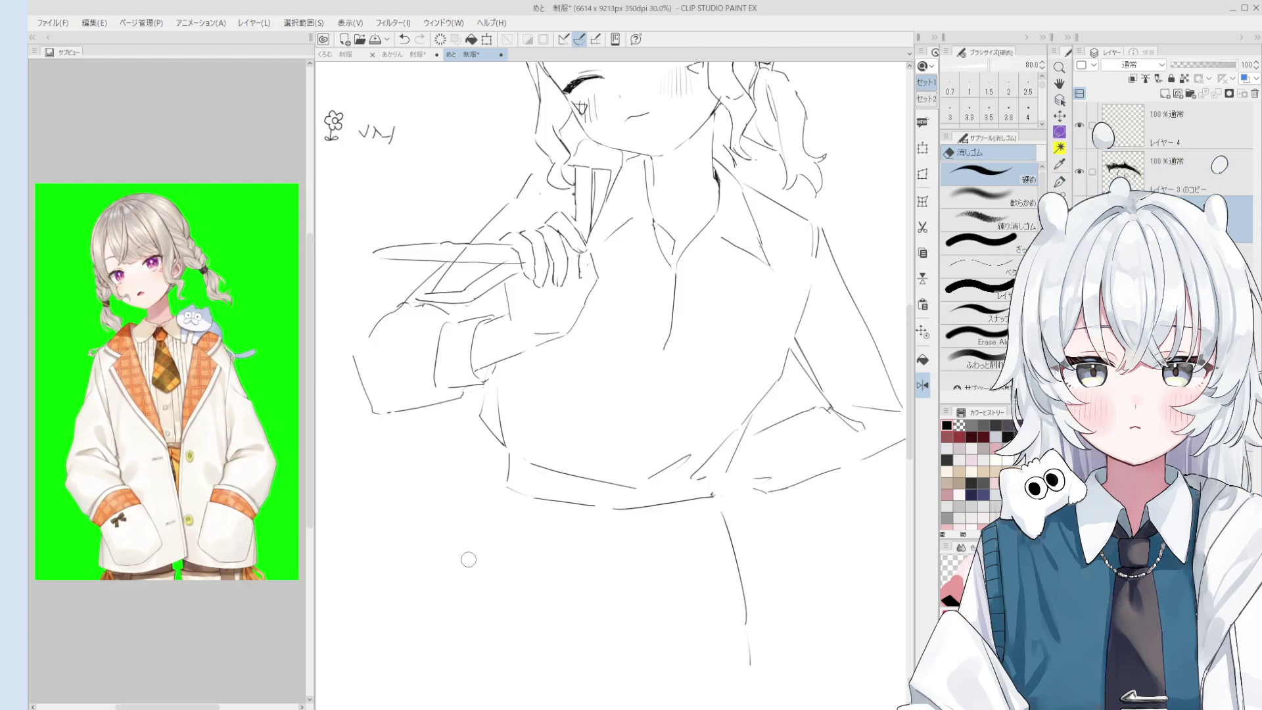
pyautogui.scroll(-3, 508, 477)
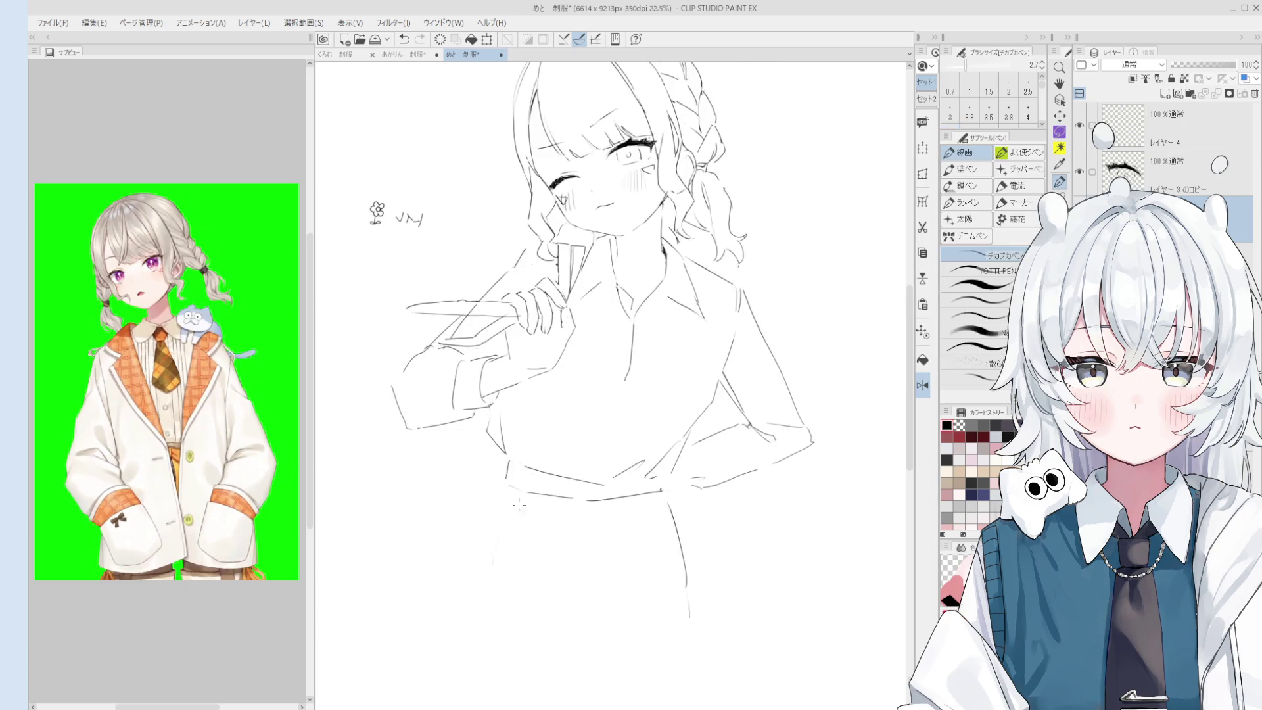
pyautogui.scroll(3, 664, 408)
pyautogui.scroll(-2, 687, 424)
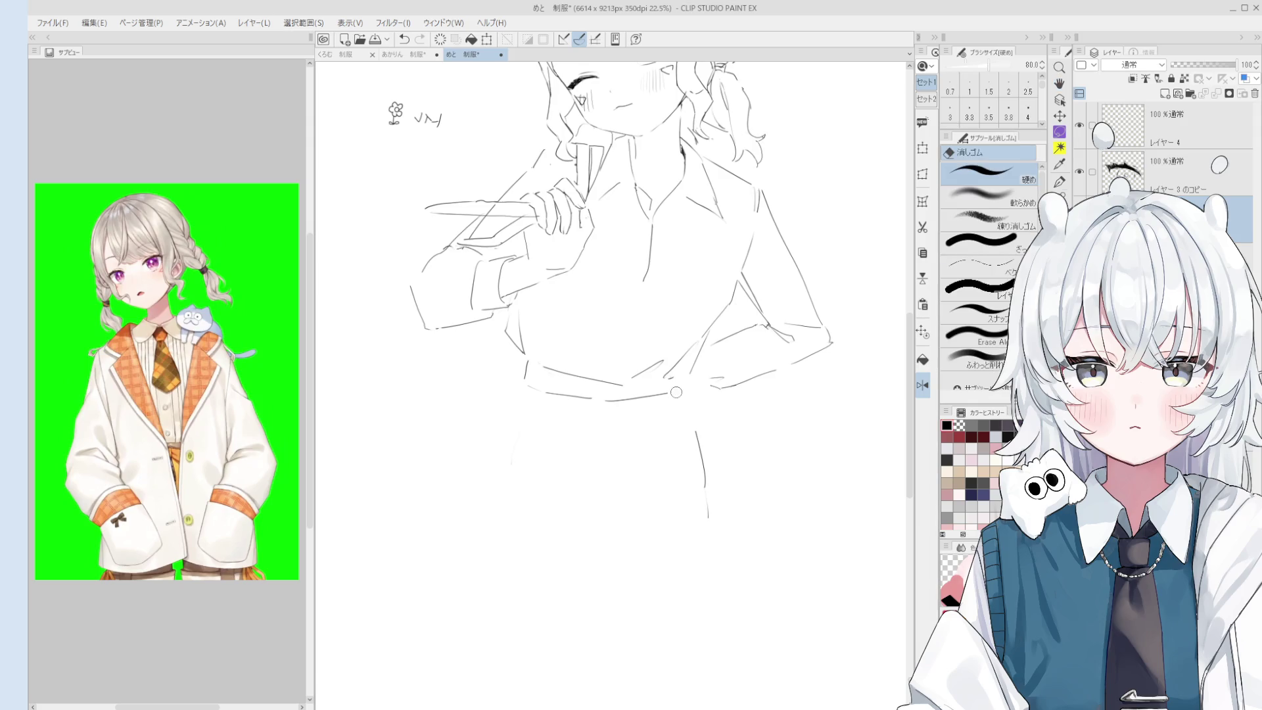
pyautogui.scroll(-1, 683, 394)
# Draw a short line below the belt and the skirt's left edge, redoing it straighter.
pyautogui.press('p')
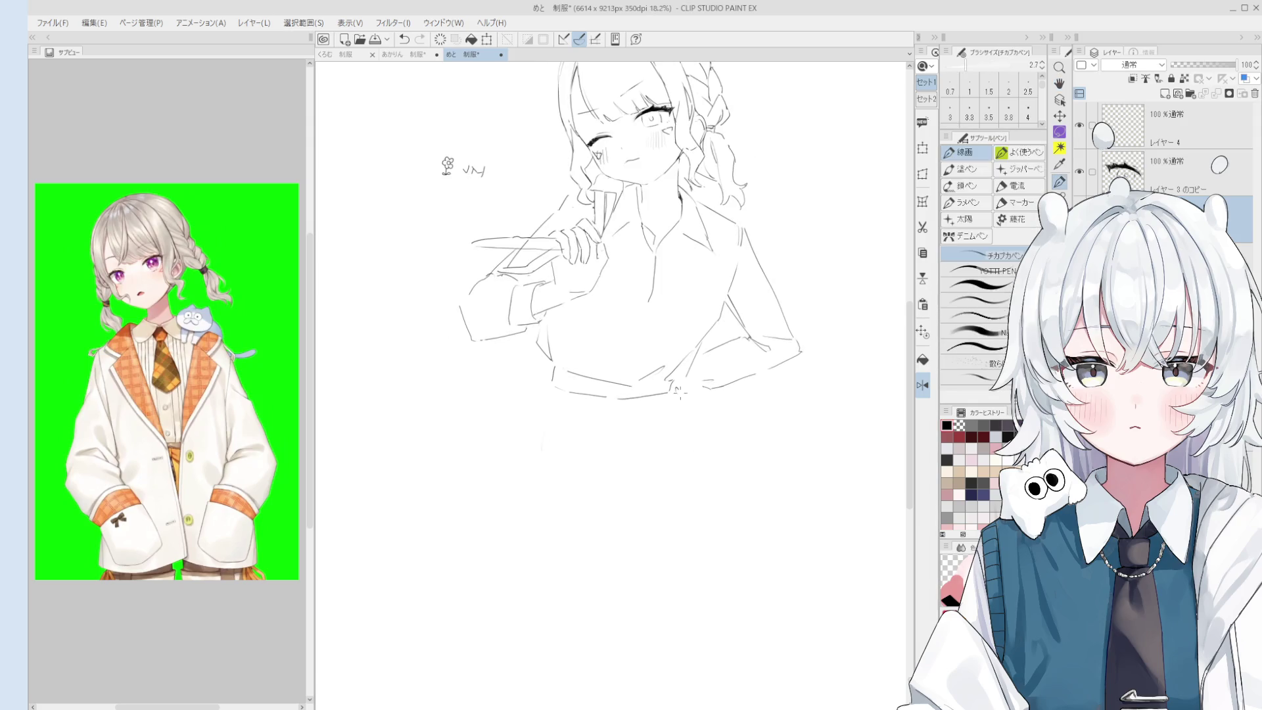
pyautogui.moveTo(677, 383); pyautogui.dragTo(695, 456)
pyautogui.scroll(-2, 594, 343)
pyautogui.moveTo(594, 345); pyautogui.dragTo(559, 464)
pyautogui.hotkey('ctrl', 'z')
pyautogui.moveTo(575, 381)
pyautogui.mouseDown()
pyautogui.moveTo(569, 471)
pyautogui.moveTo(658, 462)
pyautogui.mouseUp()
# Draw the left and right leg lines with a small foot, then the skirt's right side.
pyautogui.moveTo(583, 411); pyautogui.dragTo(622, 587)
pyautogui.moveTo(594, 460); pyautogui.dragTo(625, 594)
pyautogui.moveTo(579, 424); pyautogui.dragTo(622, 555)
pyautogui.moveTo(644, 465); pyautogui.dragTo(655, 521)
pyautogui.hotkey('ctrl', 'z')
pyautogui.moveTo(638, 465); pyautogui.dragTo(653, 528)
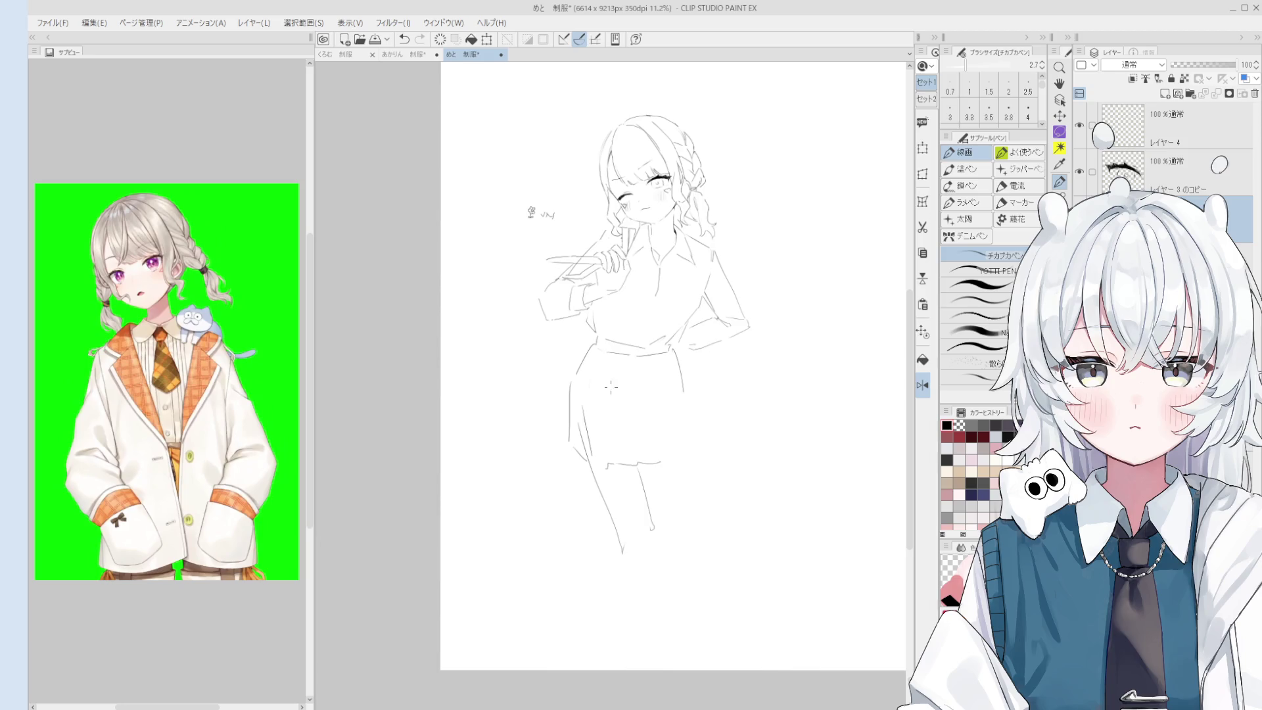
pyautogui.press('e')
pyautogui.press('p')
pyautogui.moveTo(579, 442)
pyautogui.mouseDown()
pyautogui.moveTo(624, 547)
pyautogui.moveTo(612, 507)
pyautogui.mouseUp()
pyautogui.moveTo(685, 413); pyautogui.dragTo(666, 486)
pyautogui.press('e')
# Erase the lower legs and feet, trying then undoing a line between the legs.
pyautogui.moveTo(615, 545)
pyautogui.mouseDown()
pyautogui.moveTo(625, 555)
pyautogui.moveTo(651, 536)
pyautogui.moveTo(638, 486)
pyautogui.moveTo(581, 444)
pyautogui.moveTo(585, 421)
pyautogui.moveTo(594, 511)
pyautogui.mouseUp()
pyautogui.press('p')
pyautogui.press('e')
pyautogui.press('p')
pyautogui.moveTo(627, 469)
pyautogui.mouseDown()
pyautogui.moveTo(636, 513)
pyautogui.moveTo(632, 499)
pyautogui.moveTo(600, 523)
pyautogui.moveTo(634, 515)
pyautogui.moveTo(661, 483)
pyautogui.mouseUp()
pyautogui.press('e')
pyautogui.press('p')
pyautogui.press('e')
pyautogui.press('p')
pyautogui.scroll(-1, 599, 512)
pyautogui.hotkey('ctrl', 'z')
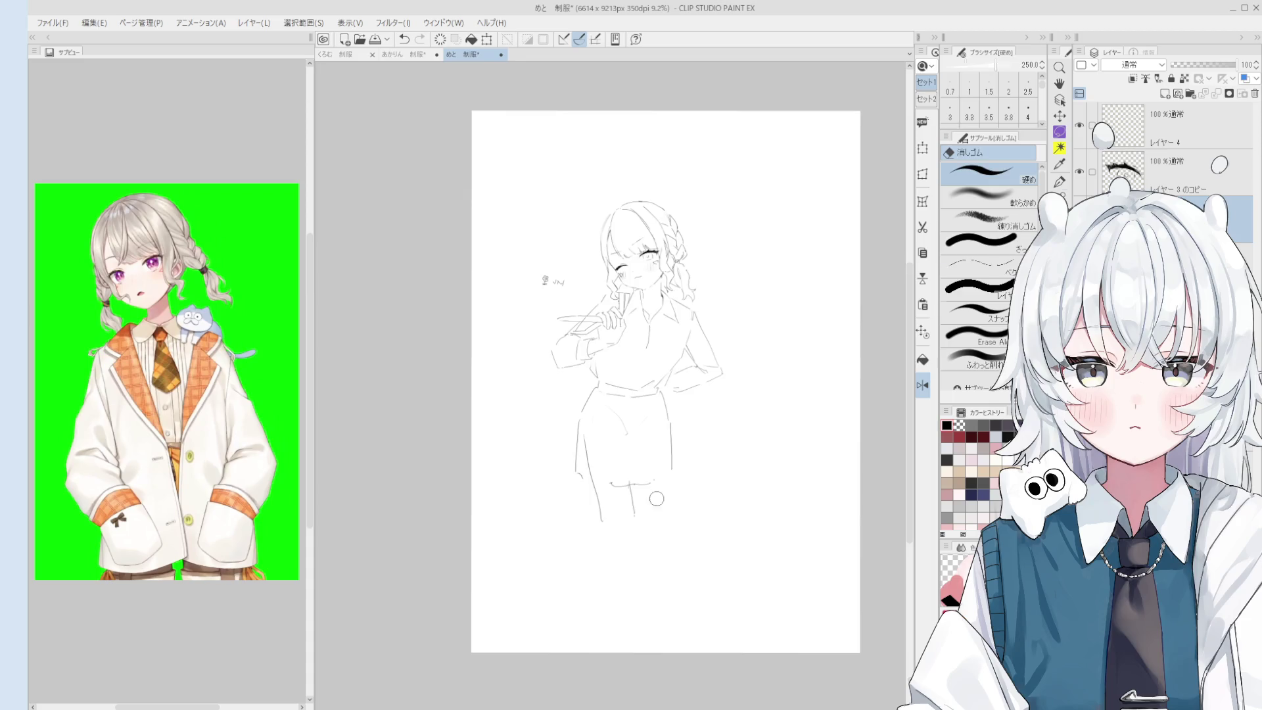
# Erase the remaining leg line and stray mark below the skirt with a size-300 eraser.
pyautogui.scroll(2, 657, 499)
pyautogui.moveTo(629, 341); pyautogui.dragTo(623, 433)
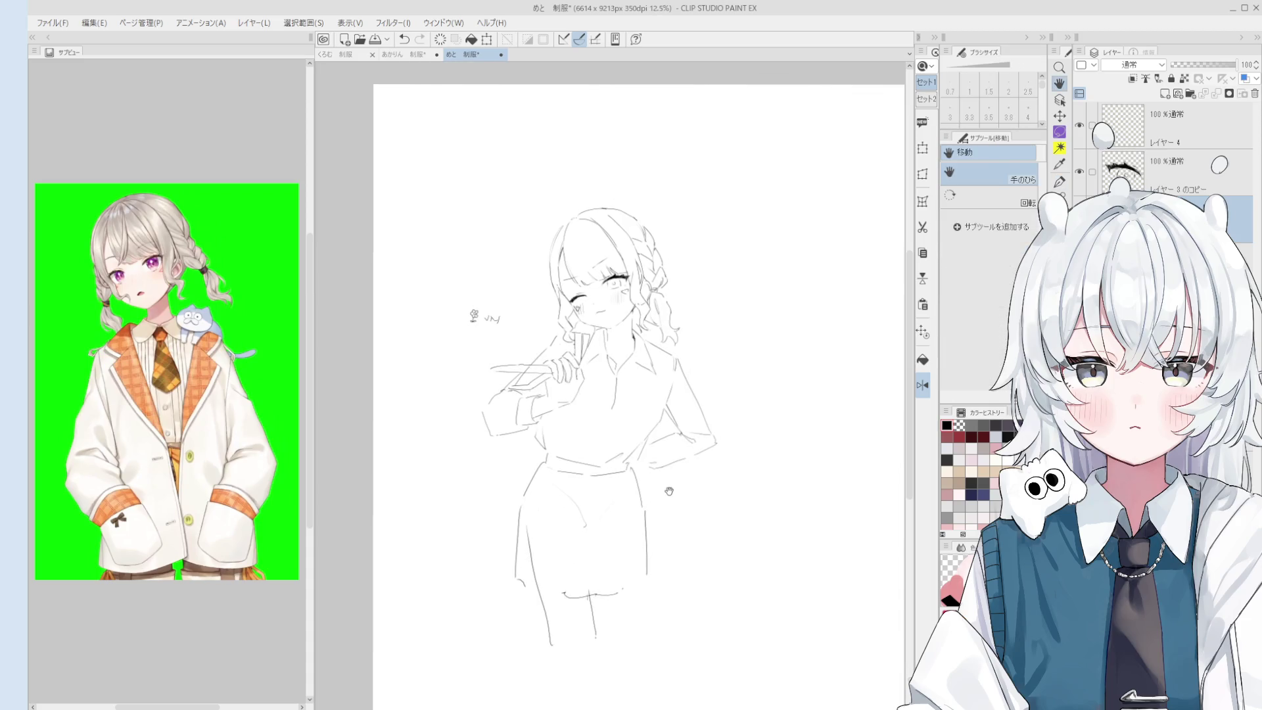
pyautogui.scroll(1, 624, 295)
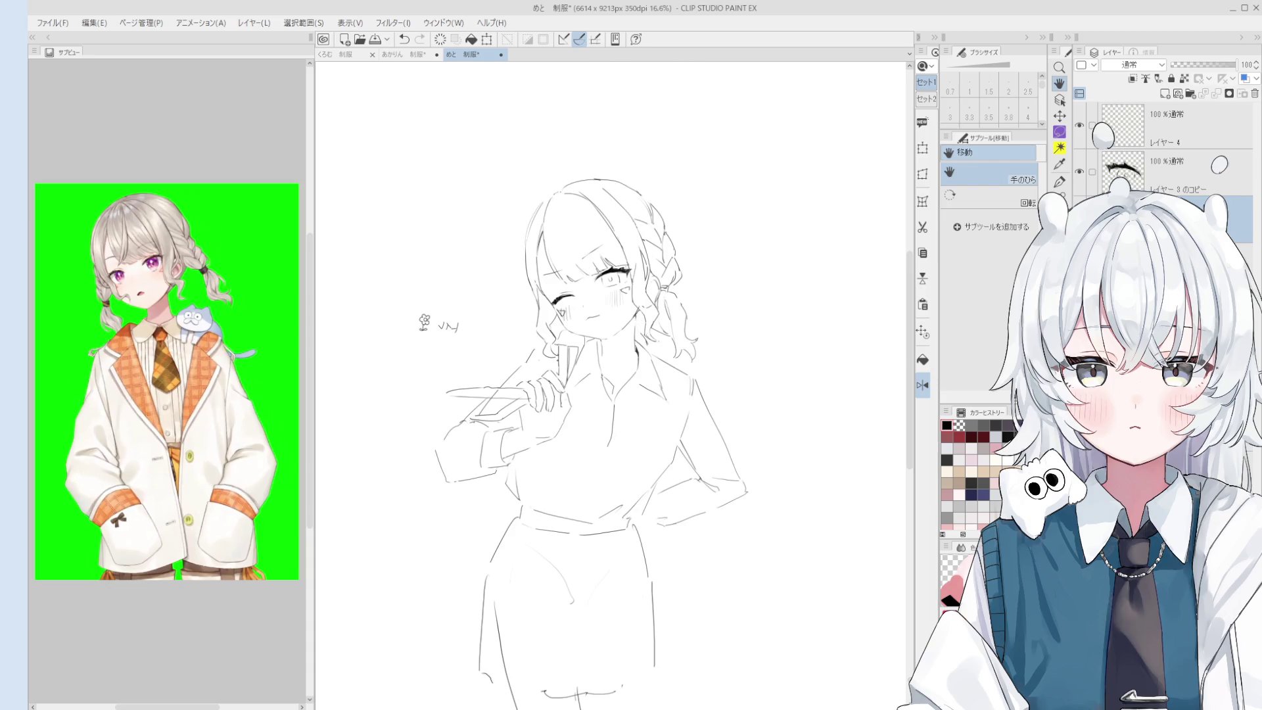
pyautogui.moveTo(829, 474); pyautogui.dragTo(795, 425)
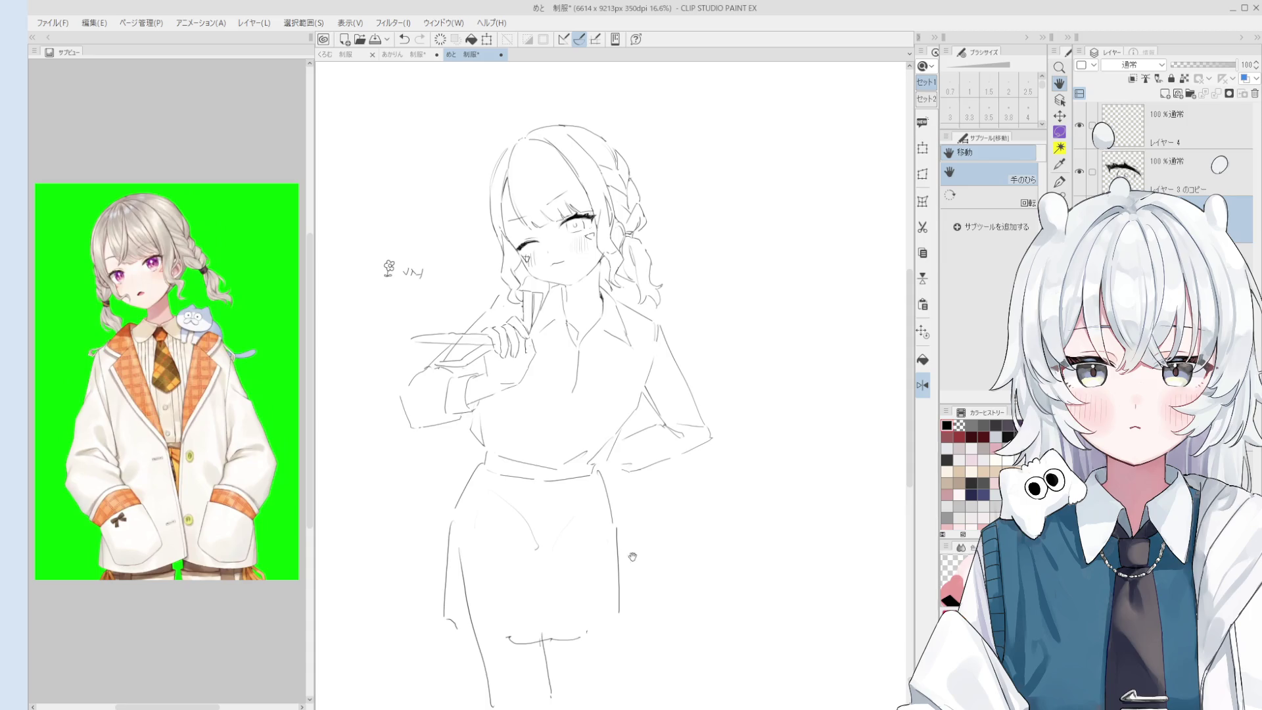
pyautogui.moveTo(653, 642); pyautogui.dragTo(674, 527)
pyautogui.press('e')
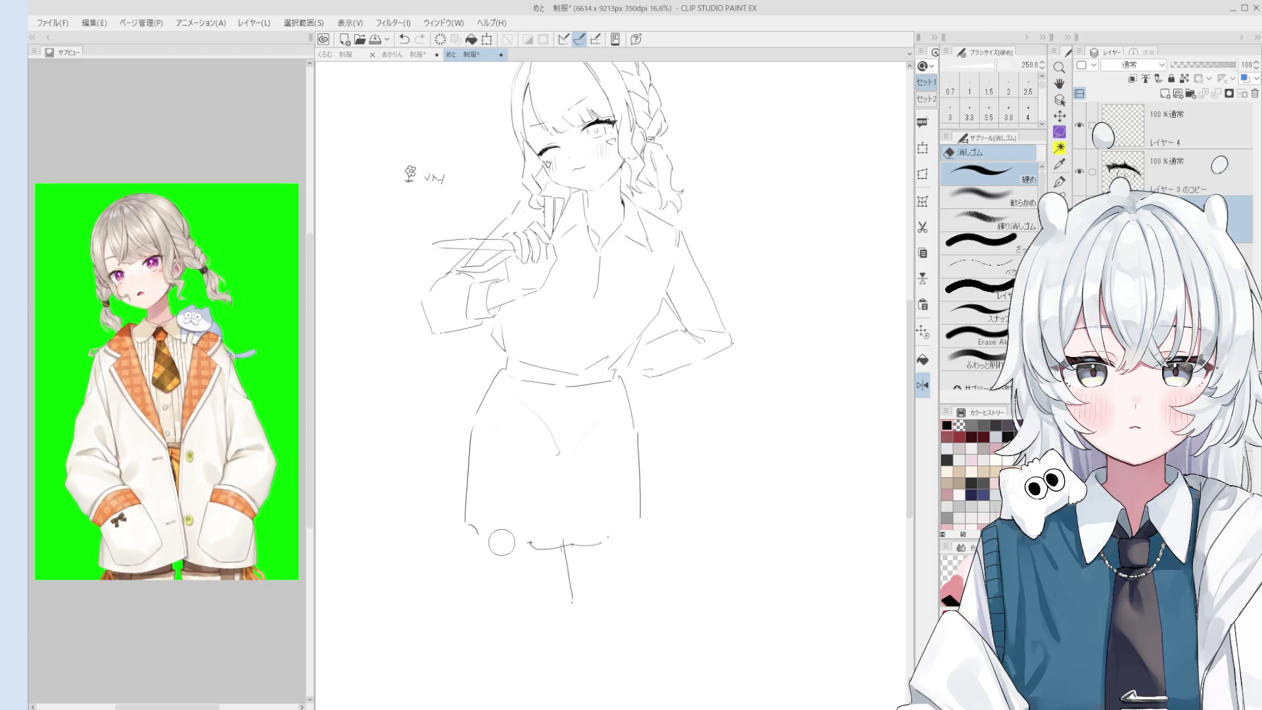
pyautogui.scroll(-1, 498, 559)
pyautogui.moveTo(564, 572)
pyautogui.mouseDown()
pyautogui.moveTo(522, 595)
pyautogui.moveTo(521, 552)
pyautogui.moveTo(563, 541)
pyautogui.moveTo(502, 479)
pyautogui.moveTo(526, 428)
pyautogui.mouseUp()
pyautogui.press(']')
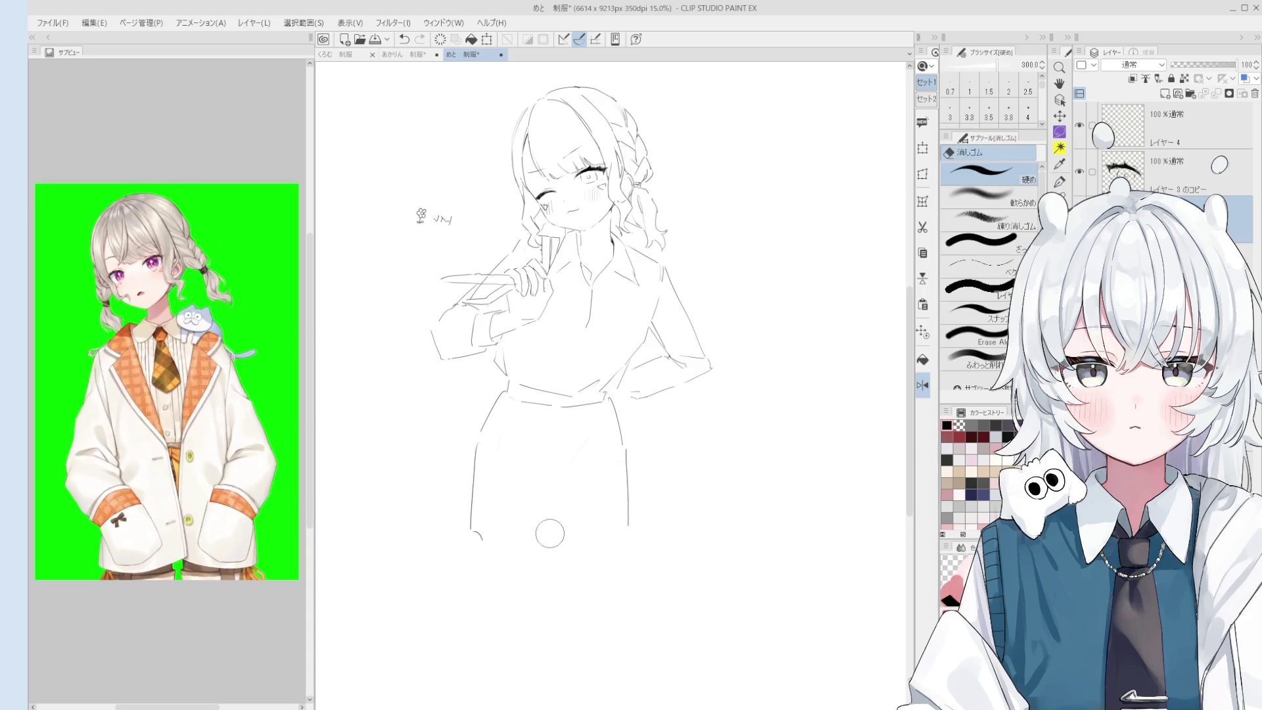
pyautogui.moveTo(481, 532); pyautogui.dragTo(474, 538)
# Extend the skirt hem line further to the right.
pyautogui.press('p')
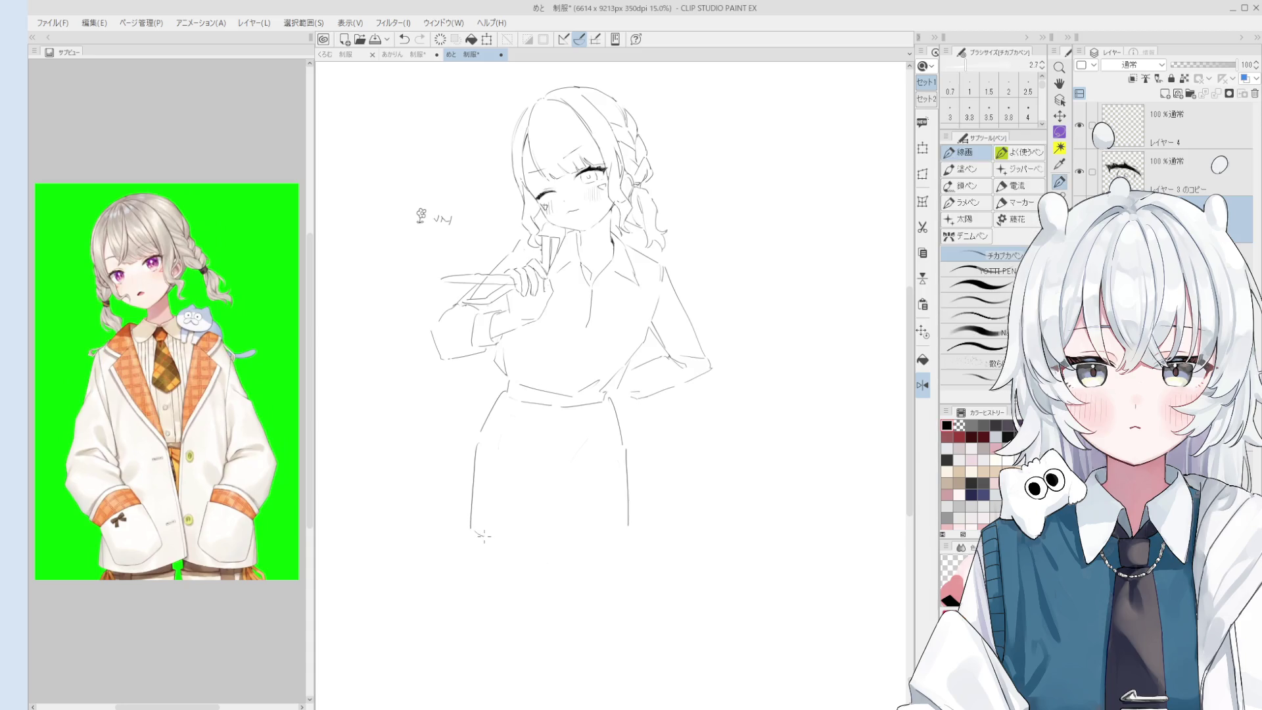
pyautogui.press('e')
pyautogui.press('p')
pyautogui.moveTo(508, 544)
pyautogui.mouseDown()
pyautogui.moveTo(578, 543)
pyautogui.moveTo(629, 524)
pyautogui.mouseUp()
pyautogui.press('e')
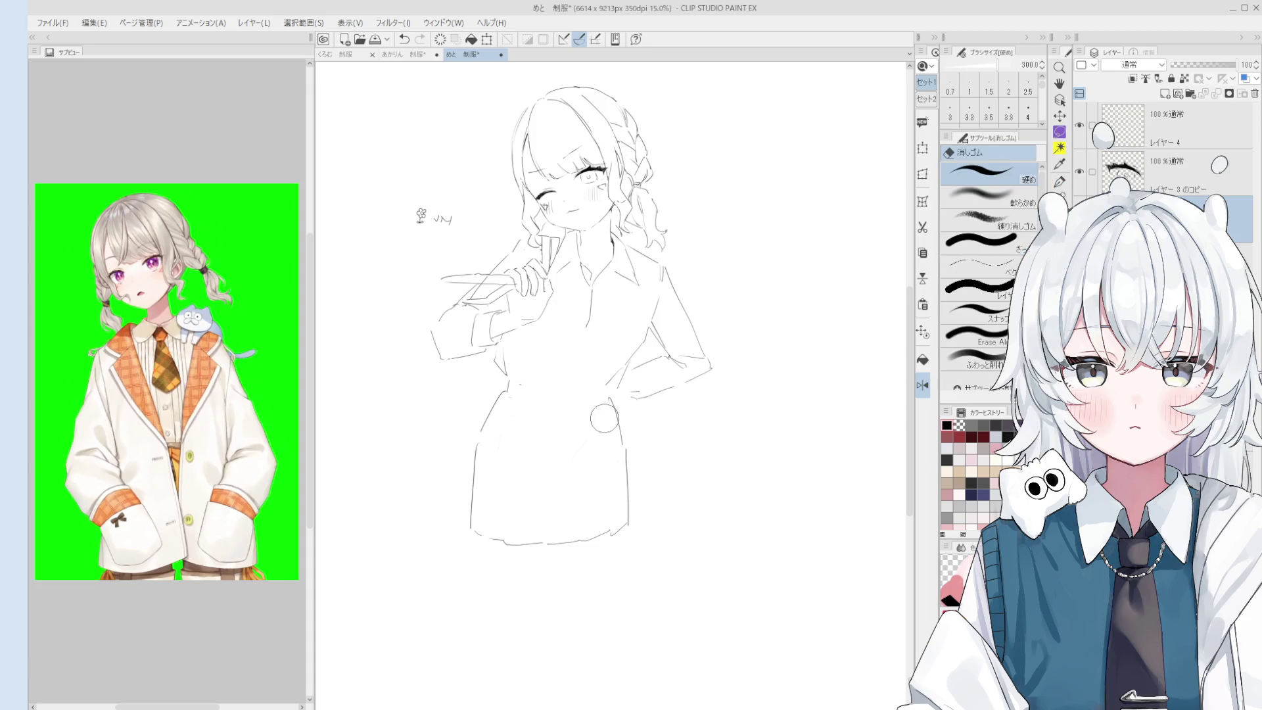
pyautogui.press('p')
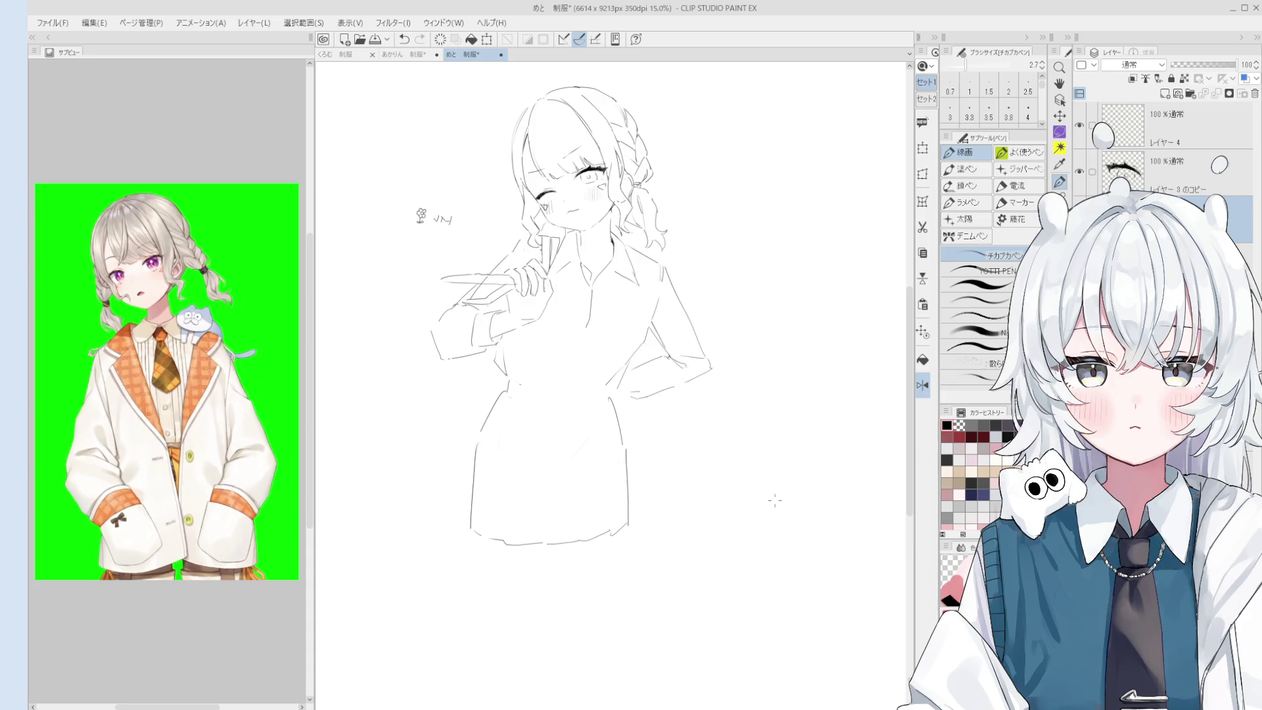
# Erase the skirt's right edge and redraw it longer down to the hem.
pyautogui.press('e')
pyautogui.moveTo(620, 549); pyautogui.dragTo(614, 487)
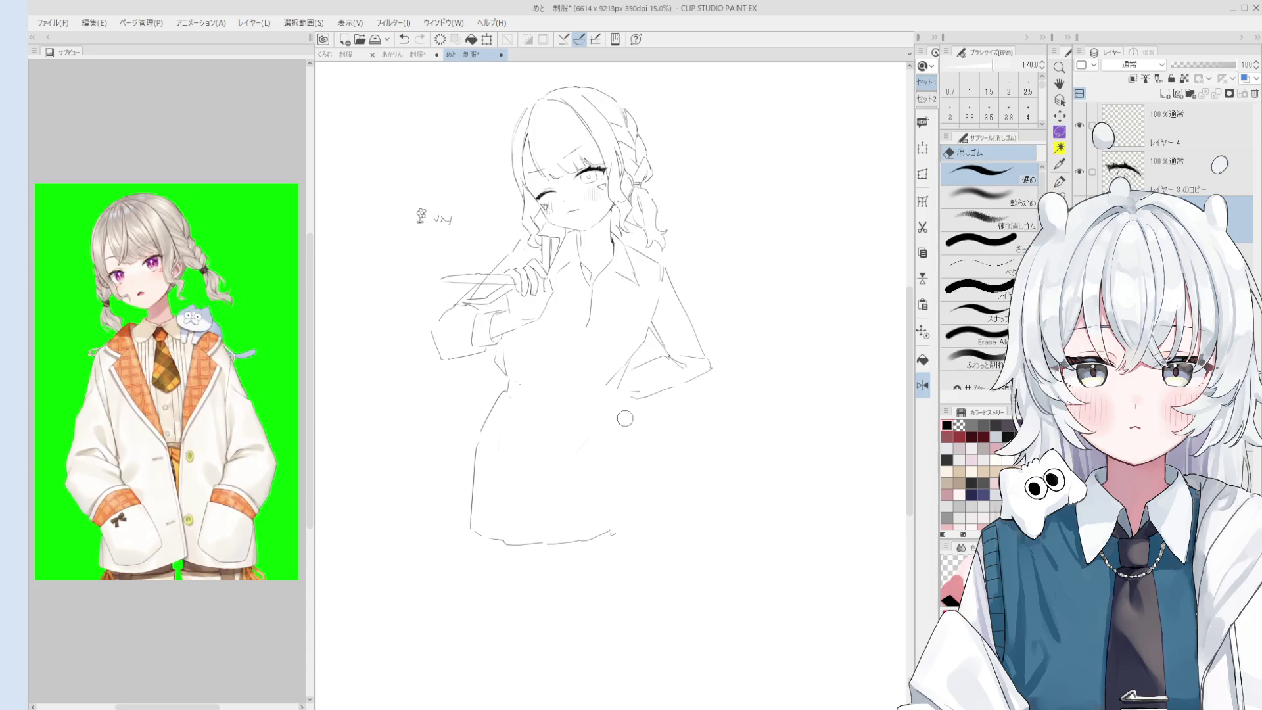
pyautogui.press('p')
pyautogui.moveTo(618, 402)
pyautogui.mouseDown()
pyautogui.moveTo(626, 521)
pyautogui.moveTo(607, 543)
pyautogui.moveTo(637, 516)
pyautogui.mouseUp()
pyautogui.press('e')
pyautogui.press('p')
pyautogui.press('e')
pyautogui.scroll(3, 624, 519)
# Zoom and pan to view the full figure down to the long skirt, with the pen selected.
pyautogui.press('p')
pyautogui.scroll(-3, 637, 514)
pyautogui.scroll(-1, 634, 499)
pyautogui.scroll(1, 511, 508)
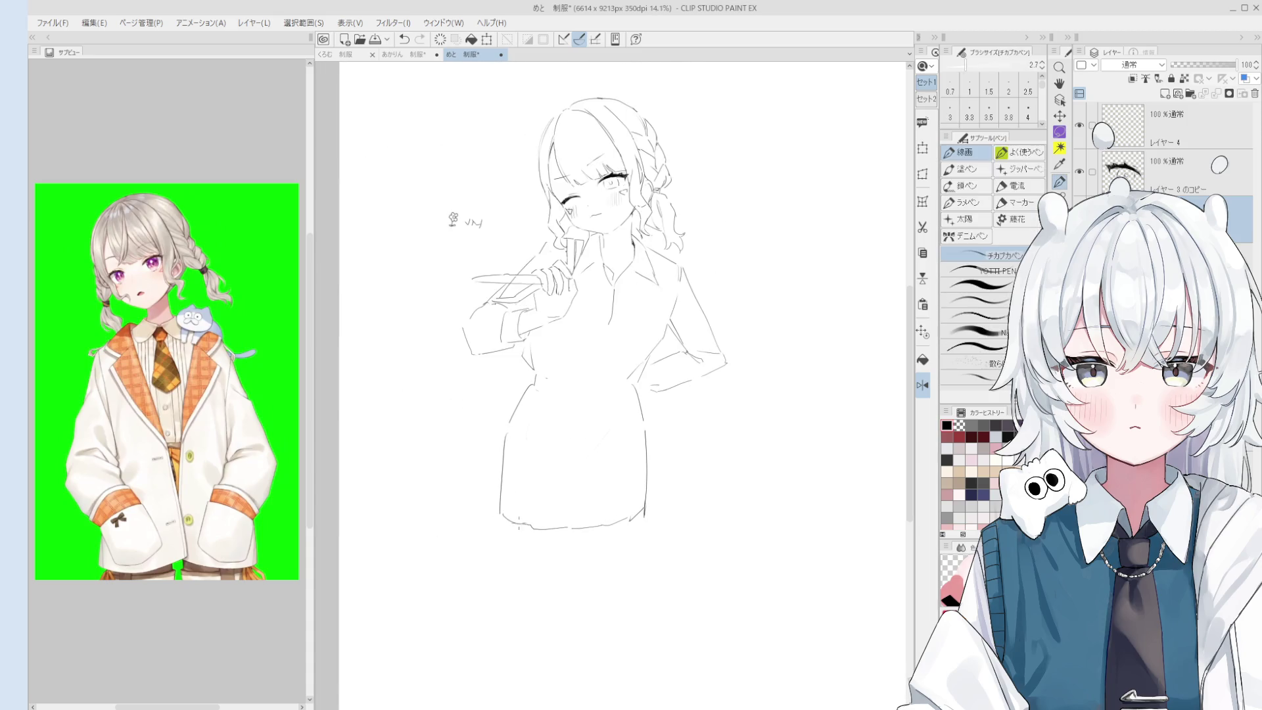
pyautogui.scroll(-1, 508, 509)
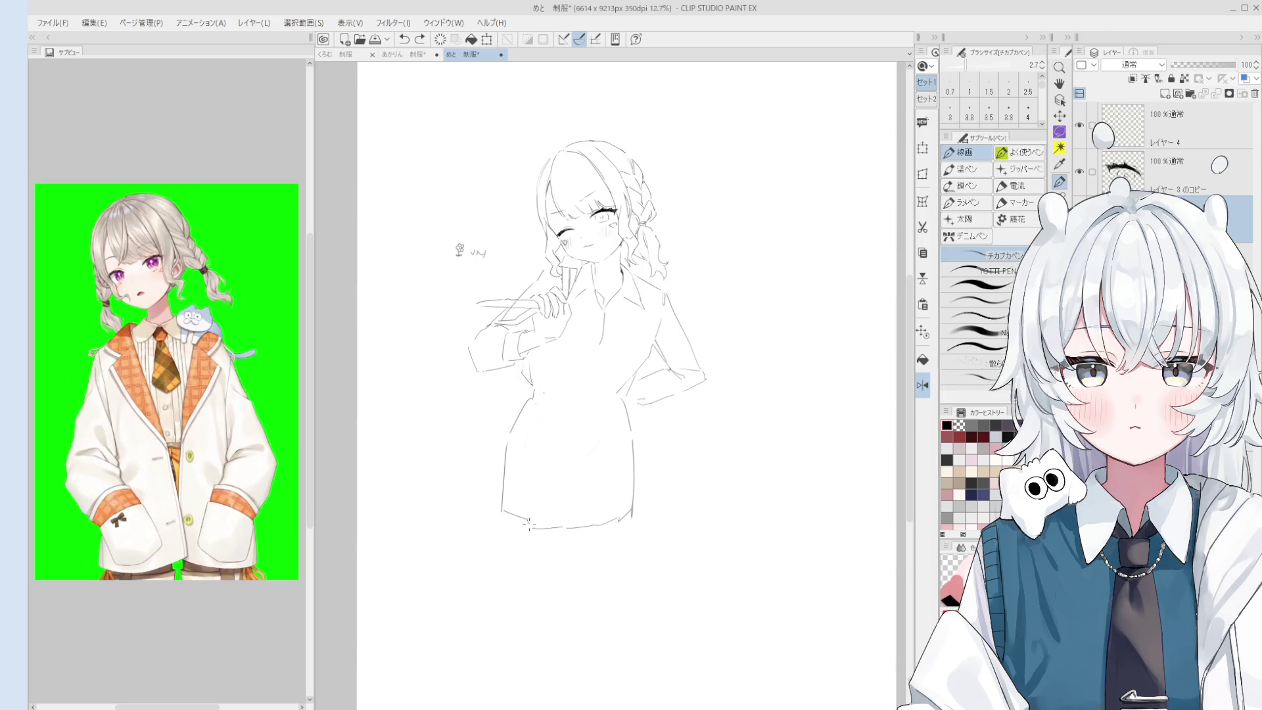
pyautogui.scroll(-1, 506, 511)
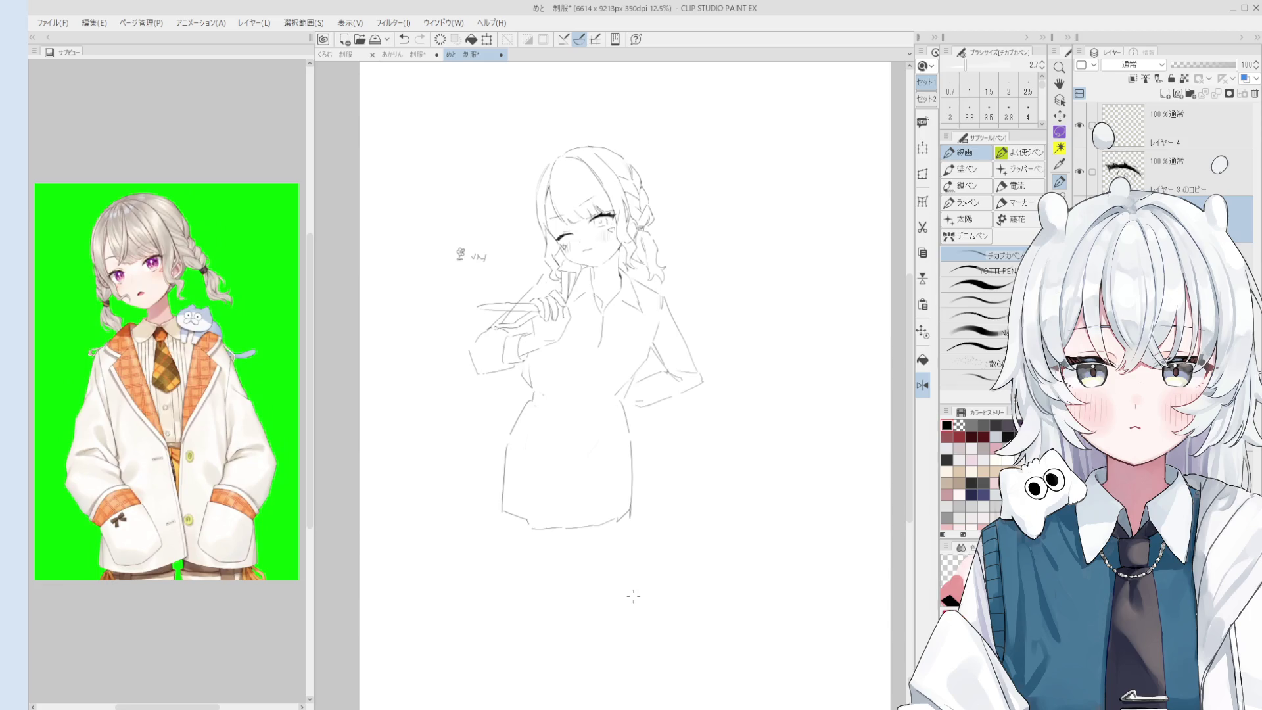
pyautogui.scroll(2, 551, 566)
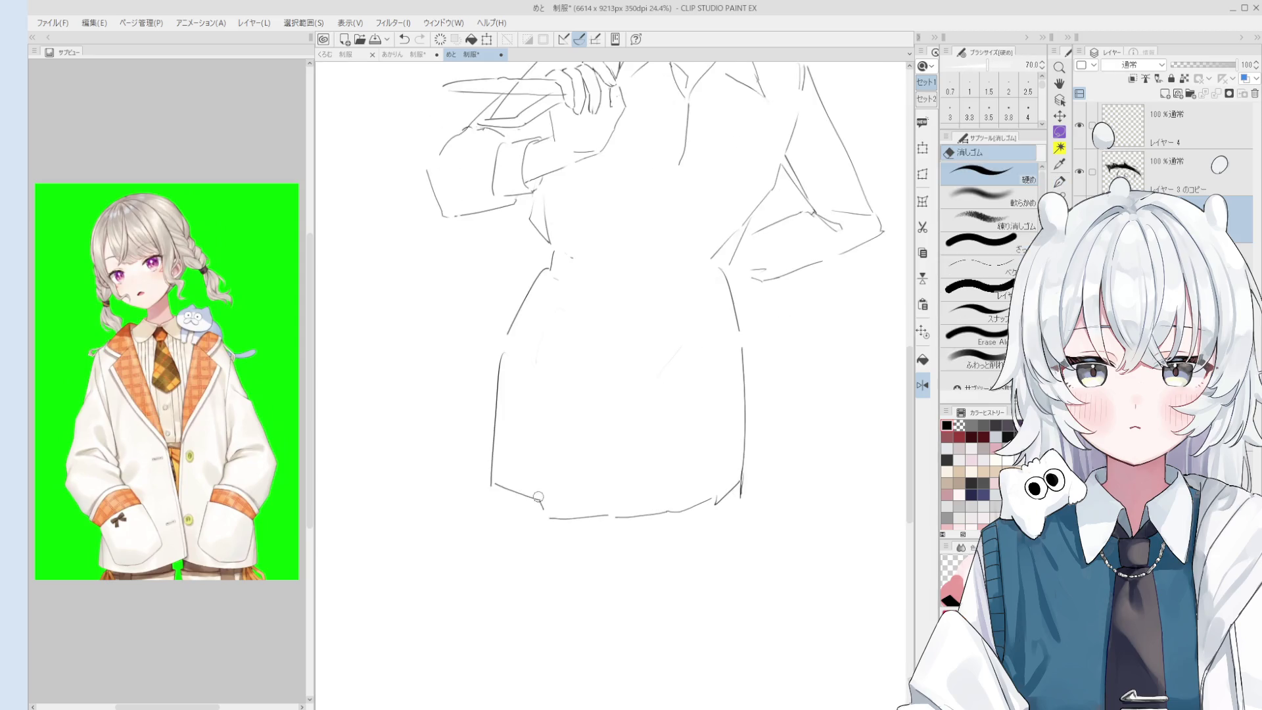
pyautogui.press('p')
pyautogui.scroll(-2, 764, 517)
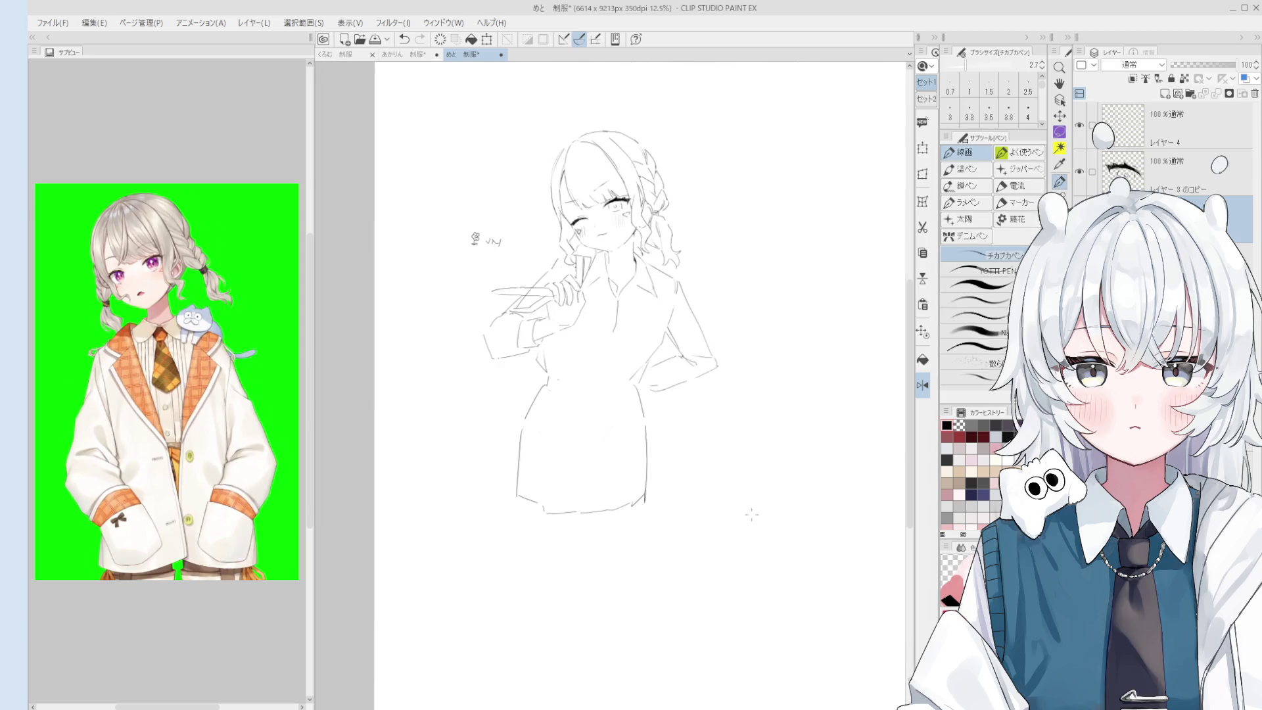
pyautogui.scroll(3, 552, 507)
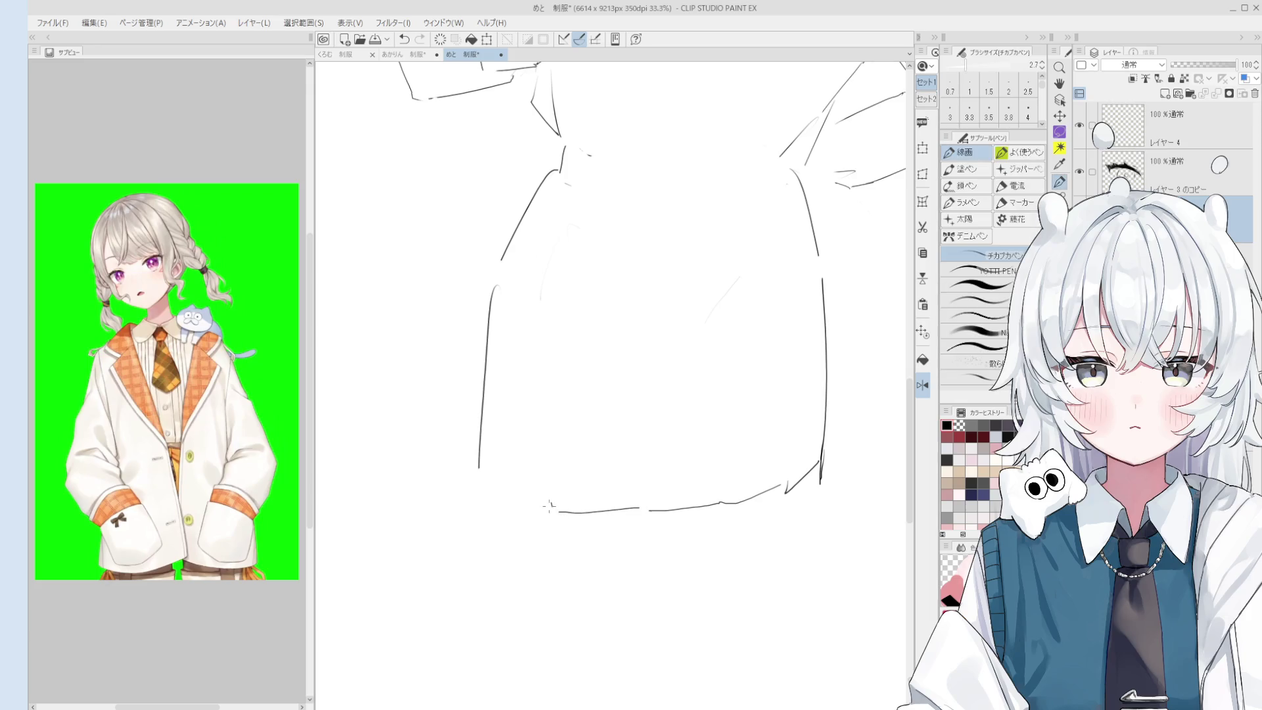
pyautogui.scroll(-2, 551, 507)
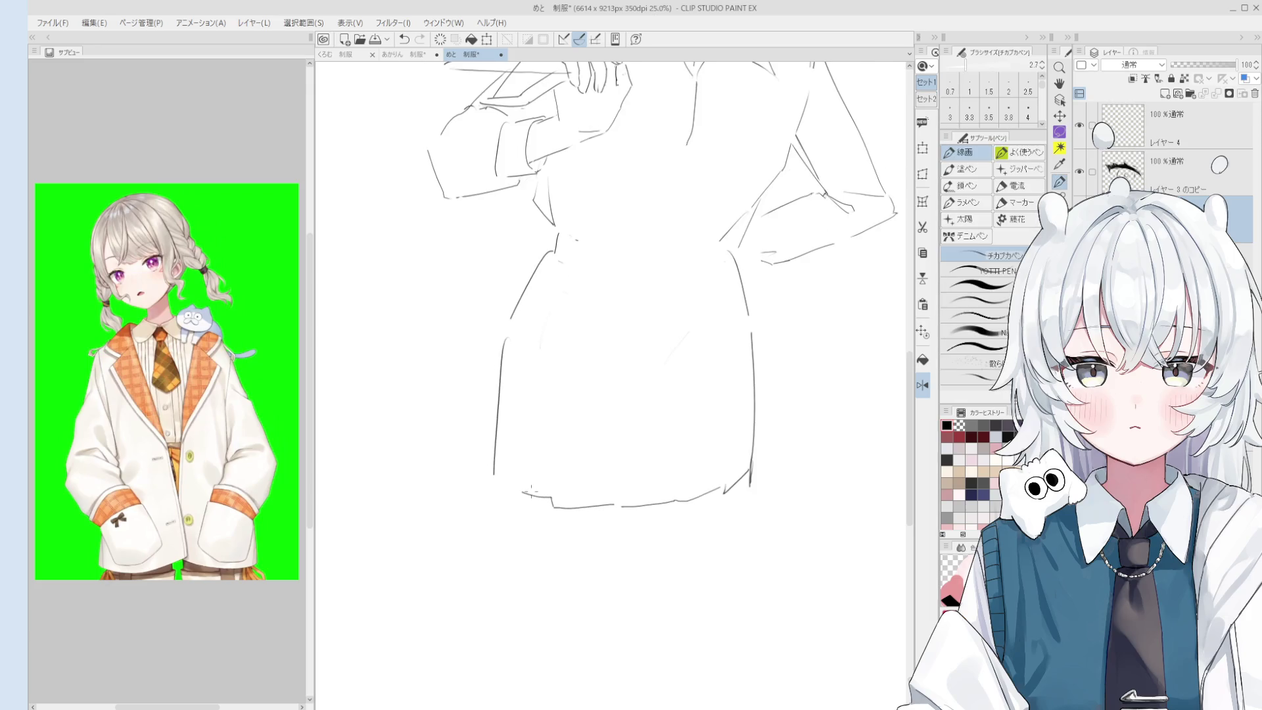
pyautogui.scroll(-2, 512, 486)
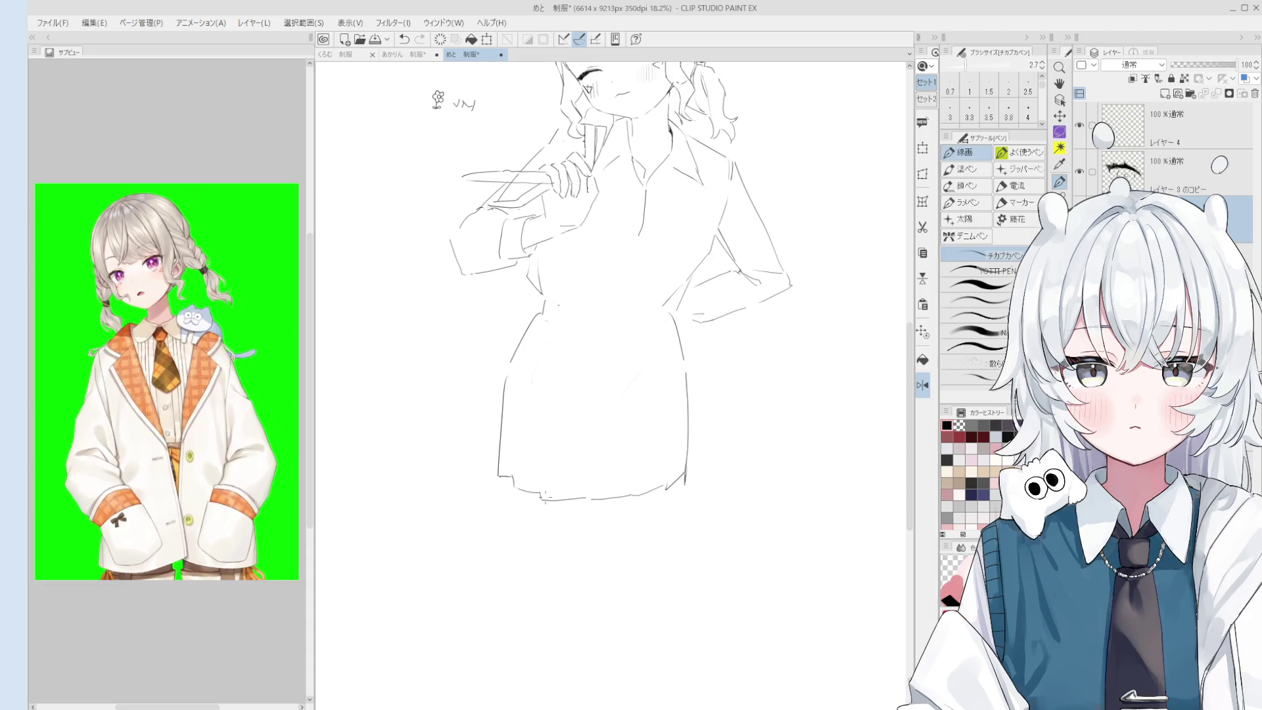
pyautogui.moveTo(618, 525); pyautogui.dragTo(634, 544)
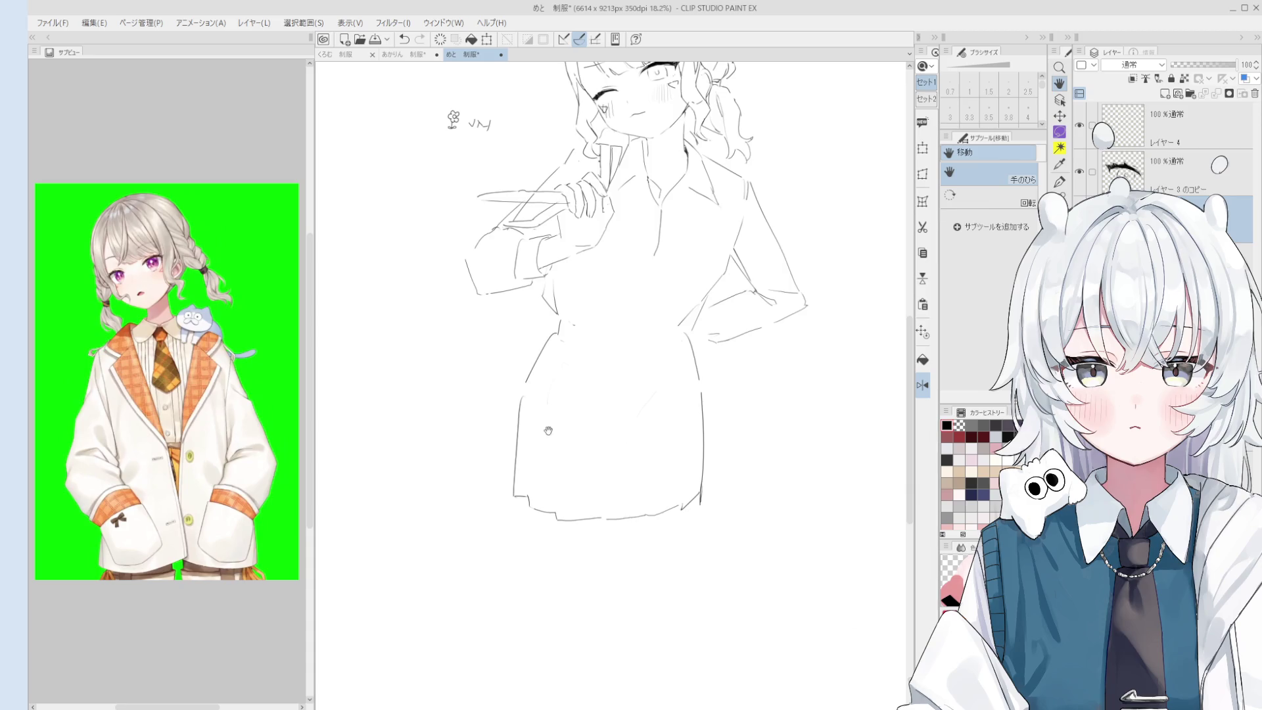
pyautogui.scroll(1, 549, 437)
pyautogui.press('p')
pyautogui.scroll(-2, 598, 412)
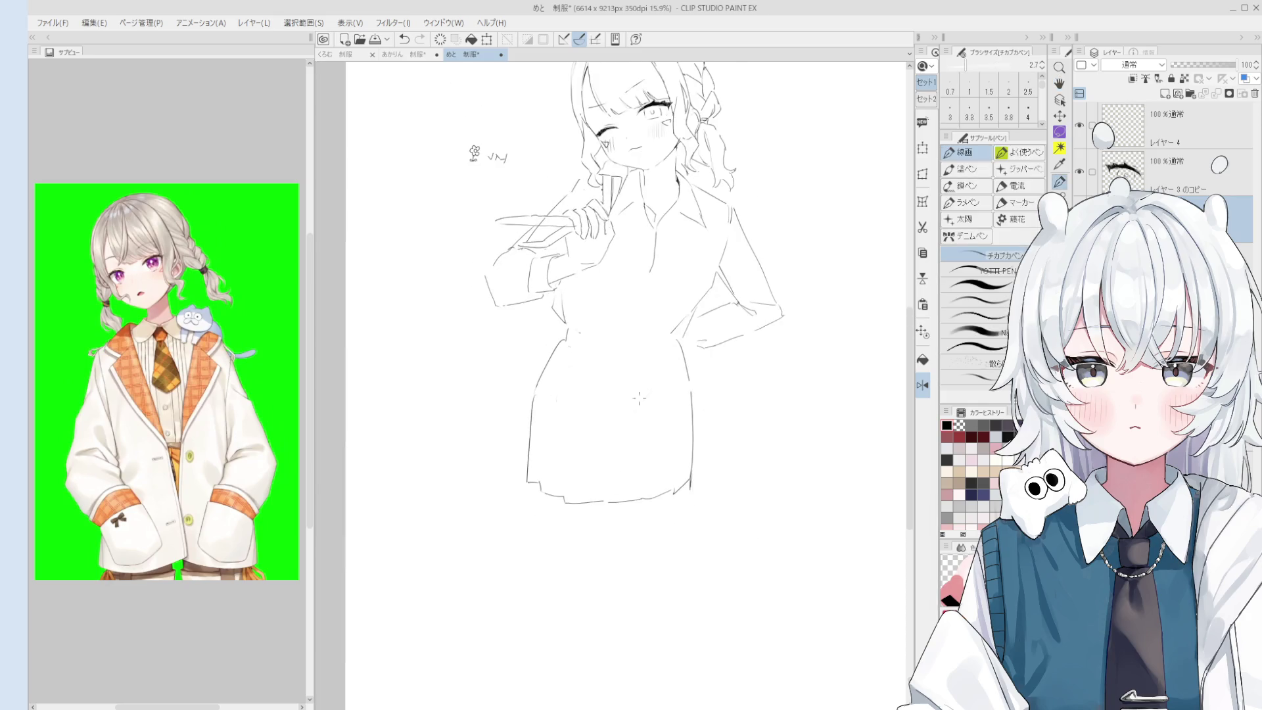
# Draw belt strokes across the skirt top with a round buckle, undoing stray strokes.
pyautogui.moveTo(575, 343)
pyautogui.mouseDown()
pyautogui.moveTo(606, 470)
pyautogui.moveTo(674, 447)
pyautogui.mouseUp()
pyautogui.hotkey('ctrl', 'z')
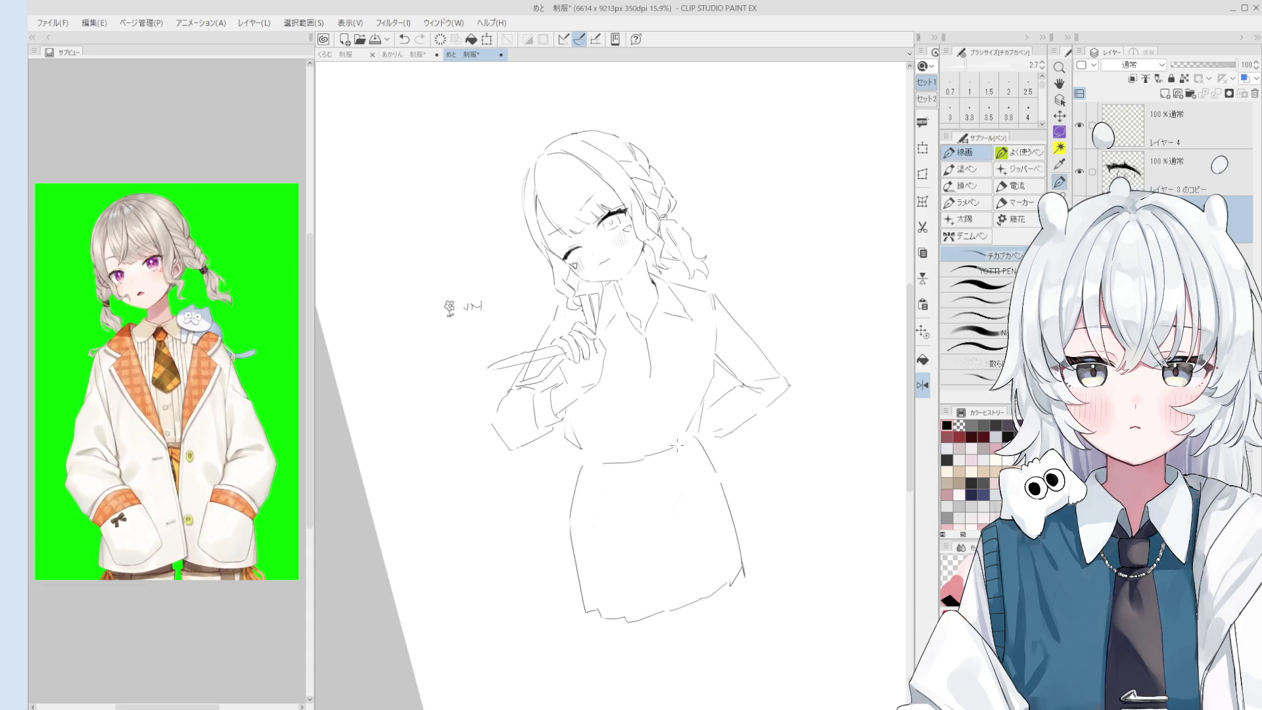
pyautogui.scroll(1, 674, 448)
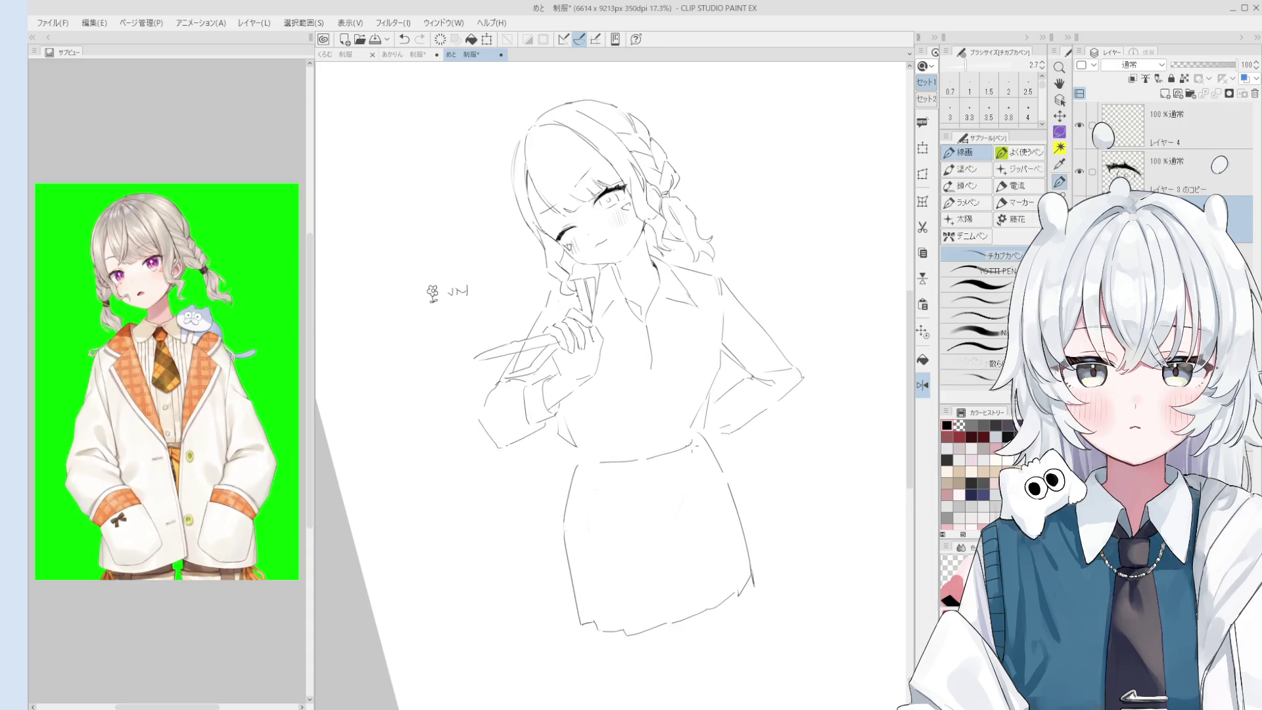
pyautogui.scroll(-1, 688, 446)
pyautogui.moveTo(637, 451)
pyautogui.mouseDown()
pyautogui.moveTo(601, 454)
pyautogui.moveTo(683, 449)
pyautogui.mouseUp()
pyautogui.hotkey('ctrl', 'z')
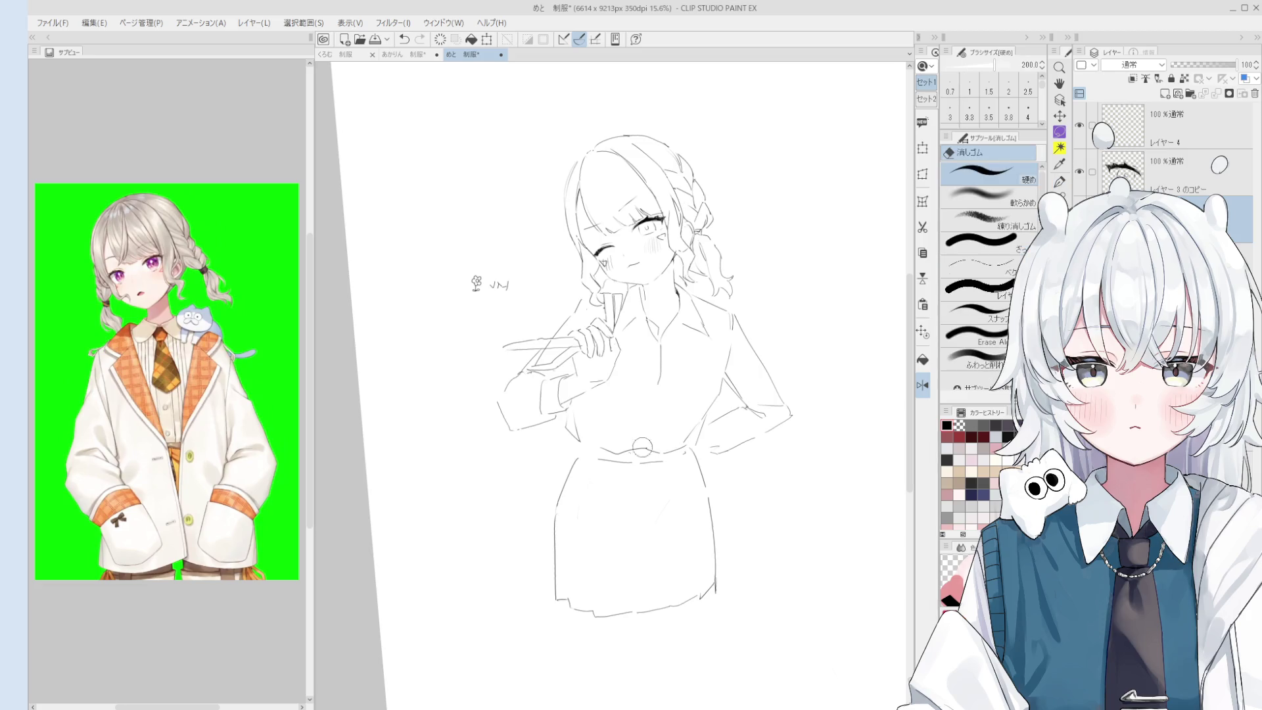
pyautogui.moveTo(628, 448)
pyautogui.mouseDown()
pyautogui.moveTo(641, 458)
pyautogui.moveTo(596, 453)
pyautogui.mouseUp()
pyautogui.hotkey('ctrl', 'z')
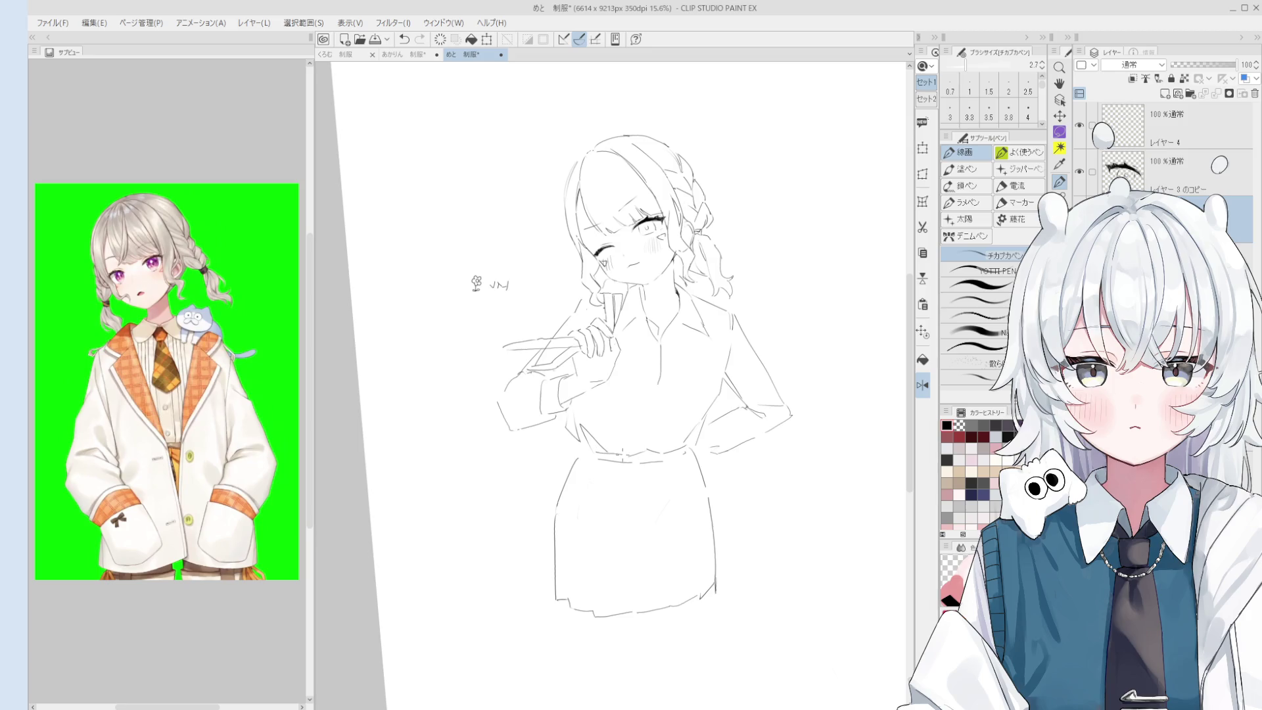
pyautogui.scroll(-2, 617, 388)
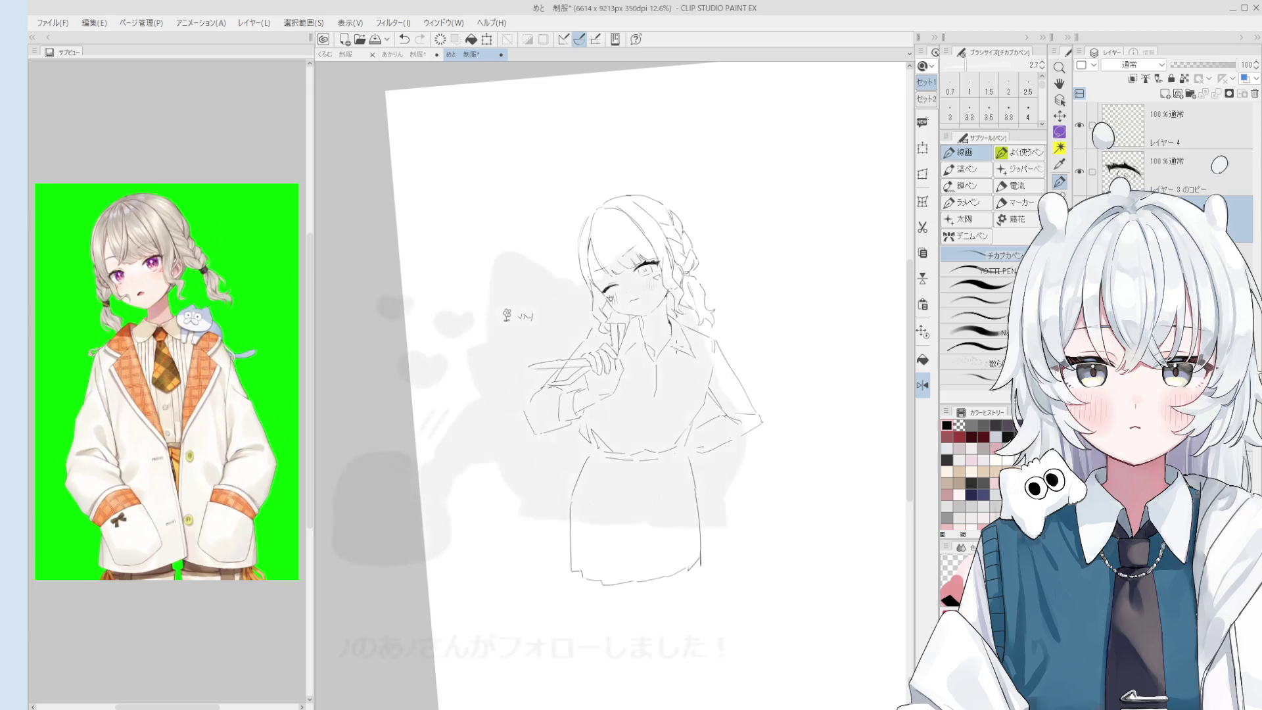
# Zoom in on the girl's face, alternating eraser and pen around the closed eye.
pyautogui.scroll(5, 677, 361)
pyautogui.press('e')
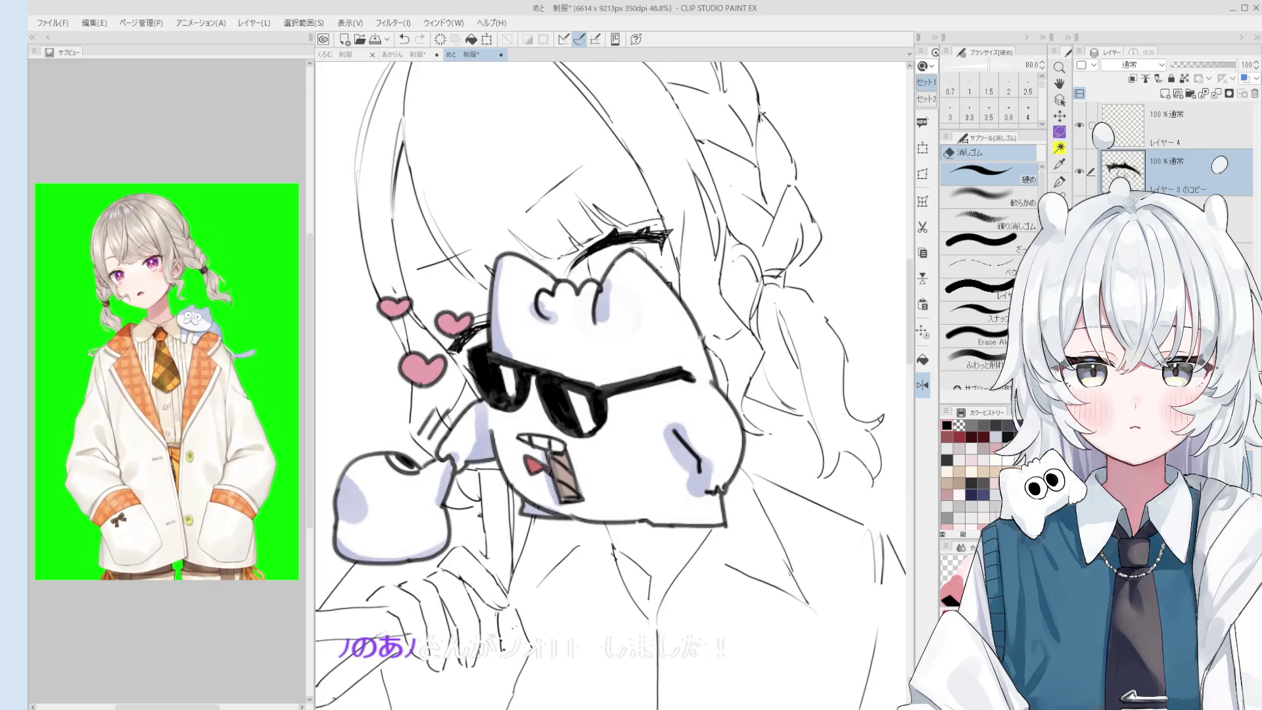
pyautogui.press('p')
pyautogui.press('e')
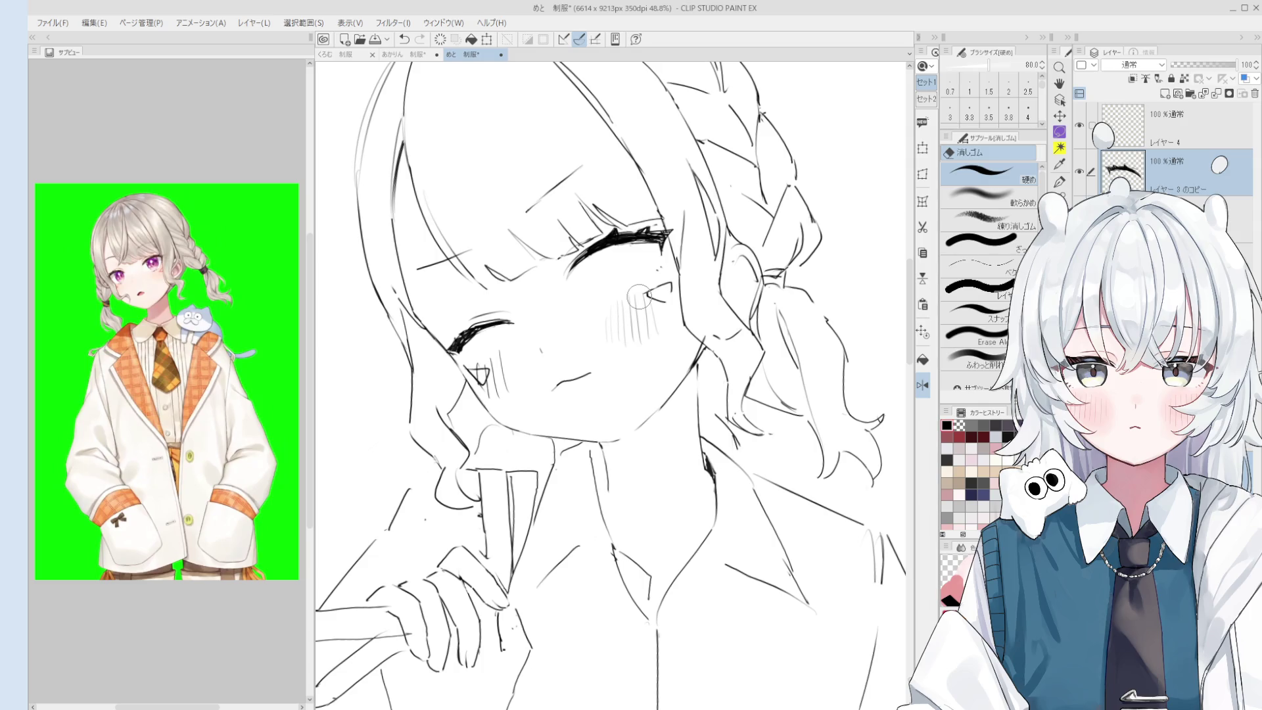
pyautogui.scroll(5, 585, 273)
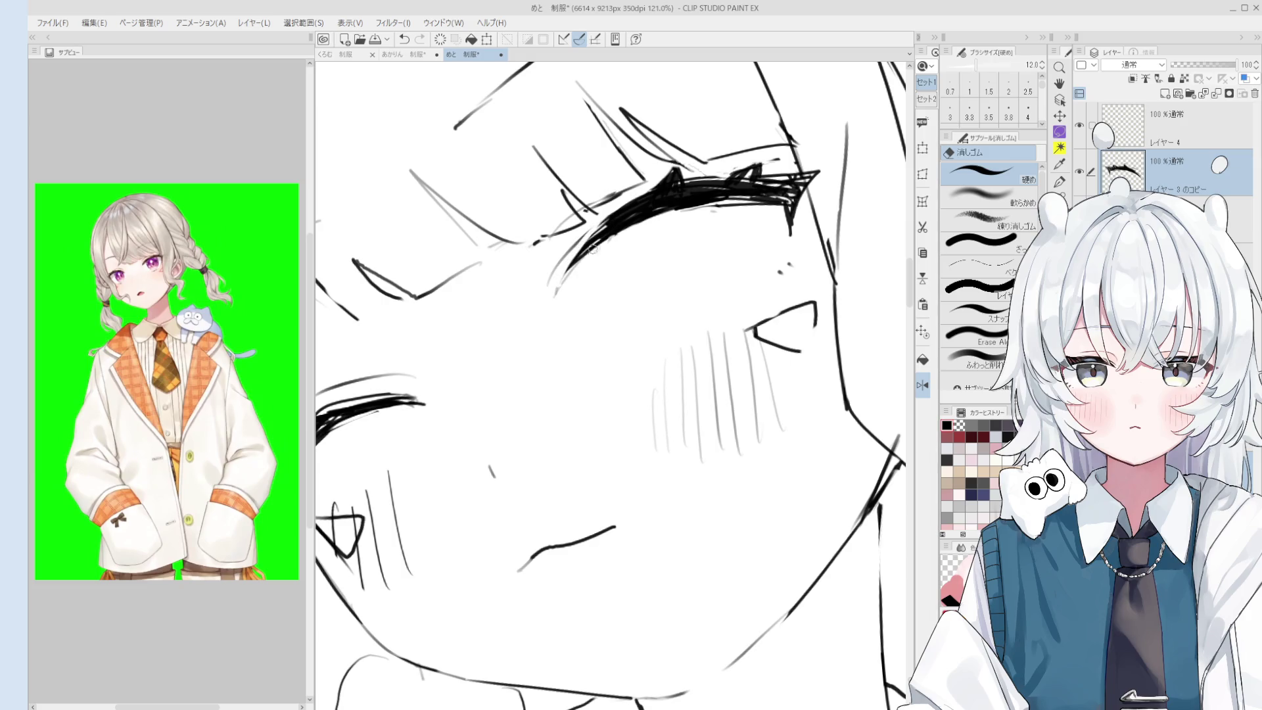
pyautogui.press('p')
pyautogui.scroll(-4, 573, 268)
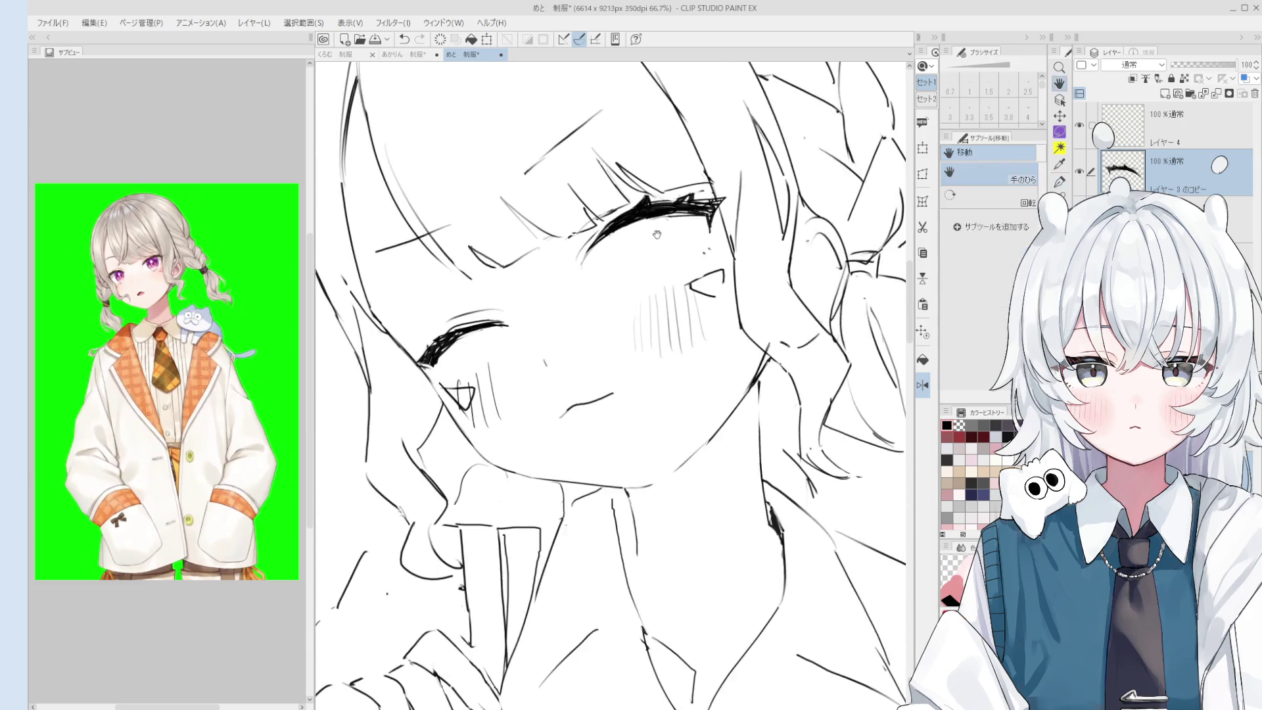
pyautogui.scroll(2, 573, 268)
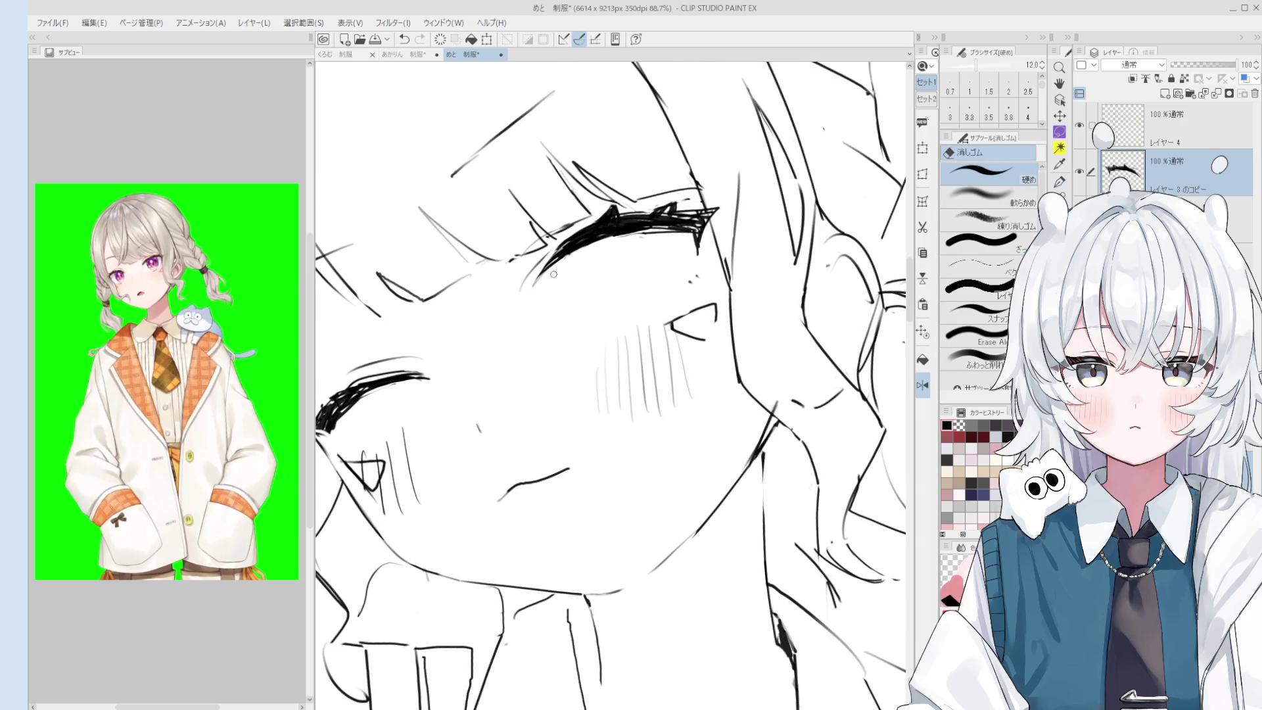
pyautogui.scroll(-2, 547, 280)
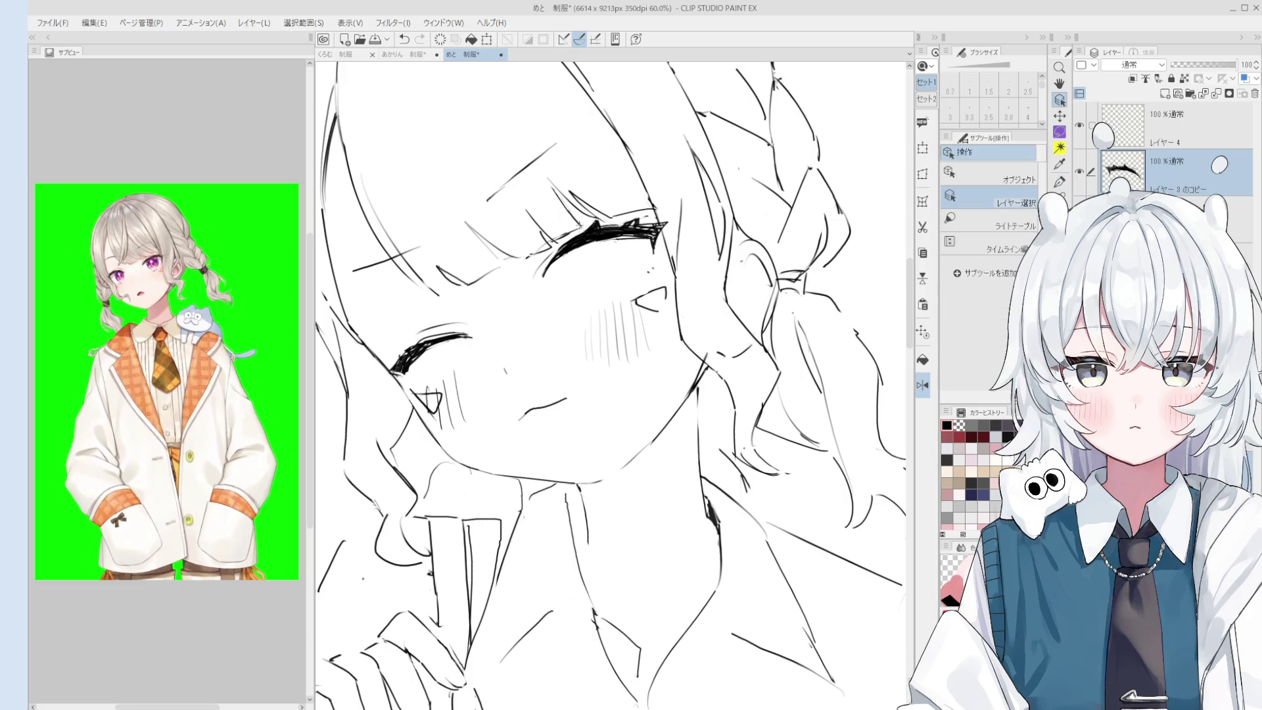
pyautogui.scroll(5, 568, 249)
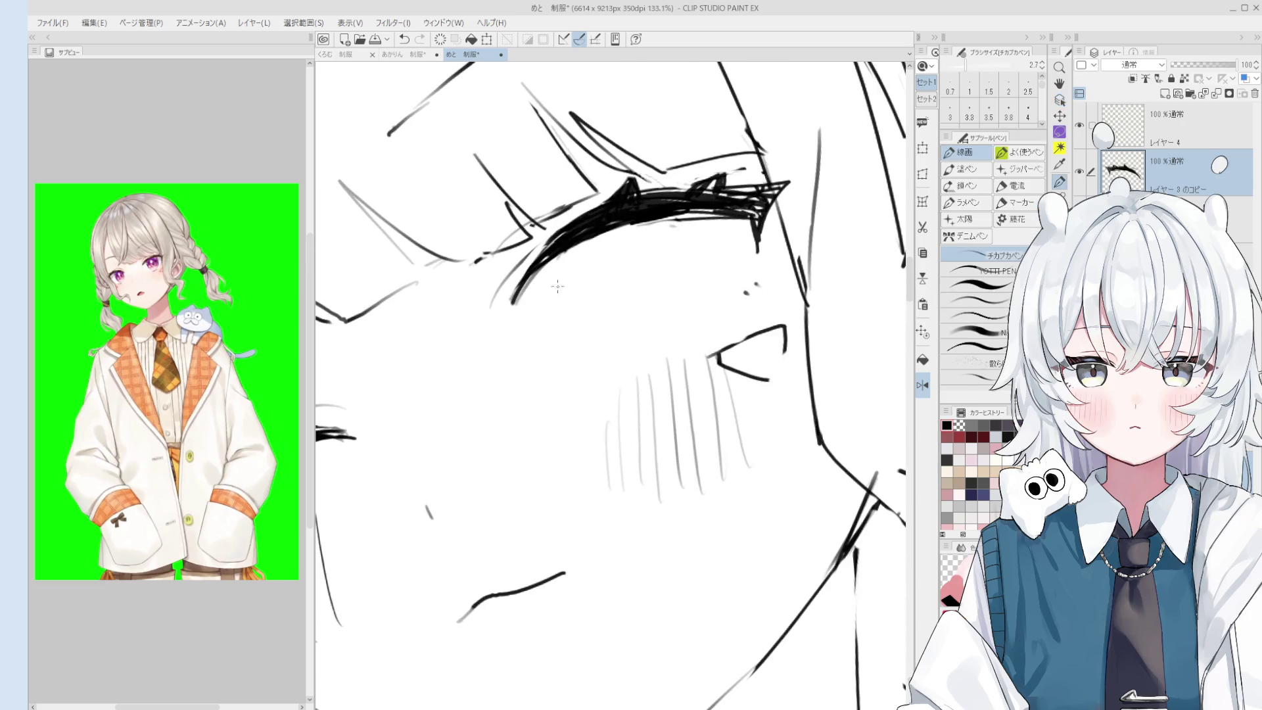
pyautogui.scroll(-3, 552, 287)
# Erase beside the closed right eye and redraw it so it looks open.
pyautogui.moveTo(631, 288); pyautogui.dragTo(621, 290)
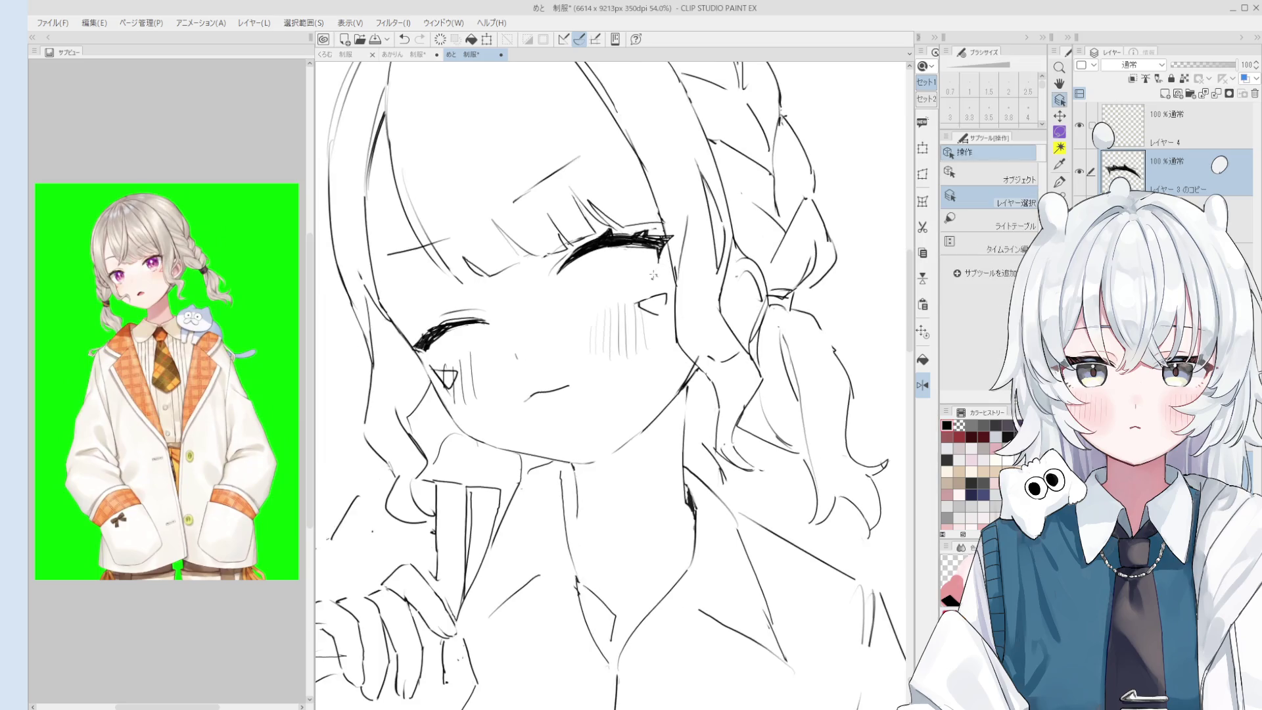
pyautogui.press('e')
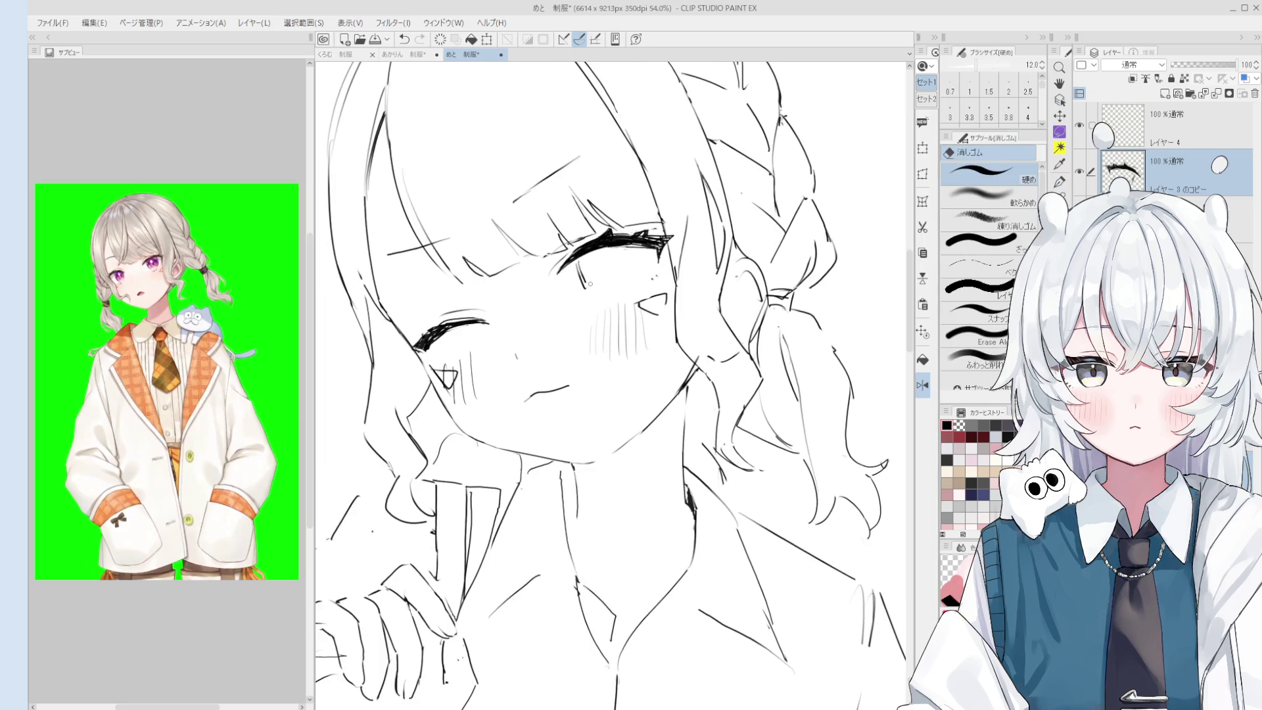
pyautogui.press('p')
pyautogui.press('e')
pyautogui.moveTo(582, 284); pyautogui.dragTo(623, 274)
pyautogui.press('p')
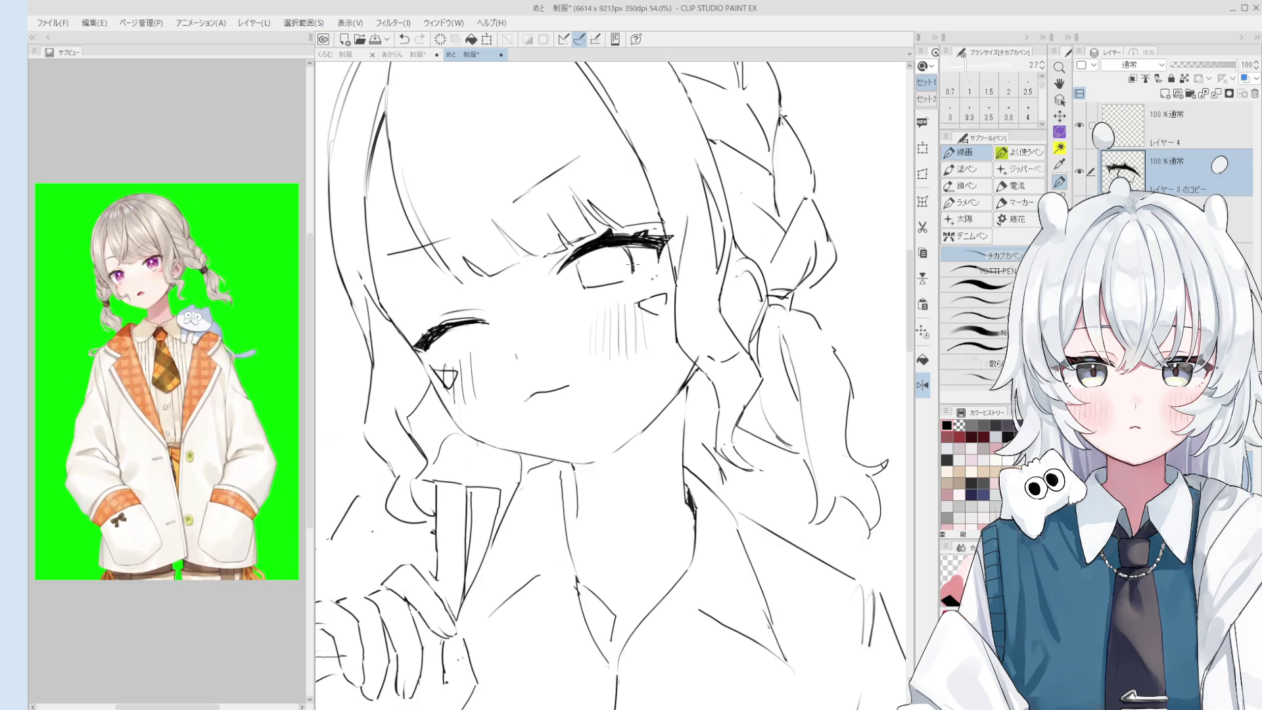
# Mirror the canvas to check the face, then switch to the hoodie girl drawing.
pyautogui.press('h')
pyautogui.scroll(-1, 628, 322)
pyautogui.scroll(1, 627, 322)
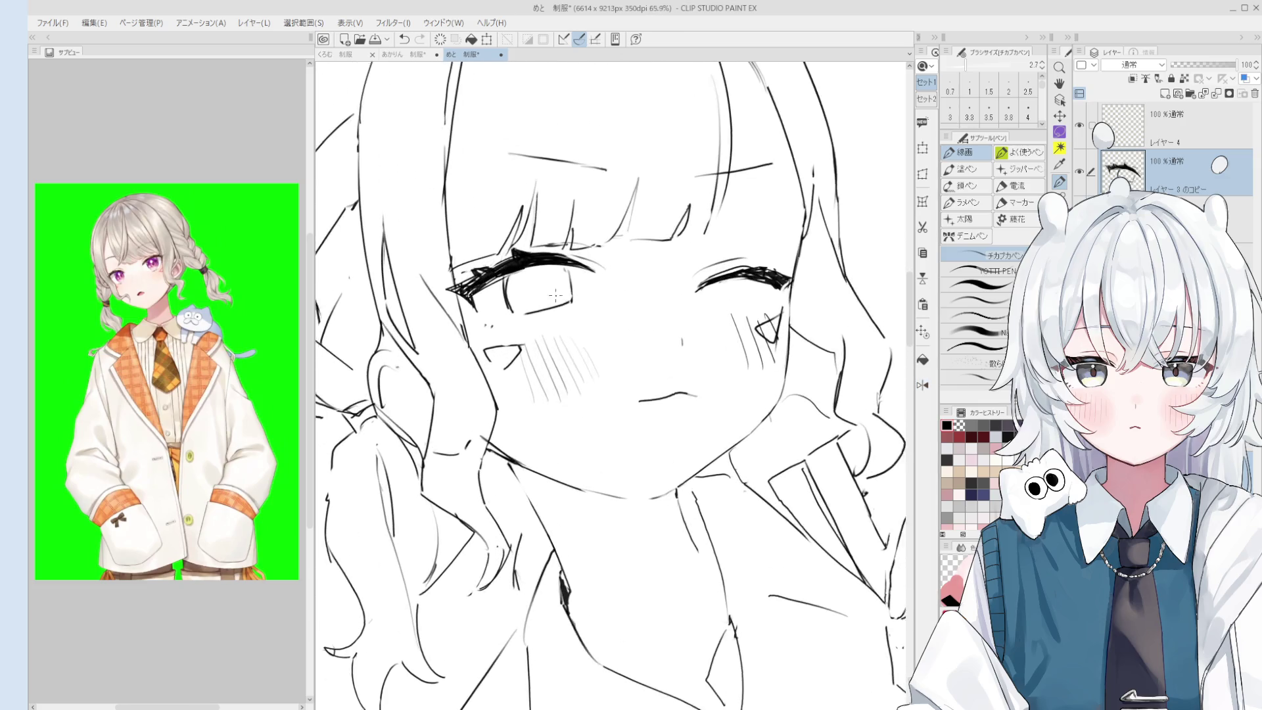
pyautogui.scroll(-1, 533, 301)
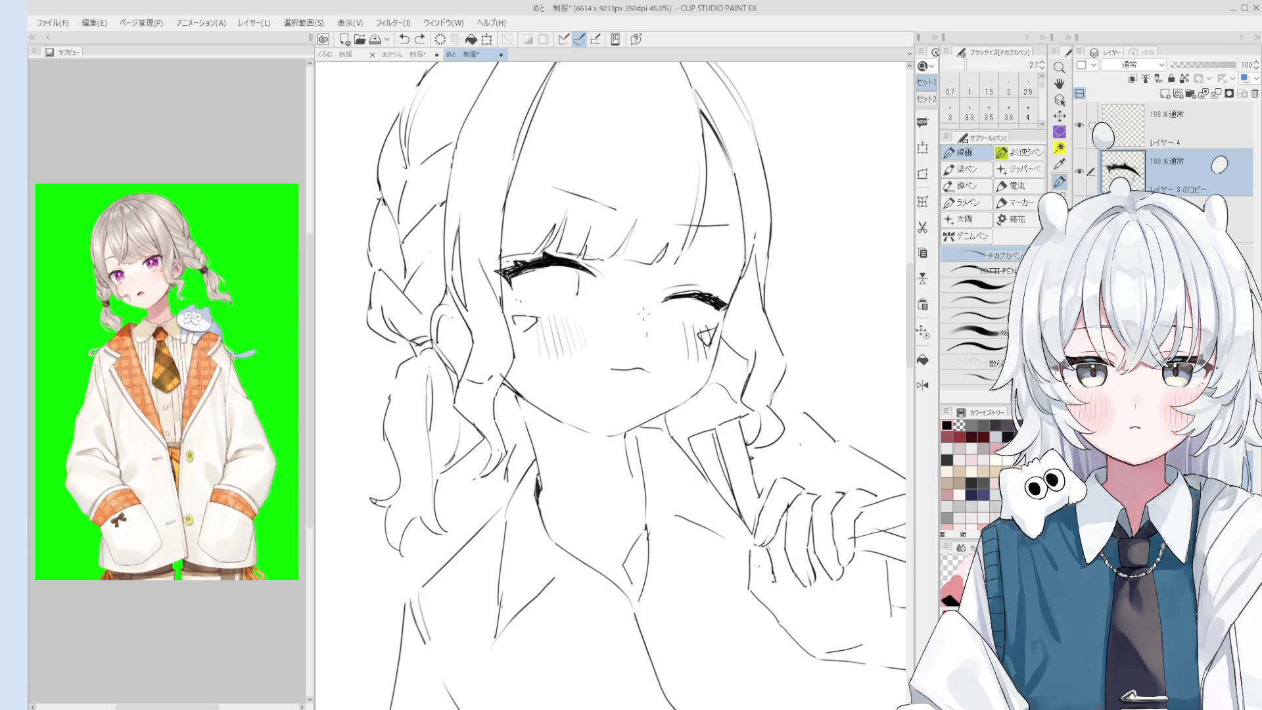
pyautogui.click(404, 55)
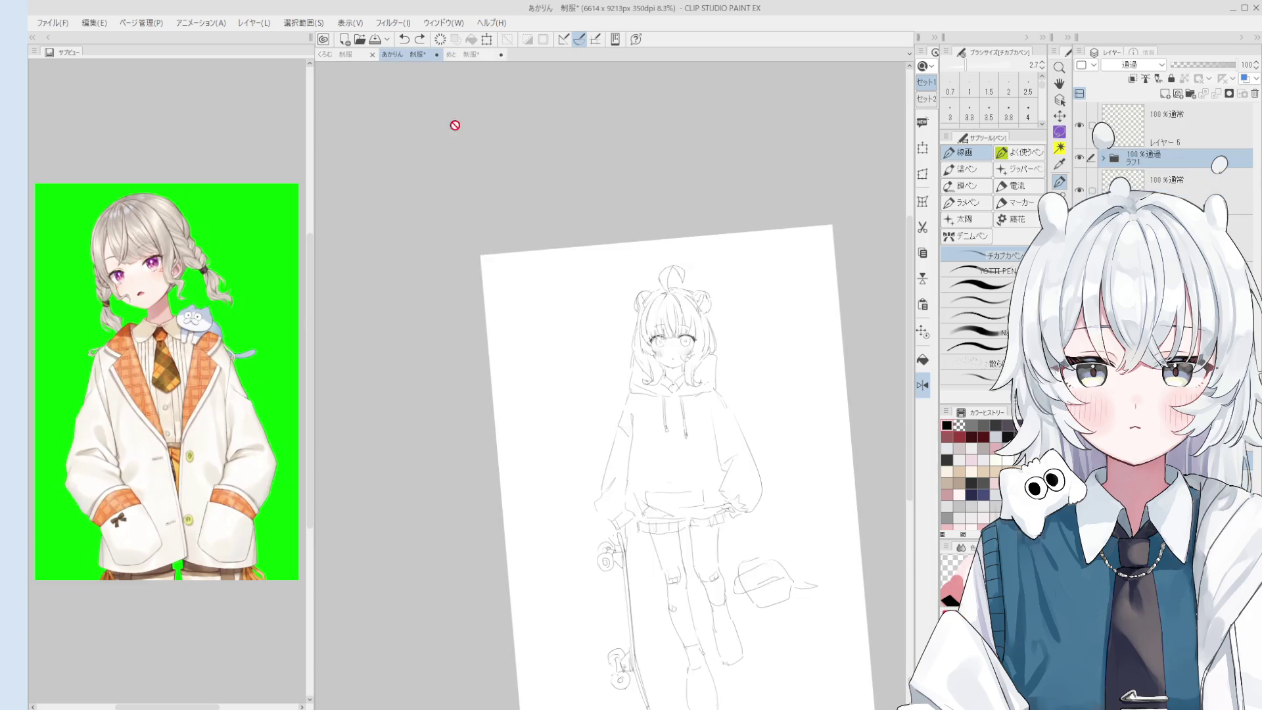
# Zoom onto the hoodie girl's face, add extra lash strokes beside the eye, and erase the excess.
pyautogui.scroll(1, 704, 361)
pyautogui.moveTo(743, 372)
pyautogui.mouseDown()
pyautogui.moveTo(703, 247)
pyautogui.moveTo(736, 320)
pyautogui.mouseUp()
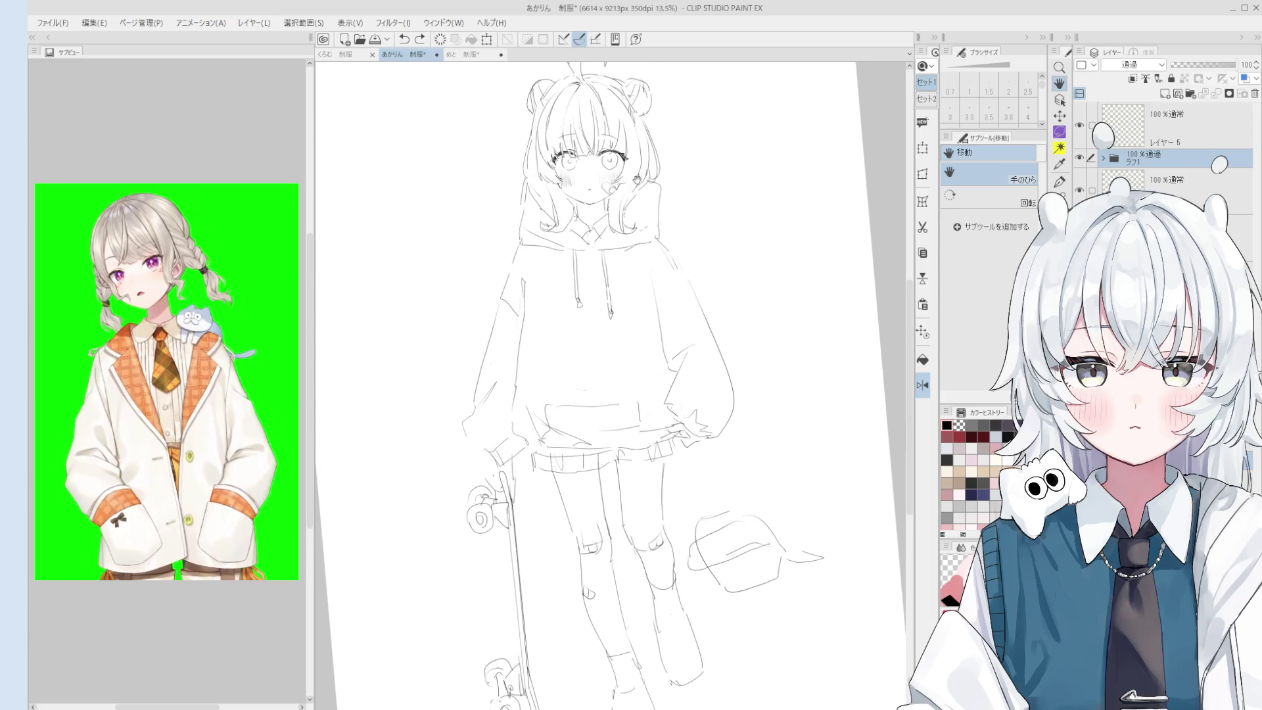
pyautogui.scroll(4, 761, 414)
pyautogui.scroll(4, 578, 138)
pyautogui.press('p')
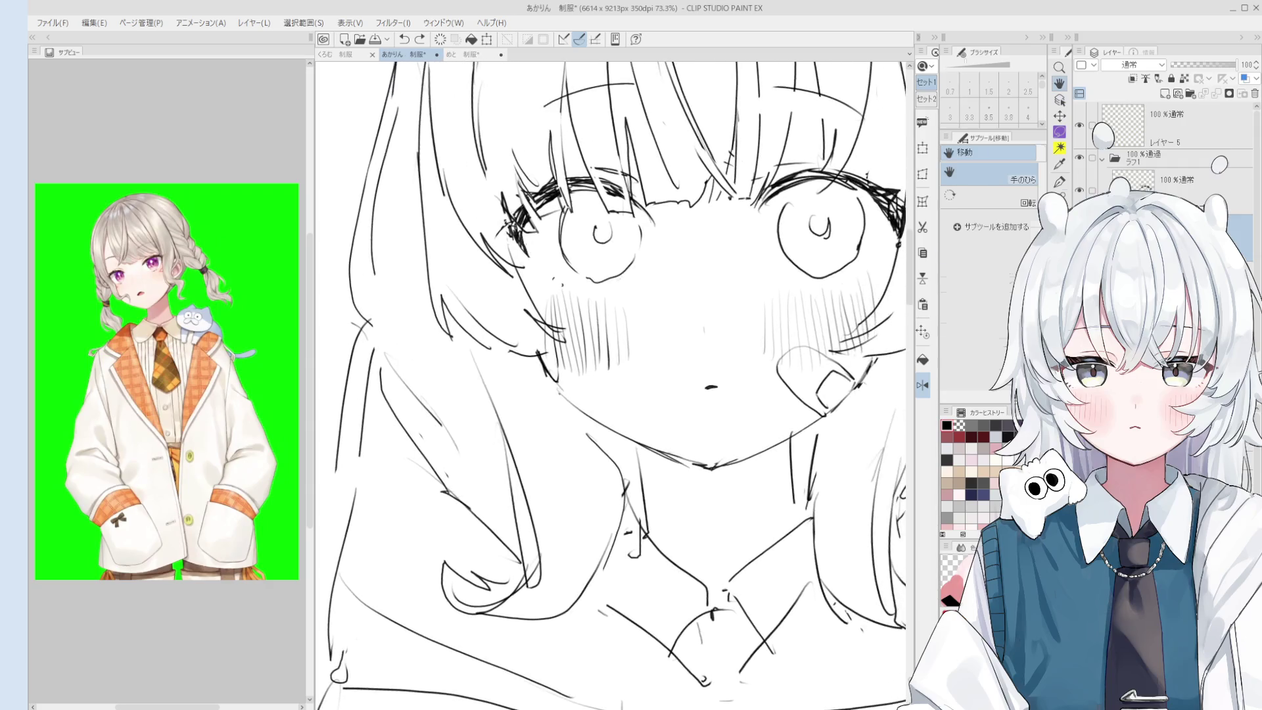
pyautogui.scroll(2, 578, 138)
pyautogui.moveTo(524, 212)
pyautogui.mouseDown()
pyautogui.moveTo(494, 249)
pyautogui.moveTo(537, 255)
pyautogui.moveTo(446, 289)
pyautogui.mouseUp()
pyautogui.press('e')
pyautogui.scroll(-2, 540, 247)
pyautogui.scroll(-1, 541, 247)
pyautogui.press('p')
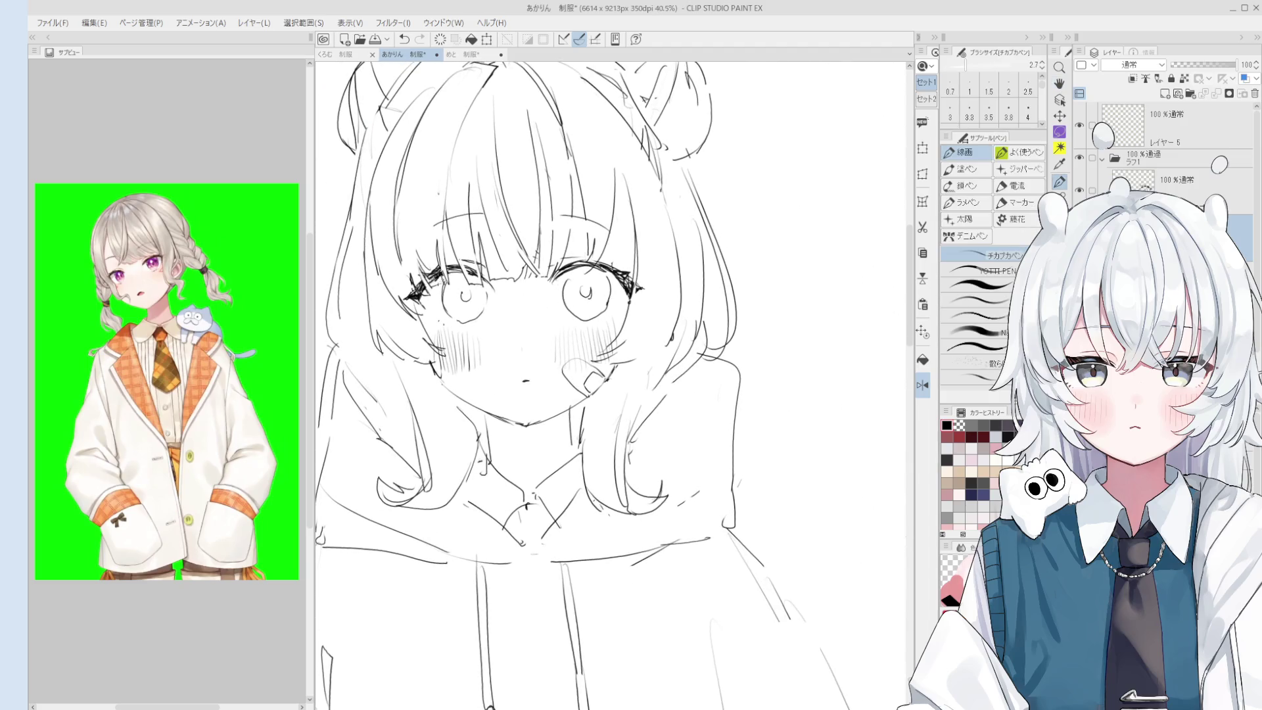
pyautogui.moveTo(463, 345); pyautogui.dragTo(469, 329)
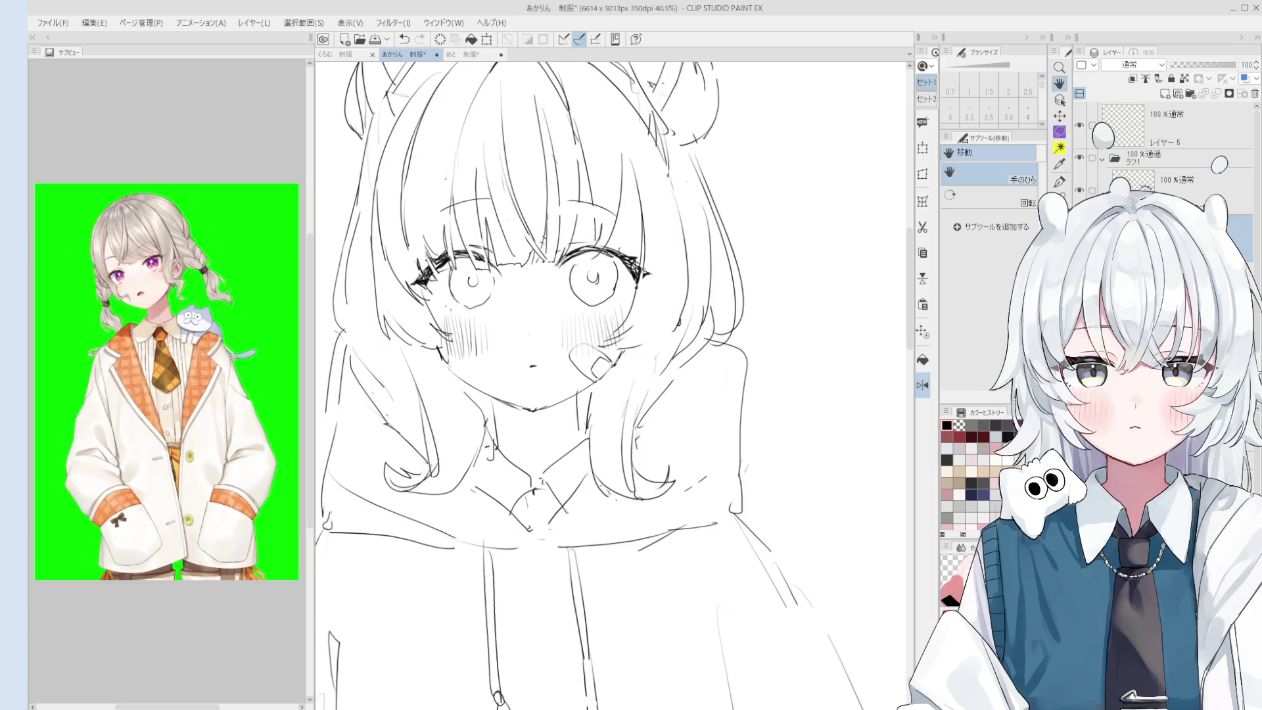
# Tilt the canvas view slightly counter-clockwise and close the reference picture to widen the canvas.
pyautogui.scroll(2, 564, 419)
pyautogui.press('e')
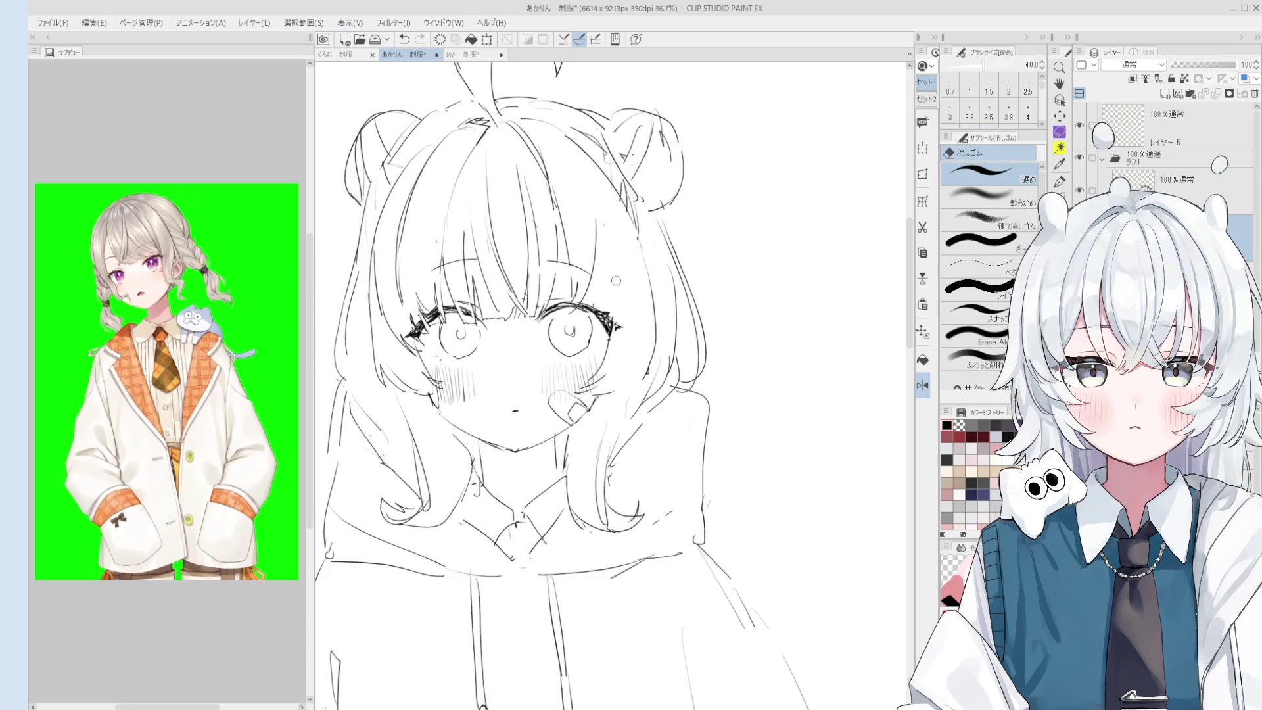
pyautogui.press('p')
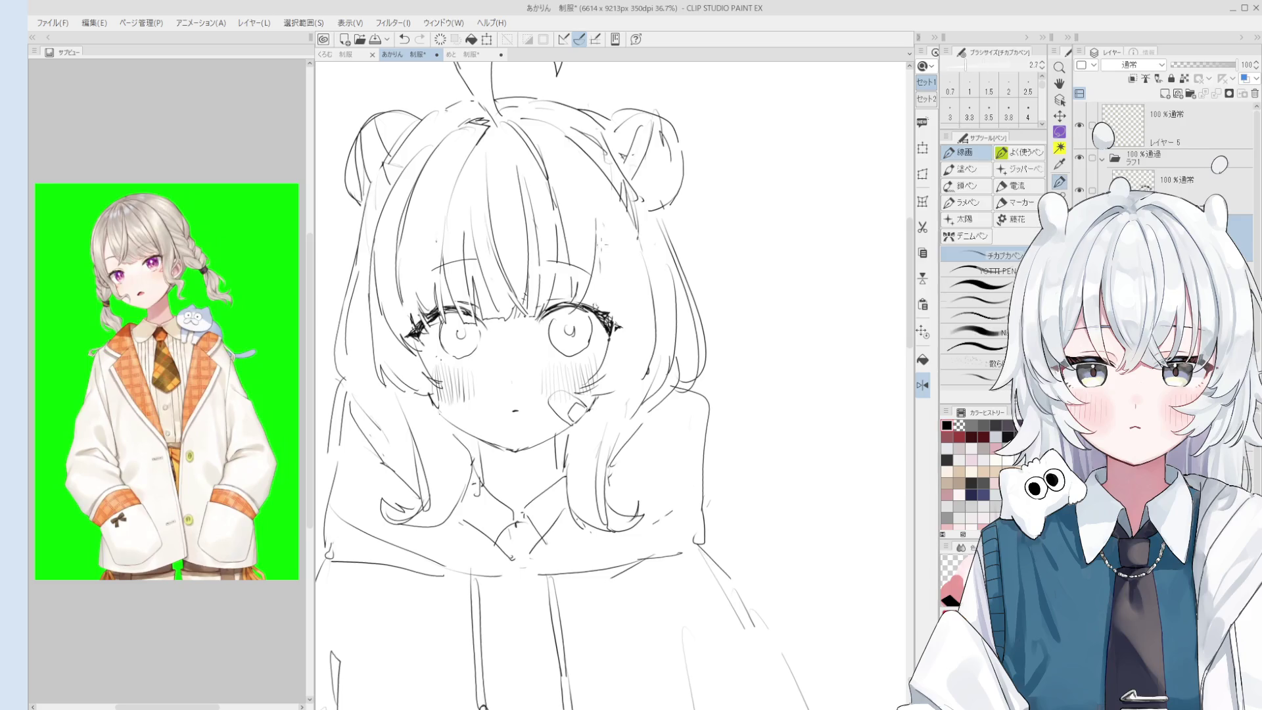
pyautogui.scroll(-3, 618, 209)
pyautogui.press('h')
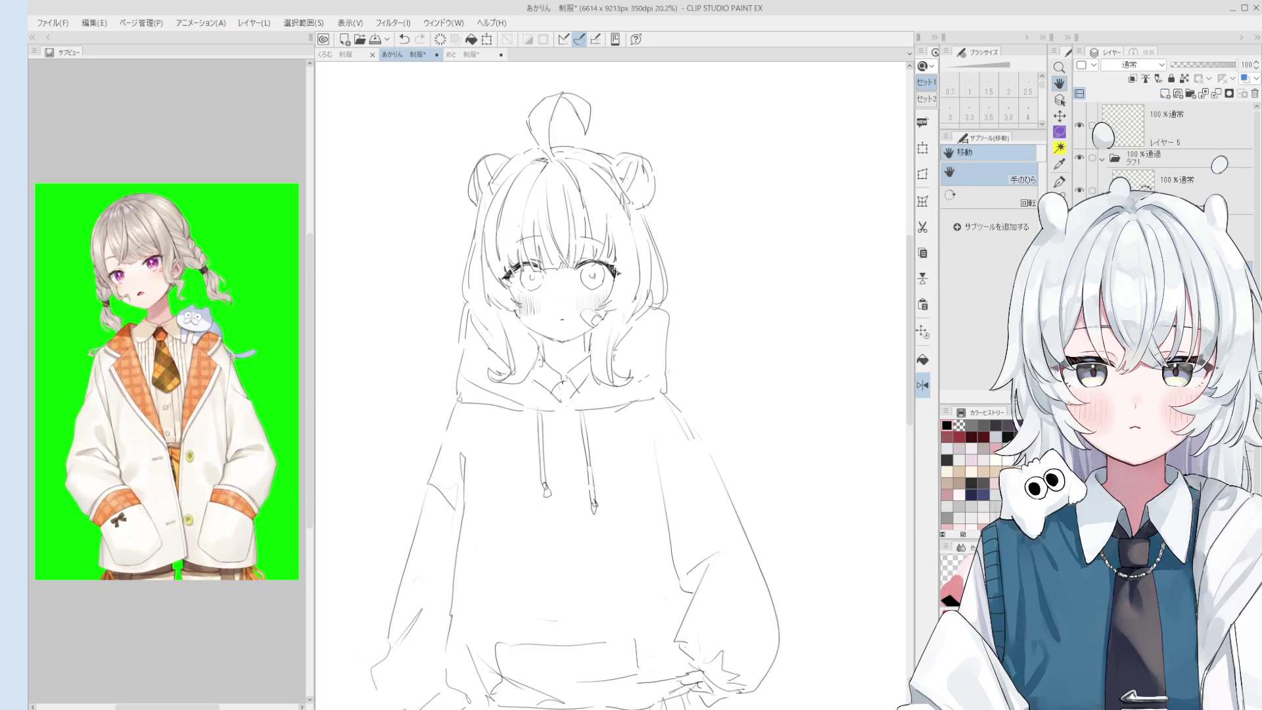
pyautogui.moveTo(610, 382); pyautogui.dragTo(837, 98)
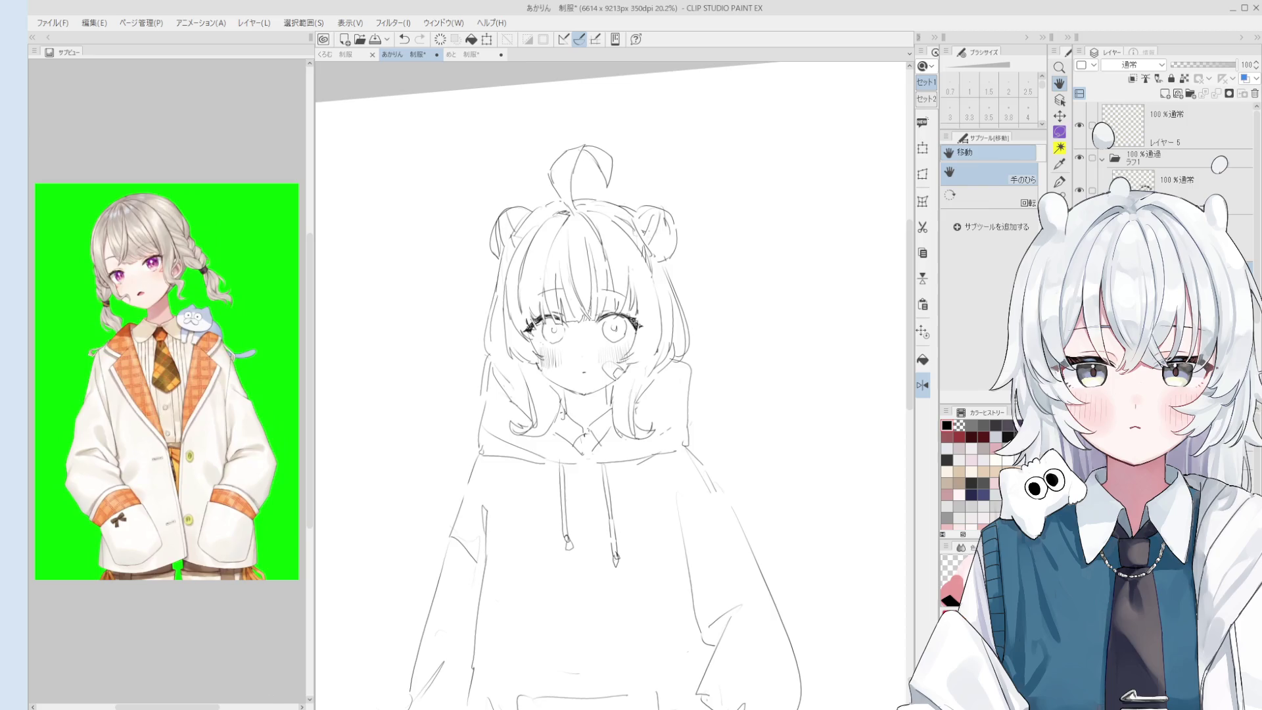
pyautogui.click(62, 50)
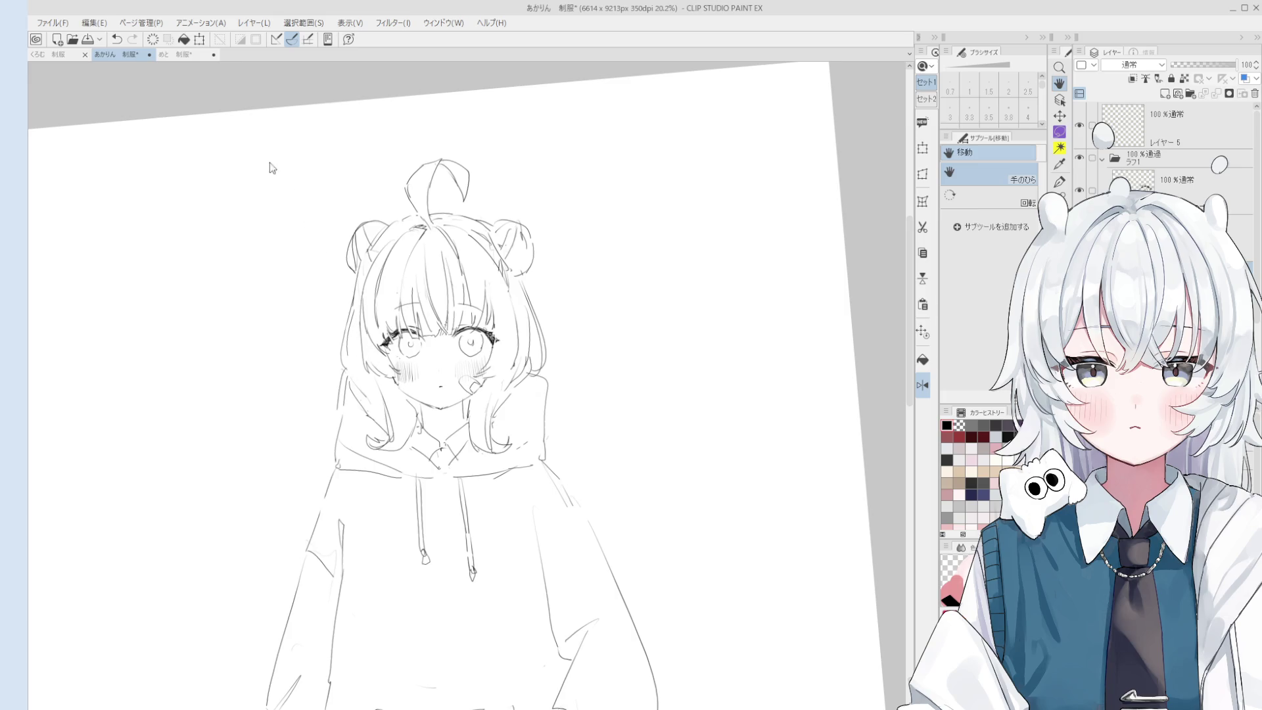
# Pick a pink hair colour with the eyedropper and switch to the blending brush.
pyautogui.scroll(-1, 268, 152)
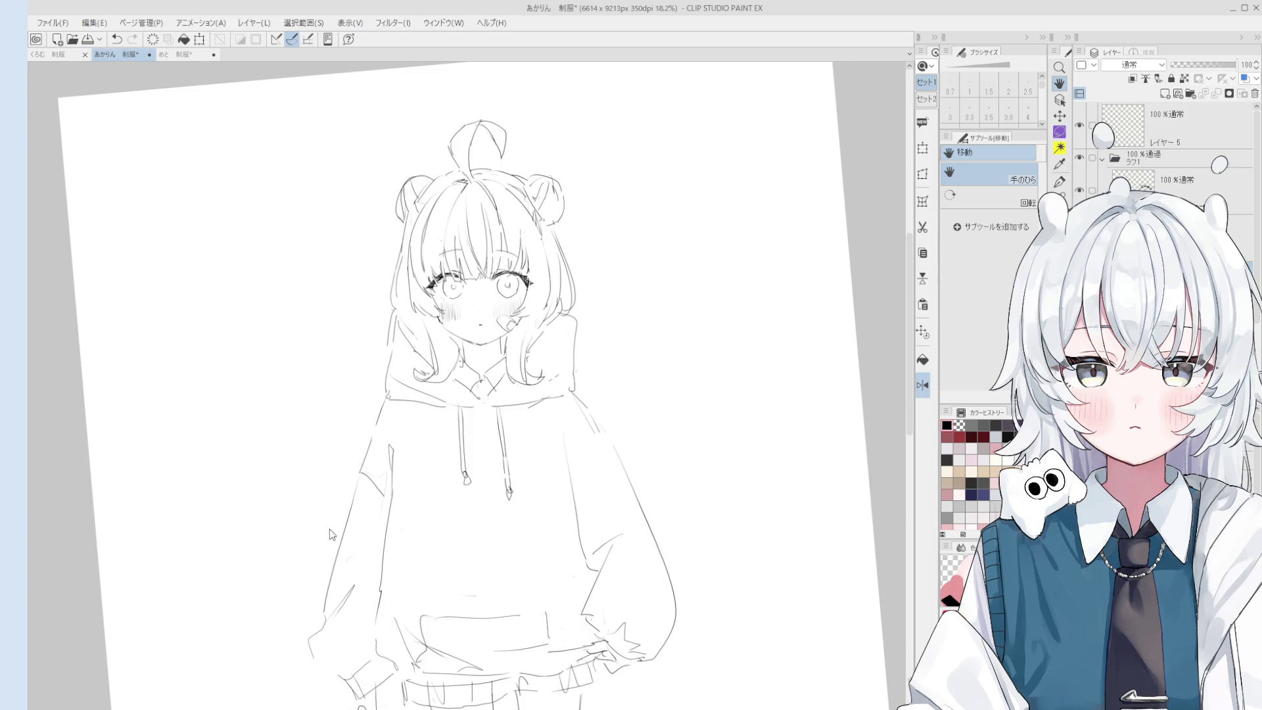
pyautogui.keyDown('alt'); pyautogui.click(188, 292); pyautogui.keyUp('alt')
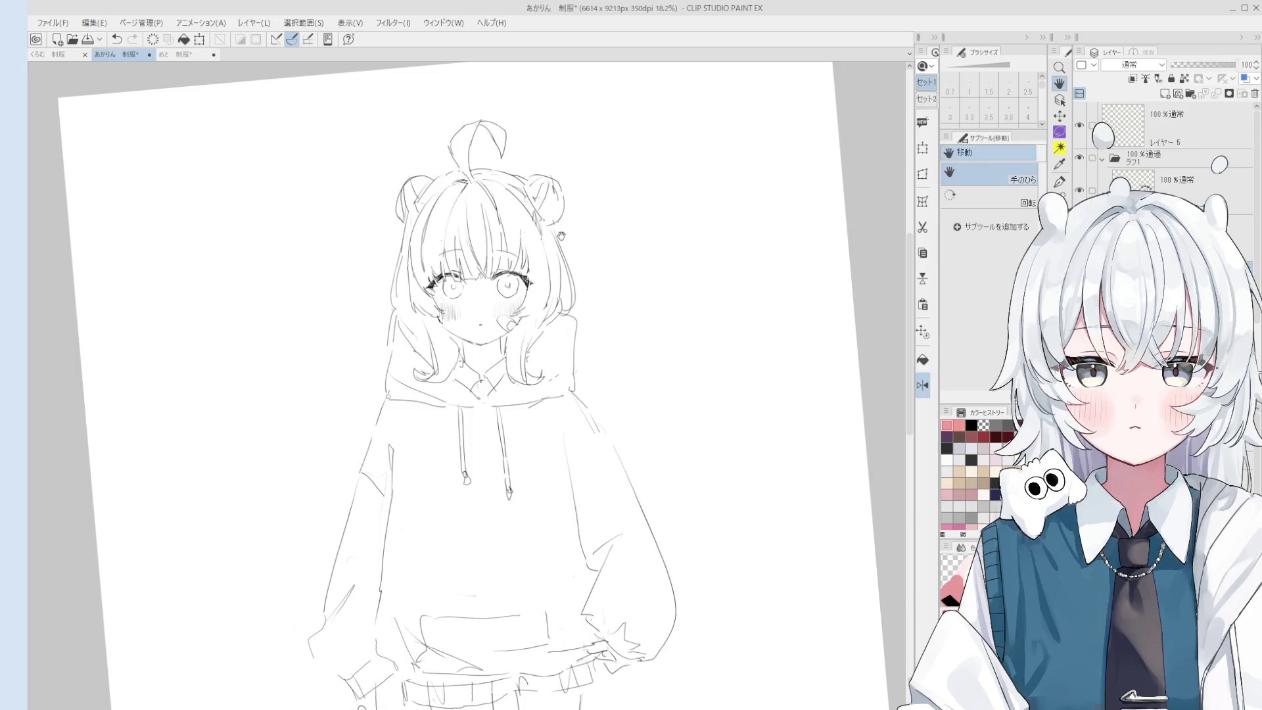
pyautogui.press('b')
pyautogui.scroll(1, 512, 294)
pyautogui.scroll(2, 538, 299)
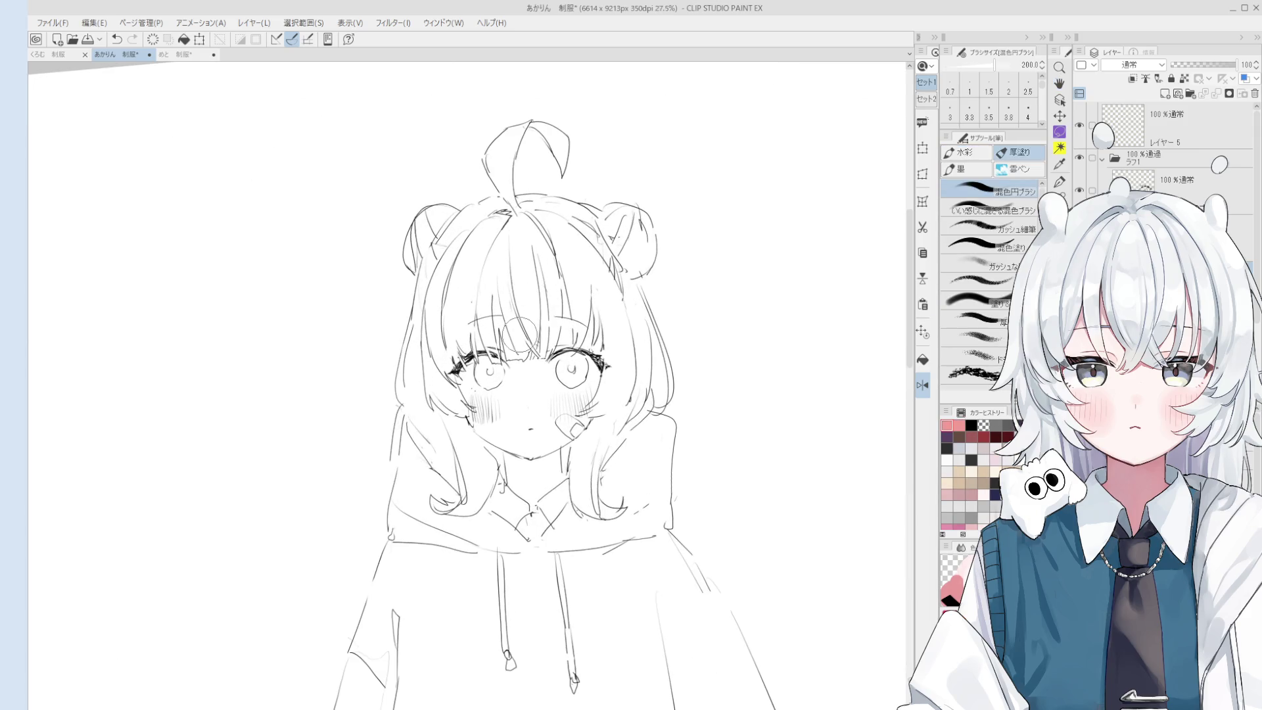
# Paint pink over the bangs above the eye and the left hair with a shrinking gouache brush.
pyautogui.moveTo(520, 334); pyautogui.dragTo(513, 349)
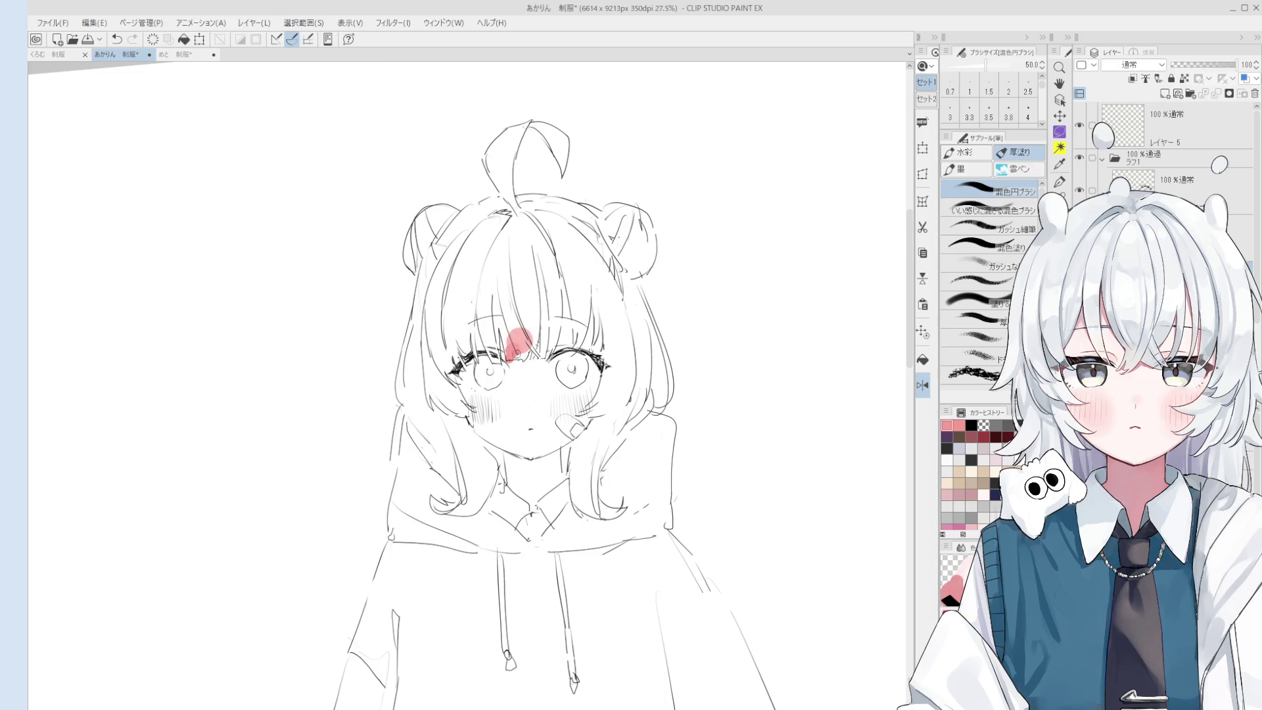
pyautogui.press('e')
pyautogui.scroll(1, 515, 353)
pyautogui.scroll(2, 510, 363)
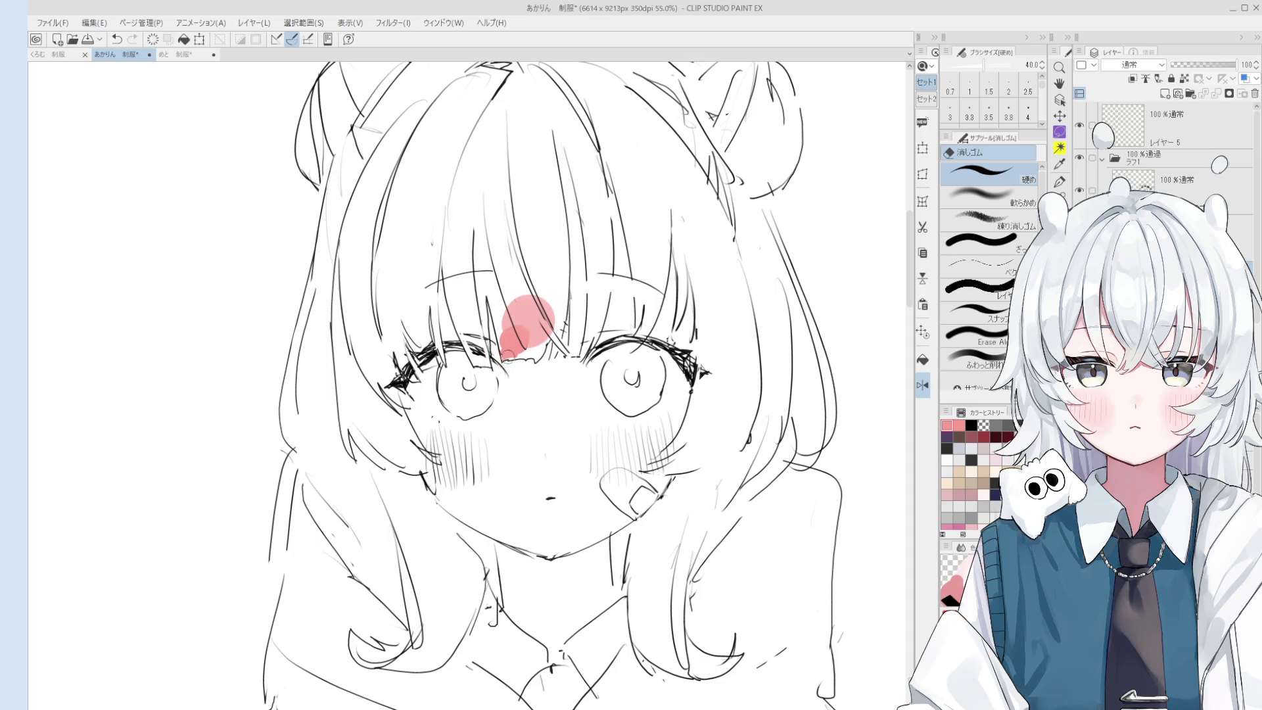
pyautogui.press('b')
pyautogui.press('[')
pyautogui.press('[')
pyautogui.press('[')
pyautogui.moveTo(512, 345)
pyautogui.mouseDown()
pyautogui.moveTo(494, 256)
pyautogui.moveTo(474, 351)
pyautogui.mouseUp()
pyautogui.press('[')
pyautogui.press('[')
pyautogui.press('[')
pyautogui.moveTo(477, 256); pyautogui.dragTo(481, 363)
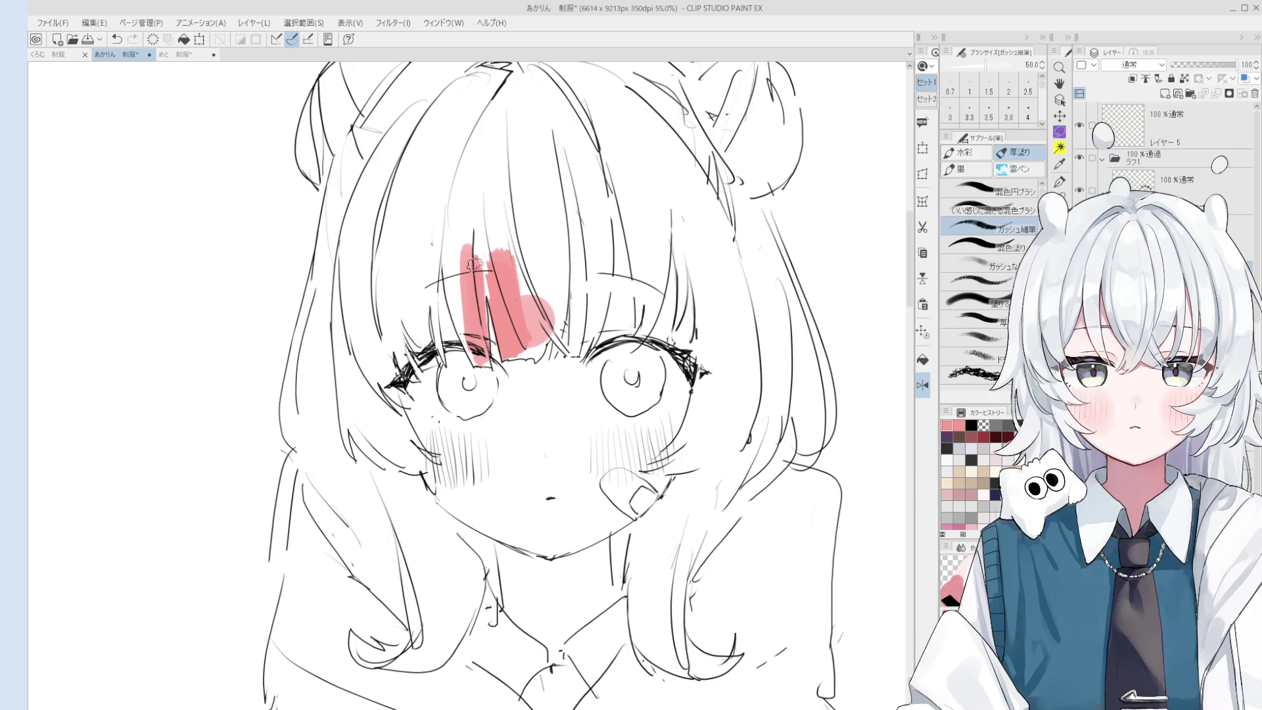
pyautogui.moveTo(498, 268); pyautogui.dragTo(489, 293)
pyautogui.press('[')
pyautogui.press('[')
pyautogui.press('[')
pyautogui.moveTo(483, 368); pyautogui.dragTo(463, 245)
pyautogui.moveTo(460, 321); pyautogui.dragTo(449, 209)
# Shift the view to show more of the head and paint pink on the upper-left hair.
pyautogui.press('e')
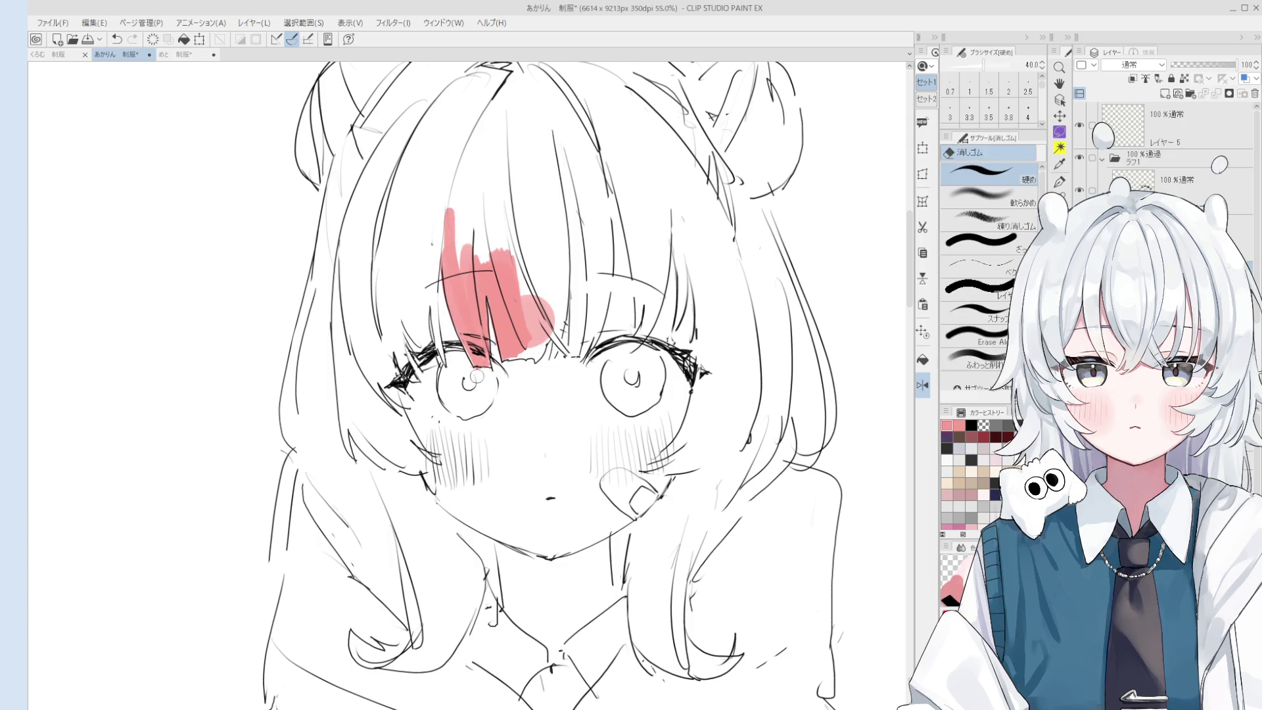
pyautogui.scroll(-1, 477, 376)
pyautogui.moveTo(478, 376); pyautogui.dragTo(476, 333)
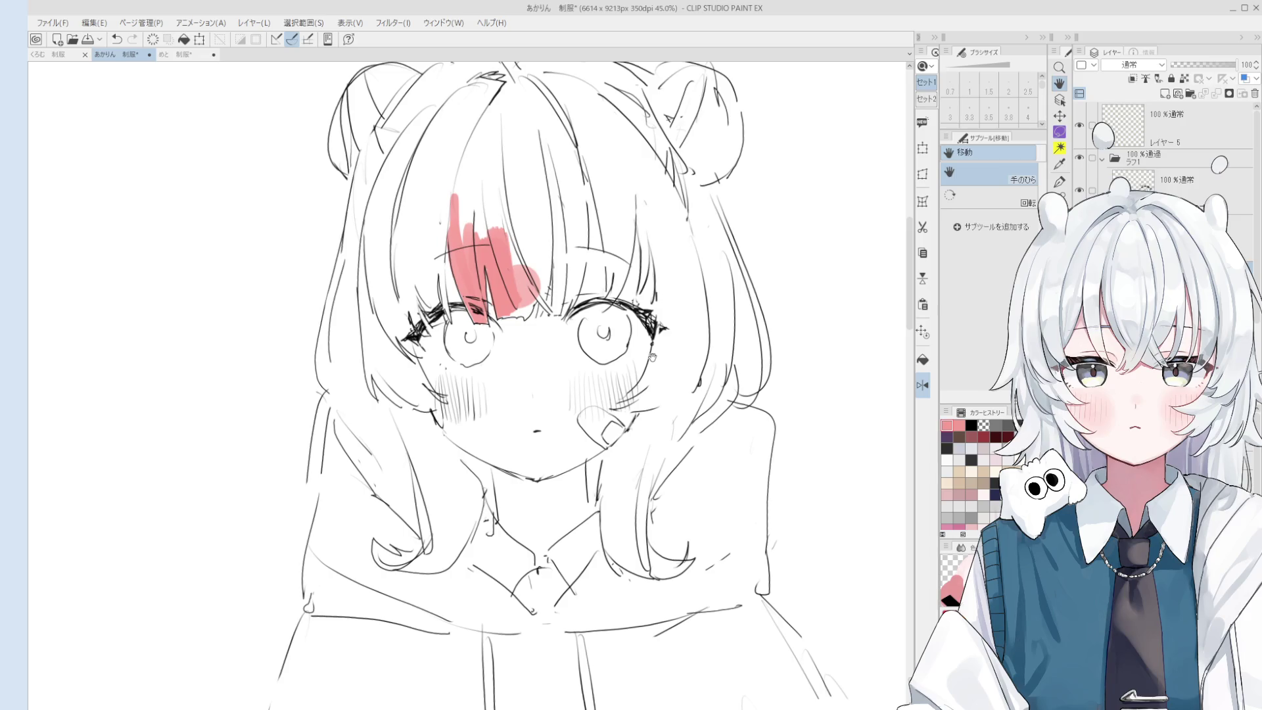
pyautogui.hotkey('ctrl', 'shift')
pyautogui.scroll(3, 455, 238)
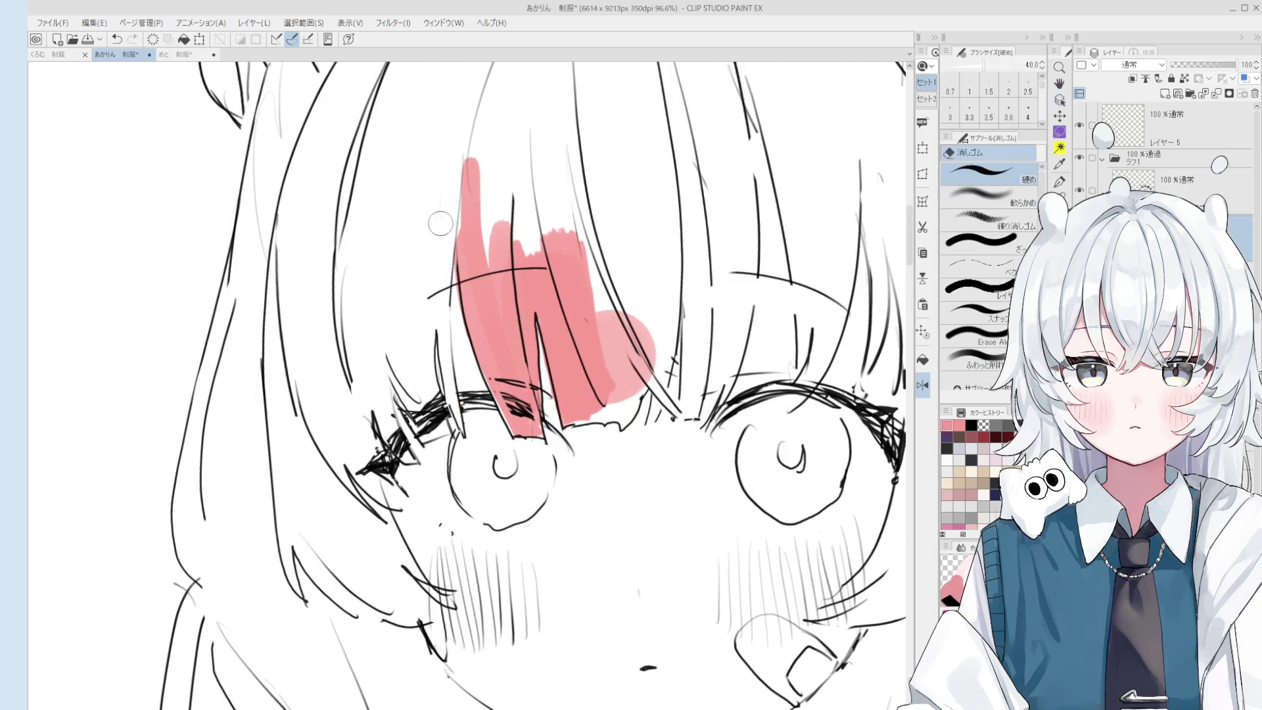
pyautogui.scroll(-2, 461, 226)
pyautogui.scroll(1, 474, 262)
pyautogui.press('b')
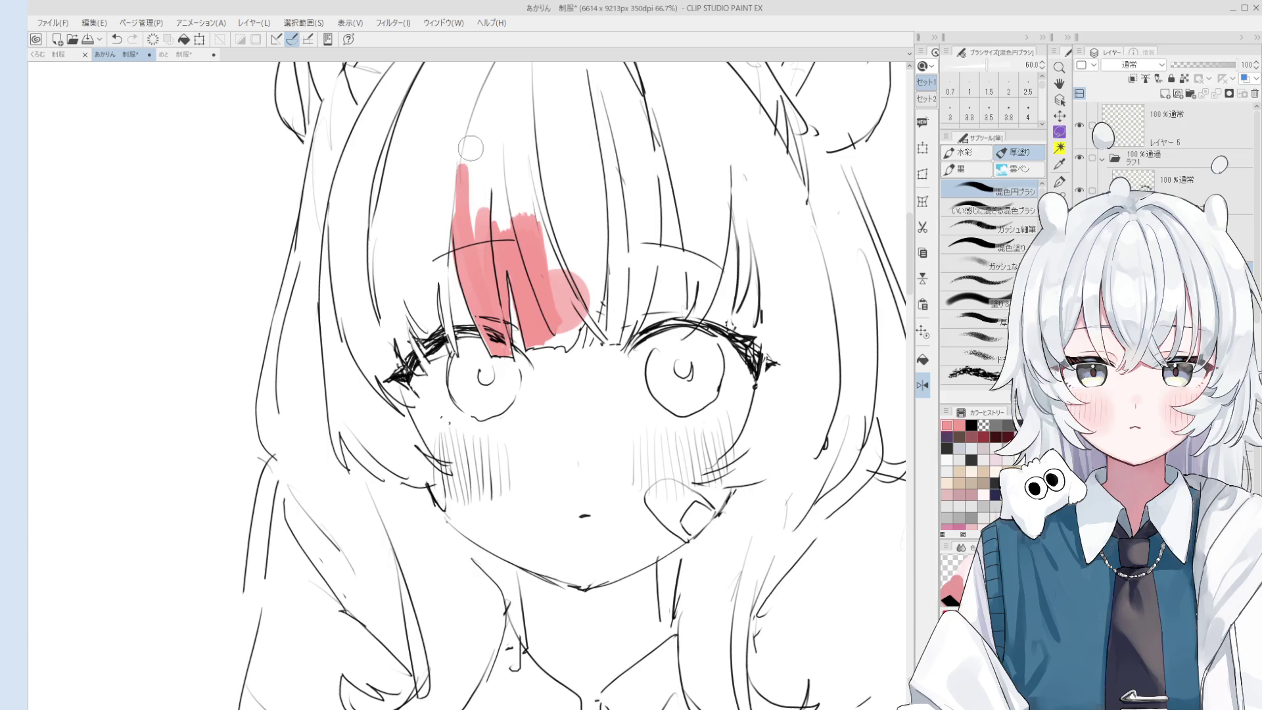
pyautogui.moveTo(436, 105); pyautogui.dragTo(401, 210)
# Add thin pink strokes beside the left eye and down the bangs.
pyautogui.scroll(-1, 408, 258)
pyautogui.press('[')
pyautogui.press('[')
pyautogui.press('[')
pyautogui.moveTo(402, 268); pyautogui.dragTo(421, 323)
pyautogui.moveTo(420, 269); pyautogui.dragTo(427, 315)
pyautogui.press(']')
pyautogui.press(']')
pyautogui.press(']')
pyautogui.moveTo(441, 177); pyautogui.dragTo(437, 329)
pyautogui.moveTo(439, 144)
pyautogui.mouseDown()
pyautogui.moveTo(435, 257)
pyautogui.moveTo(408, 291)
pyautogui.moveTo(506, 375)
pyautogui.mouseUp()
pyautogui.press(']')
# Cover the remaining left side of the hair in pink.
pyautogui.scroll(-1, 408, 291)
pyautogui.moveTo(496, 316); pyautogui.dragTo(476, 361)
pyautogui.moveTo(496, 243); pyautogui.dragTo(453, 355)
pyautogui.moveTo(454, 309)
pyautogui.mouseDown()
pyautogui.moveTo(497, 220)
pyautogui.moveTo(447, 269)
pyautogui.moveTo(455, 218)
pyautogui.mouseUp()
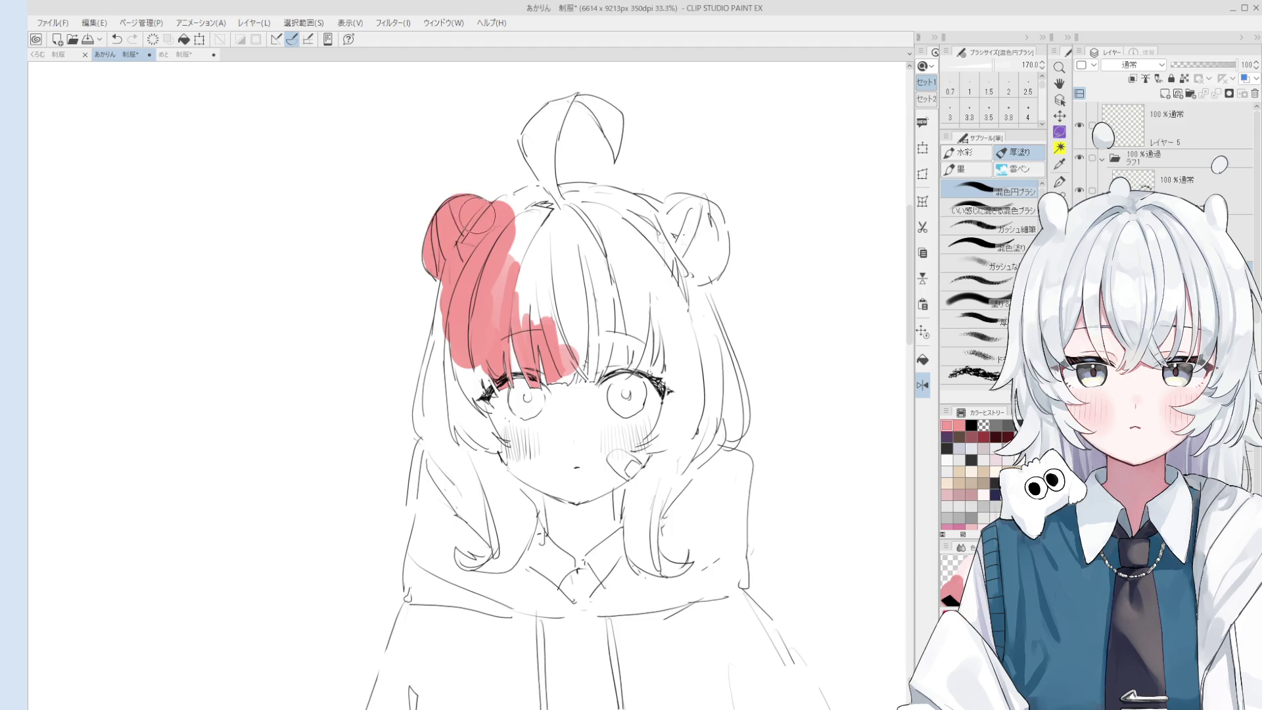
# Nudge the view and paint red over the left hair bun with the 混色円ブラシ brush.
pyautogui.press('e')
pyautogui.press('h')
pyautogui.moveTo(558, 328); pyautogui.dragTo(555, 334)
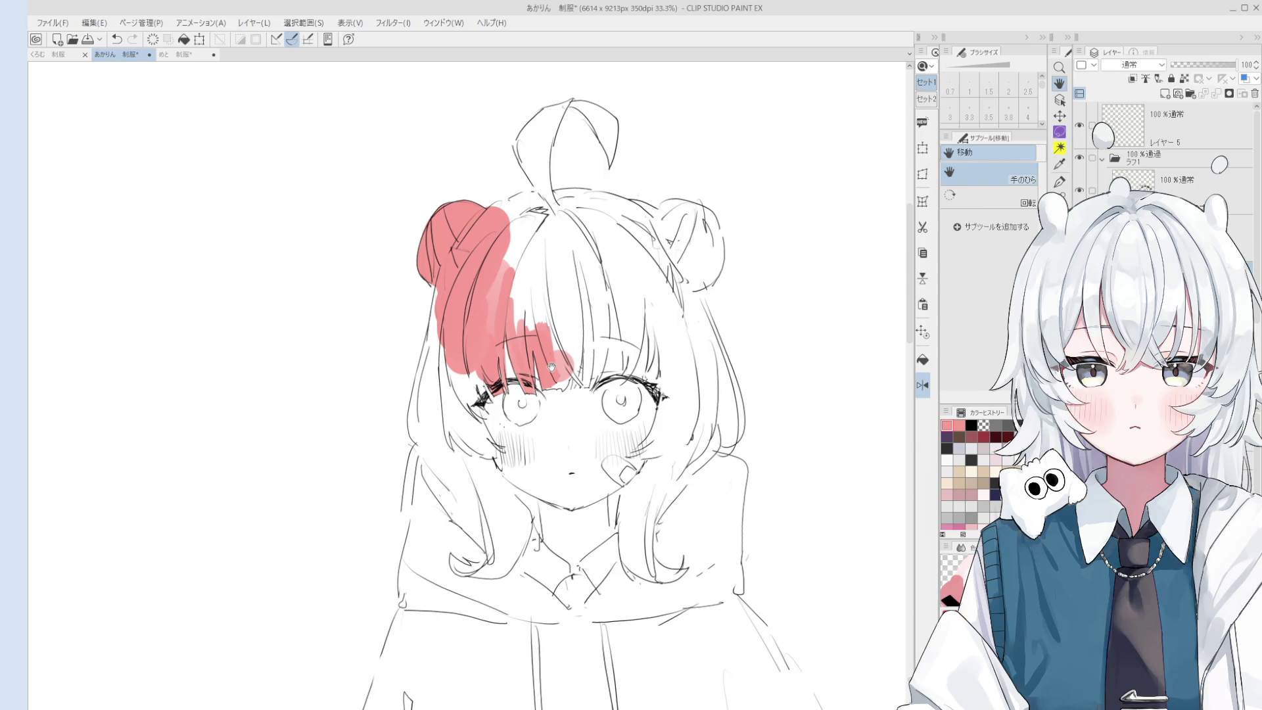
pyautogui.press('b')
pyautogui.scroll(2, 551, 366)
pyautogui.moveTo(506, 315)
pyautogui.mouseDown()
pyautogui.moveTo(526, 258)
pyautogui.moveTo(546, 306)
pyautogui.moveTo(558, 230)
pyautogui.moveTo(526, 197)
pyautogui.moveTo(543, 188)
pyautogui.moveTo(560, 216)
pyautogui.moveTo(552, 177)
pyautogui.moveTo(565, 230)
pyautogui.moveTo(569, 155)
pyautogui.moveTo(546, 172)
pyautogui.moveTo(585, 140)
pyautogui.moveTo(573, 190)
pyautogui.mouseUp()
# Enlarge the brush and shift and tilt the view toward the ahoge stem.
pyautogui.scroll(-3, 542, 188)
pyautogui.scroll(2, 543, 188)
pyautogui.press(']')
pyautogui.press(']')
pyautogui.press(']')
pyautogui.press('space')
pyautogui.scroll(-1, 631, 230)
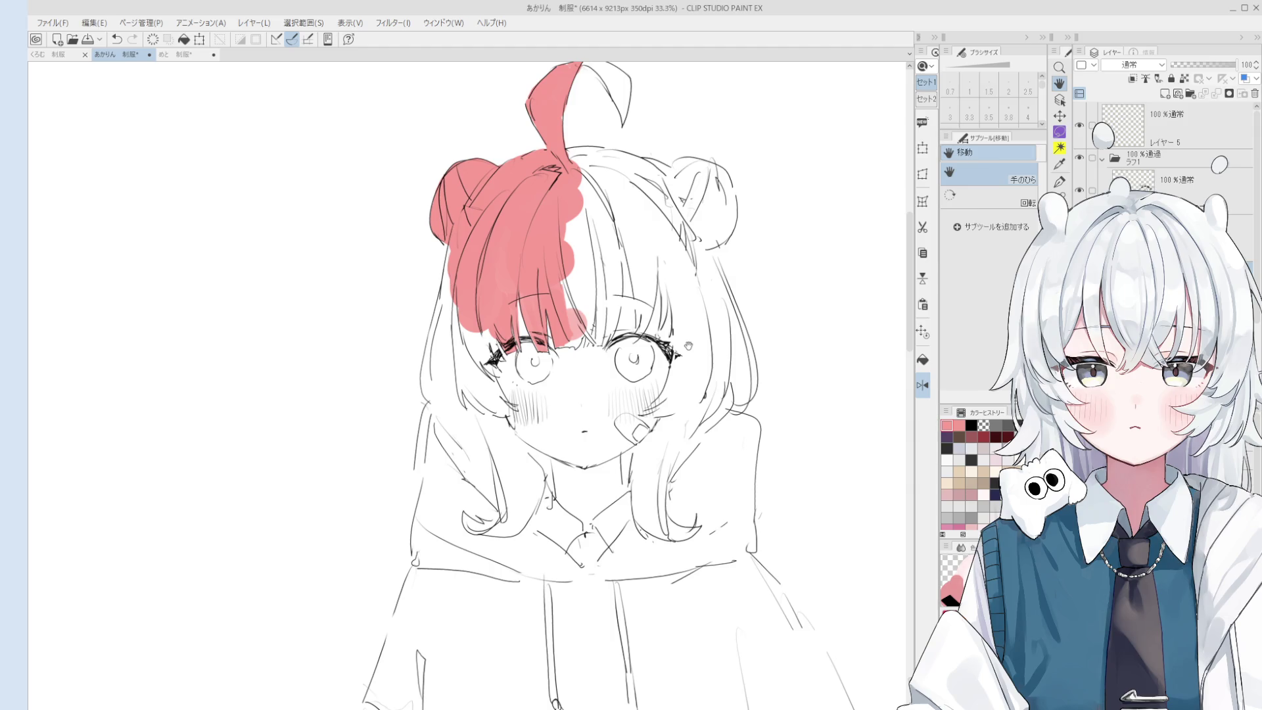
pyautogui.moveTo(687, 345)
pyautogui.mouseDown()
pyautogui.moveTo(572, 185)
pyautogui.moveTo(599, 272)
pyautogui.mouseUp()
pyautogui.scroll(4, 572, 185)
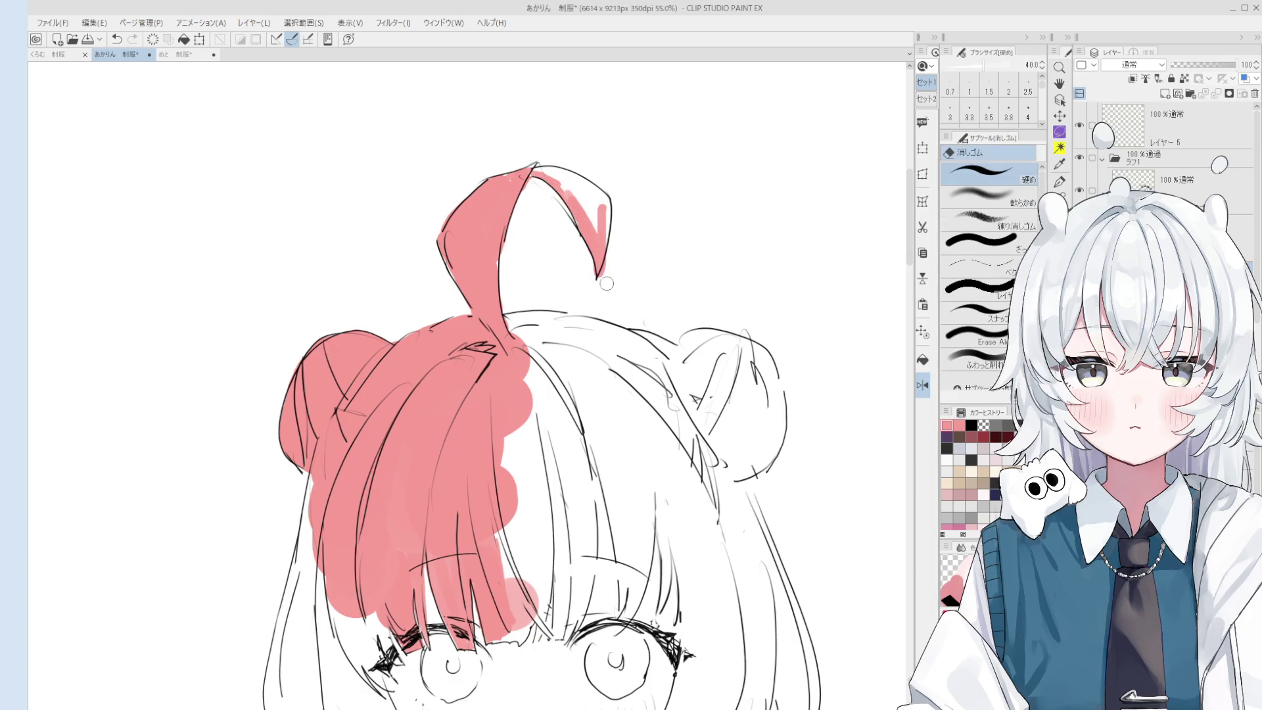
# Sample the ahoge's pink and fill its right strand near the tip.
pyautogui.keyDown('alt'); pyautogui.click(581, 214); pyautogui.keyUp('alt')
pyautogui.moveTo(582, 214)
pyautogui.mouseDown()
pyautogui.moveTo(628, 227)
pyautogui.moveTo(666, 283)
pyautogui.mouseUp()
pyautogui.click(989, 229)
pyautogui.moveTo(623, 221); pyautogui.dragTo(674, 276)
# Zoom in on the ahoge and redraw the stem's right edge with the inking pen.
pyautogui.scroll(1, 671, 276)
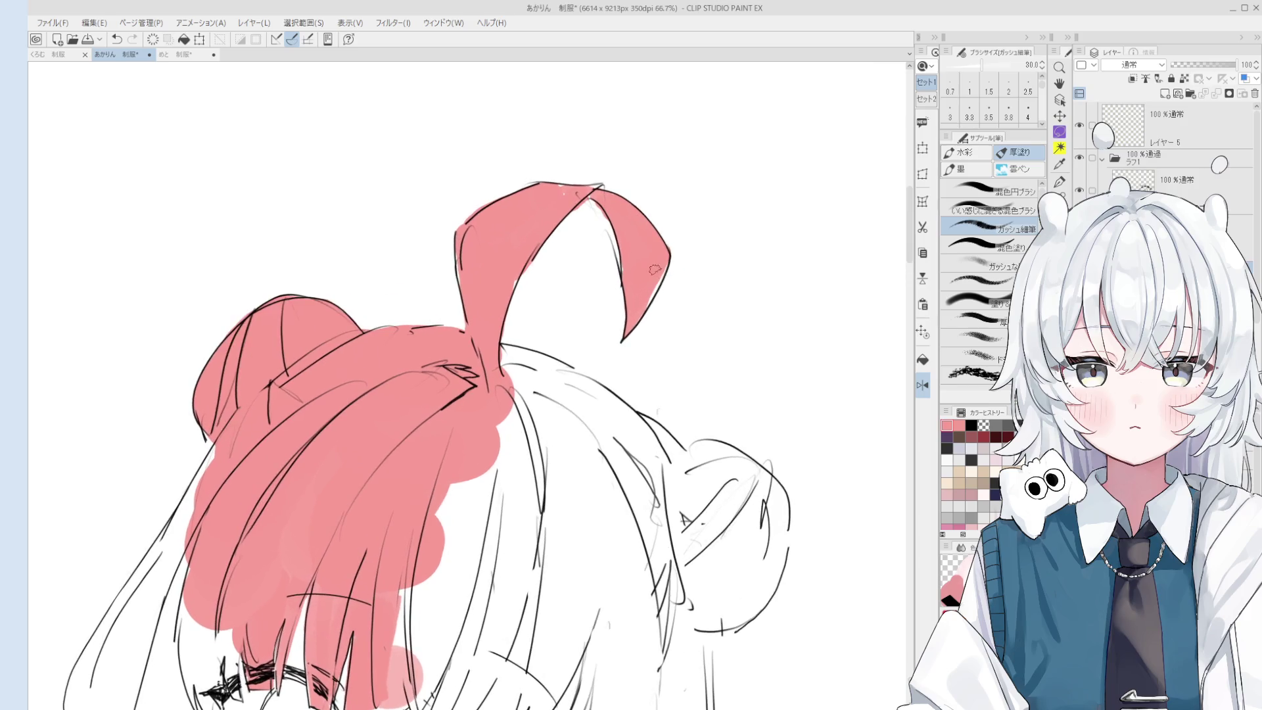
pyautogui.press('space')
pyautogui.scroll(2, 578, 206)
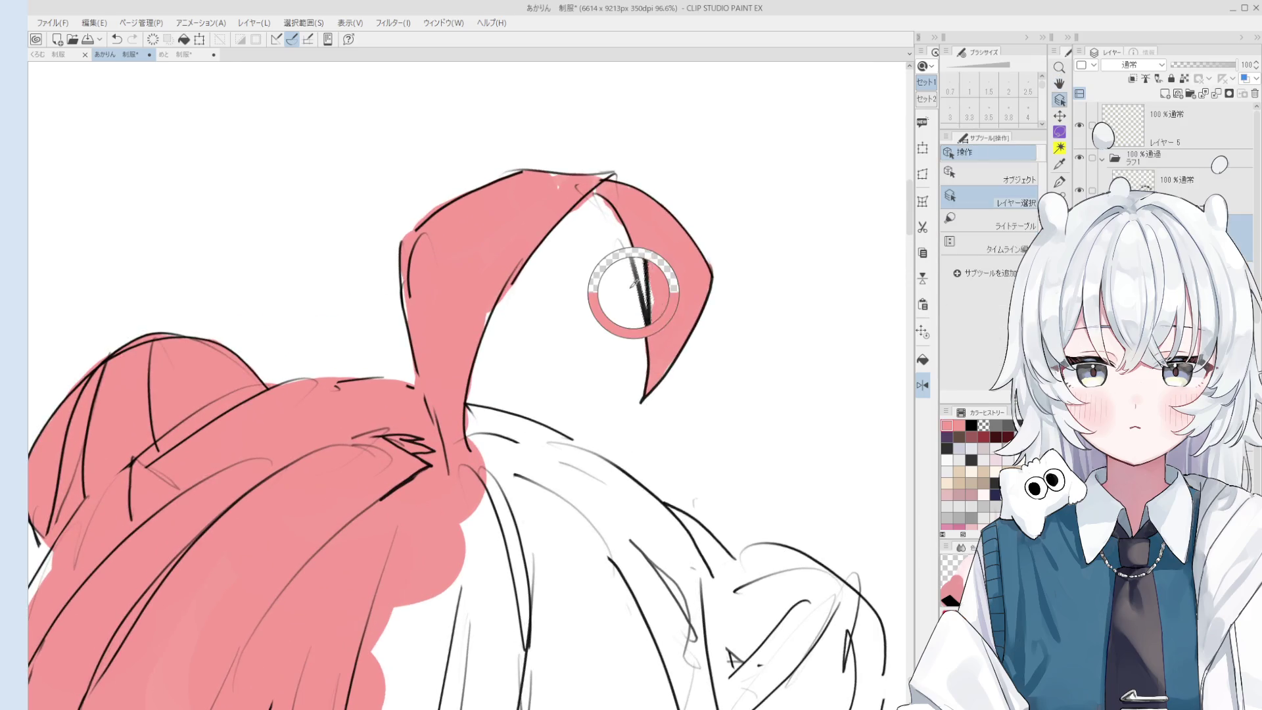
pyautogui.press('e')
pyautogui.scroll(-1, 615, 236)
pyautogui.press('p')
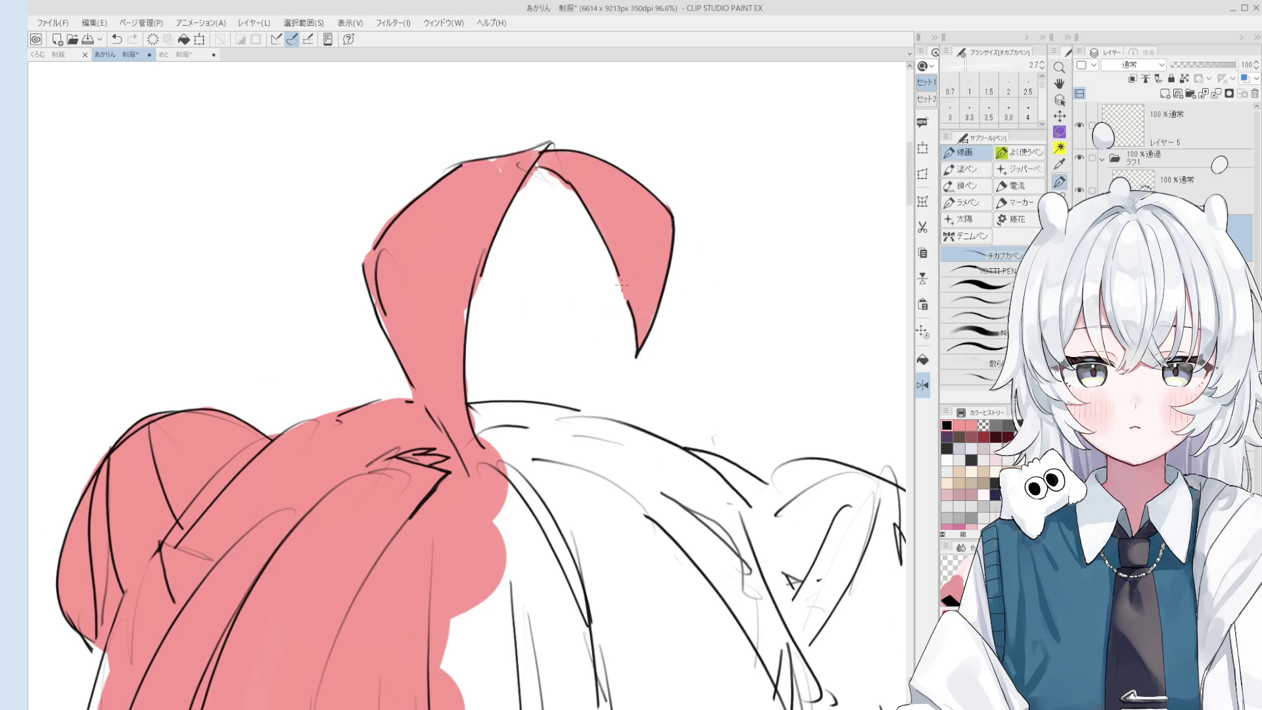
pyautogui.scroll(-2, 619, 276)
pyautogui.scroll(2, 622, 291)
pyautogui.press('e')
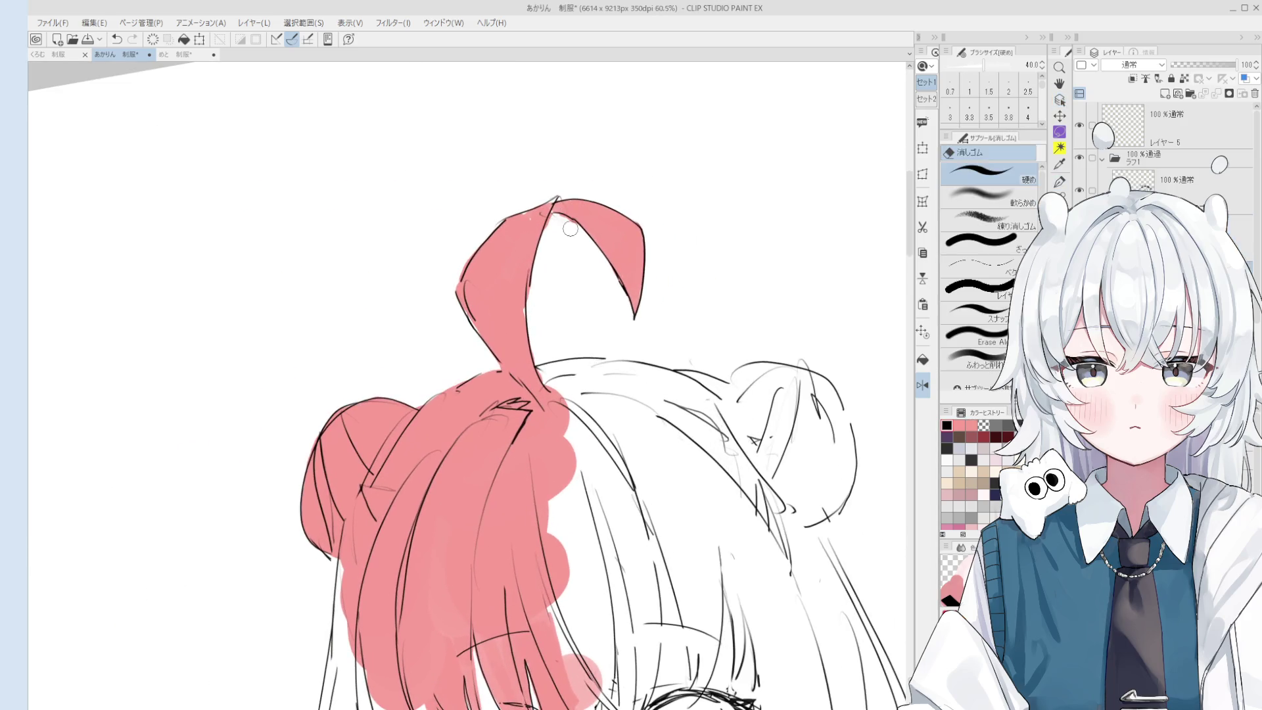
pyautogui.press('b')
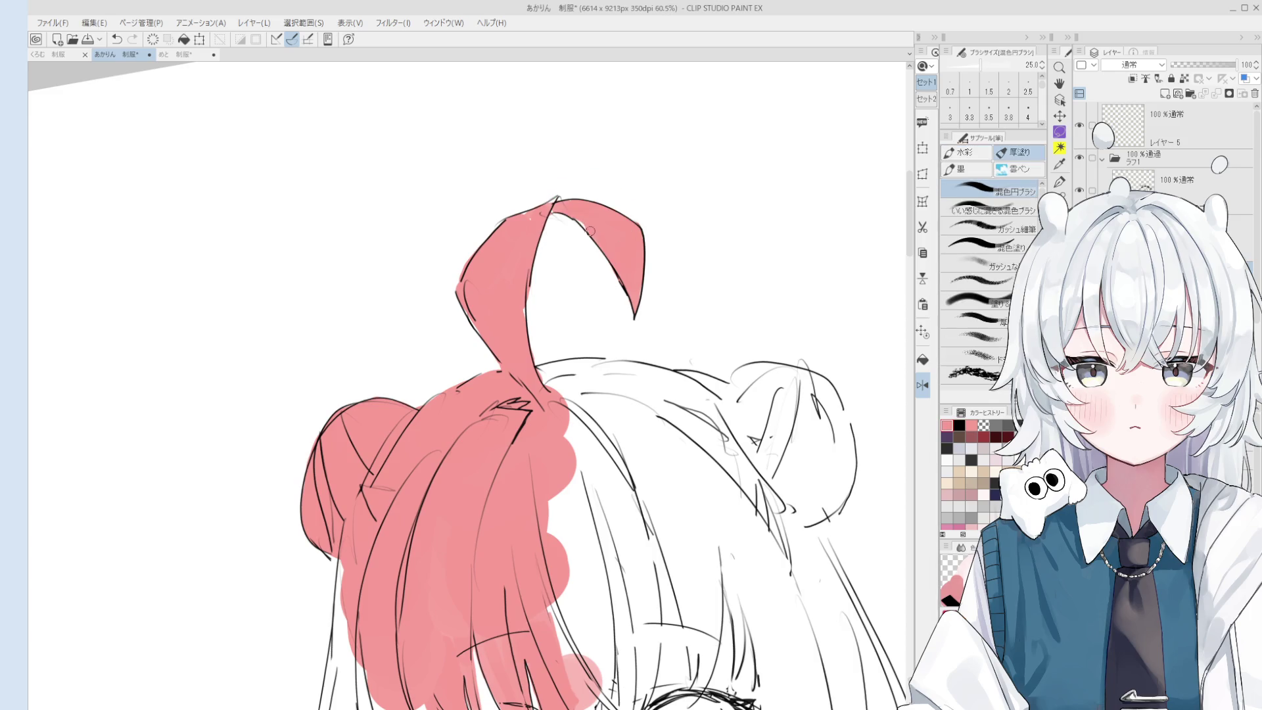
pyautogui.scroll(2, 580, 217)
pyautogui.press('e')
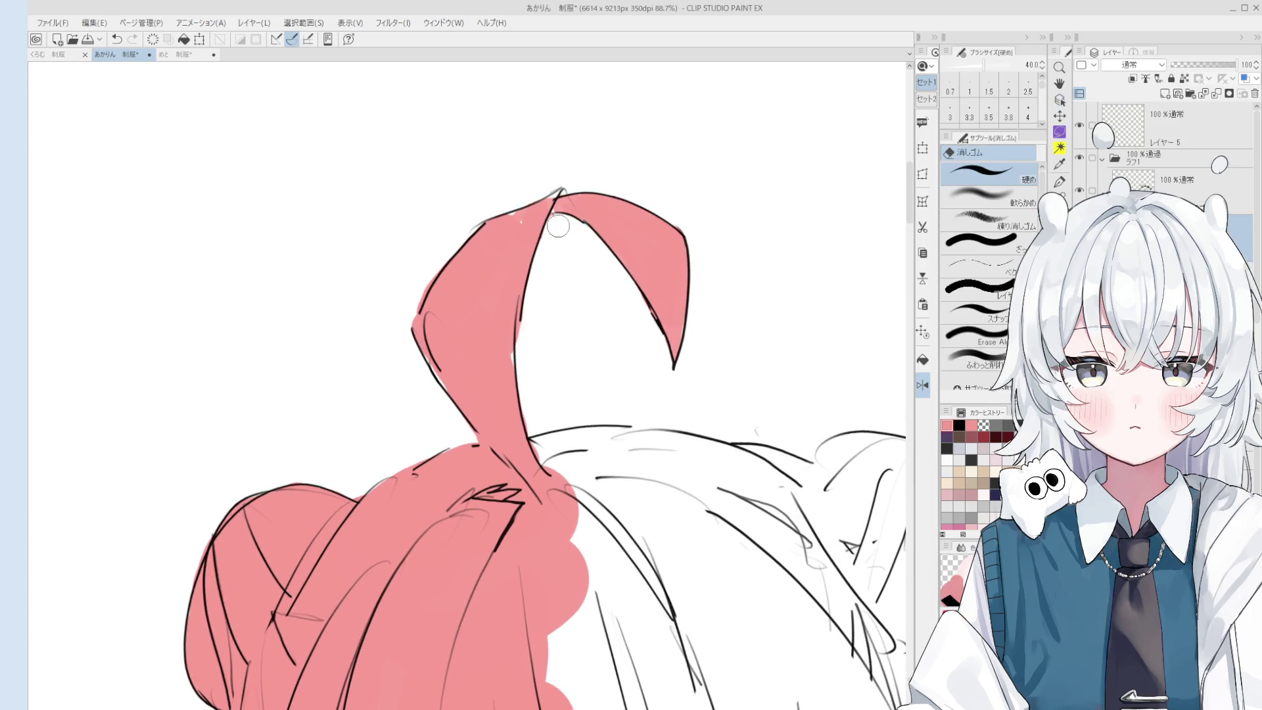
pyautogui.scroll(-3, 564, 182)
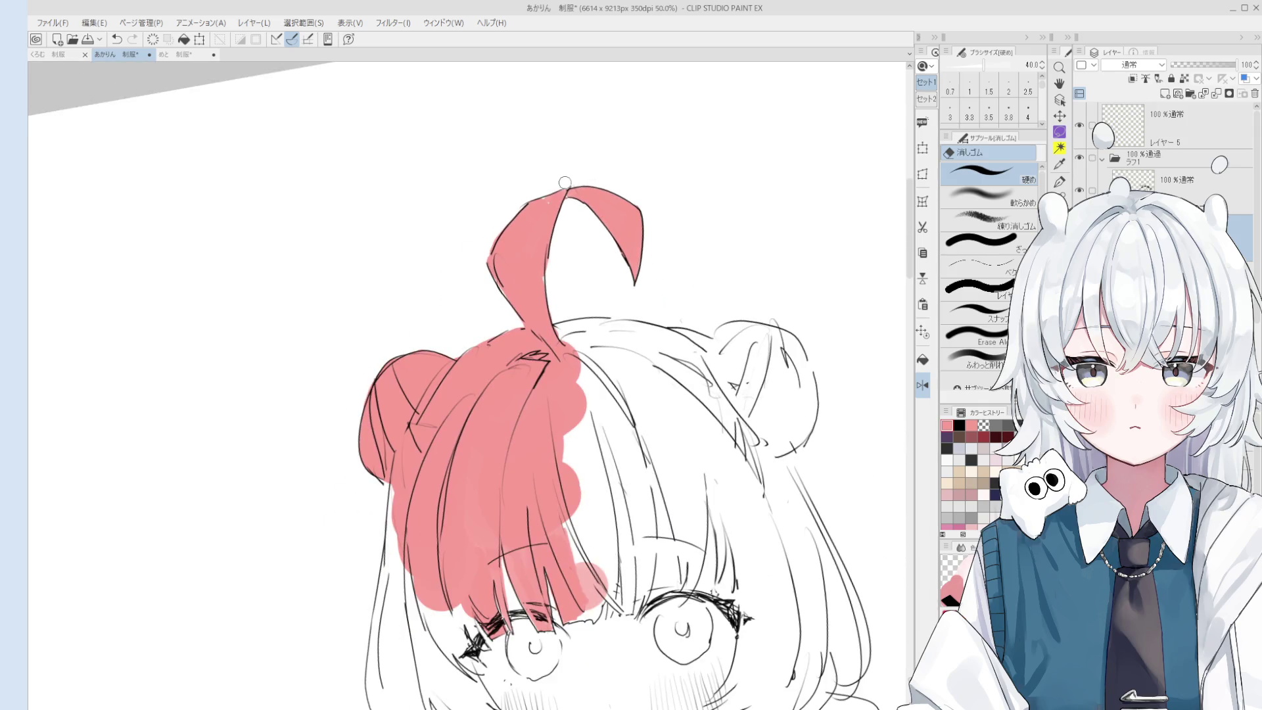
pyautogui.scroll(1, 587, 181)
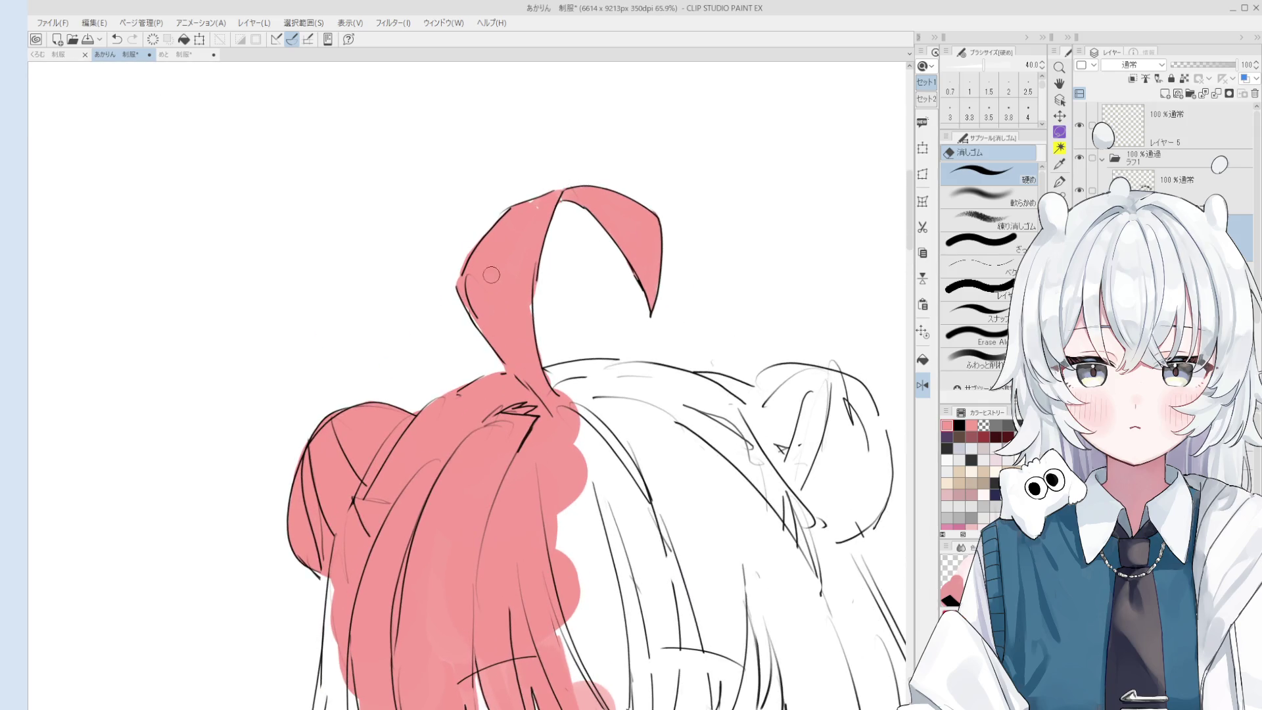
pyautogui.scroll(3, 542, 348)
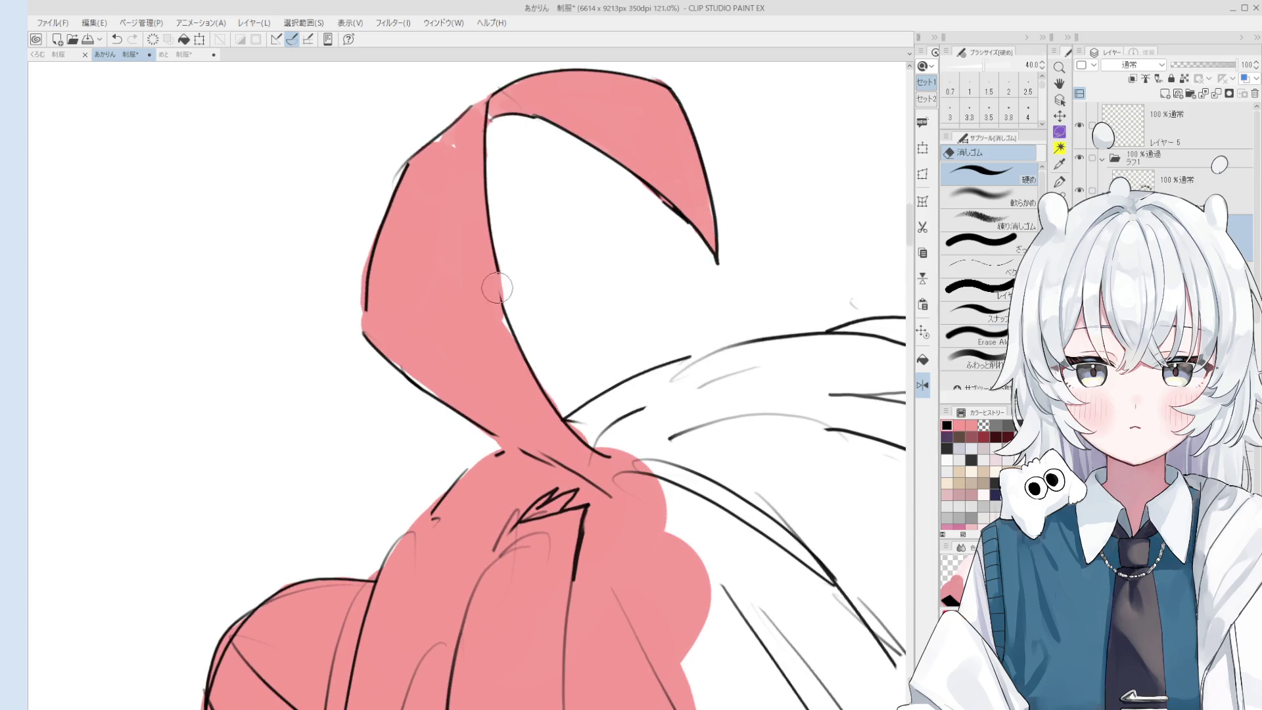
pyautogui.press('e')
pyautogui.press('p')
pyautogui.moveTo(498, 255); pyautogui.dragTo(514, 317)
# Erase the stray zigzag lines inside the red hair, undoing one erase.
pyautogui.scroll(-1, 509, 317)
pyautogui.press('e')
pyautogui.moveTo(525, 545)
pyautogui.mouseDown()
pyautogui.moveTo(525, 515)
pyautogui.moveTo(565, 480)
pyautogui.mouseUp()
pyautogui.scroll(-5, 565, 476)
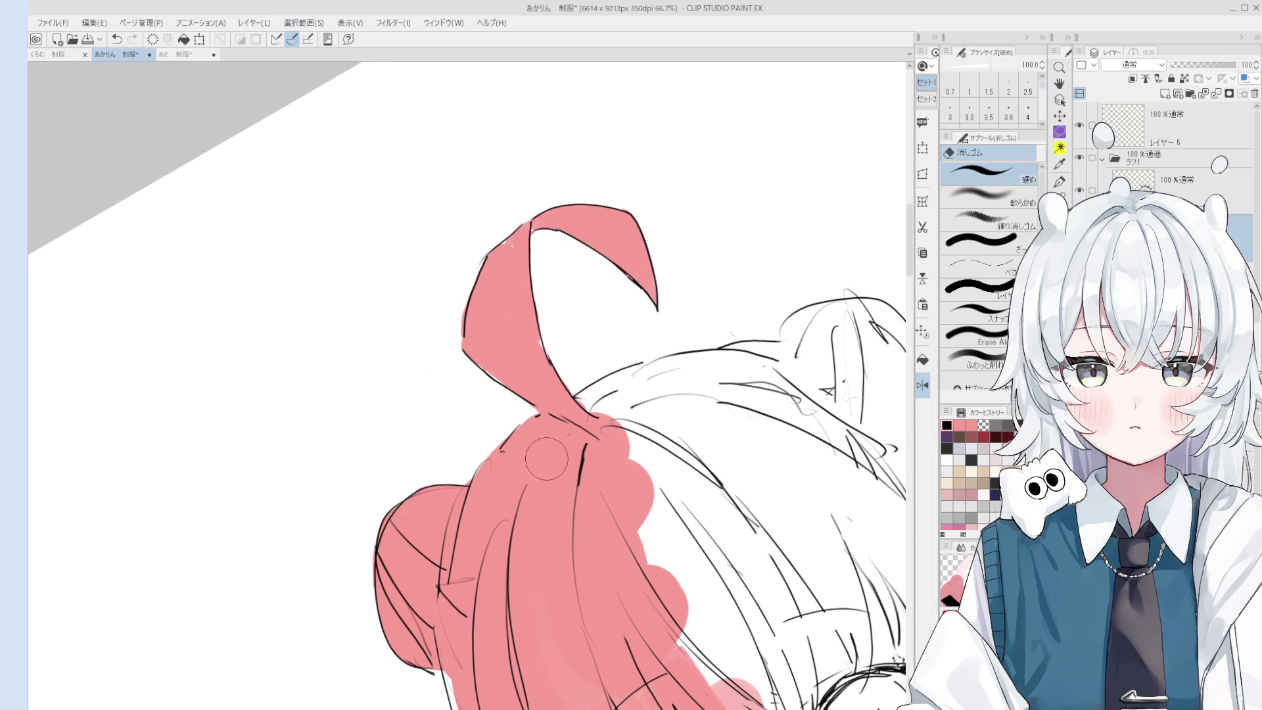
pyautogui.press('p')
pyautogui.scroll(-1, 555, 467)
pyautogui.hotkey('ctrl', 'z')
# Alternate between pen and eraser, then rotate the canvas view clockwise.
pyautogui.press('e')
pyautogui.press('p')
pyautogui.press('e')
pyautogui.scroll(5, 552, 466)
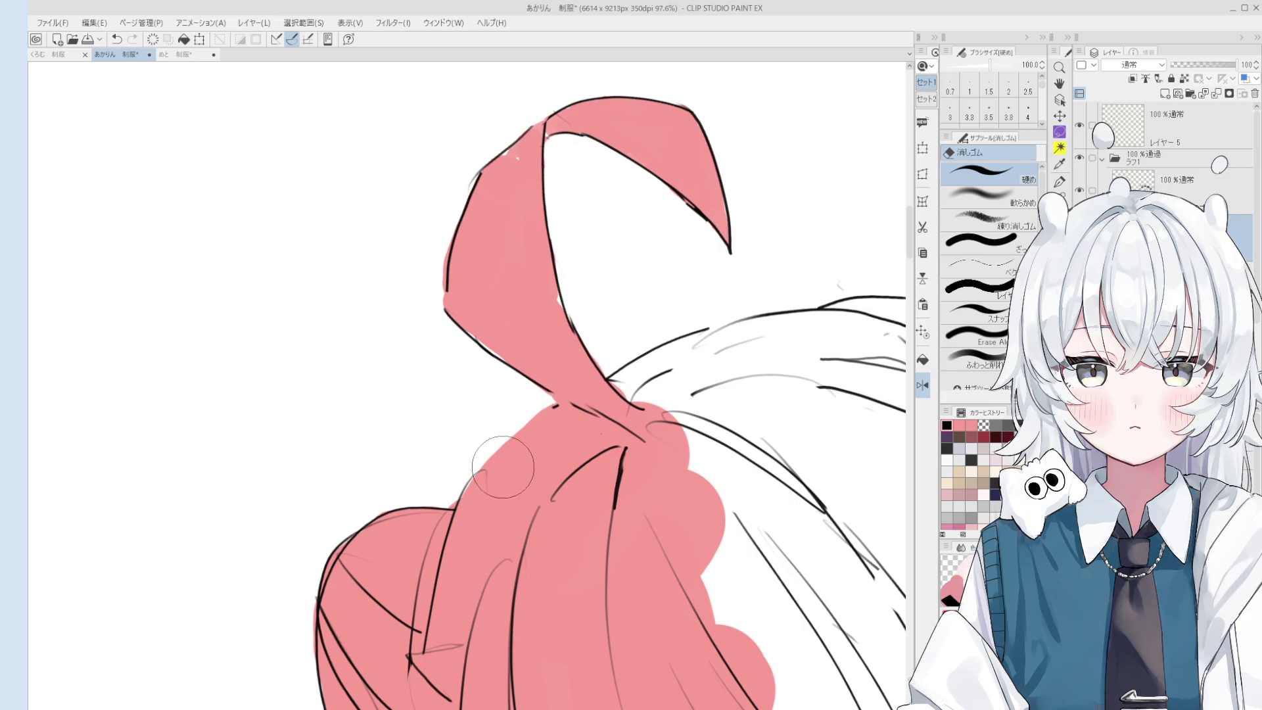
pyautogui.scroll(-1, 502, 483)
pyautogui.press('p')
pyautogui.press('e')
pyautogui.press('p')
pyautogui.press('e')
pyautogui.moveTo(537, 414)
pyautogui.mouseDown()
pyautogui.moveTo(556, 496)
pyautogui.moveTo(608, 430)
pyautogui.mouseUp()
pyautogui.press('h')
pyautogui.scroll(-2, 556, 496)
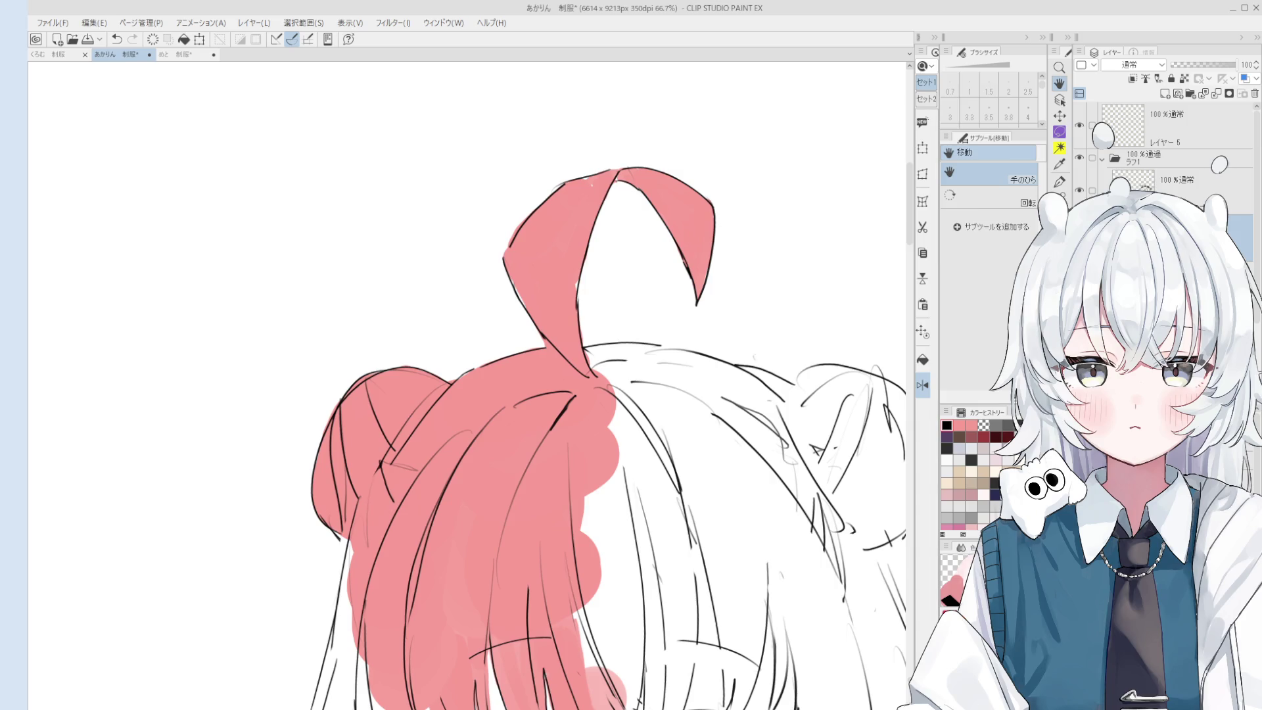
# Select the 混色円ブラシ blending brush and rotate the view toward the ahoge.
pyautogui.scroll(2, 542, 362)
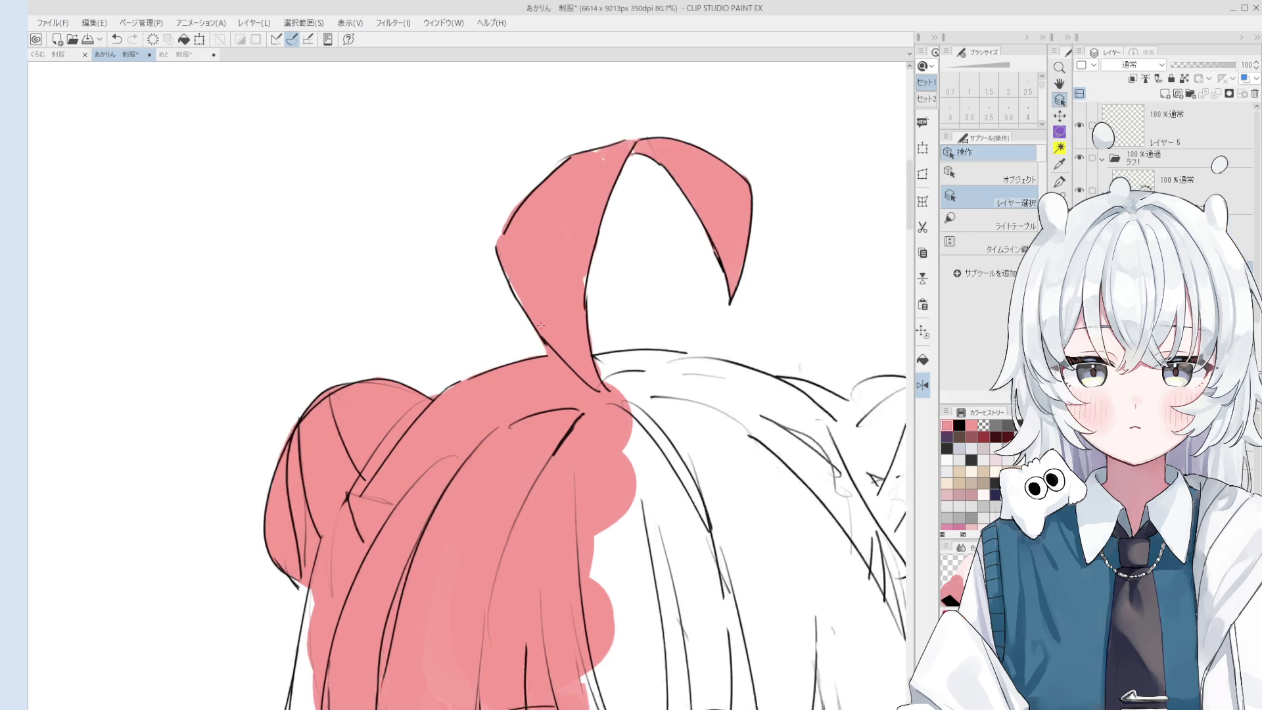
pyautogui.press('e')
pyautogui.scroll(2, 571, 382)
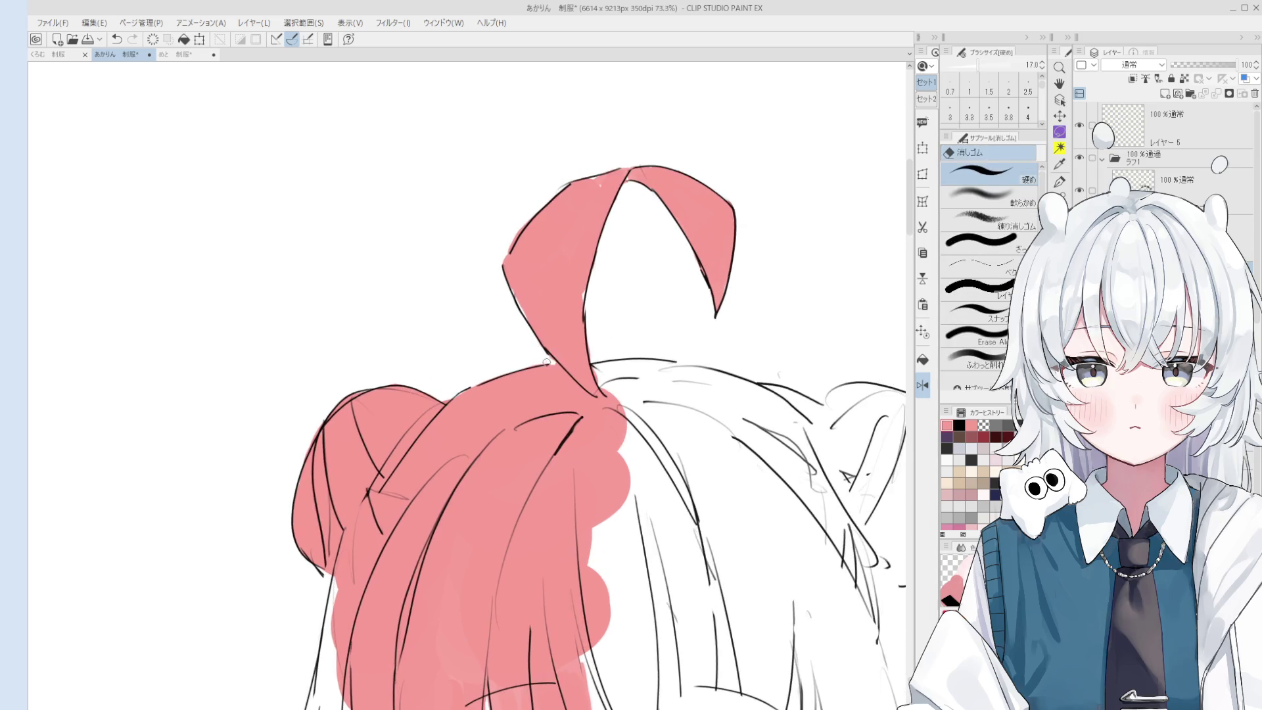
pyautogui.scroll(-1, 544, 362)
pyautogui.press('b')
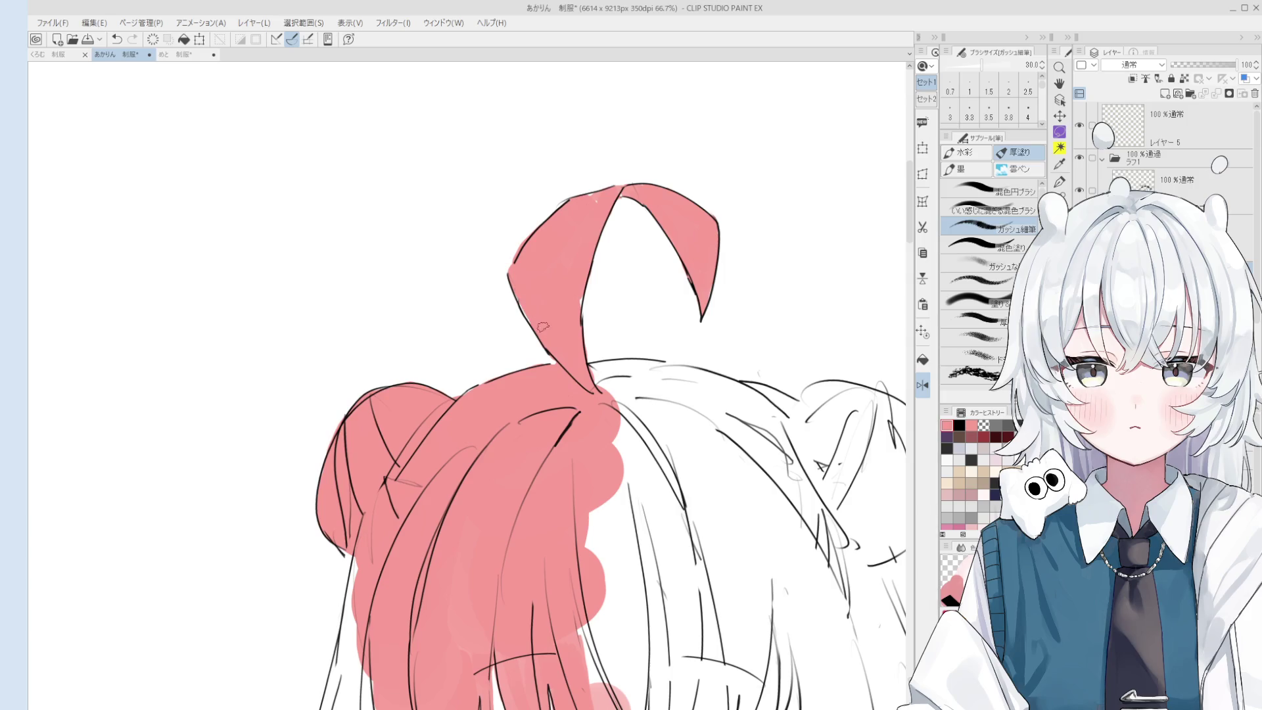
pyautogui.click(989, 191)
pyautogui.scroll(2, 600, 272)
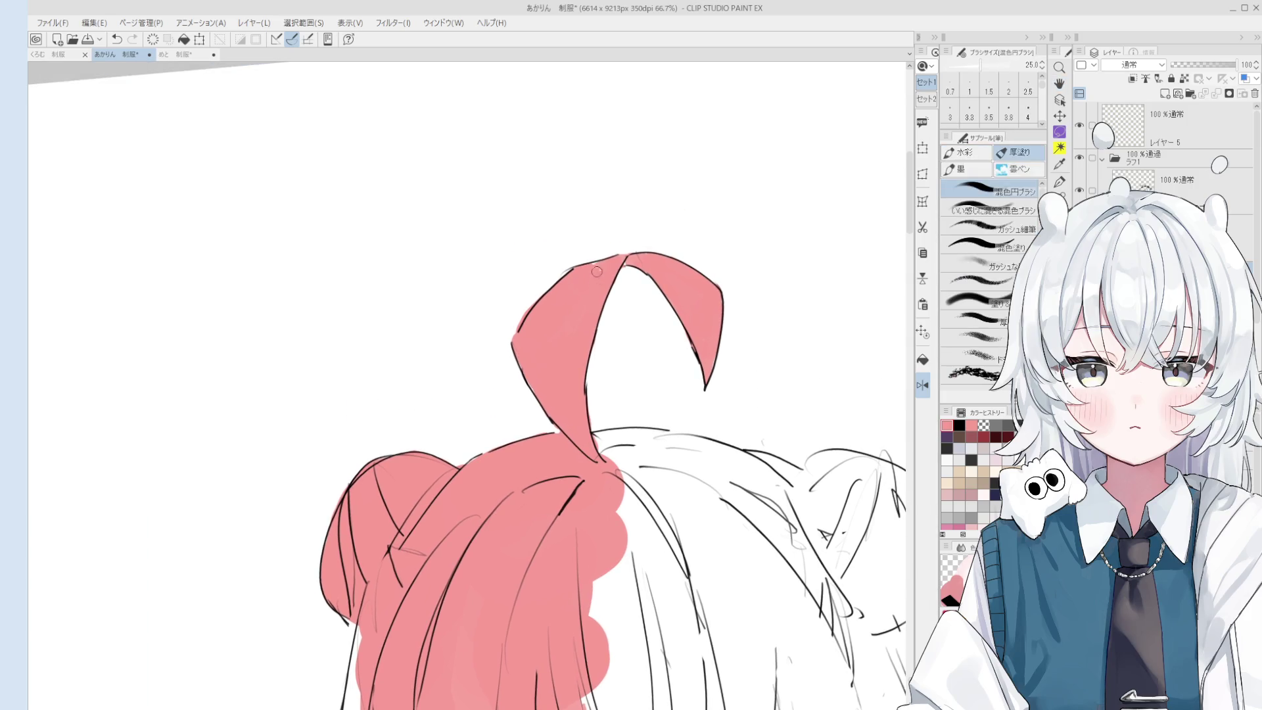
pyautogui.scroll(4, 628, 267)
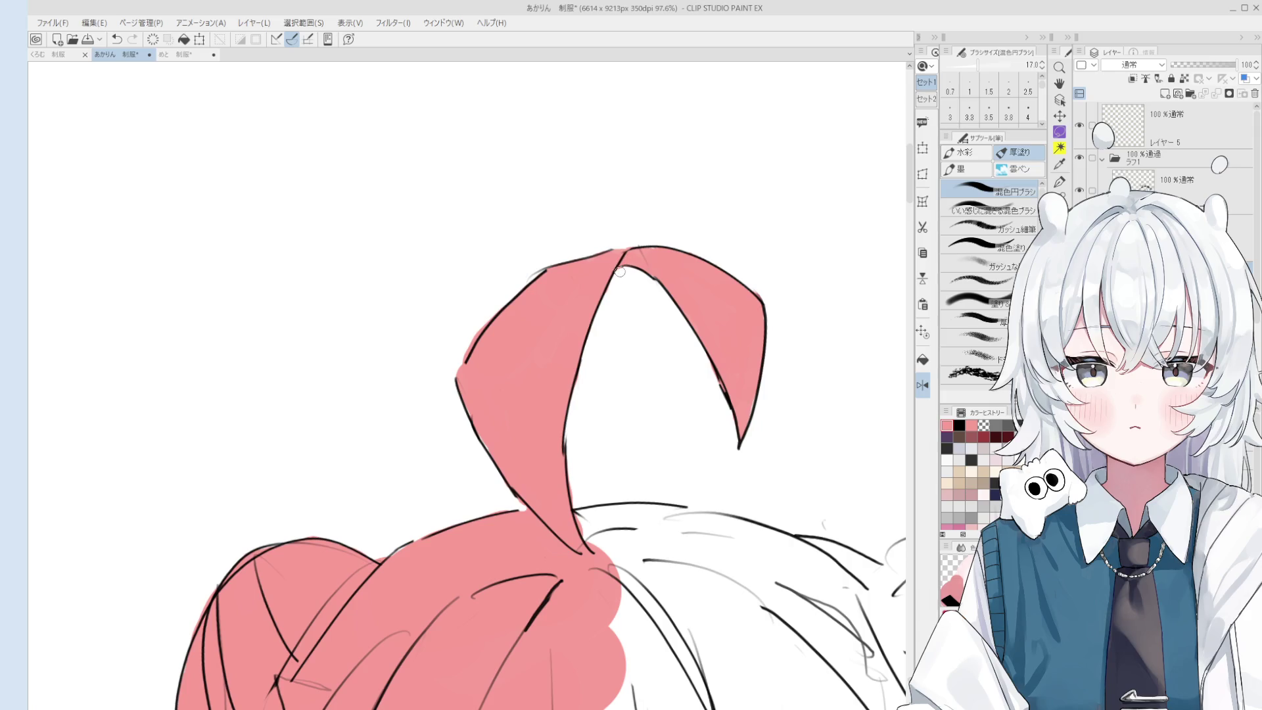
pyautogui.scroll(-3, 502, 376)
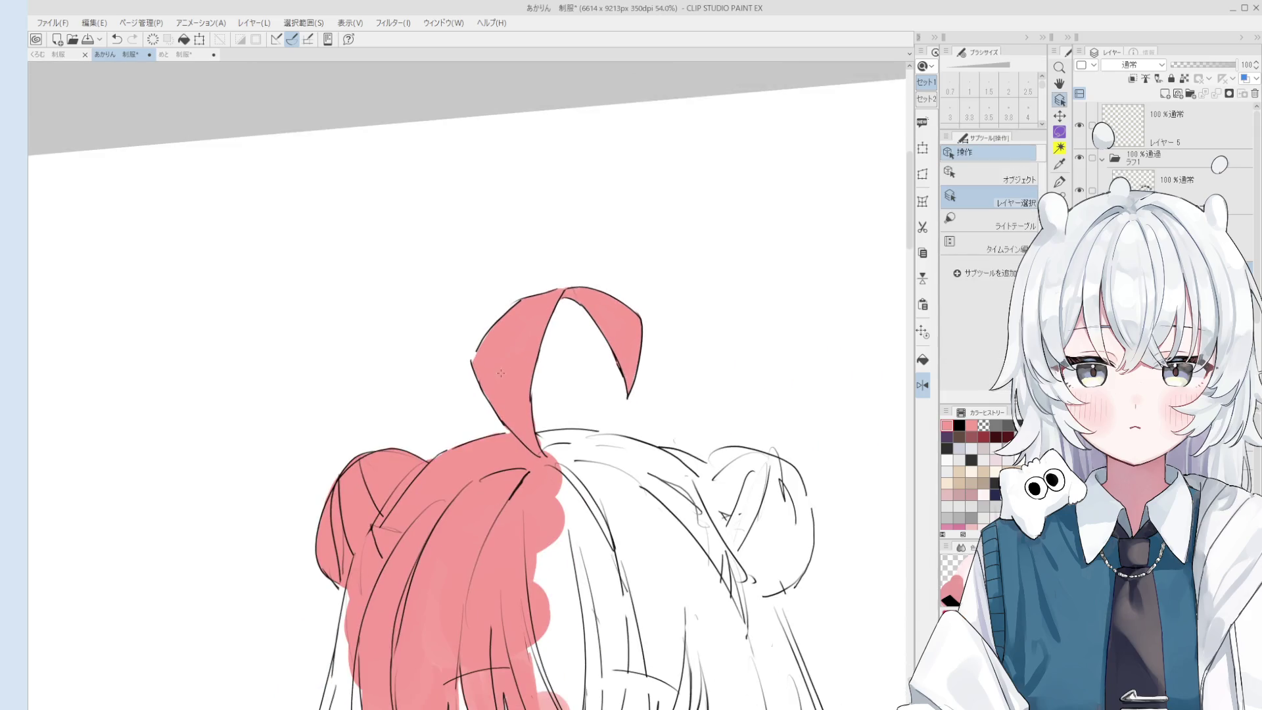
pyautogui.scroll(3, 502, 365)
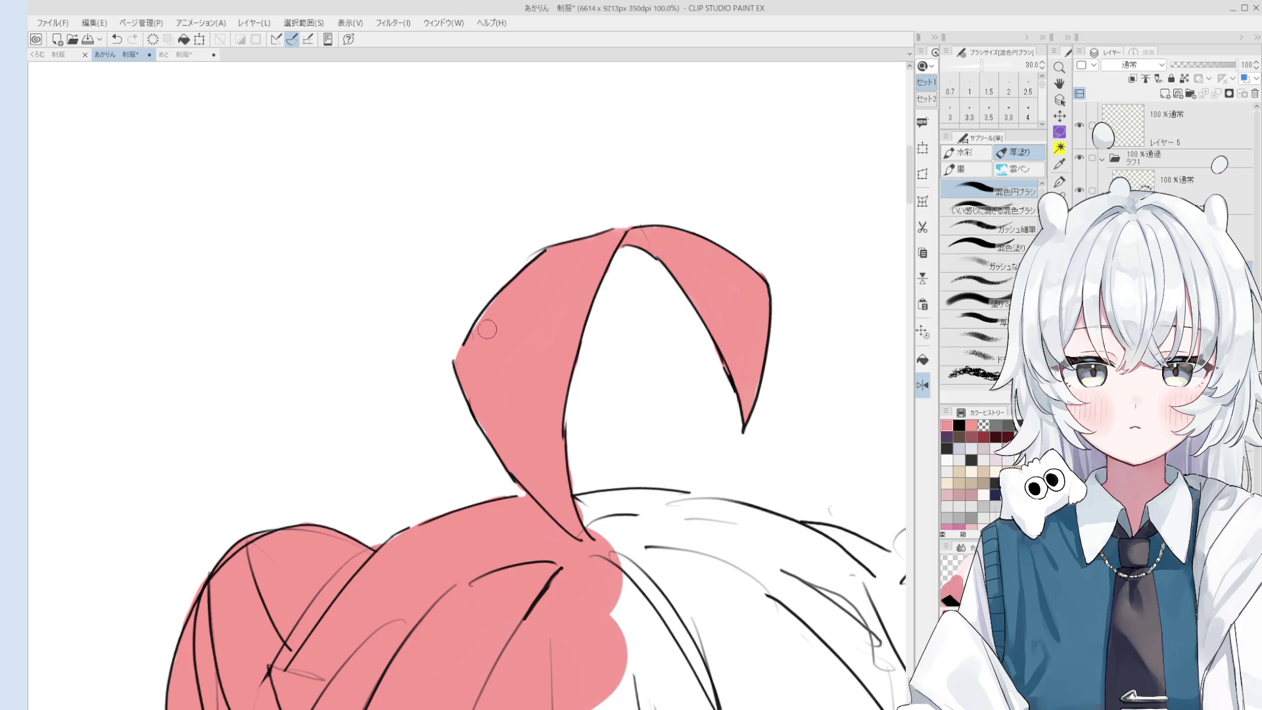
pyautogui.moveTo(516, 303)
pyautogui.mouseDown()
pyautogui.moveTo(467, 337)
pyautogui.moveTo(418, 344)
pyautogui.mouseUp()
pyautogui.scroll(2, 418, 345)
# Erase part of the ahoge's inner line and redraw it with the 線画 pen.
pyautogui.press('e')
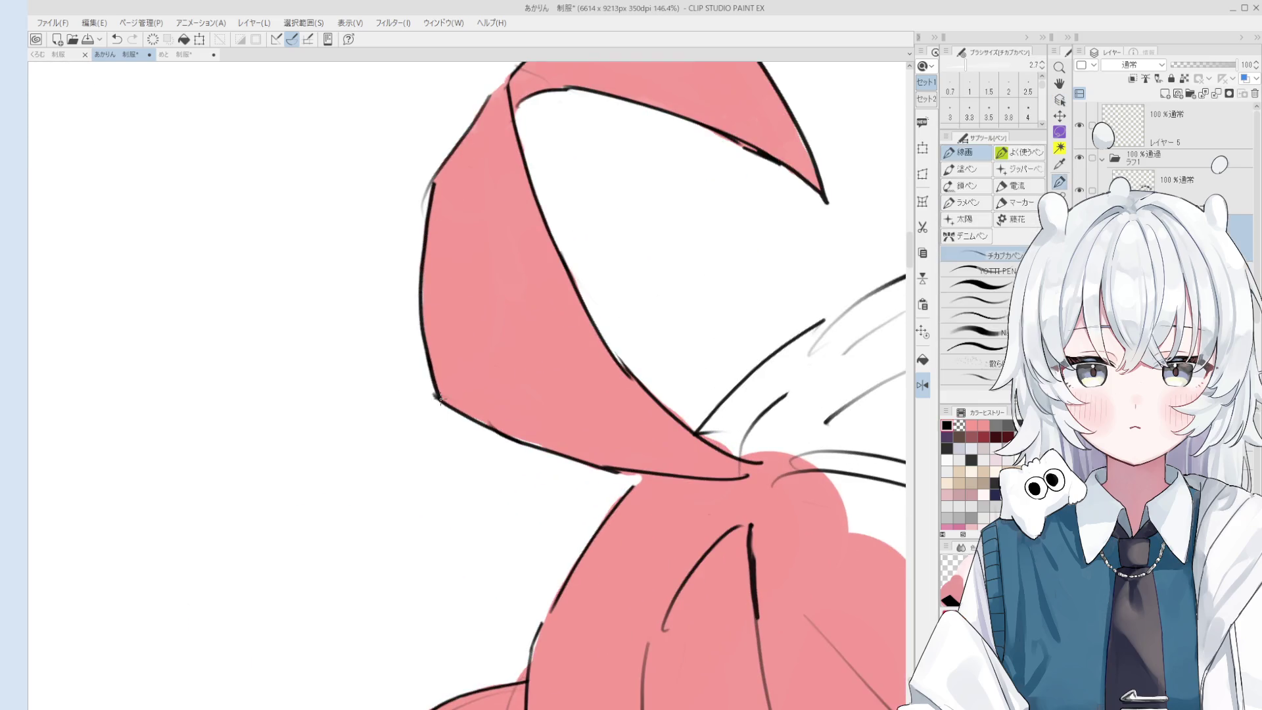
pyautogui.scroll(-3, 428, 386)
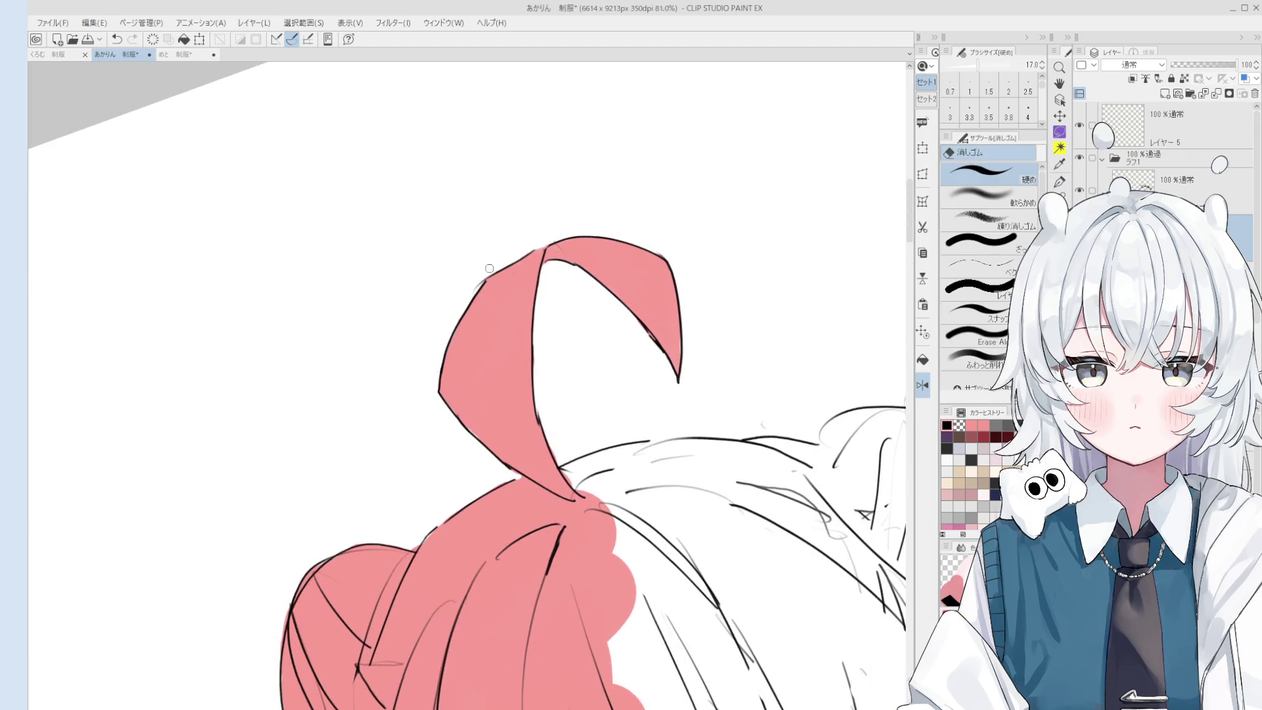
pyautogui.scroll(-3, 691, 320)
pyautogui.press('p')
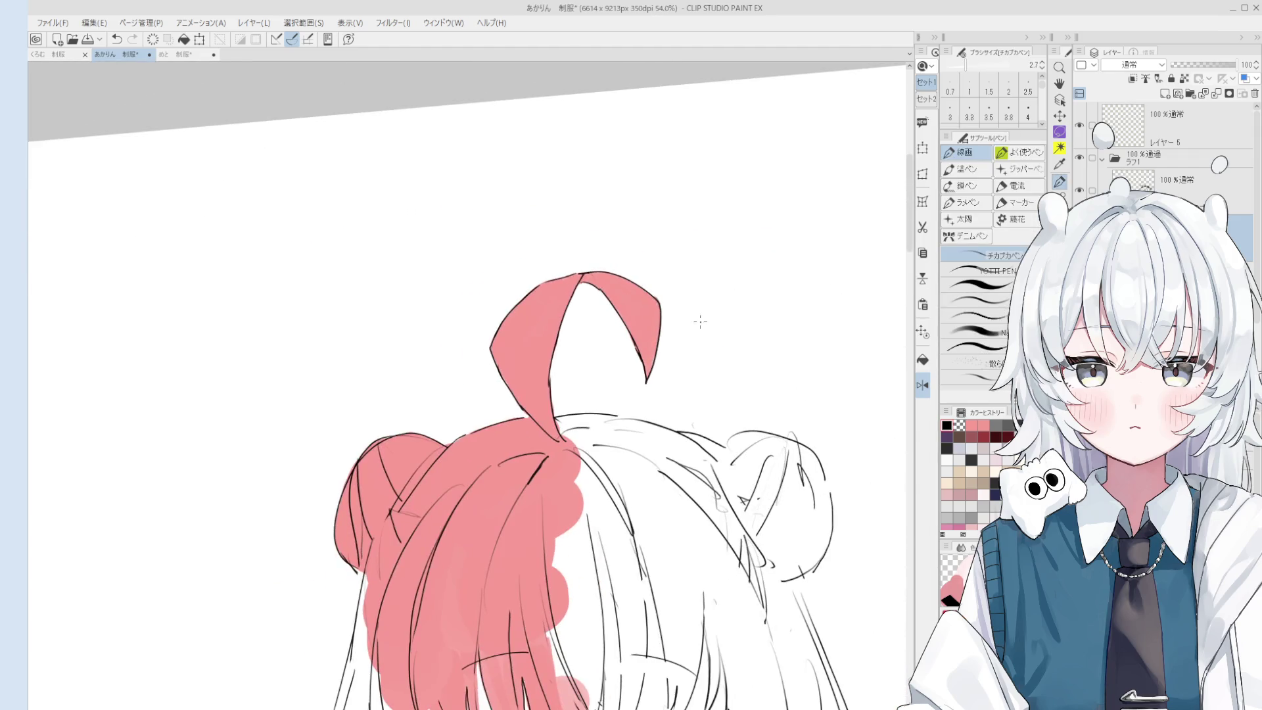
pyautogui.scroll(4, 581, 276)
pyautogui.press('e')
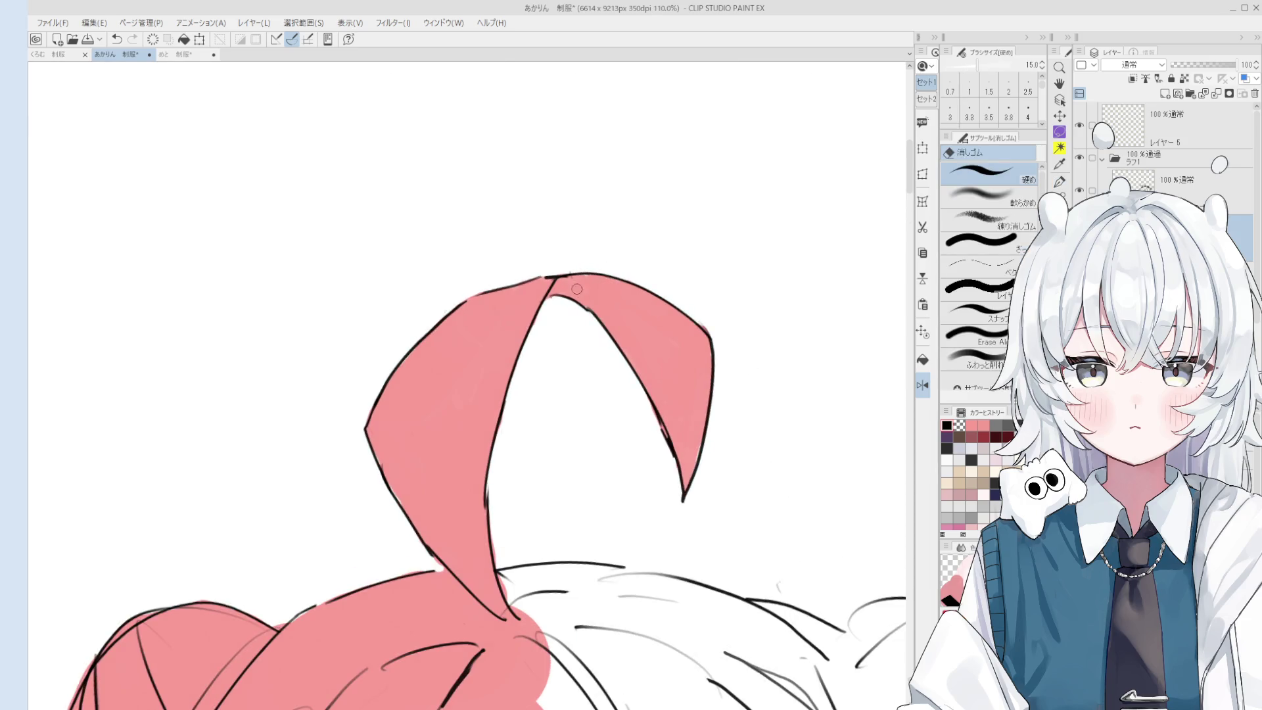
pyautogui.scroll(-2, 593, 292)
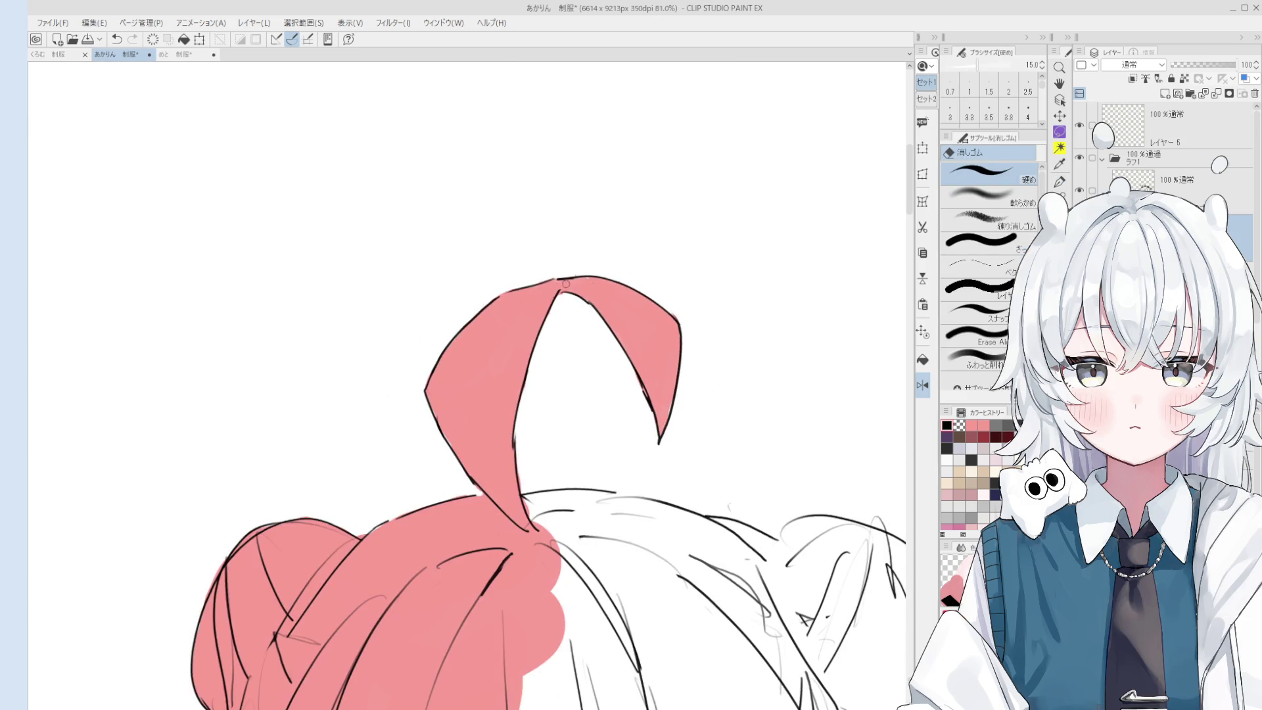
pyautogui.scroll(3, 580, 287)
pyautogui.press('p')
pyautogui.scroll(-1, 564, 278)
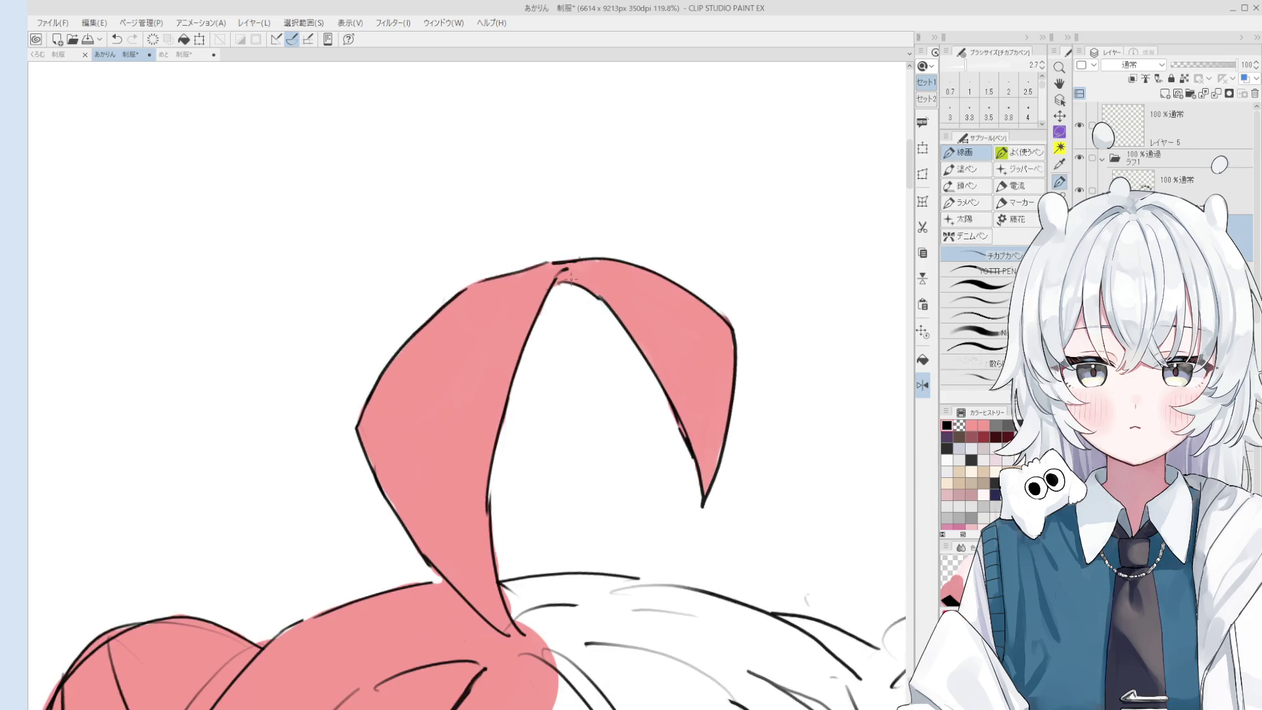
pyautogui.scroll(-3, 560, 282)
pyautogui.press('e')
pyautogui.scroll(2, 657, 434)
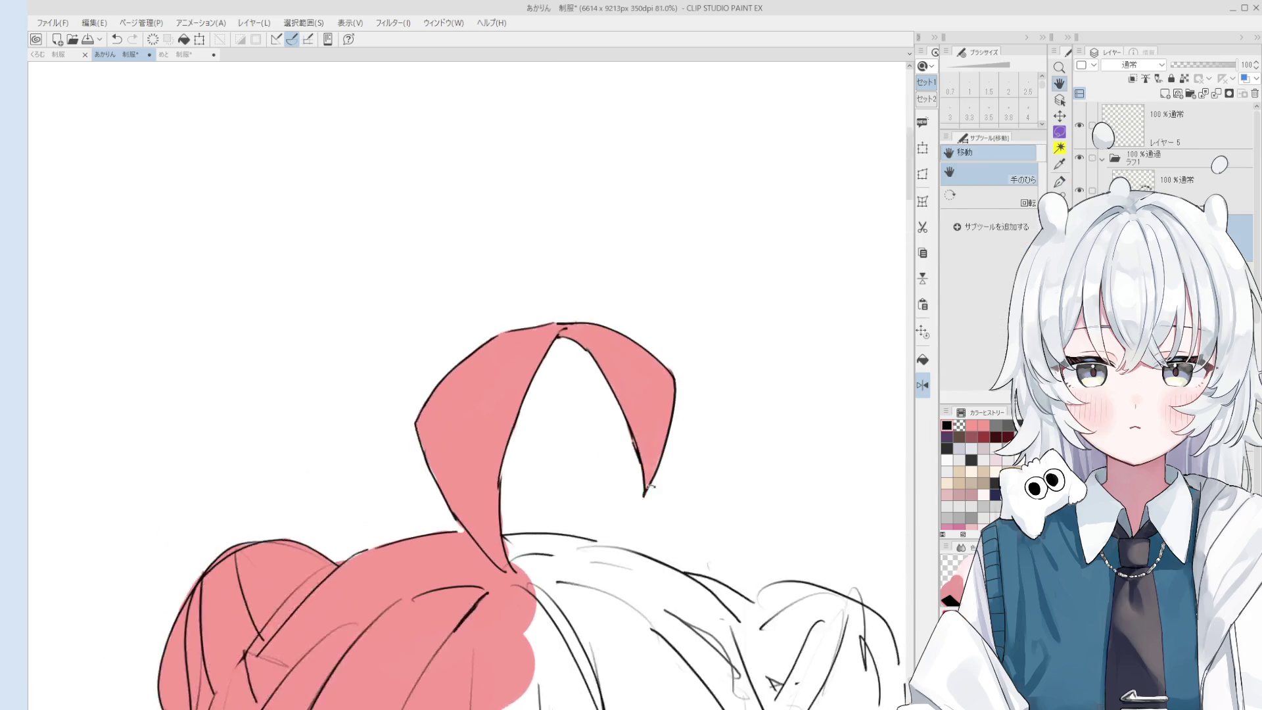
pyautogui.moveTo(649, 429); pyautogui.dragTo(659, 481)
pyautogui.press('p')
pyautogui.moveTo(628, 395); pyautogui.dragTo(660, 485)
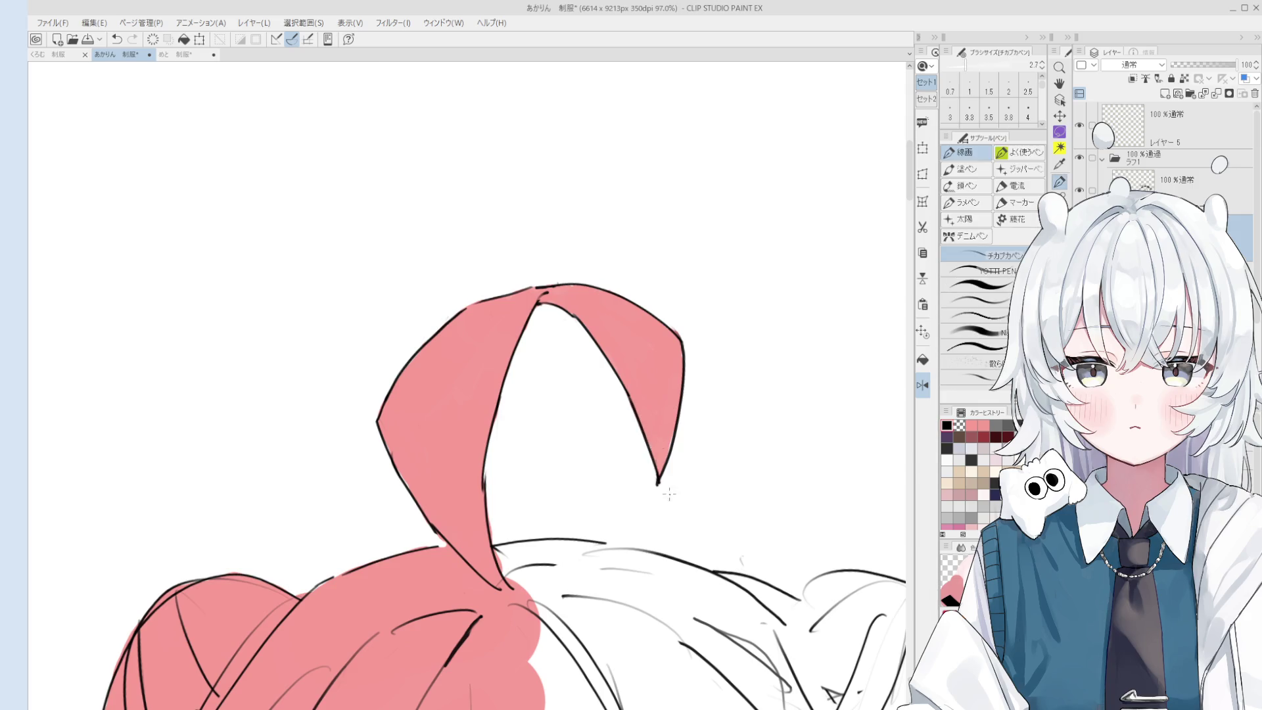
pyautogui.press('e')
# Zoom out and pan to bring the girl's face back into view.
pyautogui.scroll(1, 681, 493)
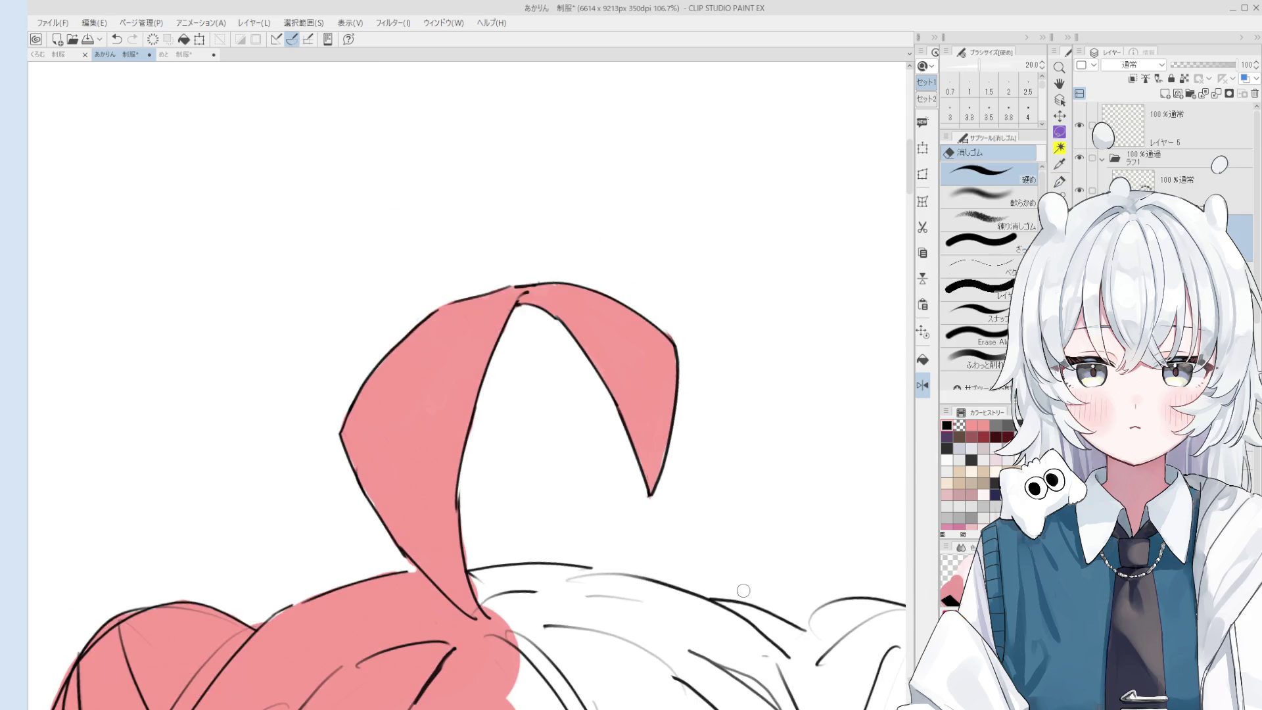
pyautogui.scroll(-3, 696, 549)
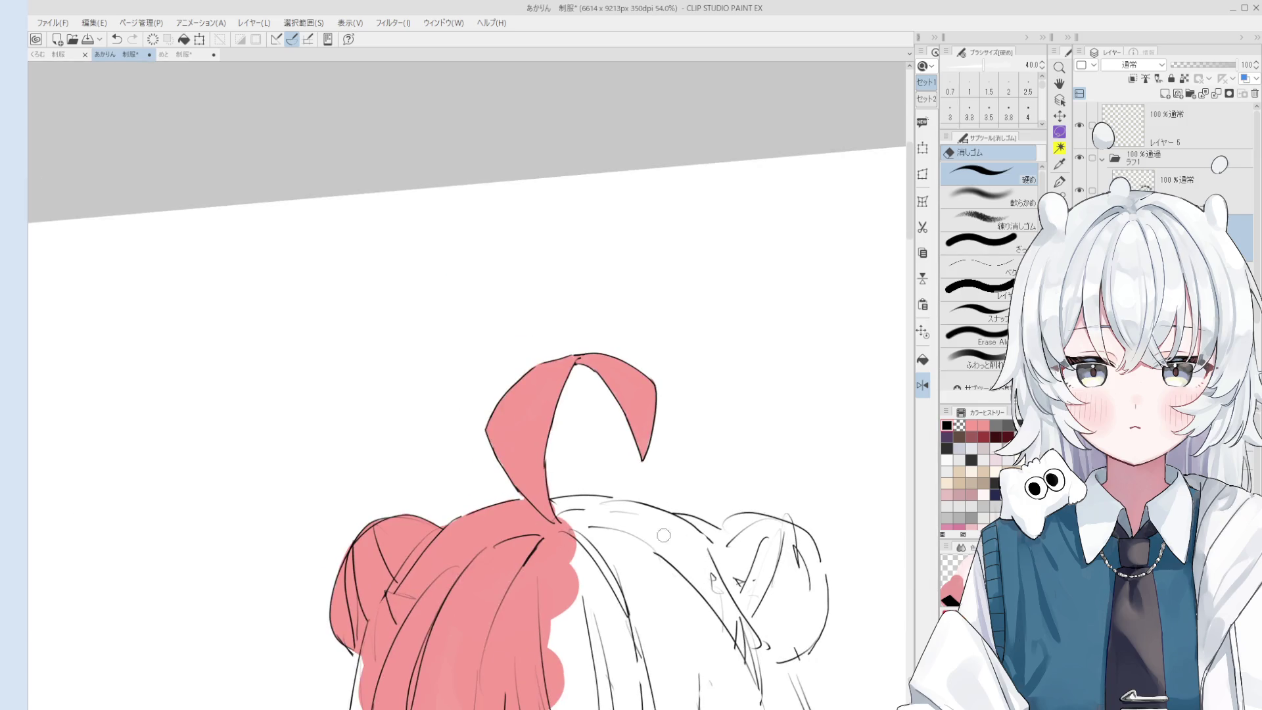
pyautogui.scroll(-2, 709, 581)
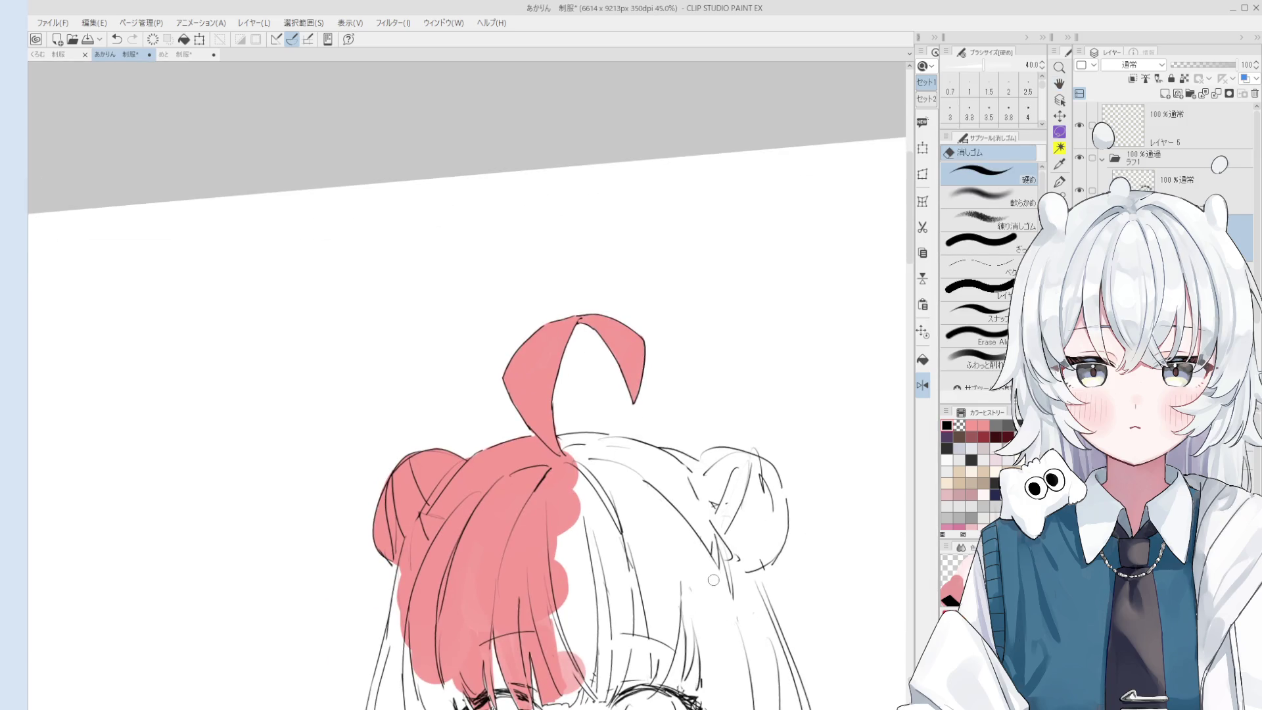
pyautogui.moveTo(716, 592); pyautogui.dragTo(718, 432)
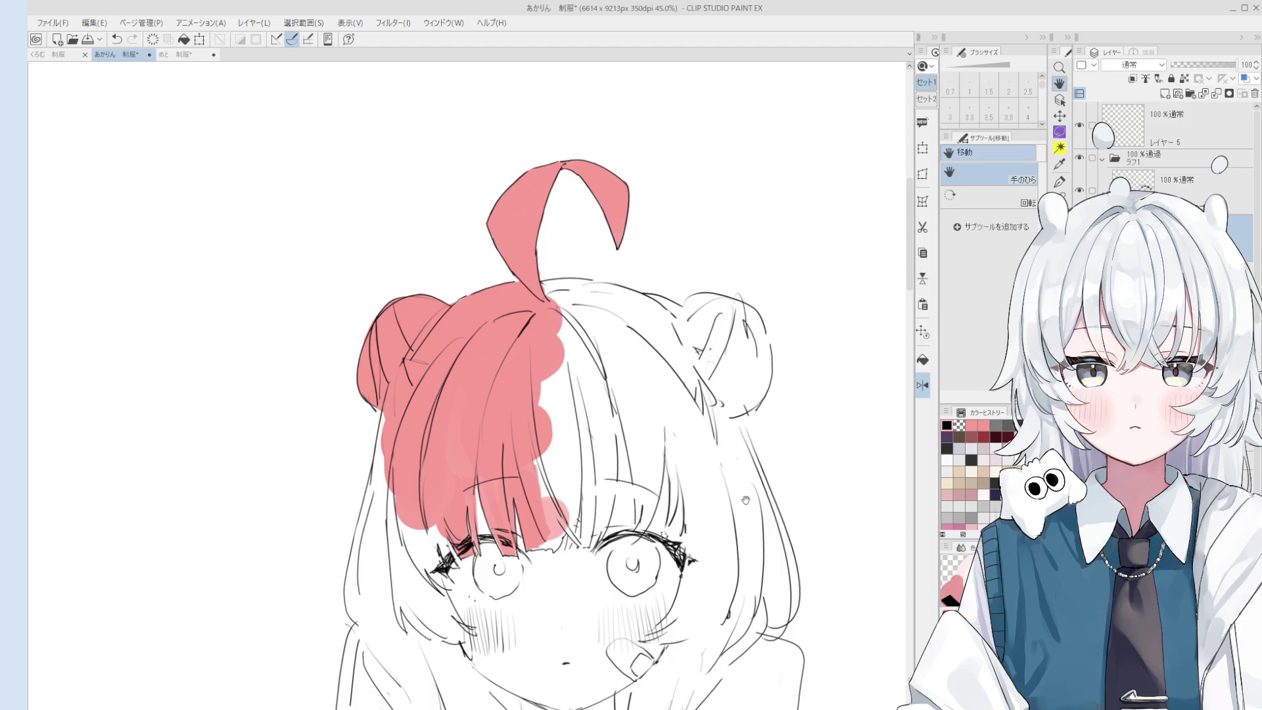
pyautogui.scroll(-3, 745, 500)
pyautogui.press('p')
pyautogui.moveTo(422, 225)
pyautogui.mouseDown()
pyautogui.moveTo(431, 315)
pyautogui.moveTo(520, 276)
pyautogui.moveTo(424, 220)
pyautogui.moveTo(505, 233)
pyautogui.moveTo(418, 250)
pyautogui.moveTo(508, 297)
pyautogui.moveTo(449, 373)
pyautogui.moveTo(427, 305)
pyautogui.mouseUp()
pyautogui.scroll(2, 443, 236)
pyautogui.moveTo(426, 375)
pyautogui.mouseDown()
pyautogui.moveTo(475, 189)
pyautogui.moveTo(443, 384)
pyautogui.mouseUp()
pyautogui.moveTo(448, 438); pyautogui.dragTo(569, 469)
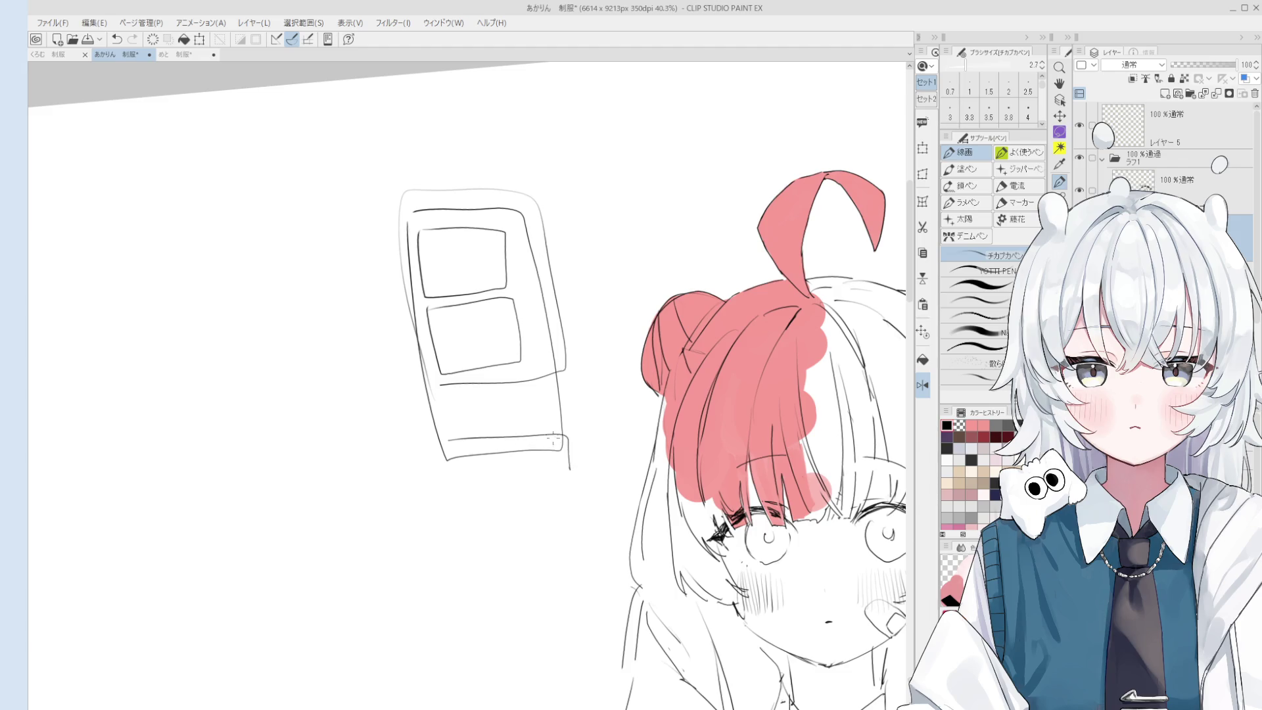
pyautogui.moveTo(548, 418)
pyautogui.mouseDown()
pyautogui.moveTo(530, 389)
pyautogui.moveTo(553, 424)
pyautogui.mouseUp()
pyautogui.scroll(1, 552, 424)
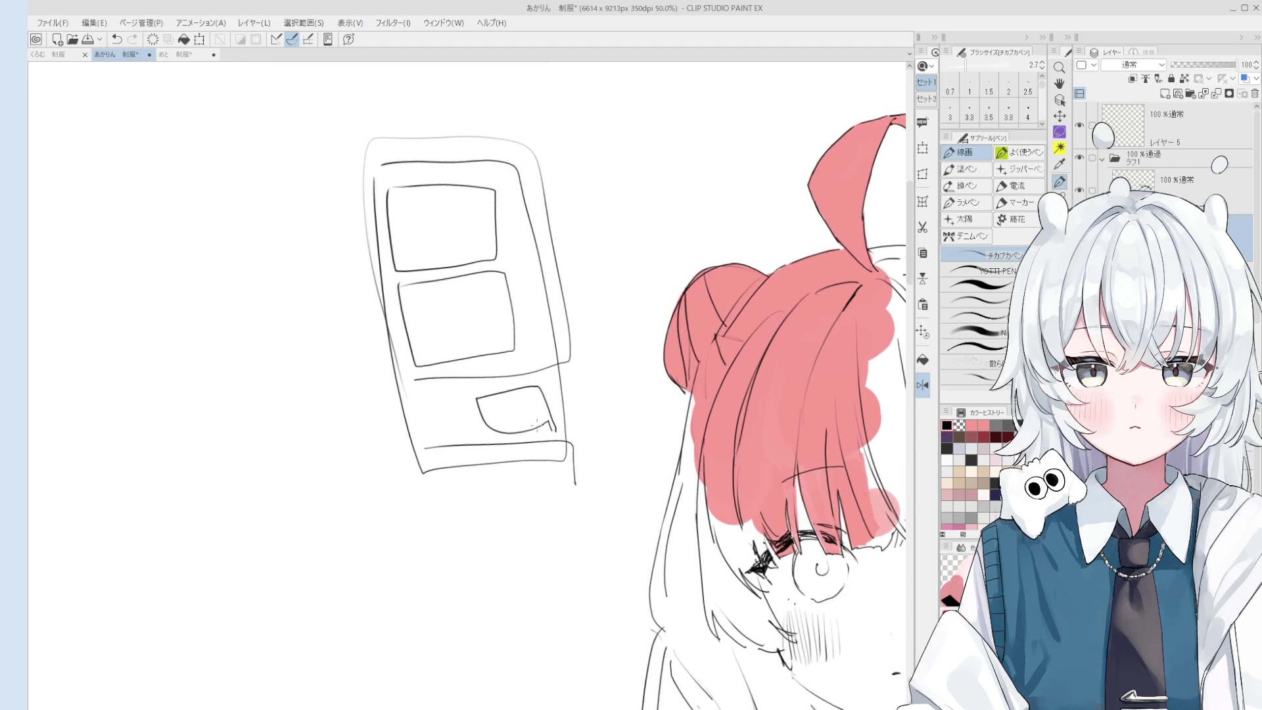
pyautogui.press('e')
pyautogui.scroll(-1, 554, 435)
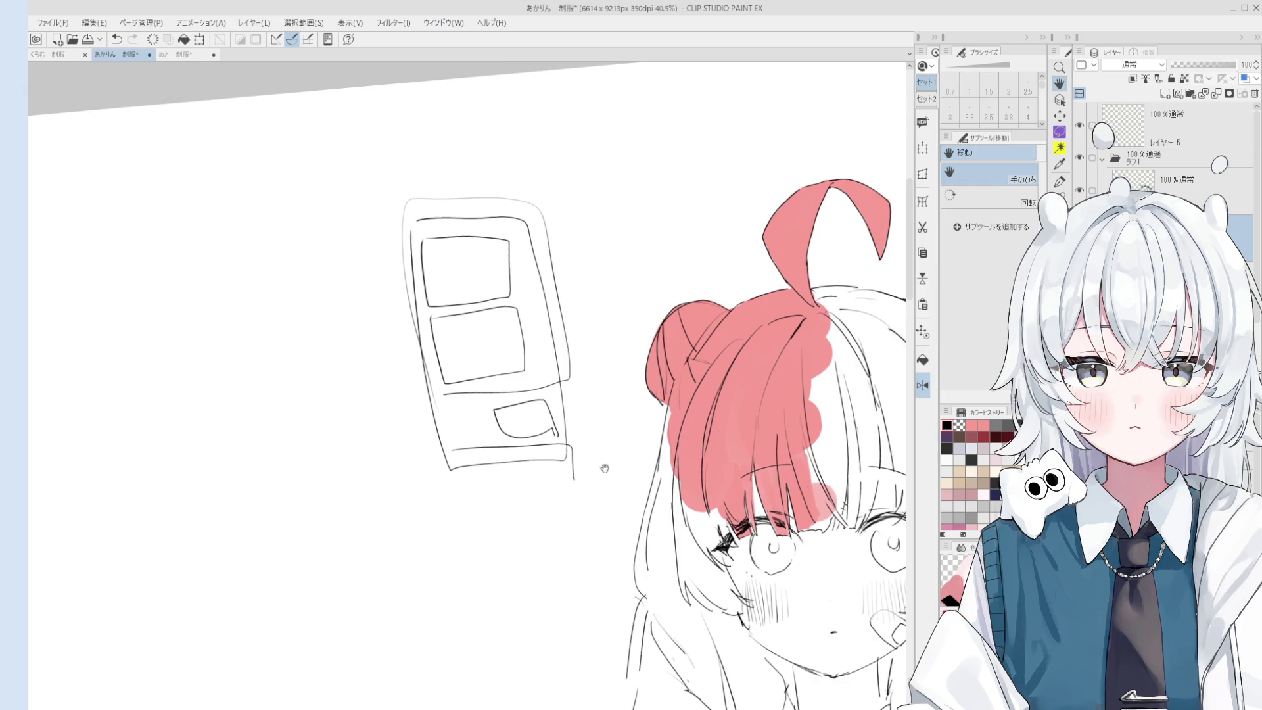
pyautogui.moveTo(538, 594); pyautogui.dragTo(484, 515)
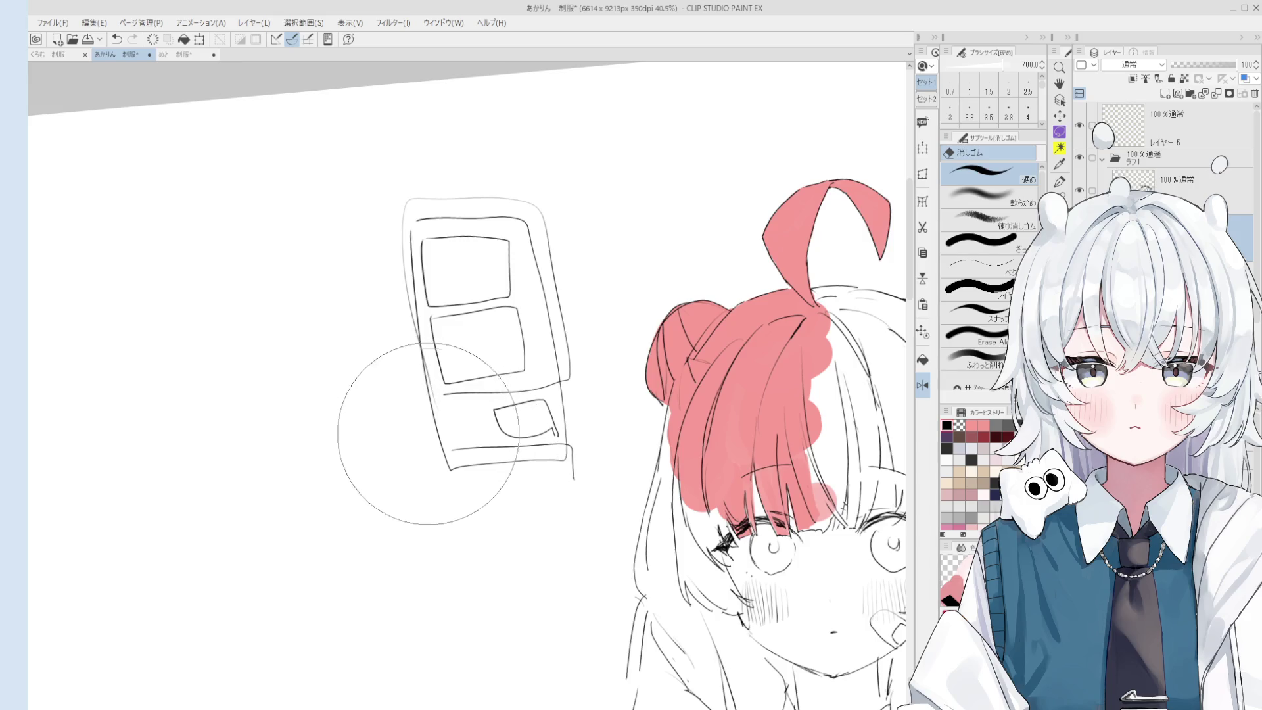
pyautogui.moveTo(484, 471)
pyautogui.mouseDown()
pyautogui.moveTo(417, 276)
pyautogui.moveTo(515, 417)
pyautogui.mouseUp()
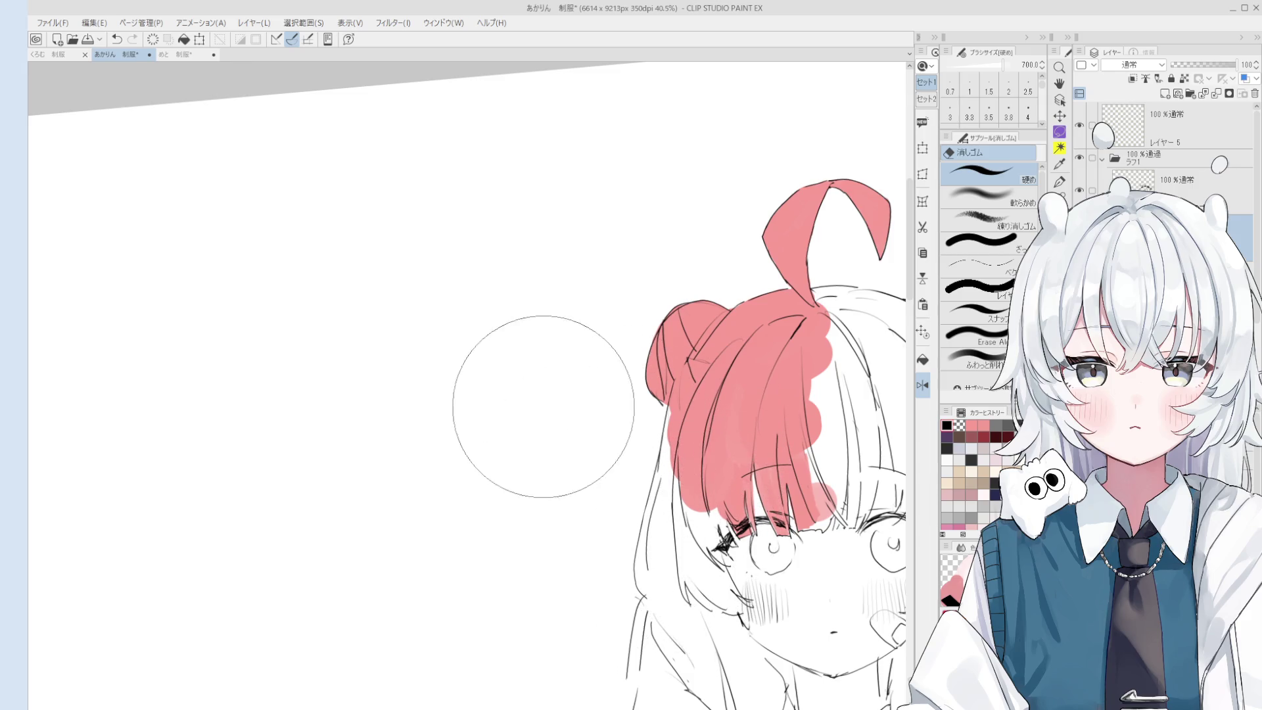
pyautogui.scroll(-3, 545, 415)
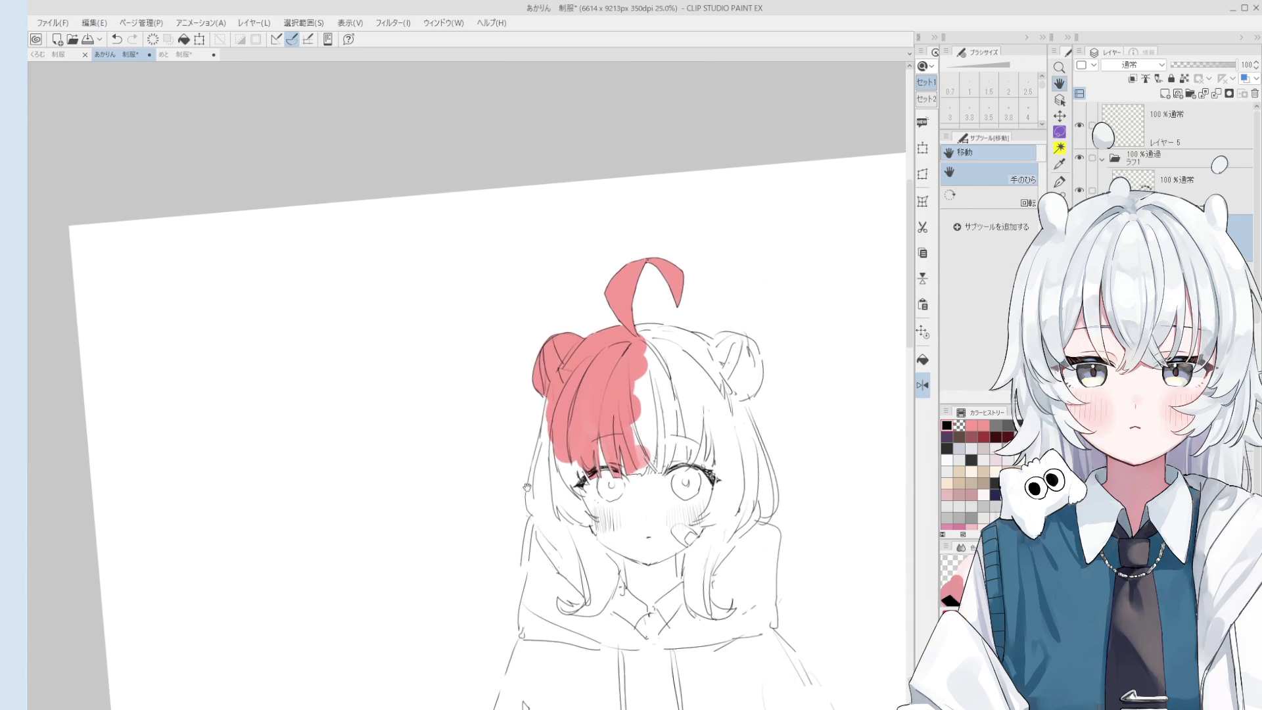
# On the pink hair fill layer, paint pink near and just below the bangs.
pyautogui.scroll(1, 618, 383)
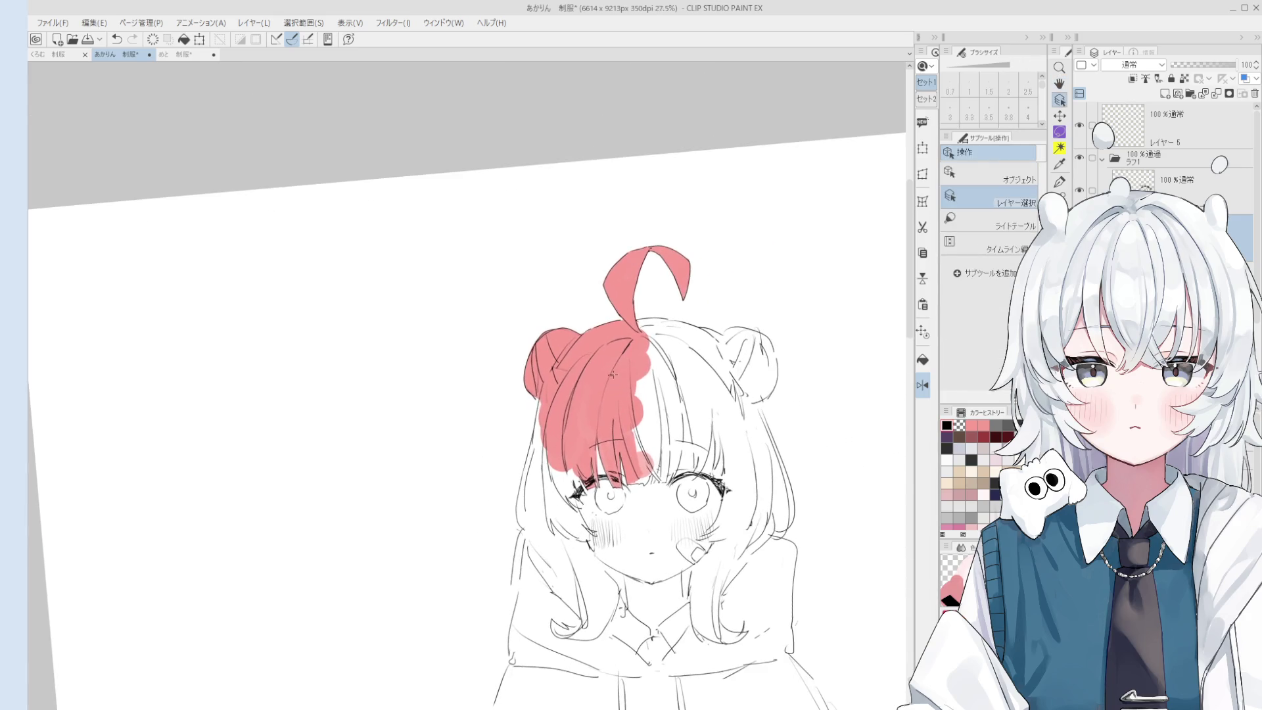
pyautogui.keyDown('ctrl'); pyautogui.keyDown('shift'); pyautogui.click(618, 384); pyautogui.keyUp('shift'); pyautogui.keyUp('ctrl')
pyautogui.press('b')
pyautogui.scroll(3, 607, 483)
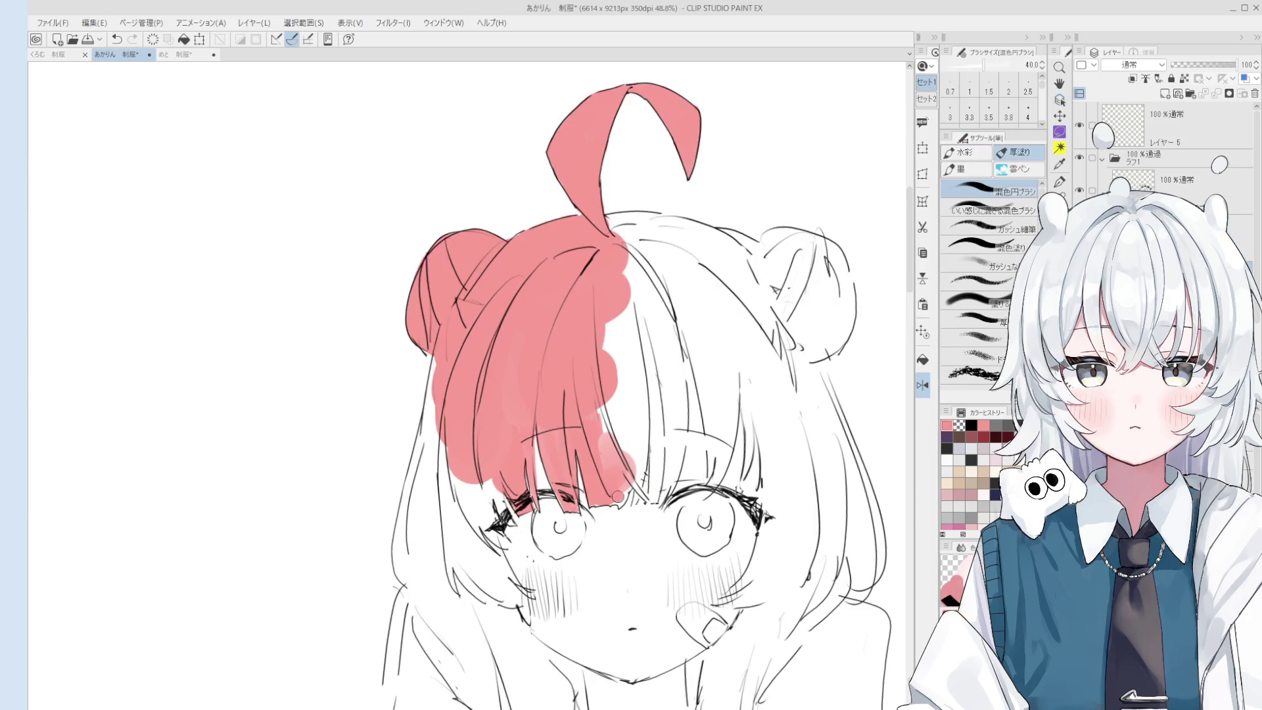
pyautogui.moveTo(633, 471); pyautogui.dragTo(634, 437)
pyautogui.scroll(2, 628, 493)
pyautogui.press(']')
pyautogui.press(']')
pyautogui.press(']')
pyautogui.moveTo(623, 500)
pyautogui.mouseDown()
pyautogui.moveTo(601, 506)
pyautogui.moveTo(607, 491)
pyautogui.moveTo(621, 506)
pyautogui.moveTo(583, 507)
pyautogui.moveTo(599, 499)
pyautogui.mouseUp()
pyautogui.press('[')
pyautogui.press('[')
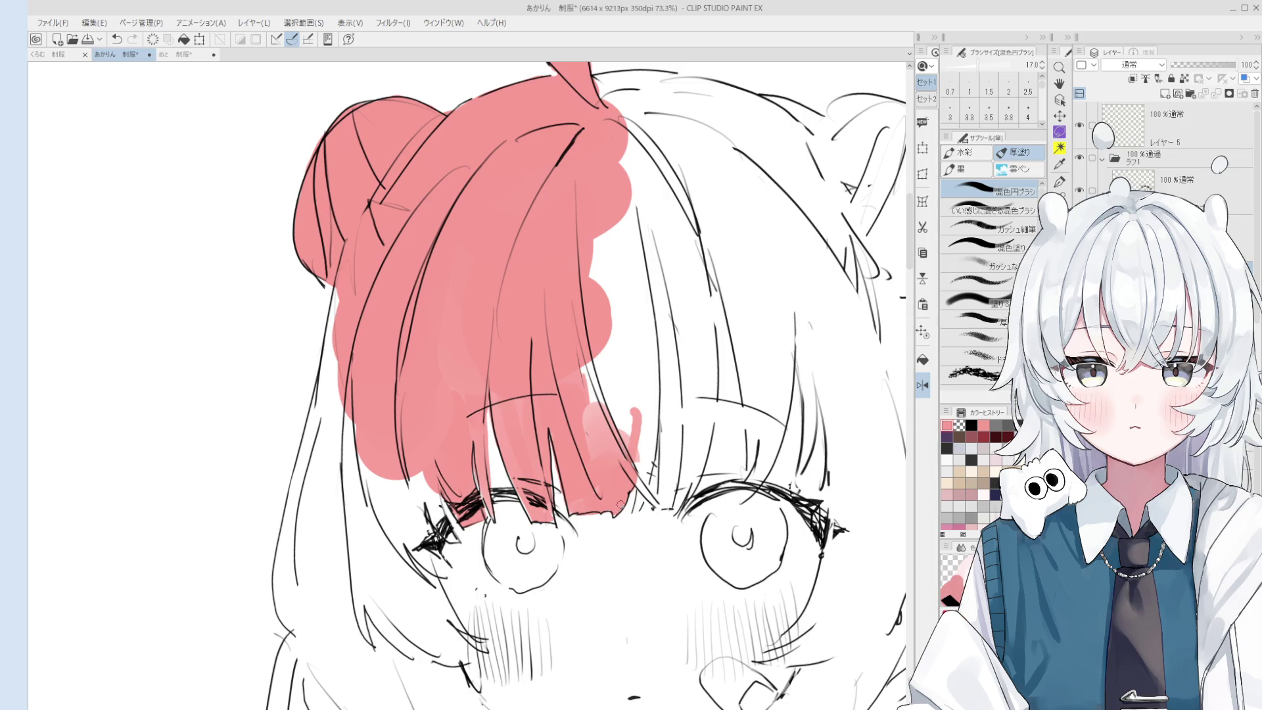
# With a smaller brush, paint pink along the bangs' right line.
pyautogui.press('e')
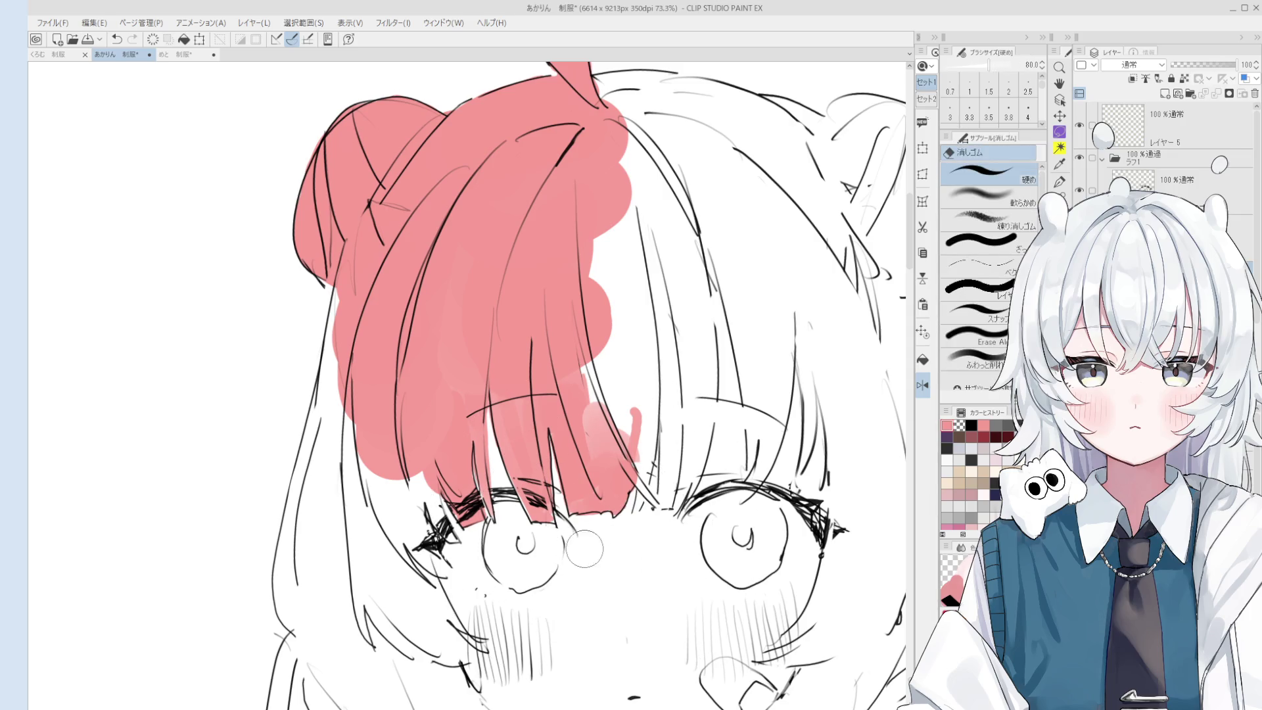
pyautogui.press('b')
pyautogui.scroll(-3, 592, 531)
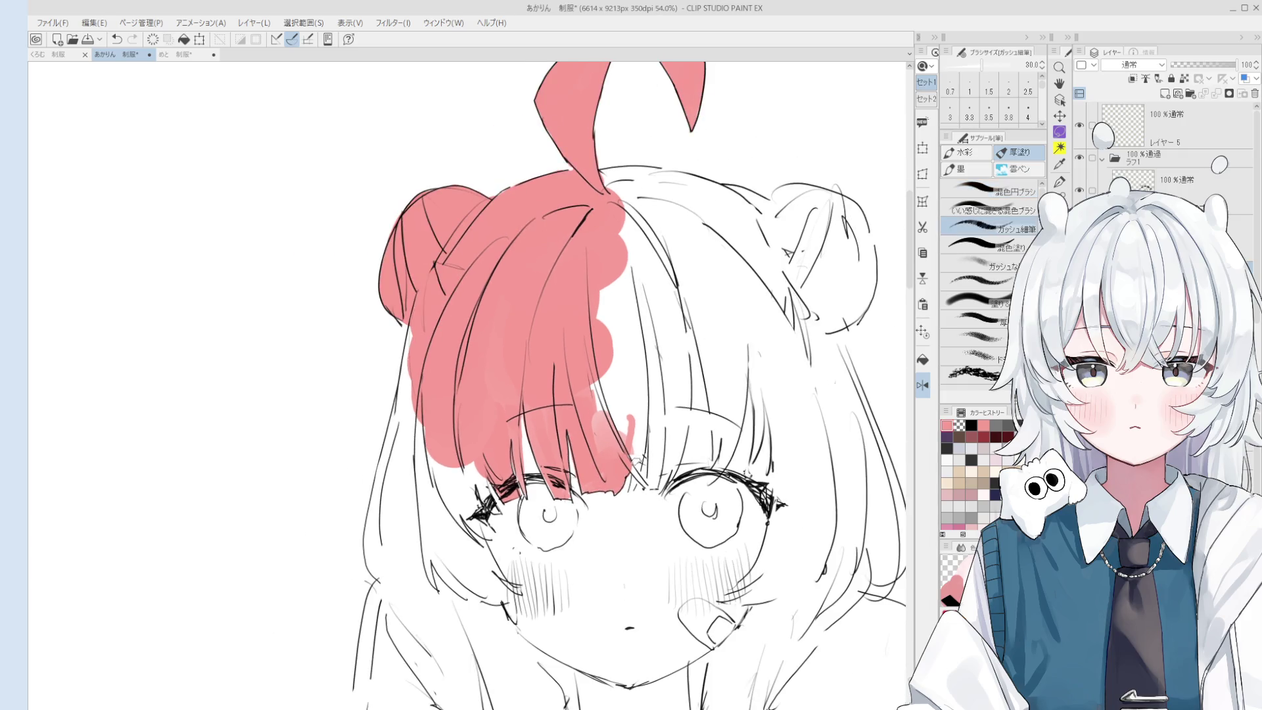
pyautogui.scroll(3, 633, 483)
pyautogui.press('[')
pyautogui.press('[')
pyautogui.press('[')
pyautogui.moveTo(632, 483); pyautogui.dragTo(638, 427)
pyautogui.moveTo(634, 492); pyautogui.dragTo(632, 459)
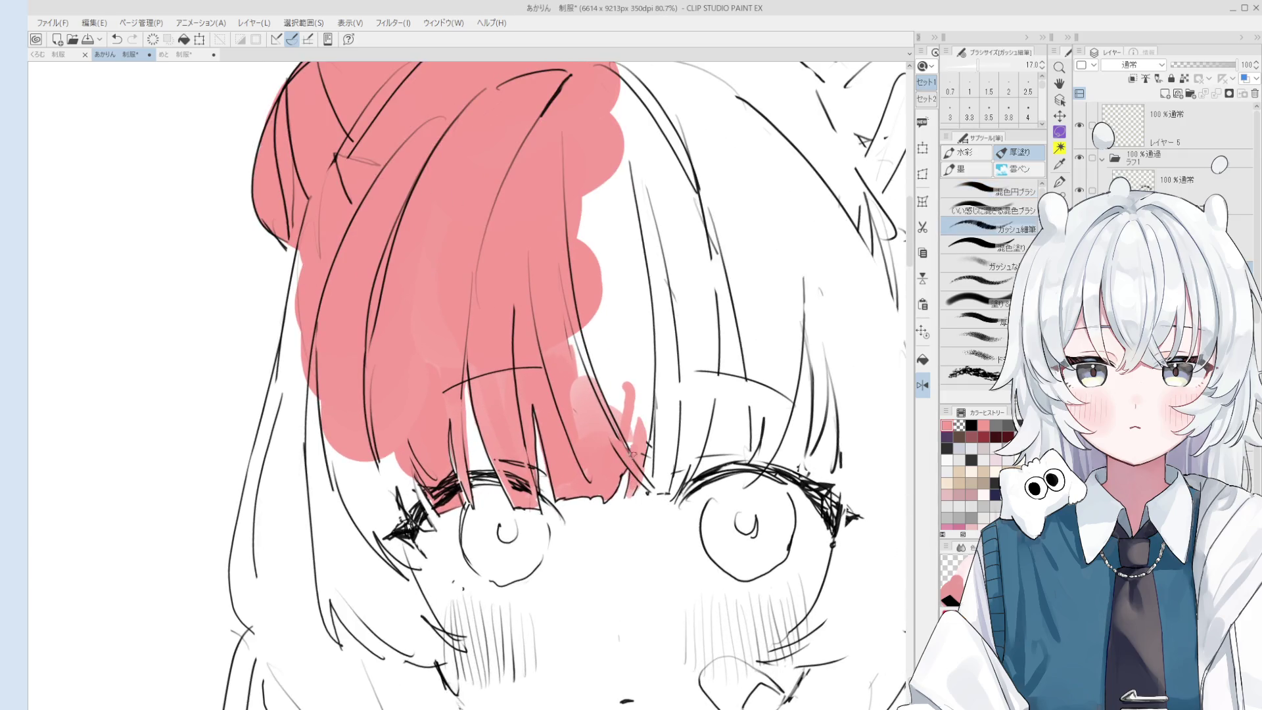
# Fill the white notch right of the bangs pink and touch up that edge.
pyautogui.scroll(-2, 652, 487)
pyautogui.press(']')
pyautogui.press(']')
pyautogui.press(']')
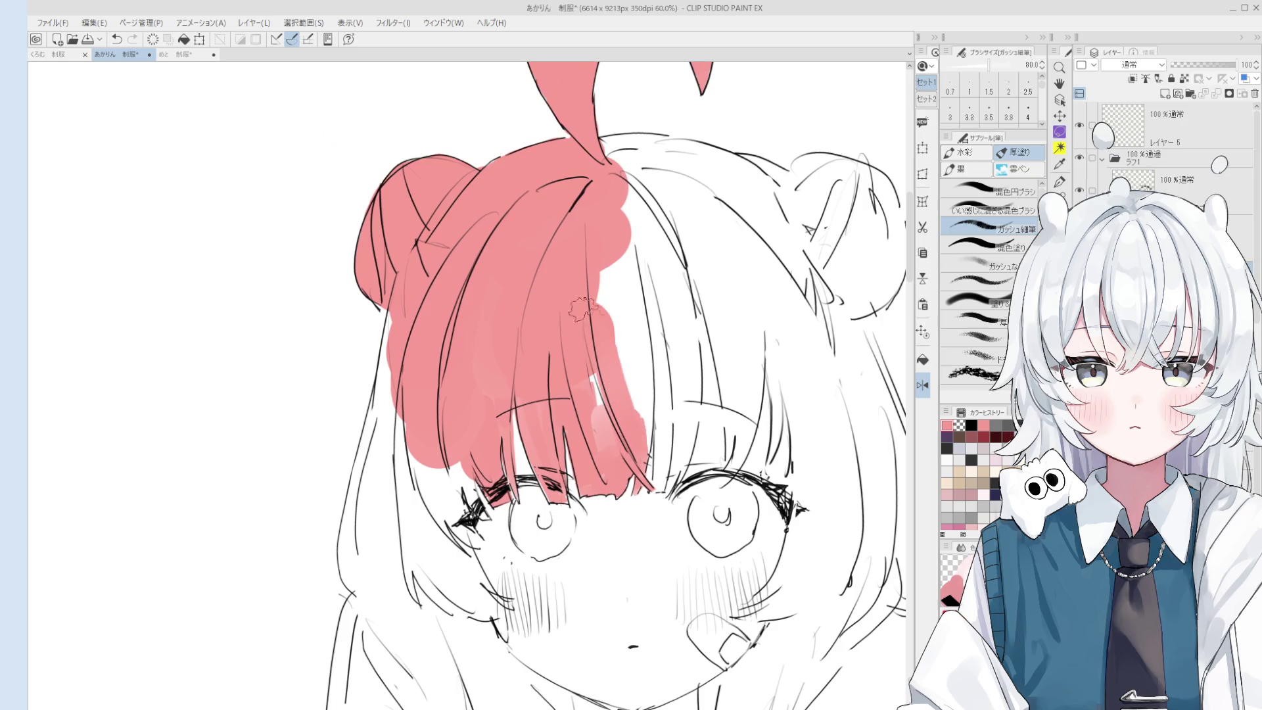
pyautogui.moveTo(617, 442)
pyautogui.mouseDown()
pyautogui.moveTo(640, 454)
pyautogui.moveTo(620, 269)
pyautogui.moveTo(652, 247)
pyautogui.mouseUp()
pyautogui.scroll(-1, 669, 302)
pyautogui.press('[')
pyautogui.press('[')
pyautogui.press('[')
pyautogui.moveTo(664, 371); pyautogui.dragTo(664, 468)
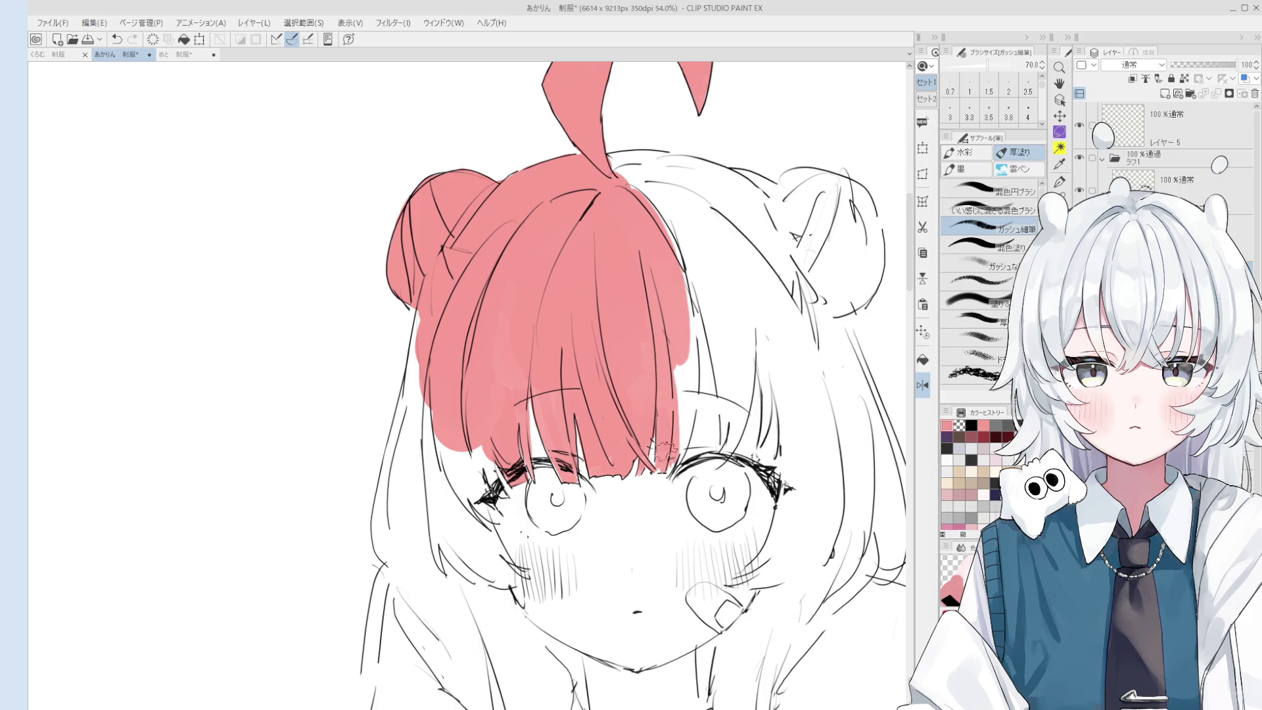
pyautogui.moveTo(682, 393); pyautogui.dragTo(668, 470)
pyautogui.moveTo(686, 418); pyautogui.dragTo(673, 463)
pyautogui.scroll(-2, 579, 463)
# With a soft round brush, cover the remaining white notch and add pink streaks rightward.
pyautogui.click(983, 189)
pyautogui.moveTo(657, 338); pyautogui.dragTo(655, 415)
pyautogui.press(']')
pyautogui.press(']')
pyautogui.press(']')
pyautogui.moveTo(649, 316)
pyautogui.mouseDown()
pyautogui.moveTo(650, 412)
pyautogui.moveTo(676, 421)
pyautogui.moveTo(677, 460)
pyautogui.moveTo(669, 443)
pyautogui.mouseUp()
pyautogui.press('e')
pyautogui.press('b')
pyautogui.moveTo(687, 349)
pyautogui.mouseDown()
pyautogui.moveTo(687, 391)
pyautogui.moveTo(611, 280)
pyautogui.moveTo(706, 315)
pyautogui.mouseUp()
pyautogui.press(']')
pyautogui.press(']')
pyautogui.press(']')
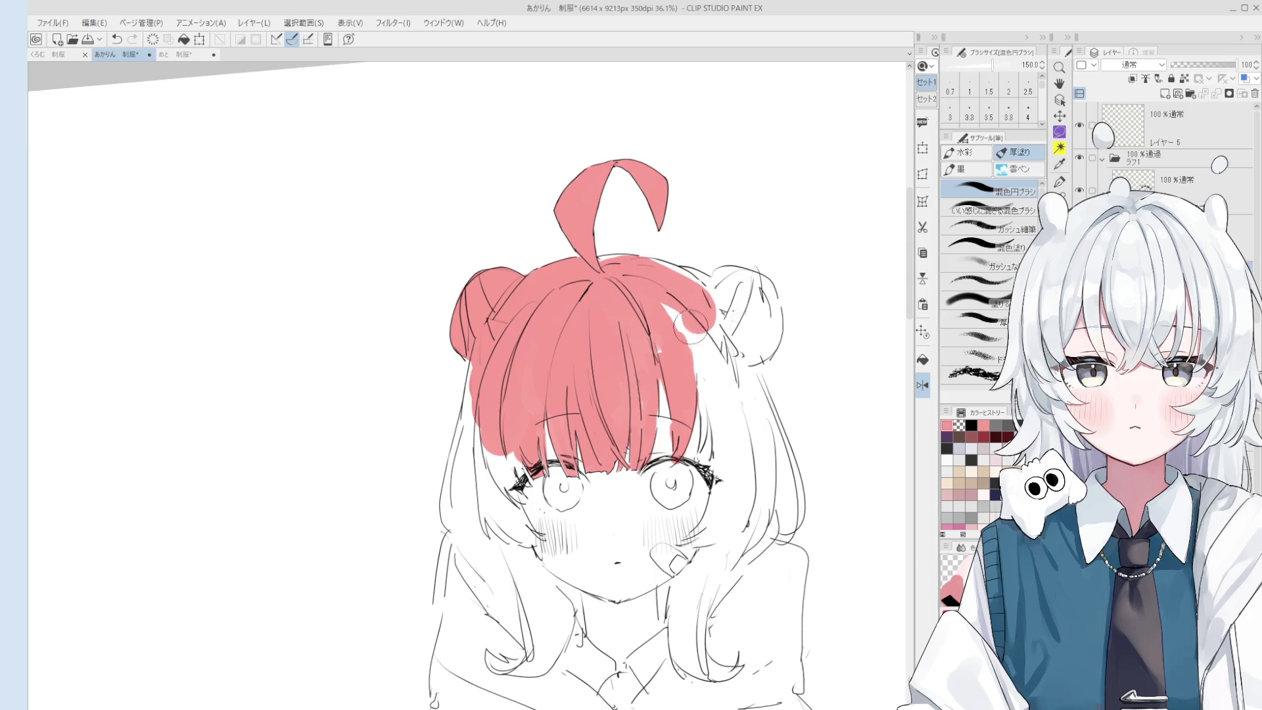
pyautogui.press('space')
pyautogui.moveTo(706, 366); pyautogui.dragTo(693, 356)
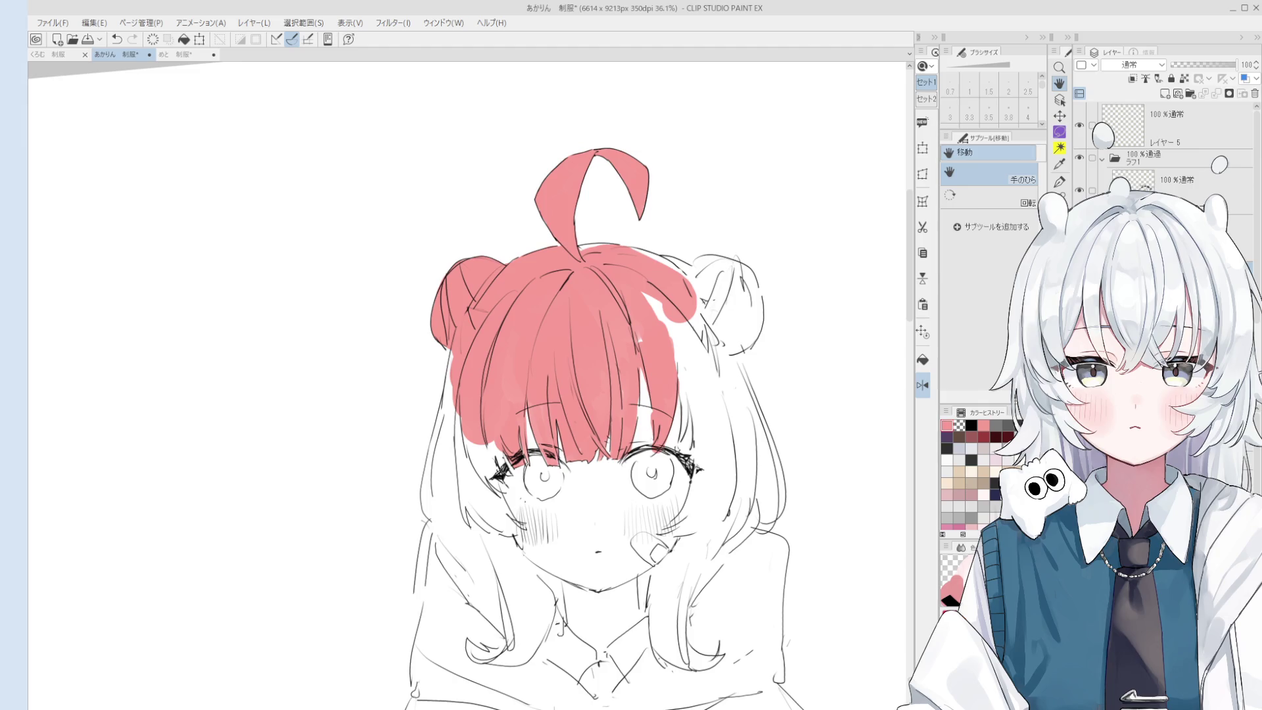
# Pan to the blank area left of the girl and pen a small leaf shape.
pyautogui.press('o')
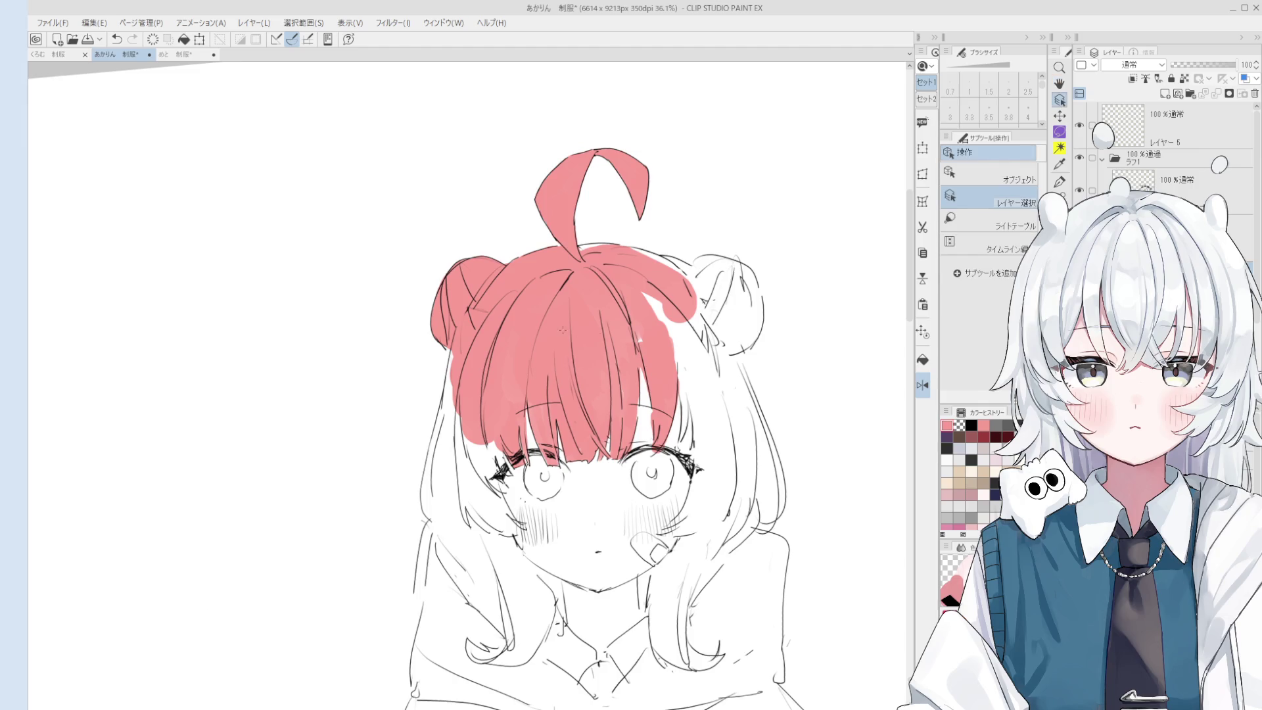
pyautogui.press('h')
pyautogui.moveTo(576, 333); pyautogui.dragTo(648, 353)
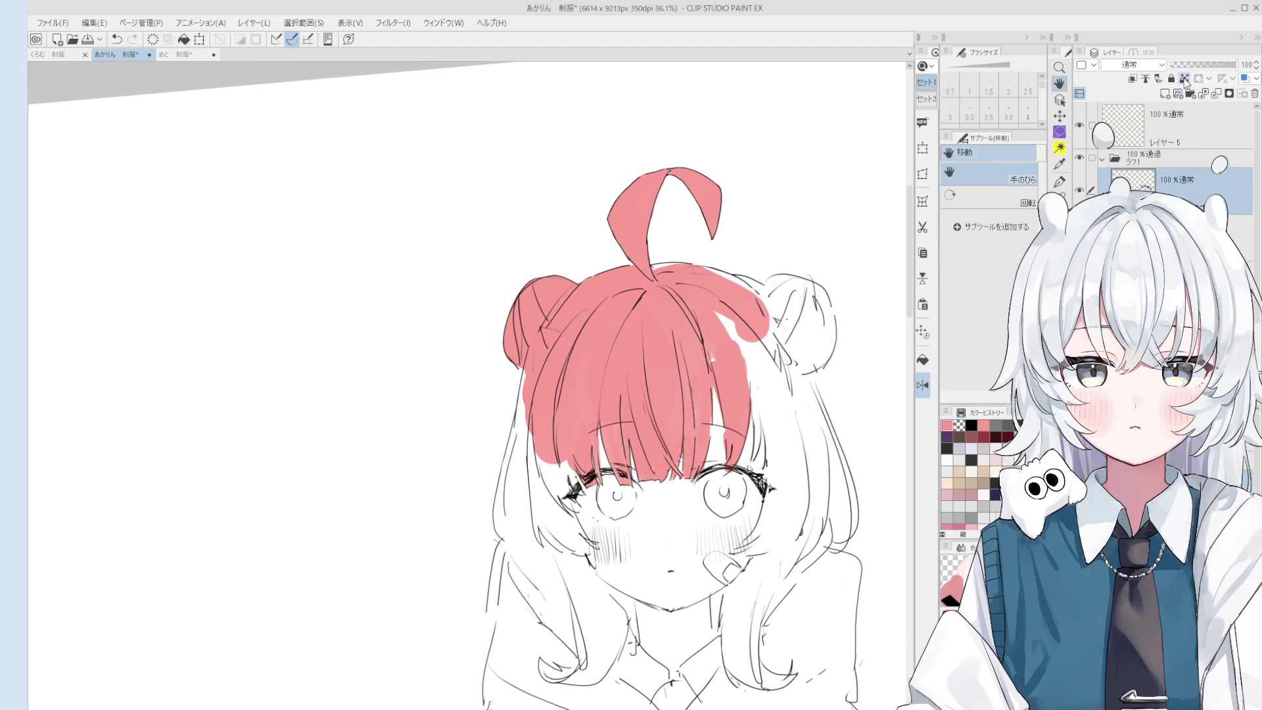
pyautogui.moveTo(422, 407)
pyautogui.mouseDown()
pyautogui.moveTo(483, 393)
pyautogui.moveTo(501, 423)
pyautogui.moveTo(435, 437)
pyautogui.mouseUp()
pyautogui.press('p')
pyautogui.scroll(3, 425, 408)
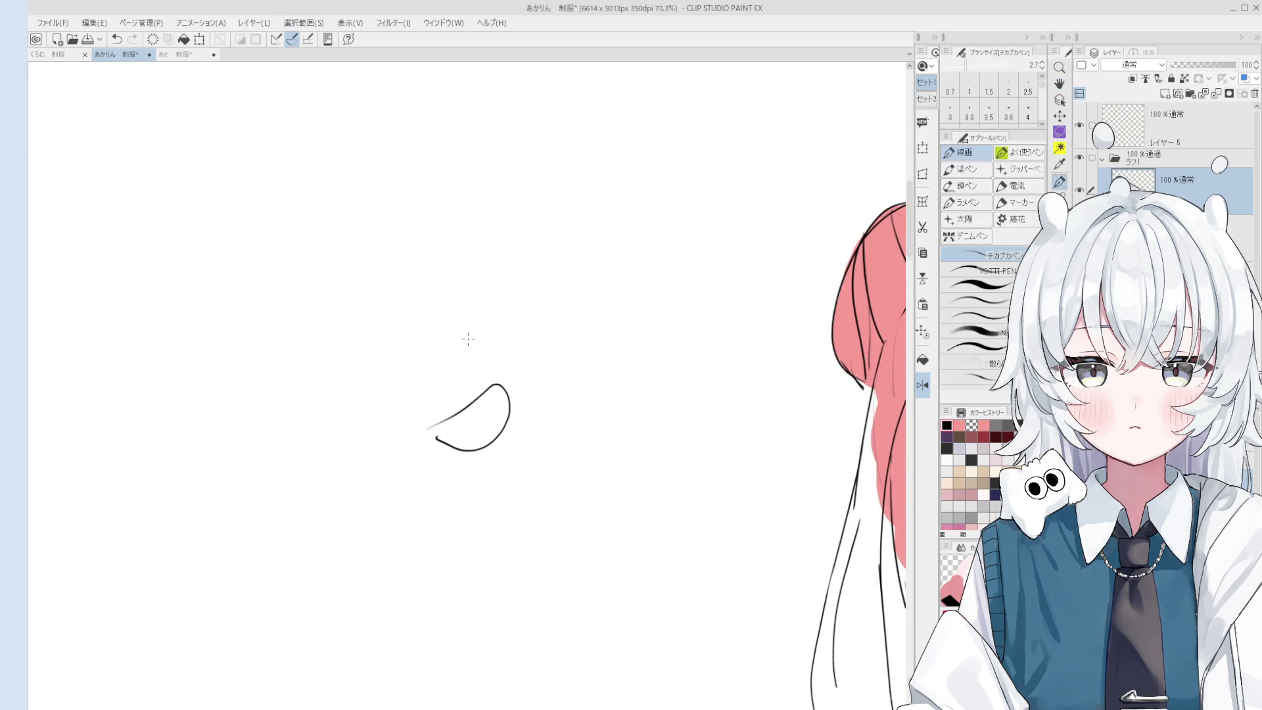
pyautogui.moveTo(462, 344)
pyautogui.mouseDown()
pyautogui.moveTo(499, 318)
pyautogui.moveTo(446, 357)
pyautogui.moveTo(485, 346)
pyautogui.moveTo(472, 358)
pyautogui.moveTo(491, 380)
pyautogui.moveTo(532, 368)
pyautogui.moveTo(603, 381)
pyautogui.moveTo(612, 396)
pyautogui.moveTo(535, 366)
pyautogui.moveTo(606, 360)
pyautogui.mouseUp()
# Trim the oval and add curves and downward body lines for the doodle figure.
pyautogui.press('e')
pyautogui.press('p')
pyautogui.scroll(-1, 532, 368)
pyautogui.press('e')
pyautogui.press('p')
pyautogui.moveTo(520, 371)
pyautogui.mouseDown()
pyautogui.moveTo(546, 361)
pyautogui.moveTo(597, 381)
pyautogui.mouseUp()
pyautogui.moveTo(414, 402)
pyautogui.mouseDown()
pyautogui.moveTo(519, 342)
pyautogui.moveTo(480, 380)
pyautogui.moveTo(467, 368)
pyautogui.moveTo(499, 388)
pyautogui.moveTo(516, 355)
pyautogui.moveTo(451, 480)
pyautogui.mouseUp()
pyautogui.press('e')
pyautogui.press('p')
pyautogui.moveTo(516, 388); pyautogui.dragTo(470, 472)
# Rotate the view about 15 degrees and draw an eye oval with a dark pupil.
pyautogui.press('^')
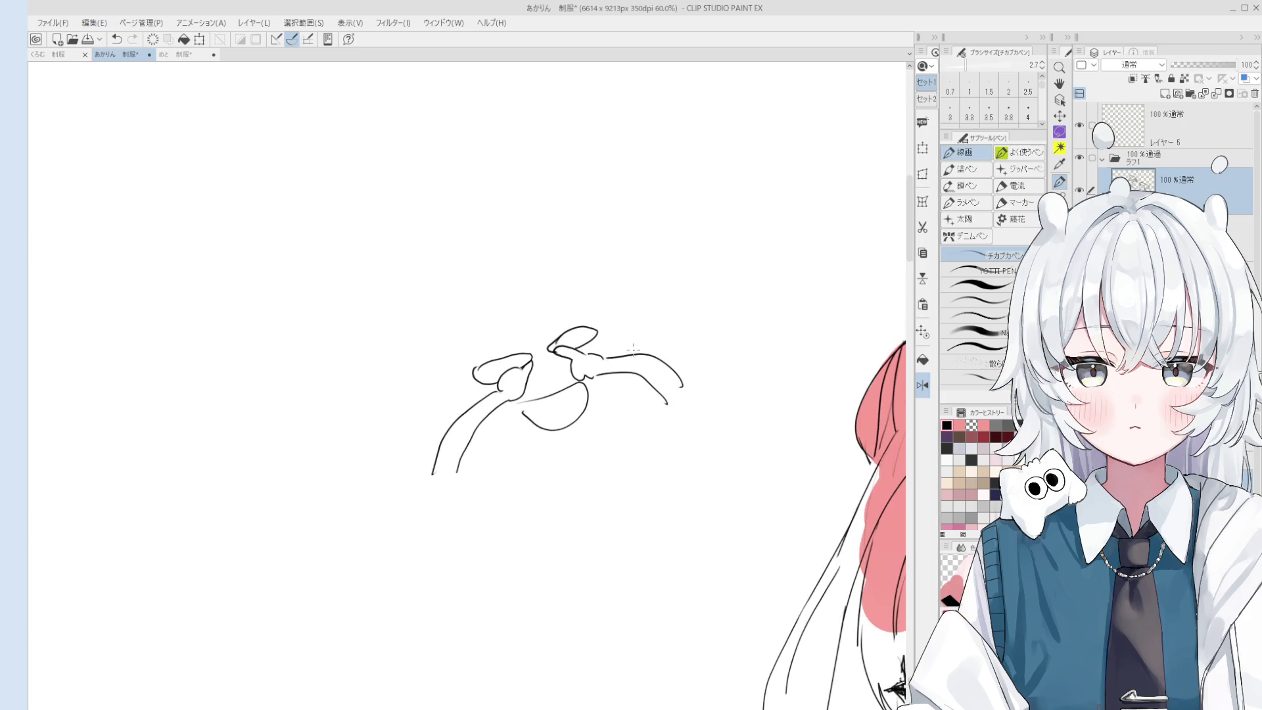
pyautogui.scroll(2, 626, 366)
pyautogui.moveTo(581, 353)
pyautogui.mouseDown()
pyautogui.moveTo(578, 373)
pyautogui.moveTo(595, 360)
pyautogui.mouseUp()
pyautogui.press(']')
pyautogui.moveTo(480, 399)
pyautogui.mouseDown()
pyautogui.moveTo(466, 410)
pyautogui.moveTo(510, 402)
pyautogui.mouseUp()
pyautogui.click(1028, 85)
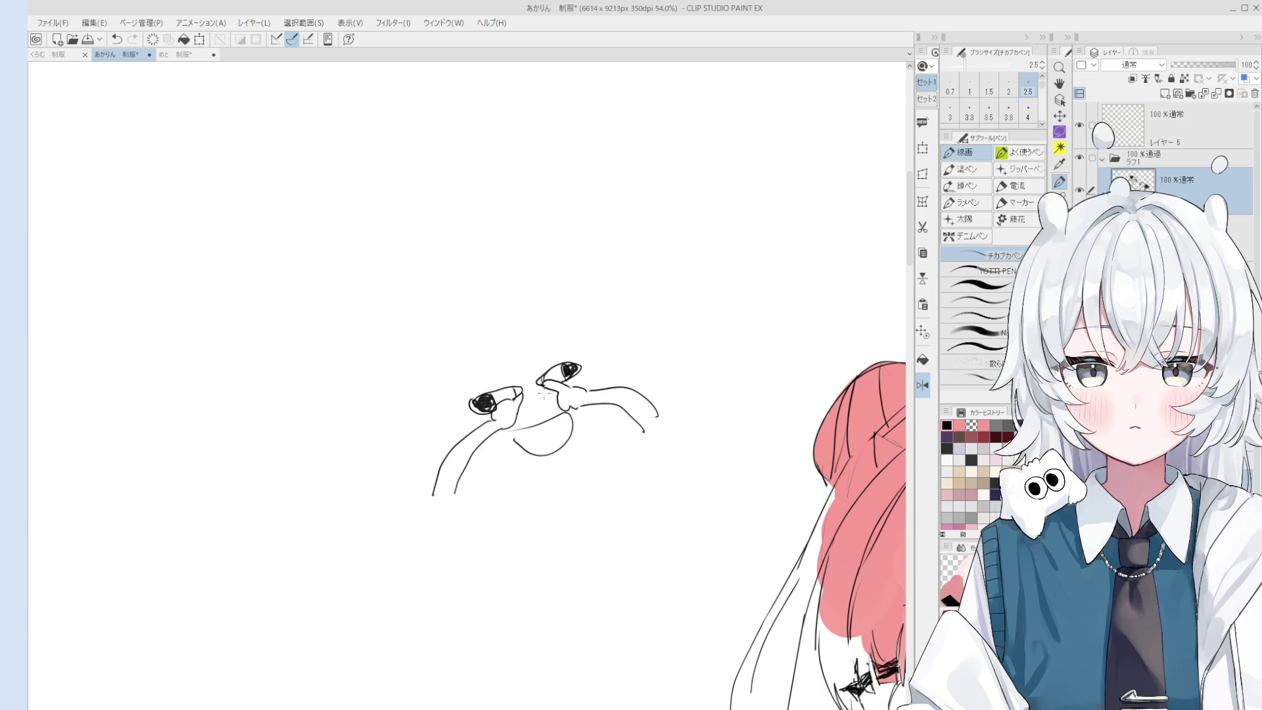
pyautogui.scroll(-2, 565, 427)
pyautogui.moveTo(566, 432); pyautogui.dragTo(598, 484)
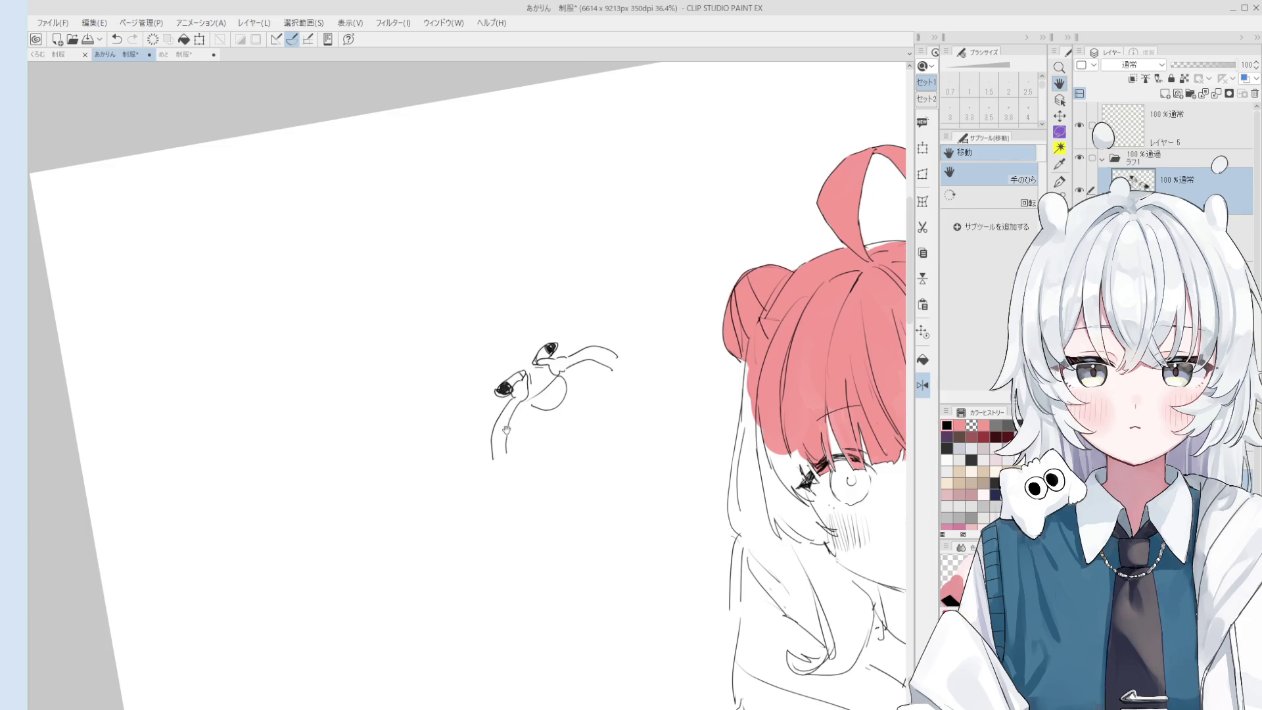
pyautogui.scroll(1, 507, 355)
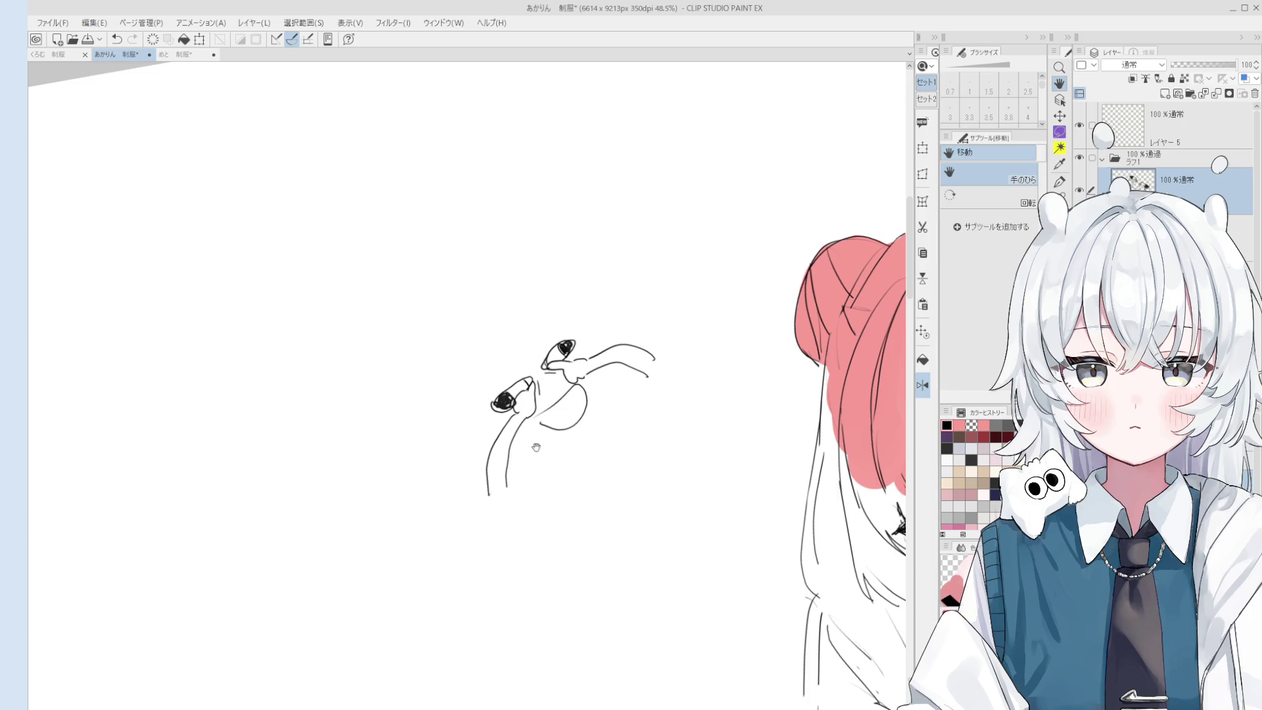
pyautogui.moveTo(520, 377); pyautogui.dragTo(520, 387)
pyautogui.press('p')
# Outline the doodle's head and ear, wavy hair, and left side down to a foot.
pyautogui.moveTo(472, 315)
pyautogui.mouseDown()
pyautogui.moveTo(492, 460)
pyautogui.moveTo(489, 384)
pyautogui.moveTo(571, 315)
pyautogui.moveTo(597, 341)
pyautogui.mouseUp()
pyautogui.hotkey('ctrl', 'z')
pyautogui.moveTo(533, 279); pyautogui.dragTo(606, 343)
pyautogui.moveTo(471, 333); pyautogui.dragTo(477, 439)
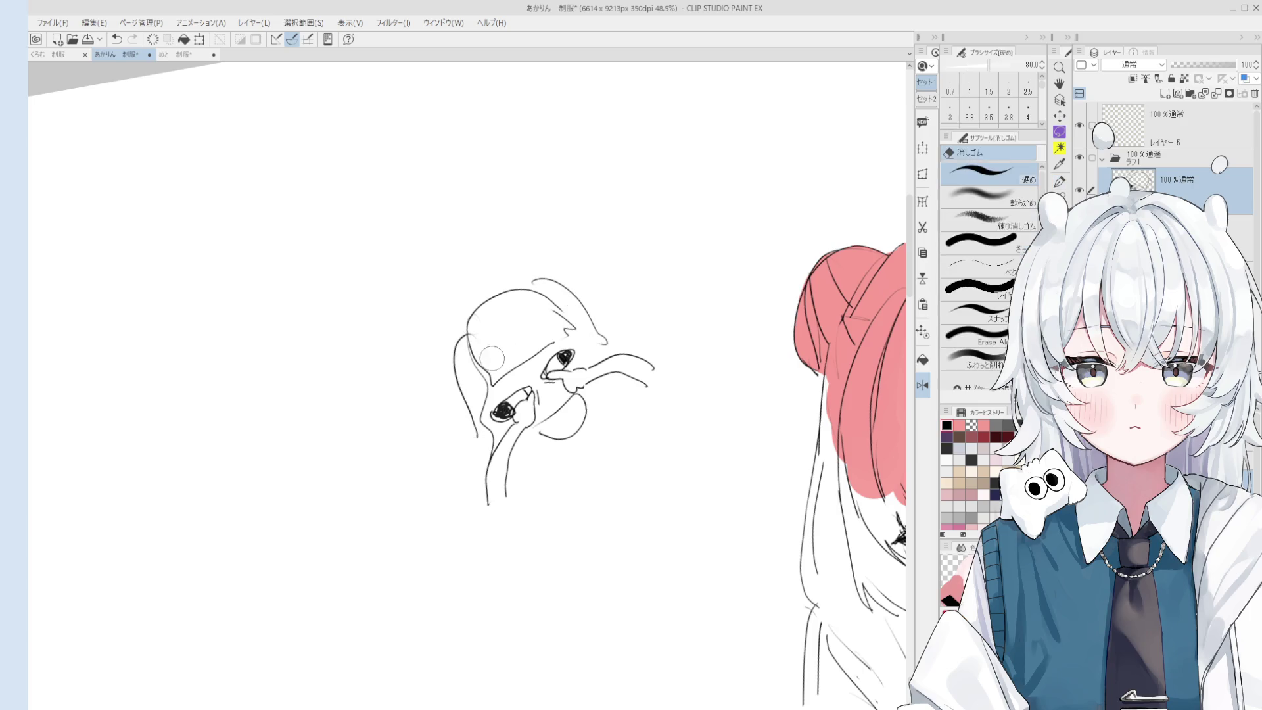
pyautogui.moveTo(605, 341); pyautogui.dragTo(638, 420)
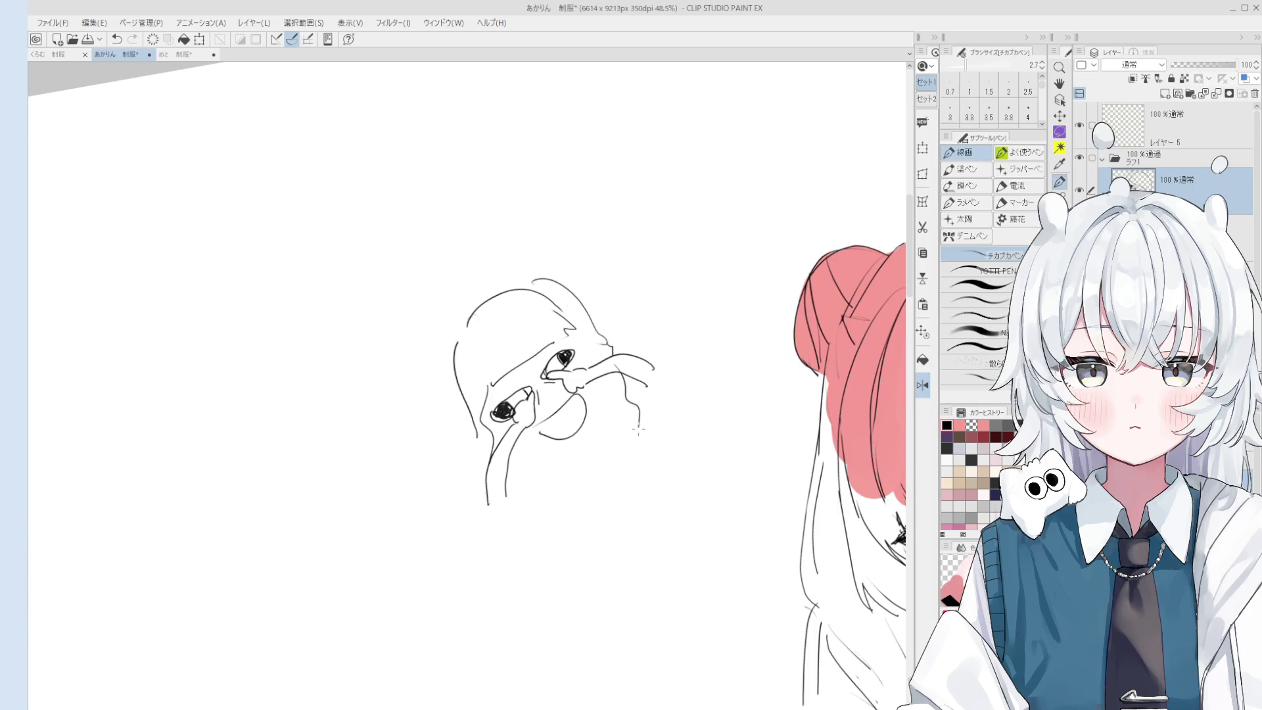
pyautogui.moveTo(468, 412)
pyautogui.mouseDown()
pyautogui.moveTo(472, 503)
pyautogui.moveTo(503, 576)
pyautogui.mouseUp()
pyautogui.moveTo(636, 420); pyautogui.dragTo(631, 491)
pyautogui.moveTo(496, 385); pyautogui.dragTo(485, 341)
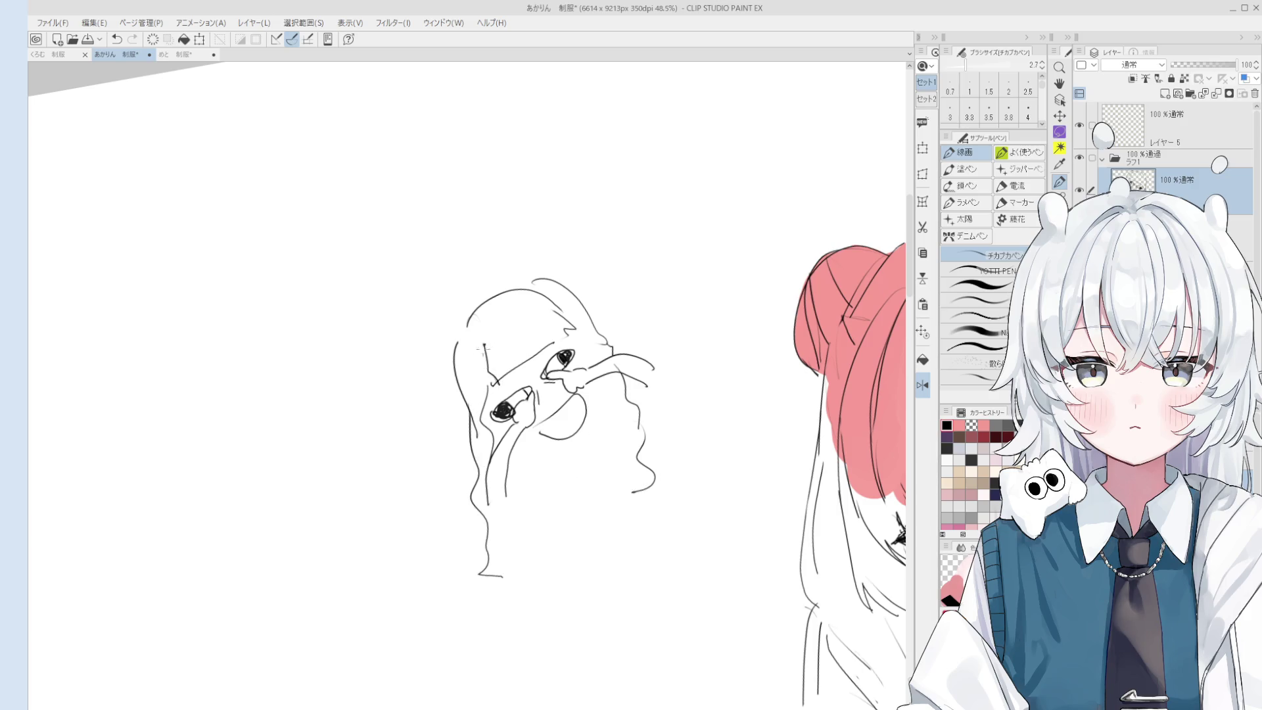
# Draw the legs, feet, body lines and the raised arm's curve.
pyautogui.scroll(-2, 526, 395)
pyautogui.moveTo(549, 508)
pyautogui.mouseDown()
pyautogui.moveTo(501, 542)
pyautogui.moveTo(657, 537)
pyautogui.moveTo(590, 439)
pyautogui.mouseUp()
pyautogui.moveTo(538, 489)
pyautogui.mouseDown()
pyautogui.moveTo(516, 438)
pyautogui.moveTo(486, 461)
pyautogui.mouseUp()
pyautogui.hotkey('ctrl', 'z')
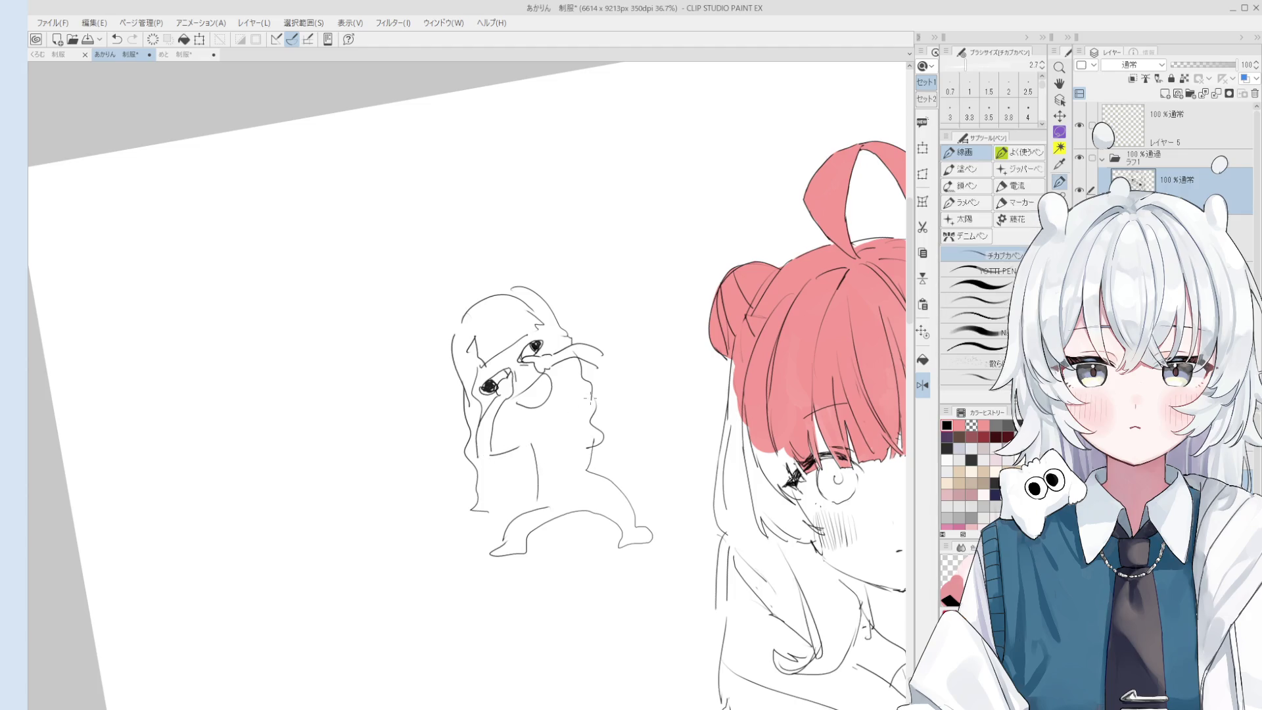
pyautogui.moveTo(598, 392); pyautogui.dragTo(613, 387)
pyautogui.scroll(1, 581, 437)
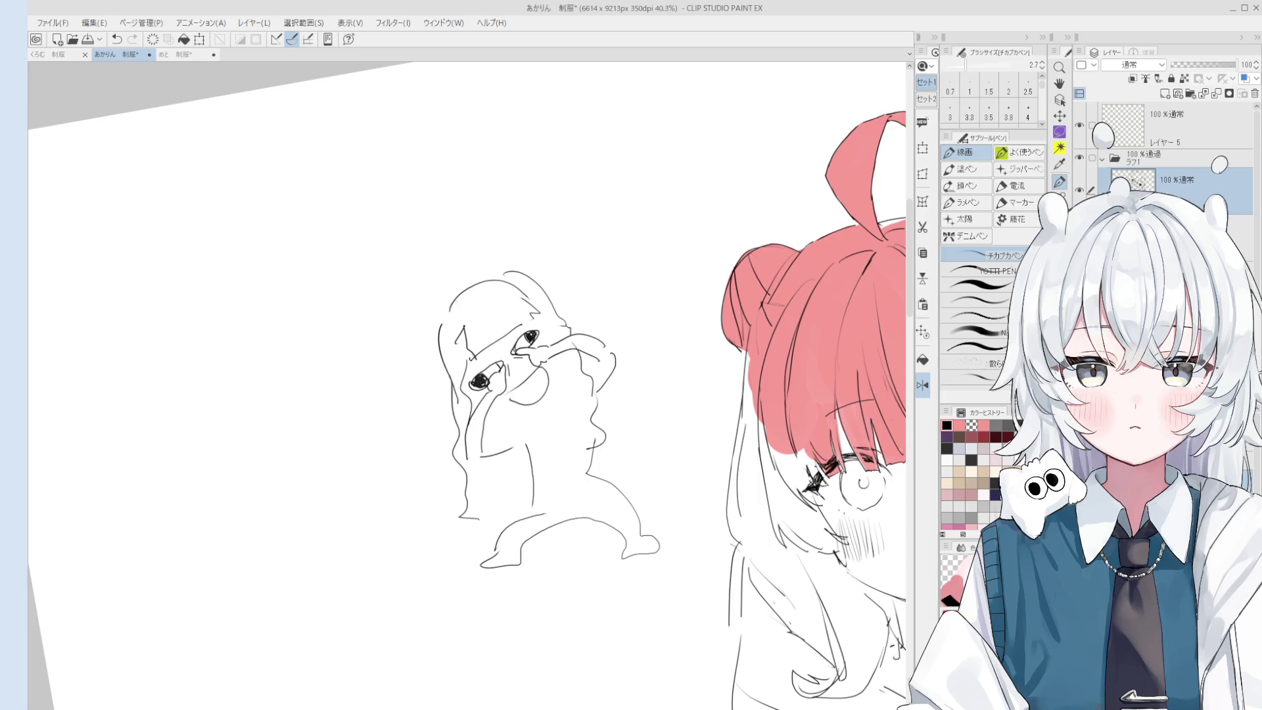
# Draw a tall V-shaped pair of ears left of the first doodle.
pyautogui.scroll(2, 318, 436)
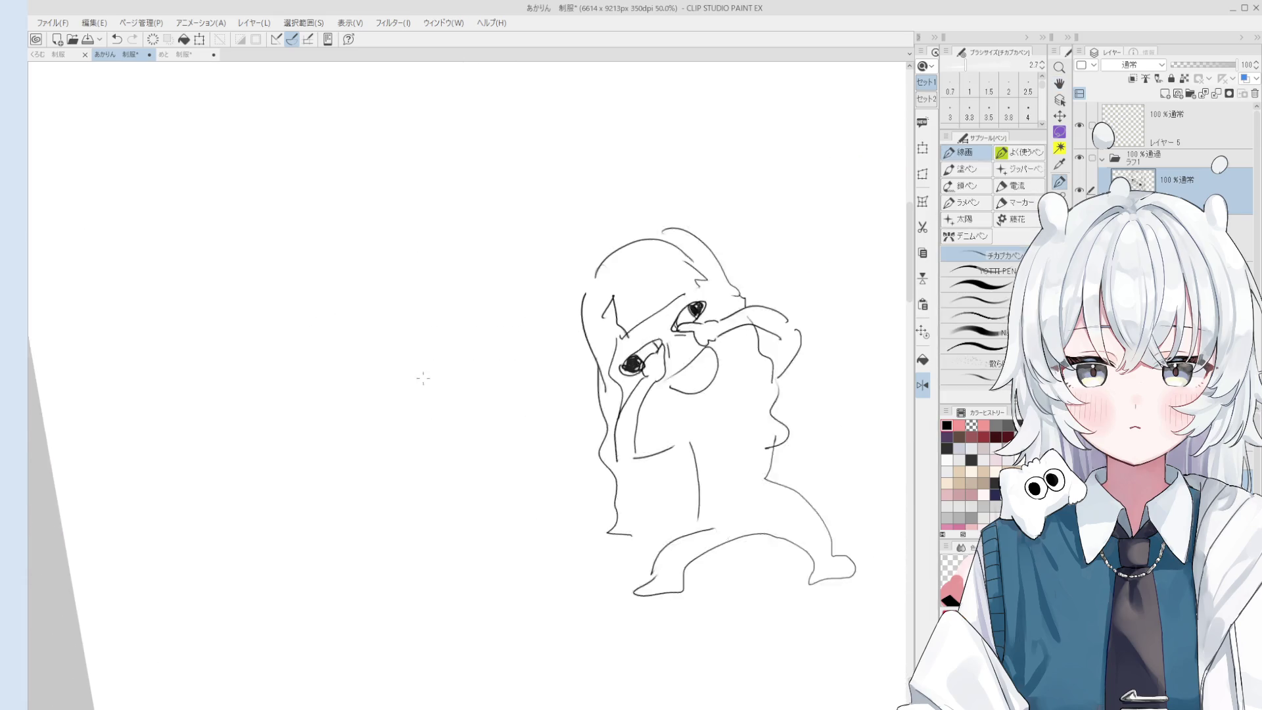
pyautogui.moveTo(428, 368); pyautogui.dragTo(455, 406)
pyautogui.moveTo(390, 286)
pyautogui.mouseDown()
pyautogui.moveTo(458, 394)
pyautogui.moveTo(478, 258)
pyautogui.moveTo(460, 405)
pyautogui.mouseUp()
pyautogui.moveTo(478, 282)
pyautogui.mouseDown()
pyautogui.moveTo(462, 394)
pyautogui.moveTo(401, 304)
pyautogui.mouseUp()
pyautogui.press('e')
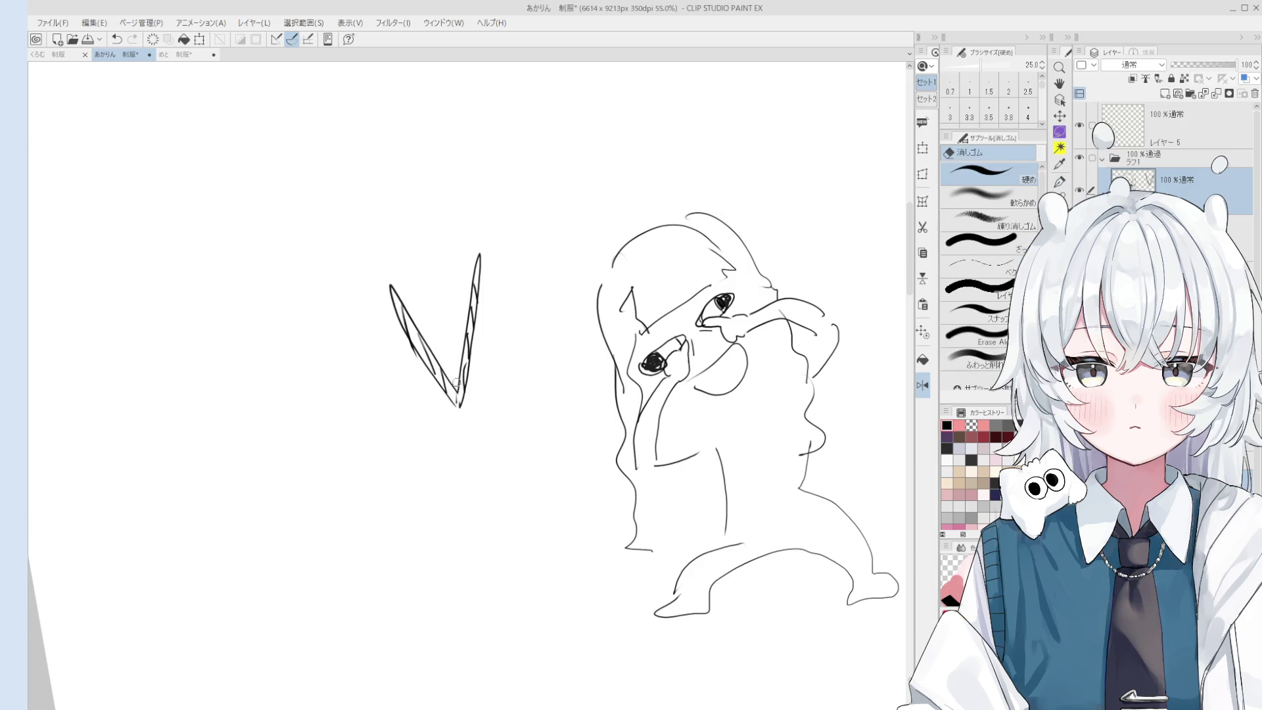
pyautogui.press('p')
# Add the hooded head outline, body curve, eyes and a smile.
pyautogui.moveTo(482, 443); pyautogui.dragTo(525, 393)
pyautogui.moveTo(442, 377)
pyautogui.mouseDown()
pyautogui.moveTo(567, 348)
pyautogui.moveTo(593, 437)
pyautogui.moveTo(496, 490)
pyautogui.mouseUp()
pyautogui.moveTo(491, 353)
pyautogui.mouseDown()
pyautogui.moveTo(512, 351)
pyautogui.moveTo(489, 368)
pyautogui.moveTo(487, 354)
pyautogui.moveTo(550, 385)
pyautogui.moveTo(547, 343)
pyautogui.moveTo(588, 449)
pyautogui.mouseUp()
pyautogui.moveTo(473, 412)
pyautogui.mouseDown()
pyautogui.moveTo(497, 482)
pyautogui.moveTo(565, 412)
pyautogui.mouseUp()
pyautogui.moveTo(510, 398)
pyautogui.mouseDown()
pyautogui.moveTo(539, 400)
pyautogui.moveTo(577, 366)
pyautogui.moveTo(581, 395)
pyautogui.mouseUp()
pyautogui.scroll(-3, 522, 418)
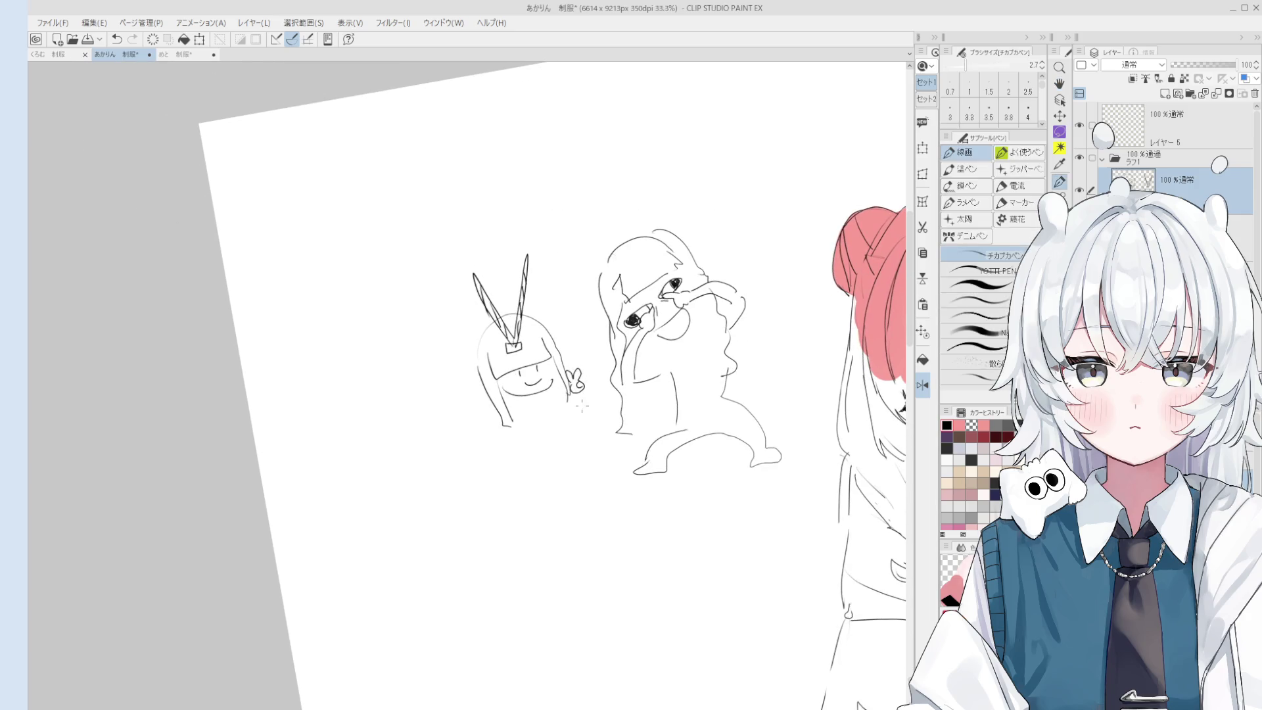